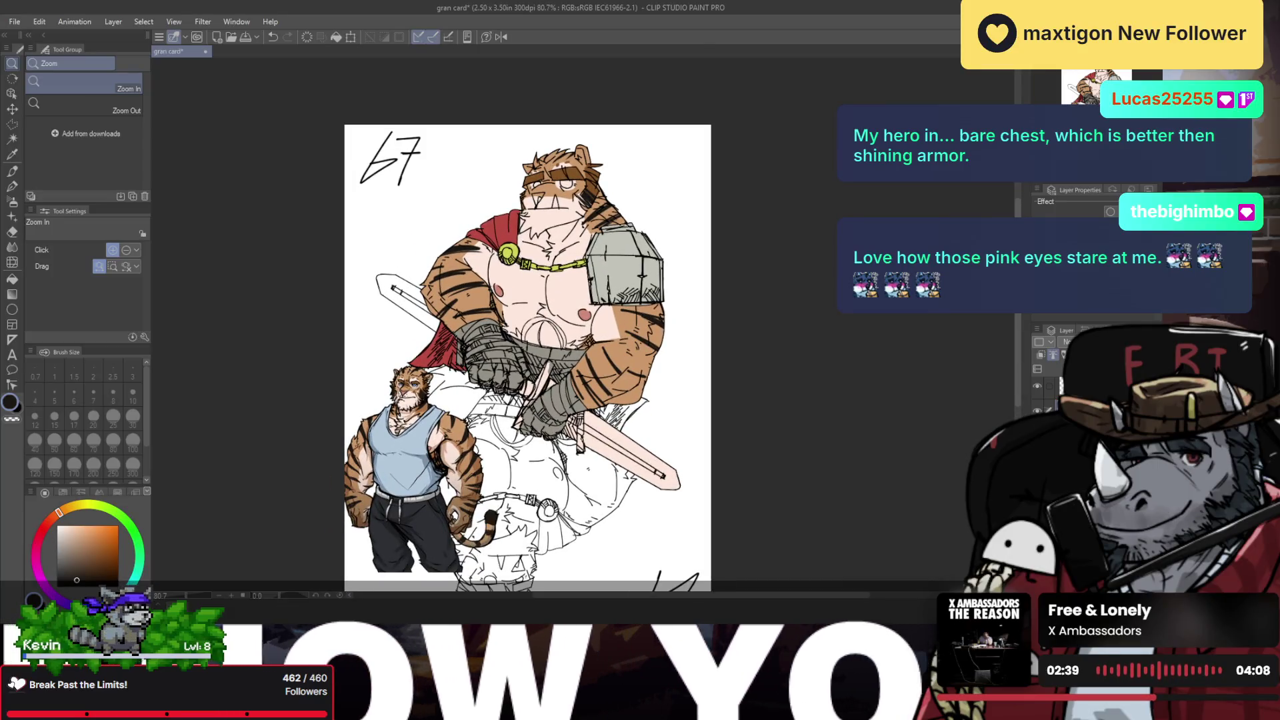
Step: Mirror the canvas view horizontally
scroll(593, 335, up, 2)
scroll(593, 334, down, 1)
key(h)
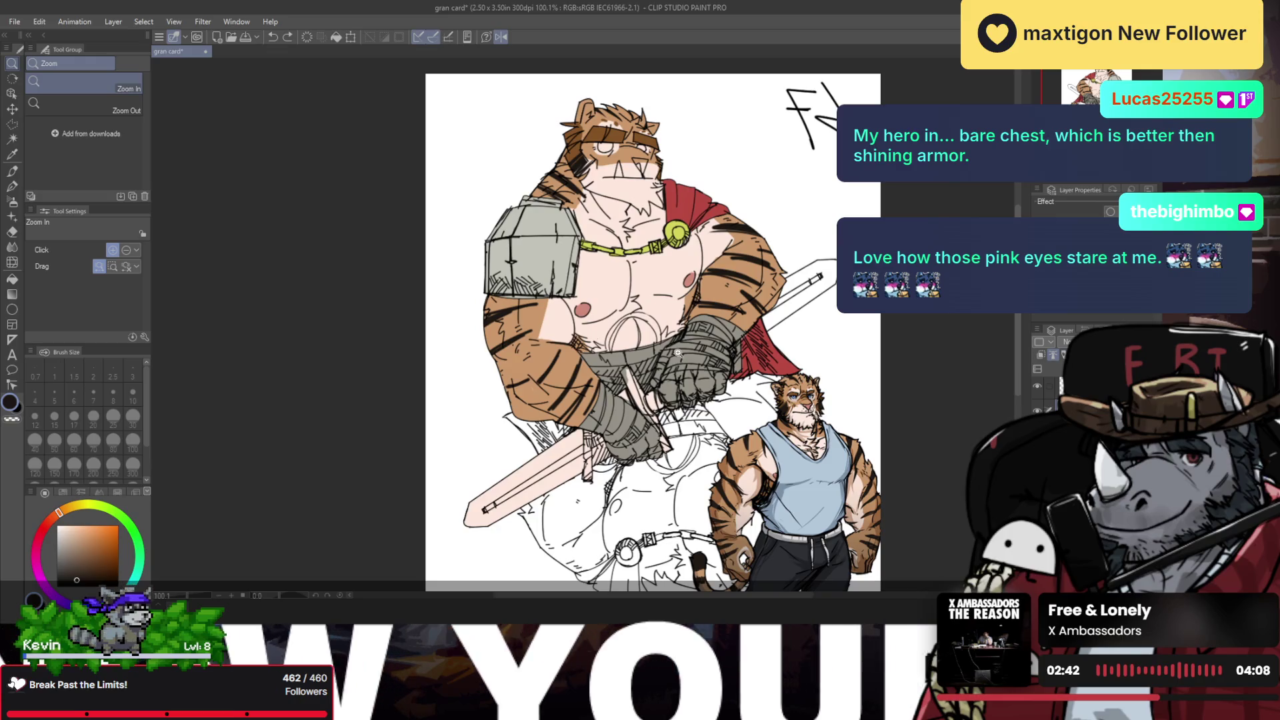
scroll(600, 330, down, 2)
scroll(627, 320, up, 1)
scroll(641, 312, up, 1)
scroll(640, 312, up, 1)
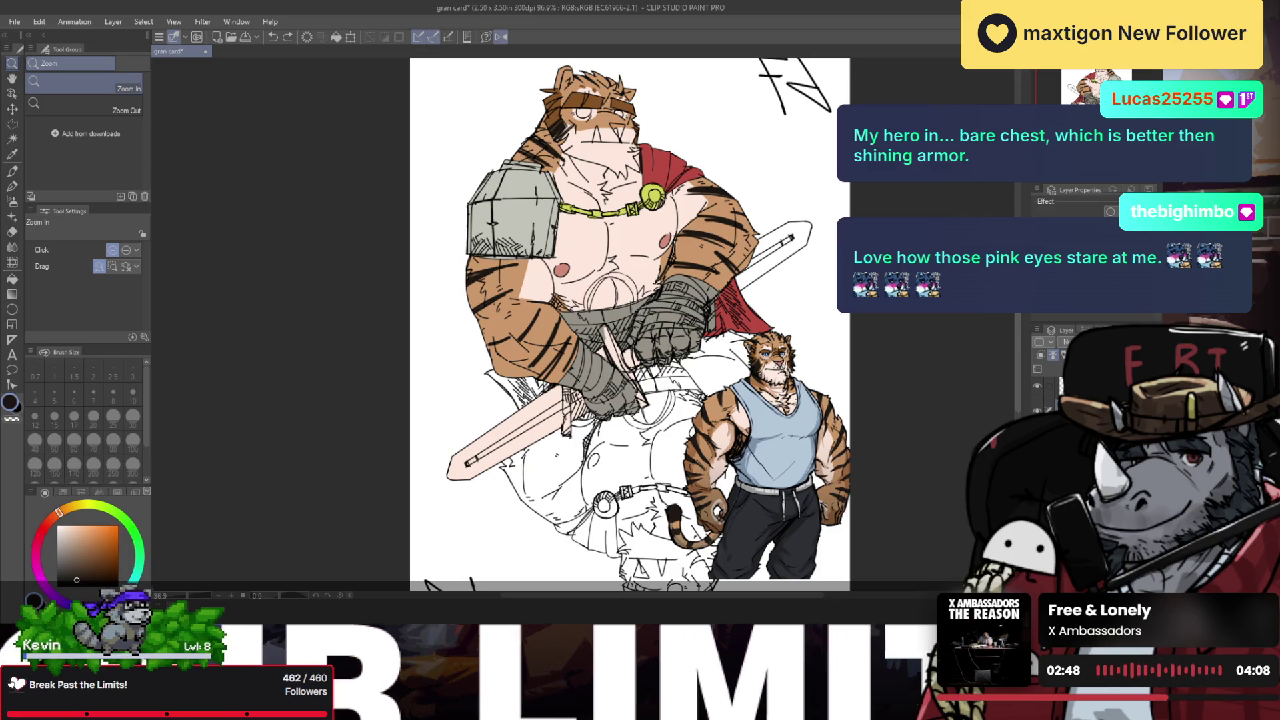
Step: Hide the tank-top tiger reference layer and select another layer to work on
click(1038, 385)
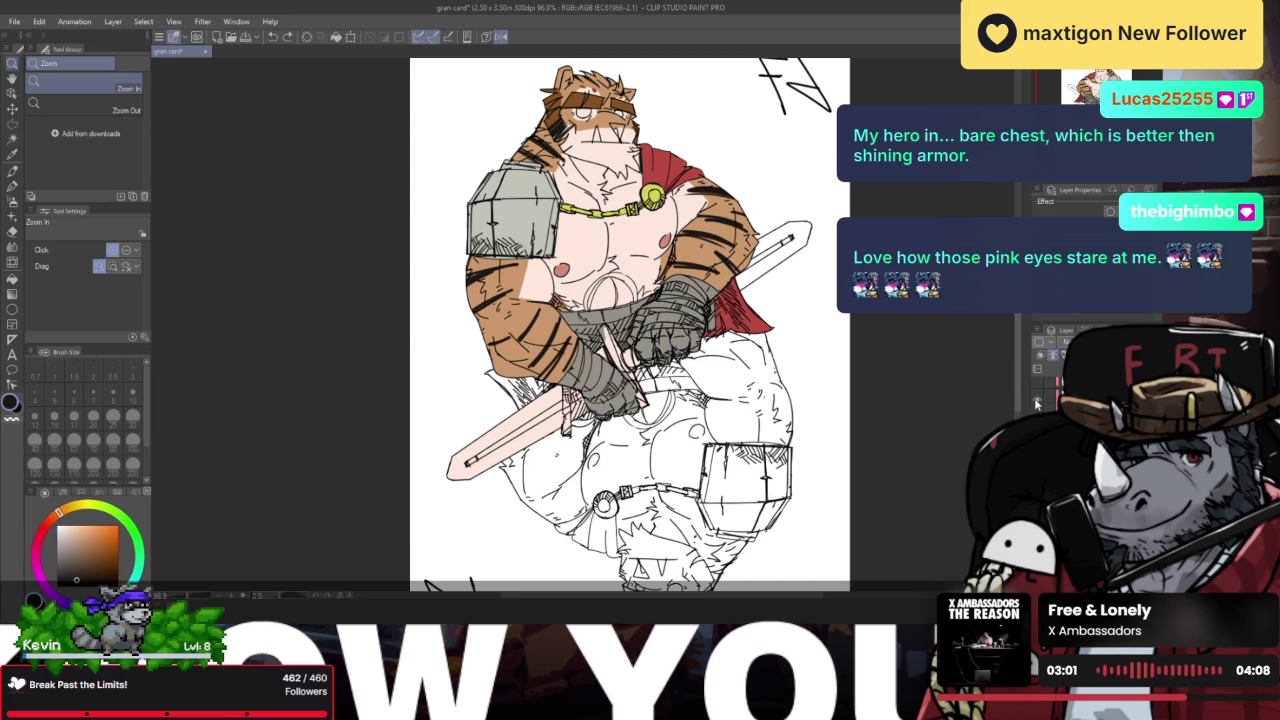
scroll(1038, 408, up, 1)
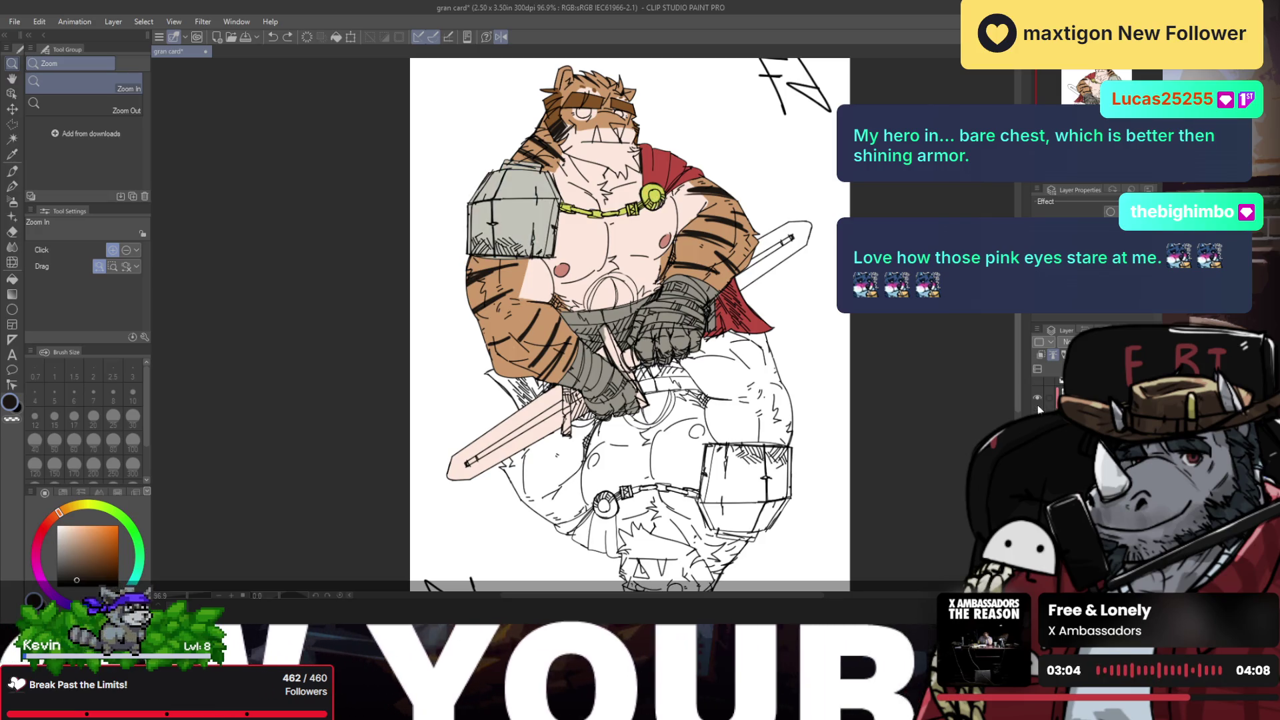
click(1070, 399)
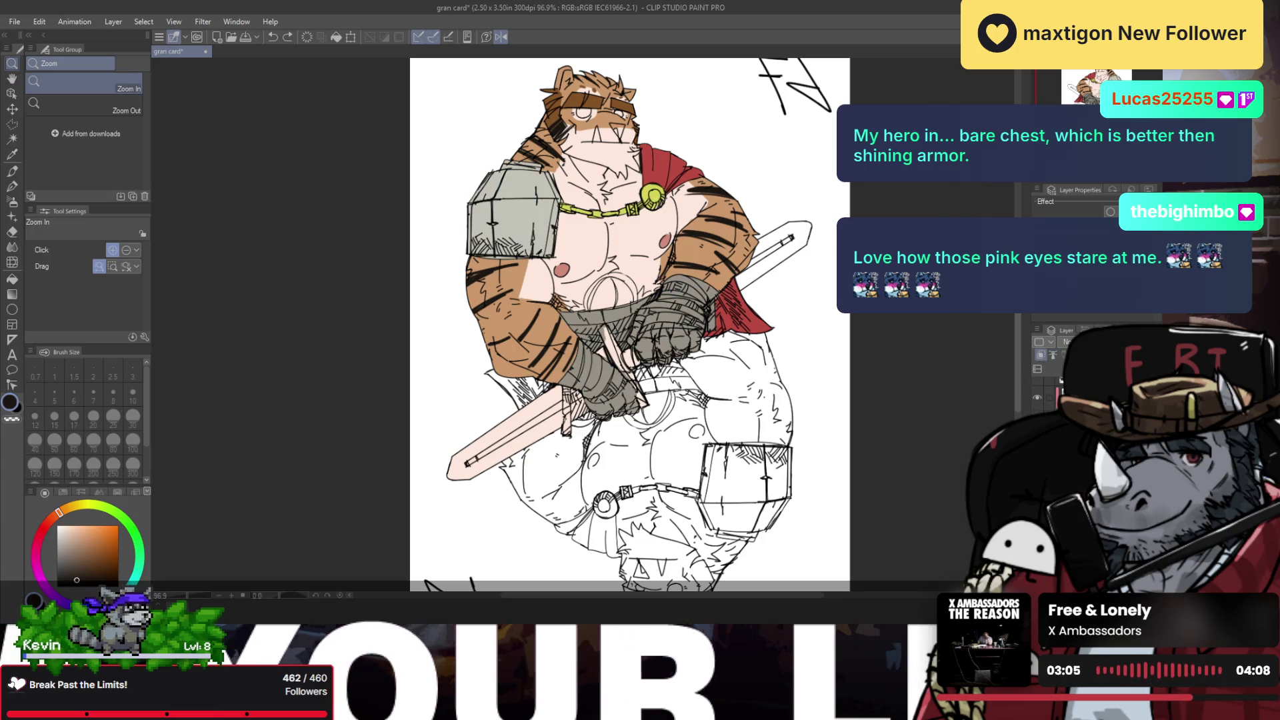
Step: Paint the sword solid brown with the Pen at brush size 20
drag(622, 322, 537, 442)
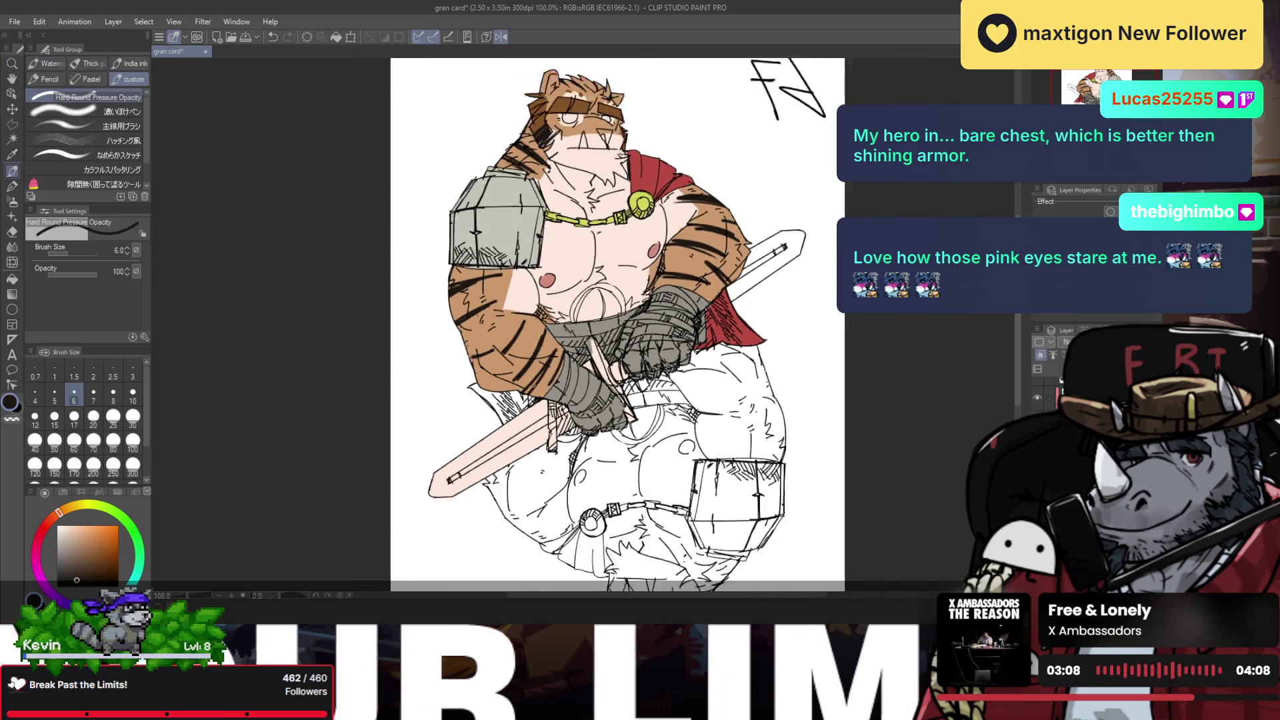
key(ctrl+alt+0)
key(p)
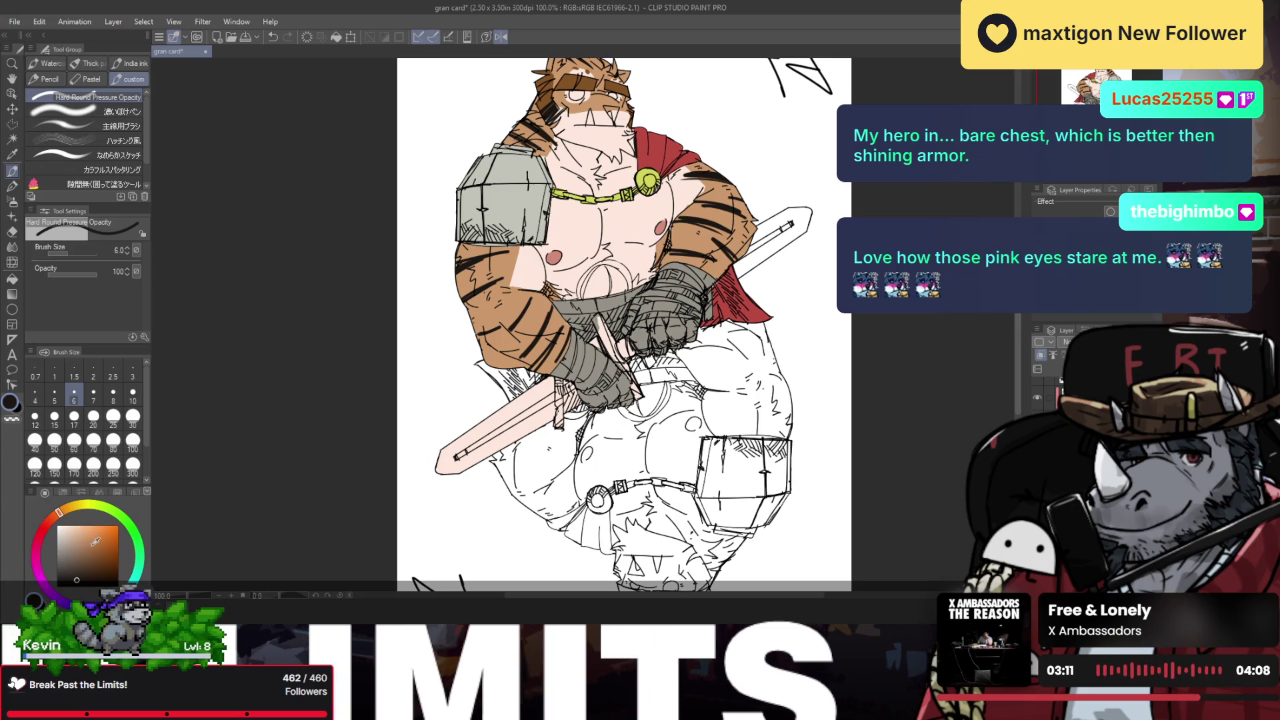
drag(95, 541, 101, 552)
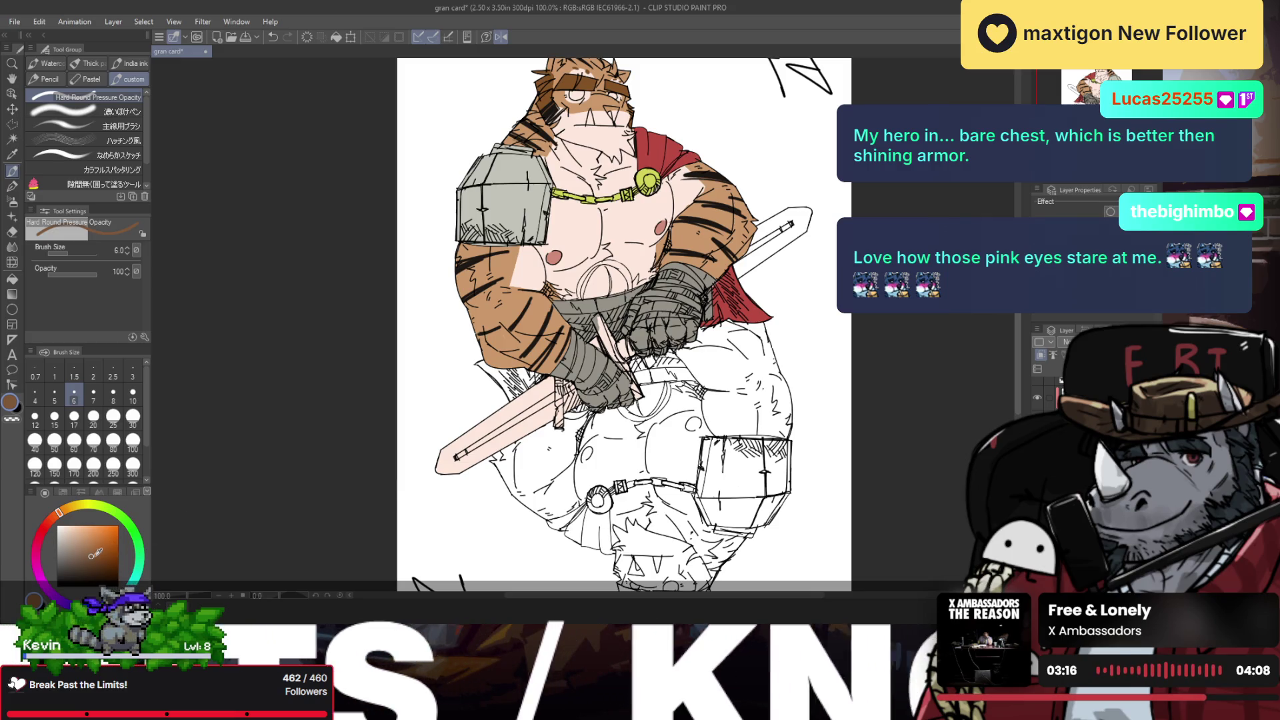
drag(504, 421, 461, 459)
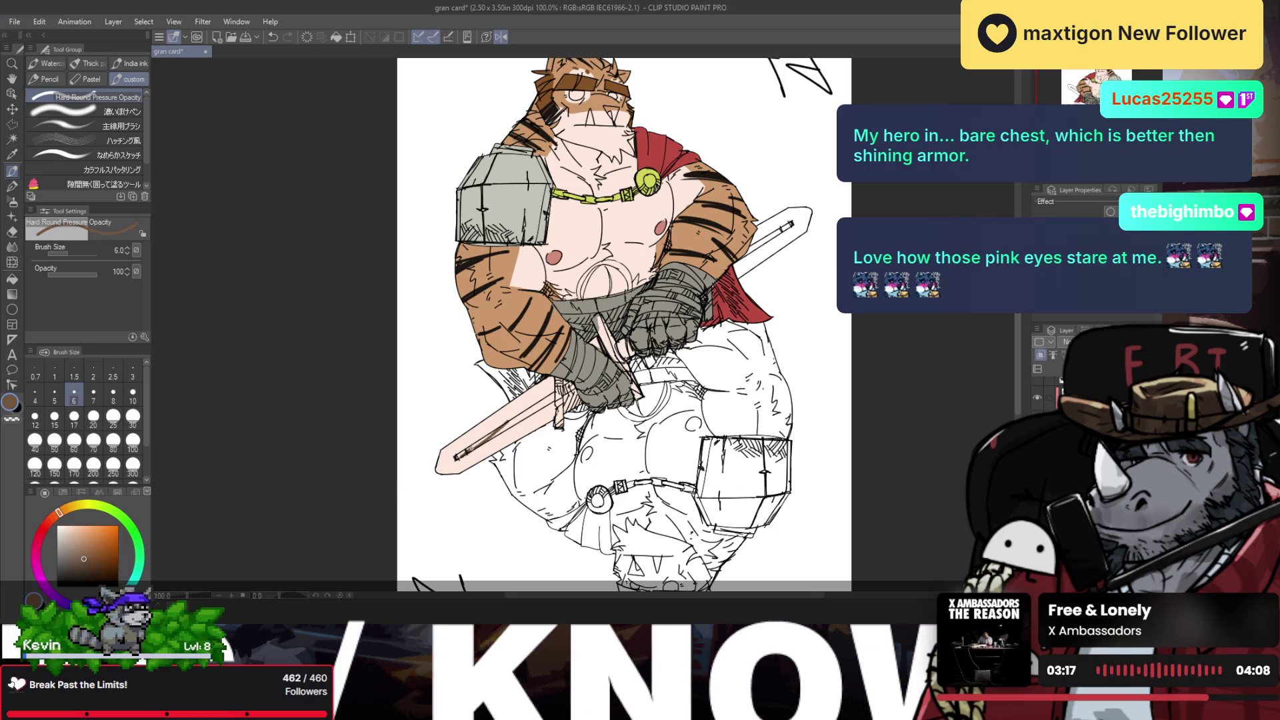
key(ctrl+z)
key(bracketright)
key(bracketright)
key(bracketright)
key(bracketright)
key(bracketright)
mouse_move(534, 395)
mouse_down()
mouse_move(434, 470)
mouse_move(443, 487)
mouse_move(567, 400)
mouse_move(563, 417)
mouse_move(552, 382)
mouse_up()
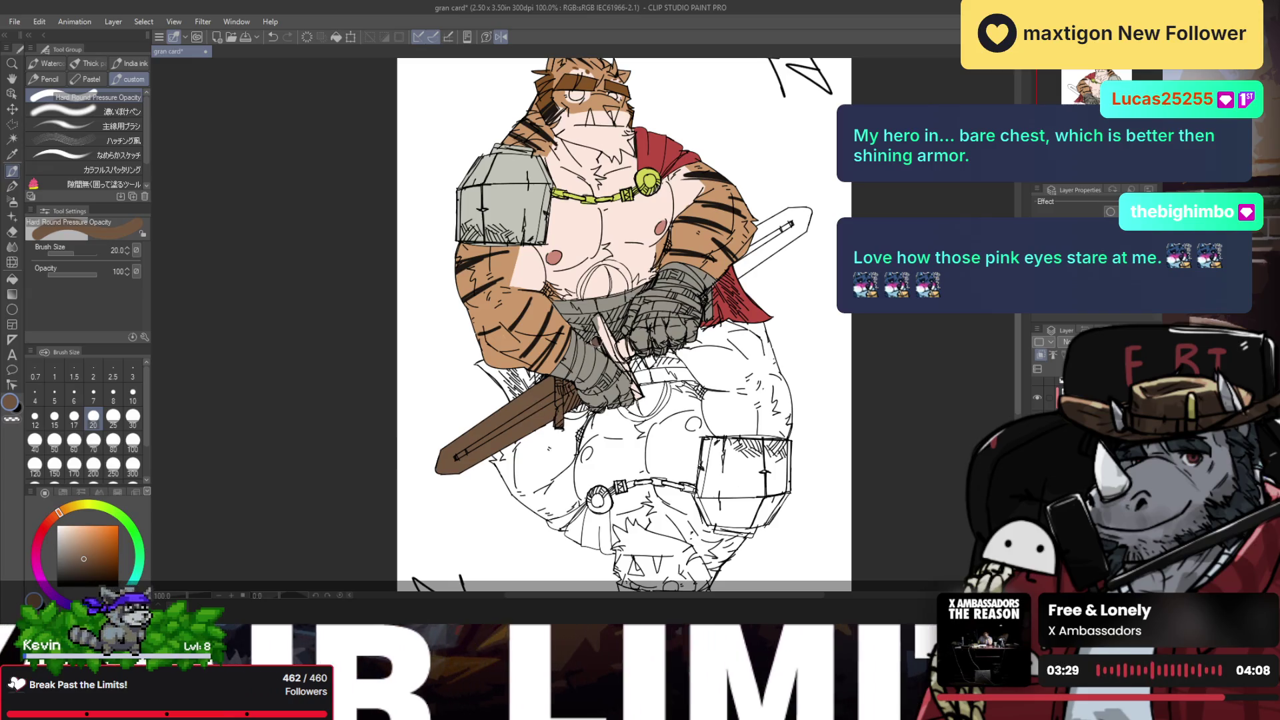
key(e)
scroll(603, 347, up, 3)
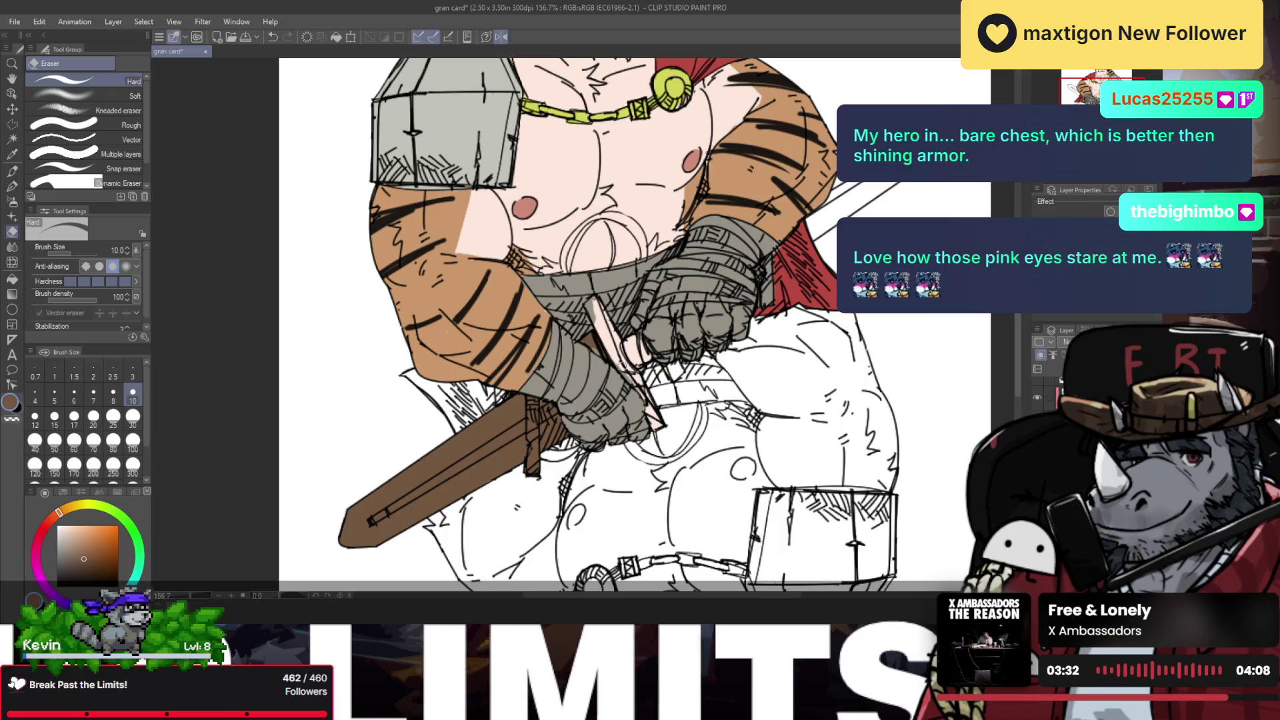
Step: Sample the gauntlet's grey and paint the strap below it at brush size 10
key(ctrl+z)
key(ctrl+y)
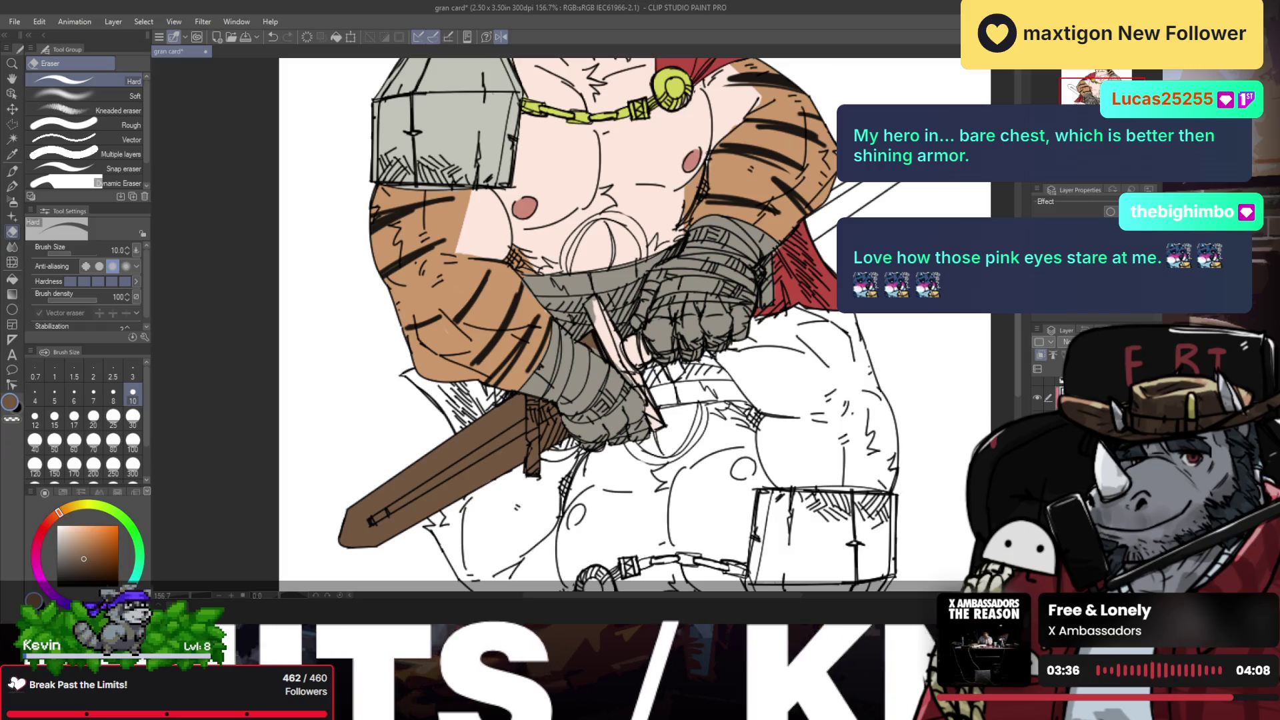
scroll(626, 366, up, 2)
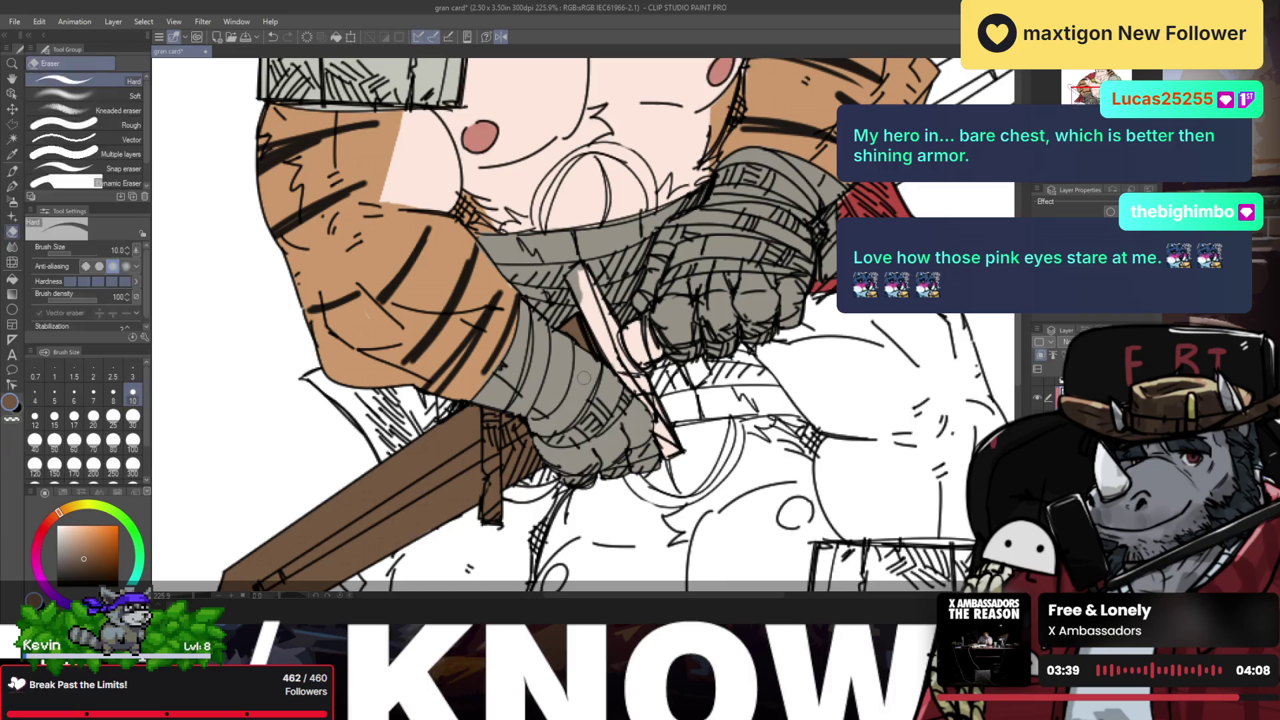
key(p)
alt+click(572, 394)
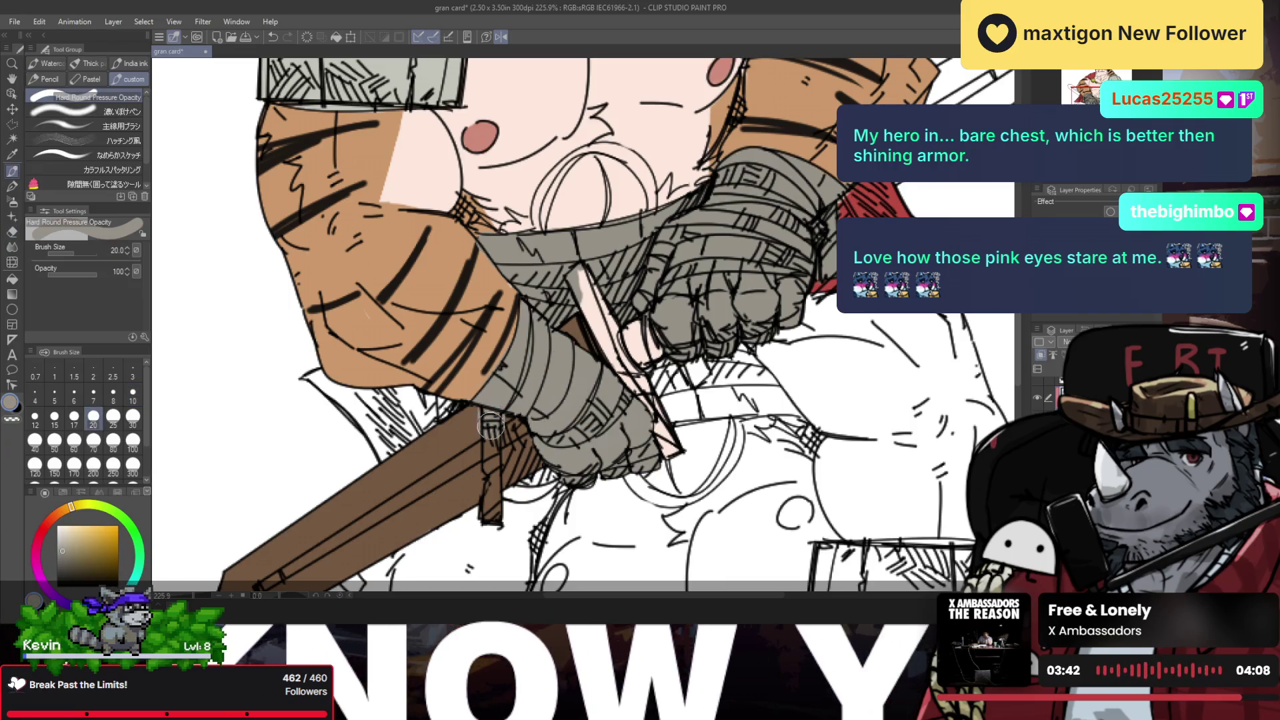
key(bracketleft)
key(bracketleft)
key(bracketleft)
key(bracketleft)
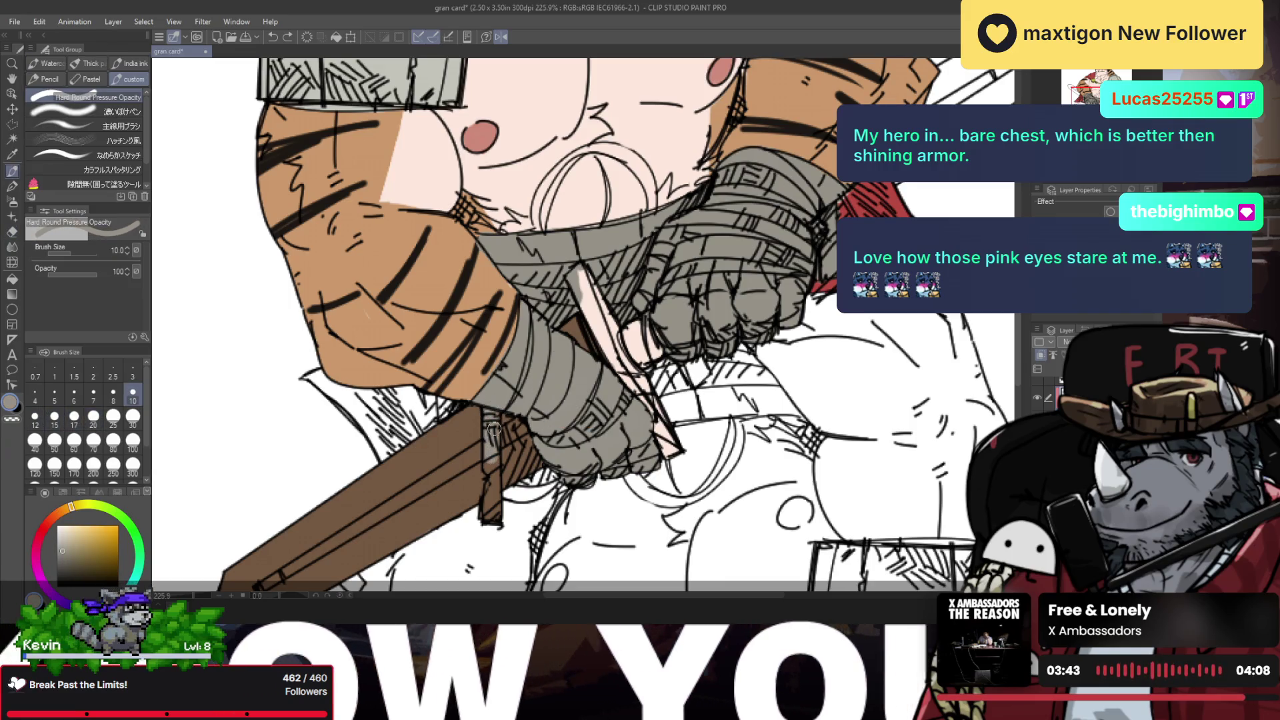
drag(490, 456, 492, 512)
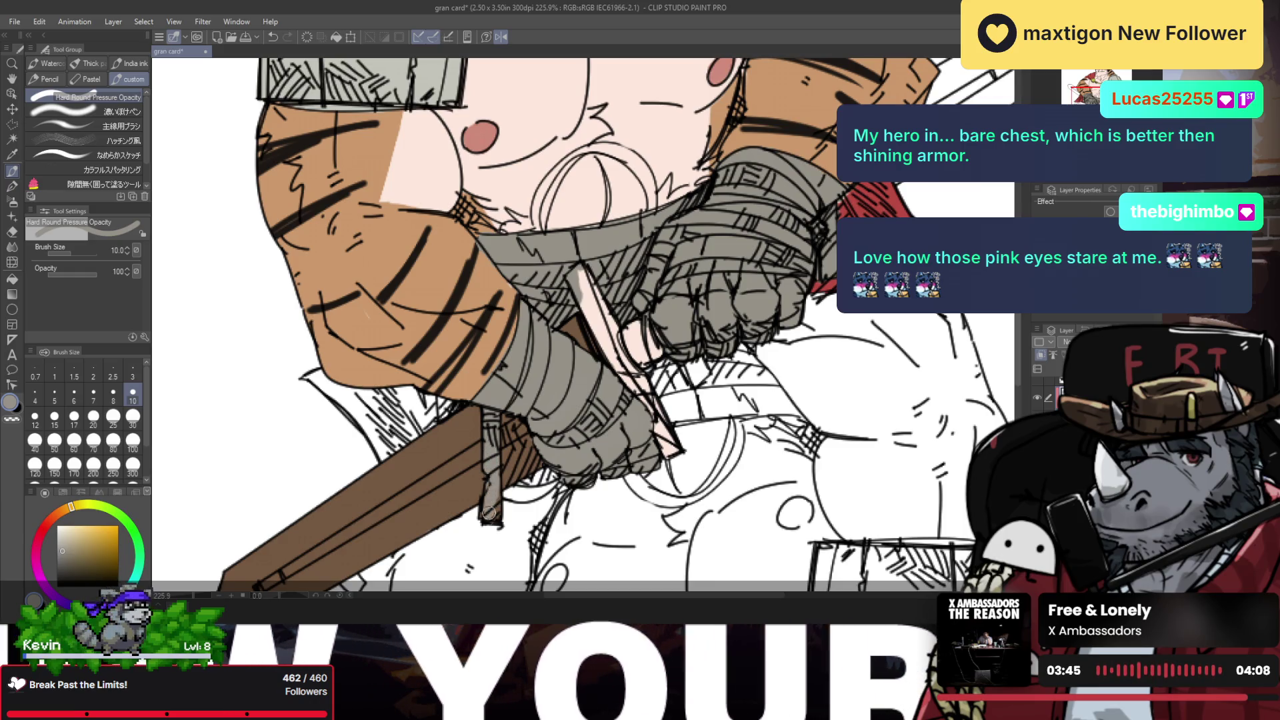
Step: Compare the brown sword layer on and off, then erase stray line work along the blade edge
drag(492, 513, 614, 454)
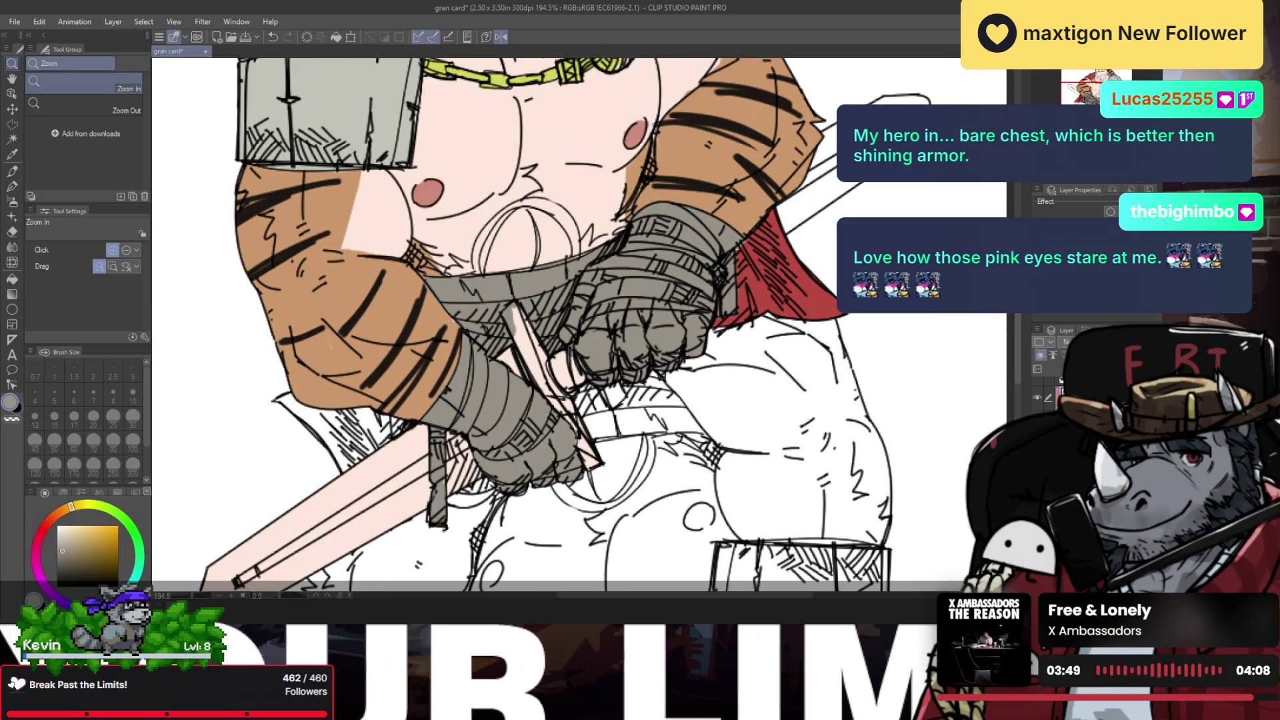
click(1038, 398)
click(1037, 398)
key(p)
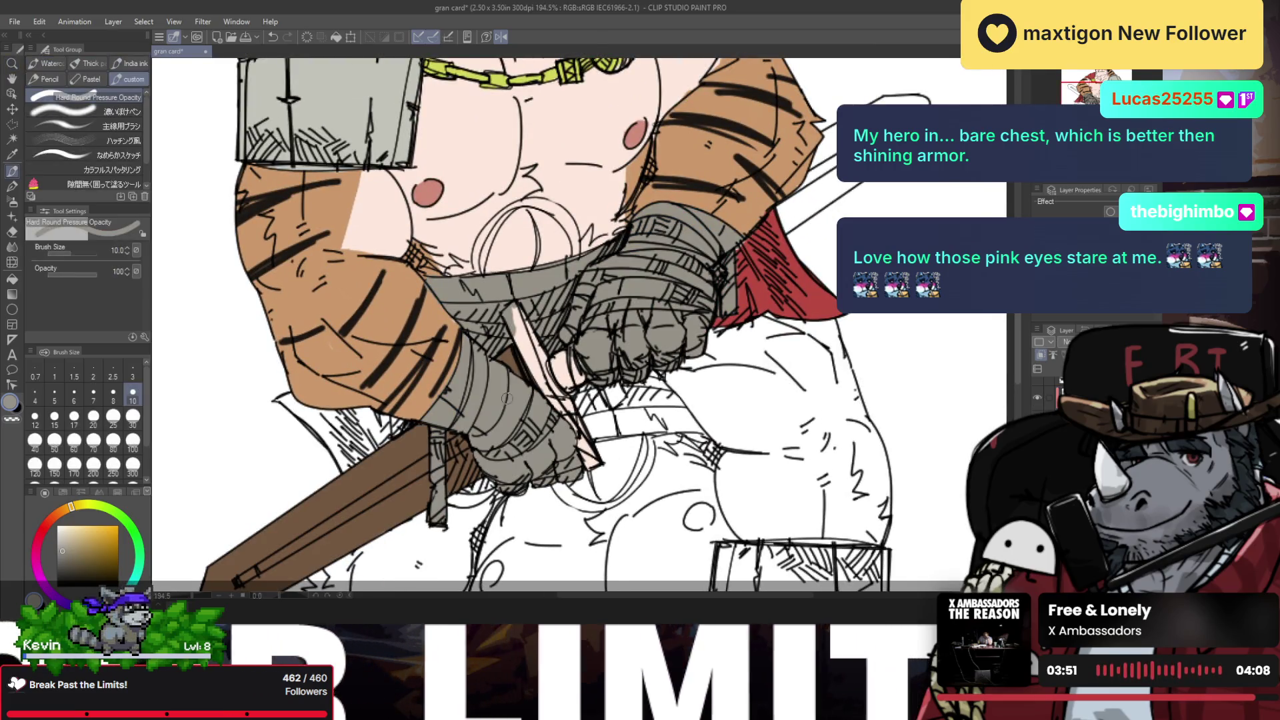
alt+click(403, 465)
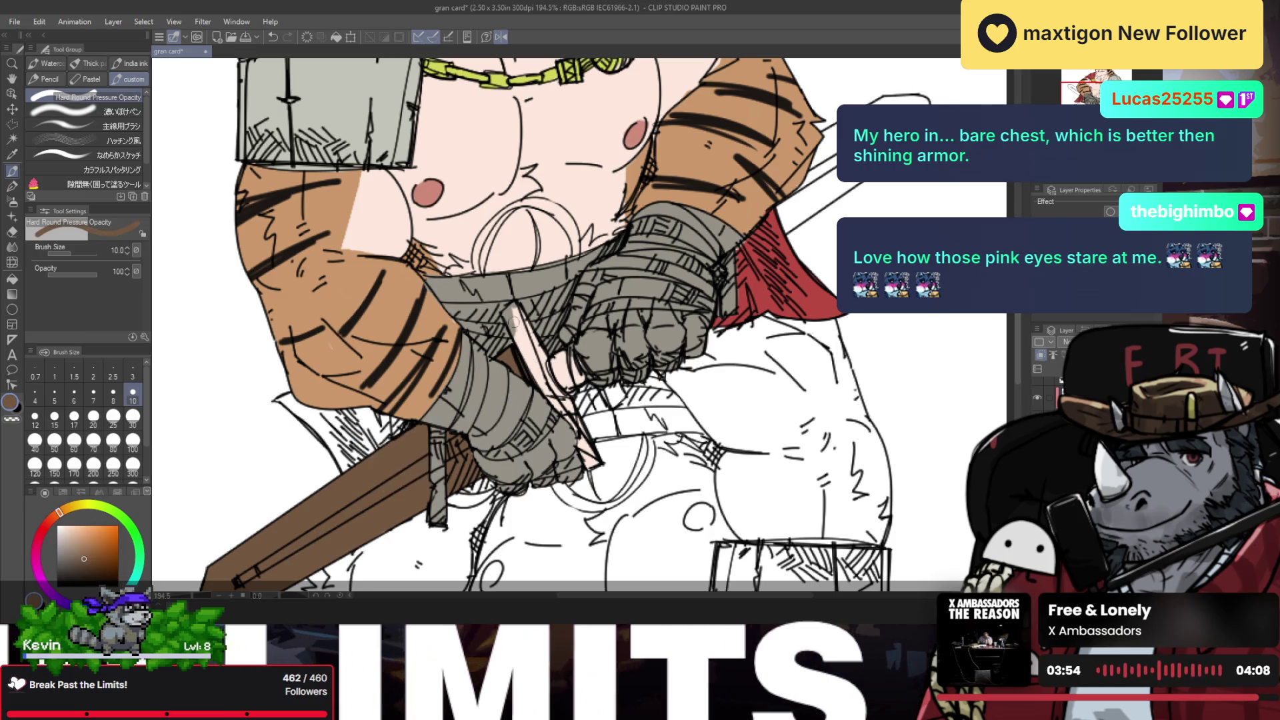
drag(515, 313, 535, 362)
key(ctrl+z)
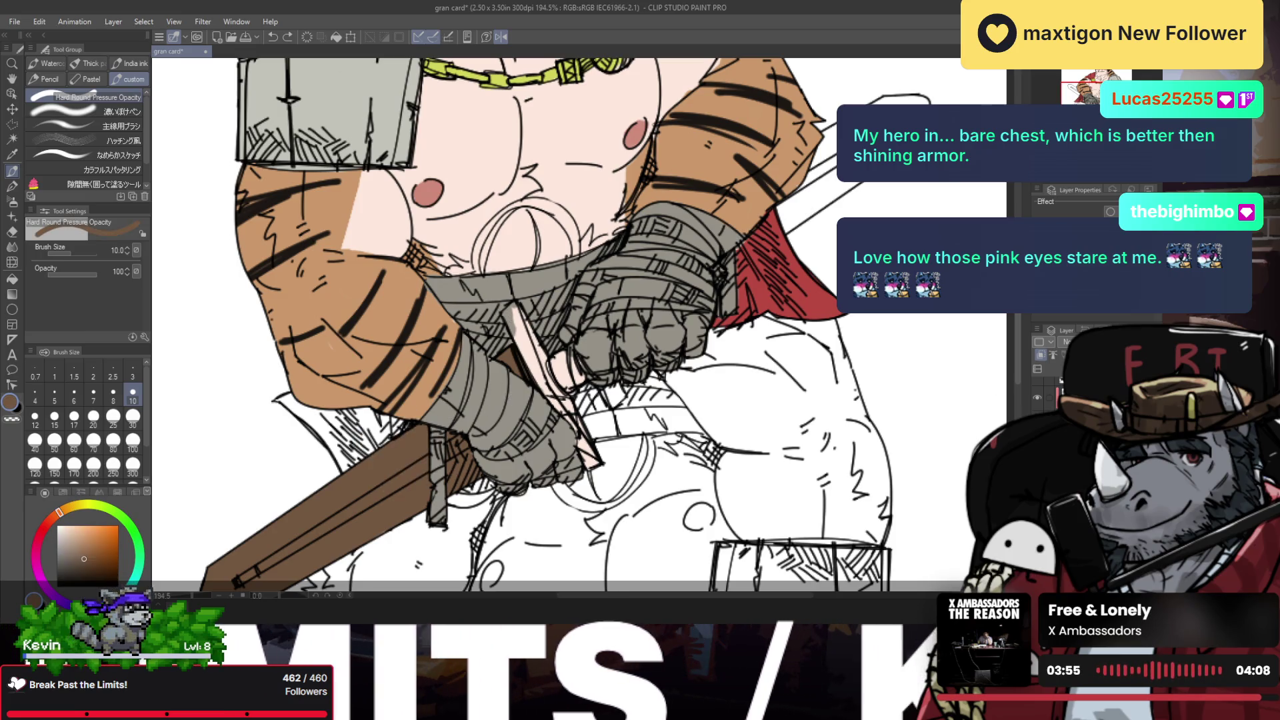
key(e)
drag(523, 342, 515, 308)
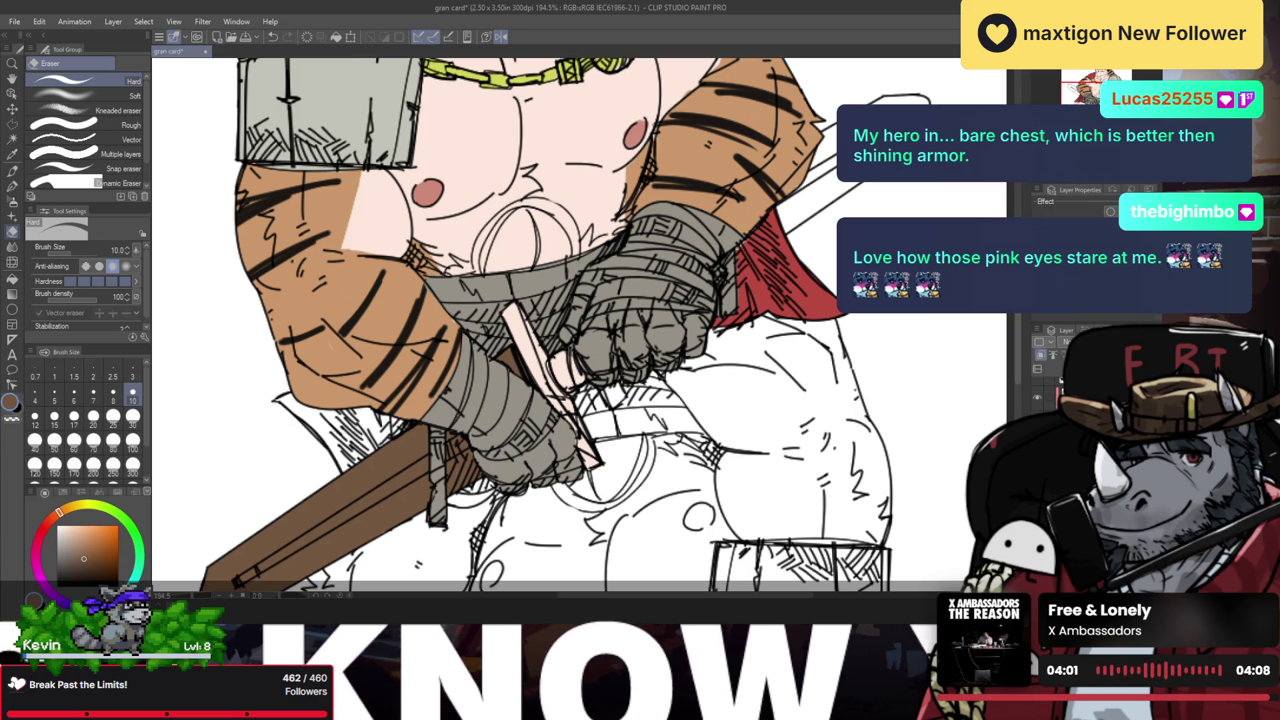
Step: Add dark brown shading near the hand and a light grey-pink stroke along the blade
key(p)
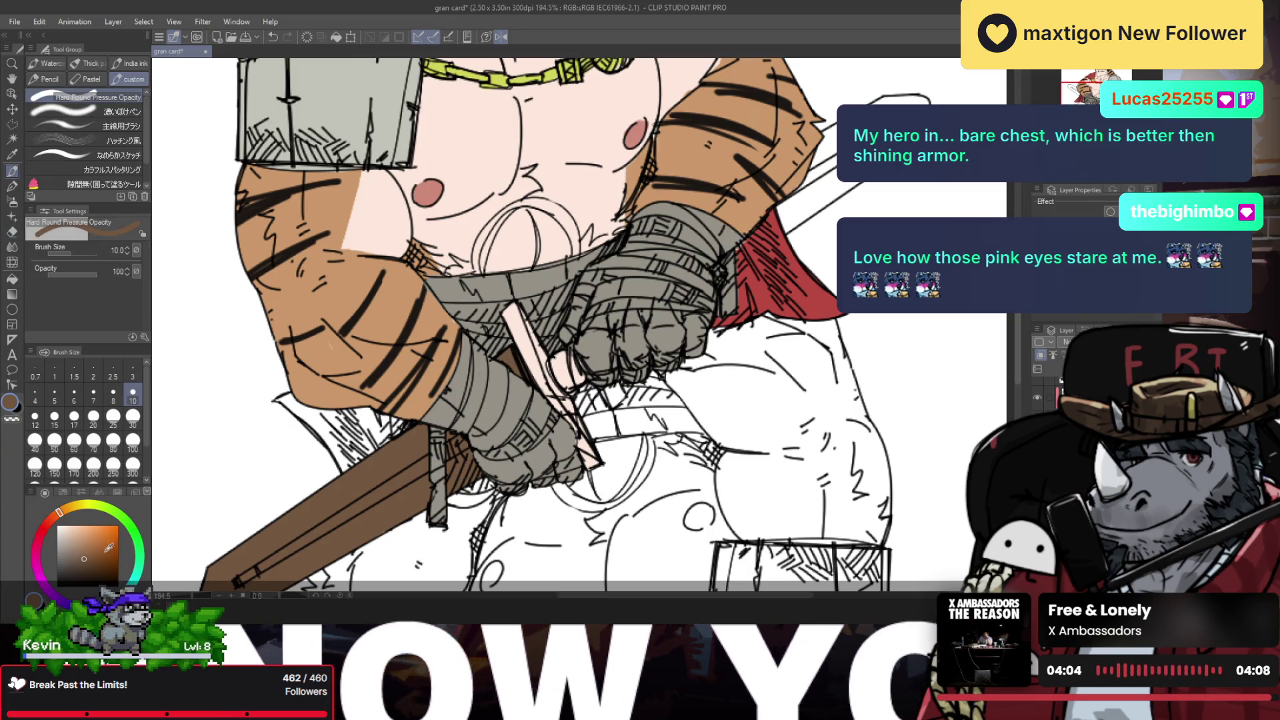
click(85, 566)
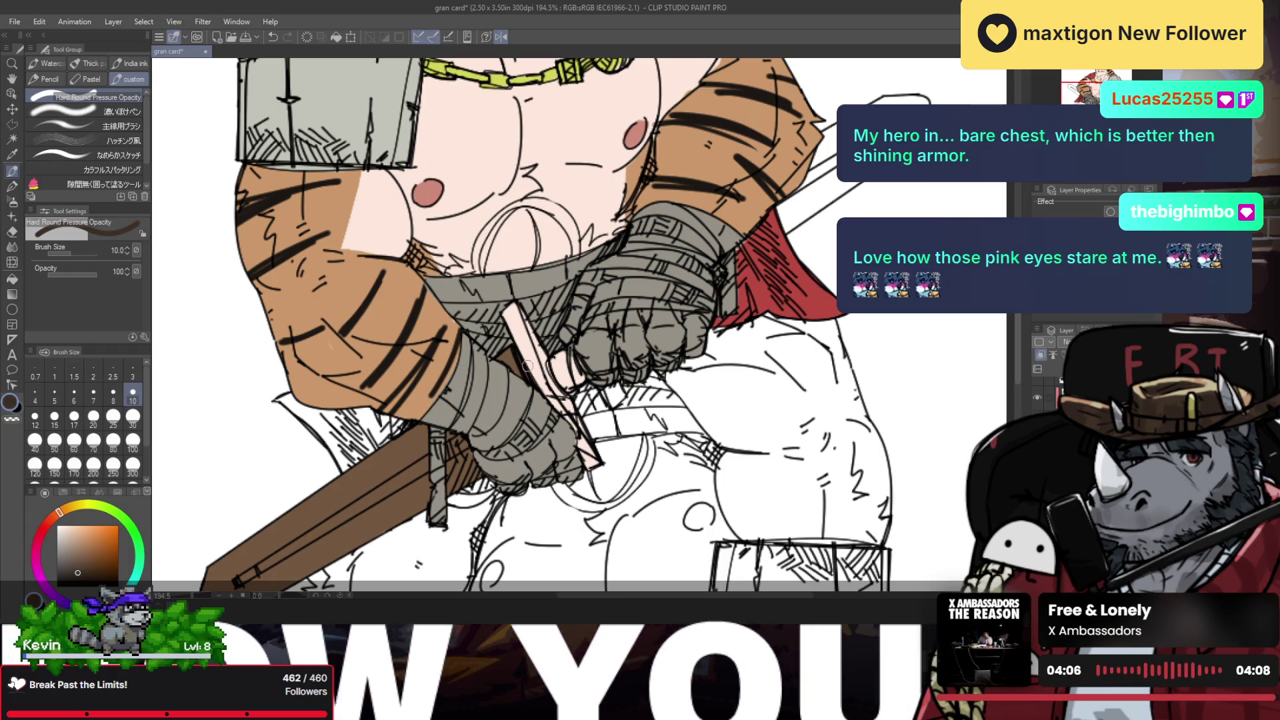
mouse_move(553, 360)
mouse_down()
mouse_move(564, 374)
mouse_move(565, 354)
mouse_move(579, 386)
mouse_up()
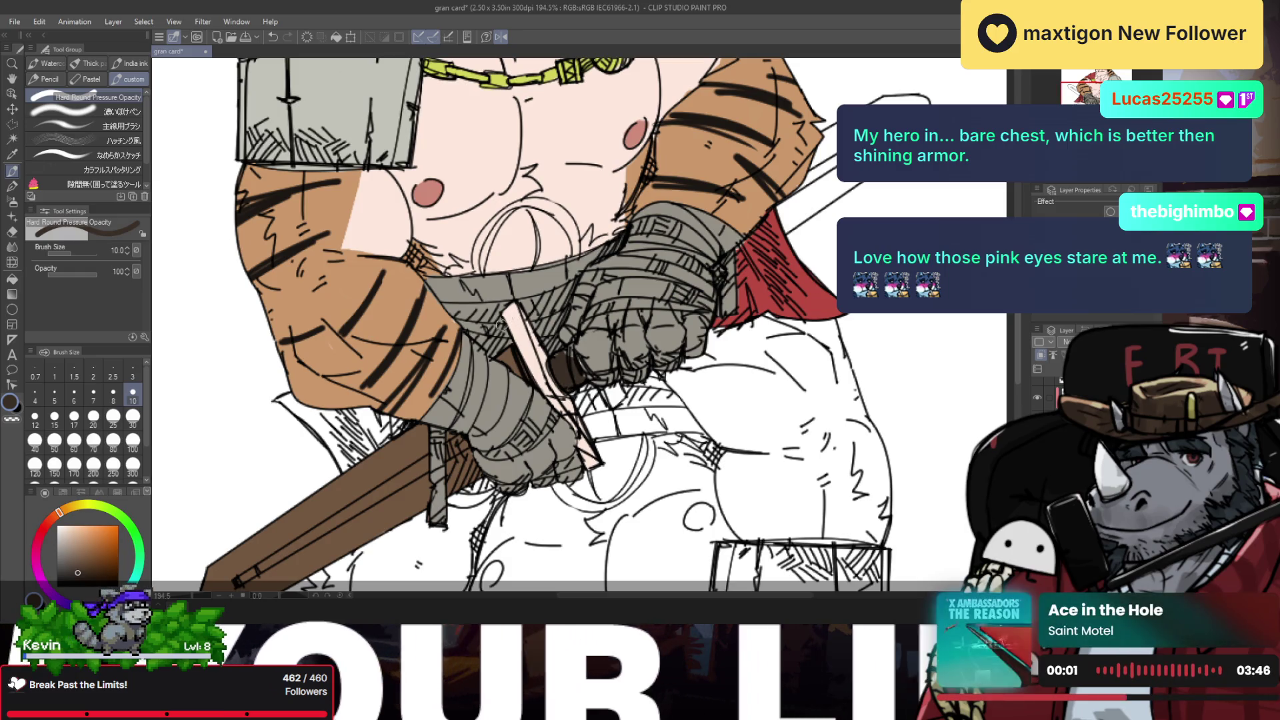
click(67, 564)
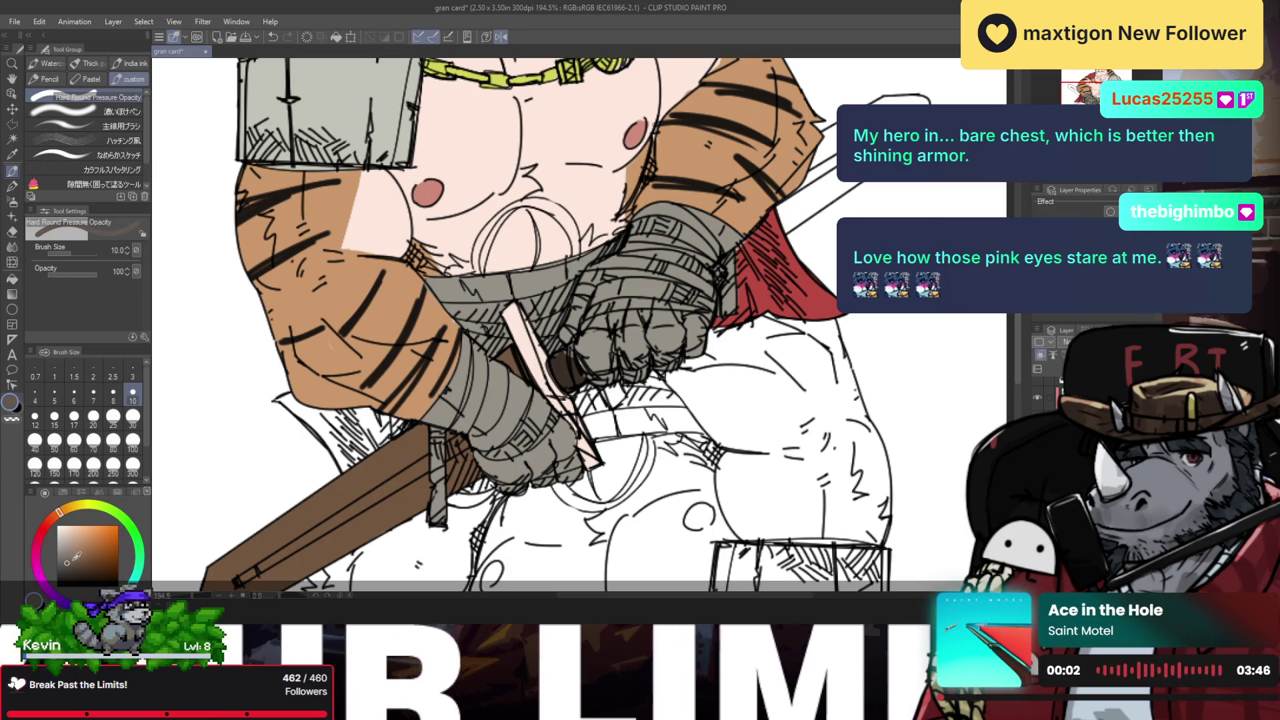
click(65, 559)
mouse_move(517, 314)
mouse_down()
mouse_move(530, 355)
mouse_move(501, 333)
mouse_move(531, 353)
mouse_up()
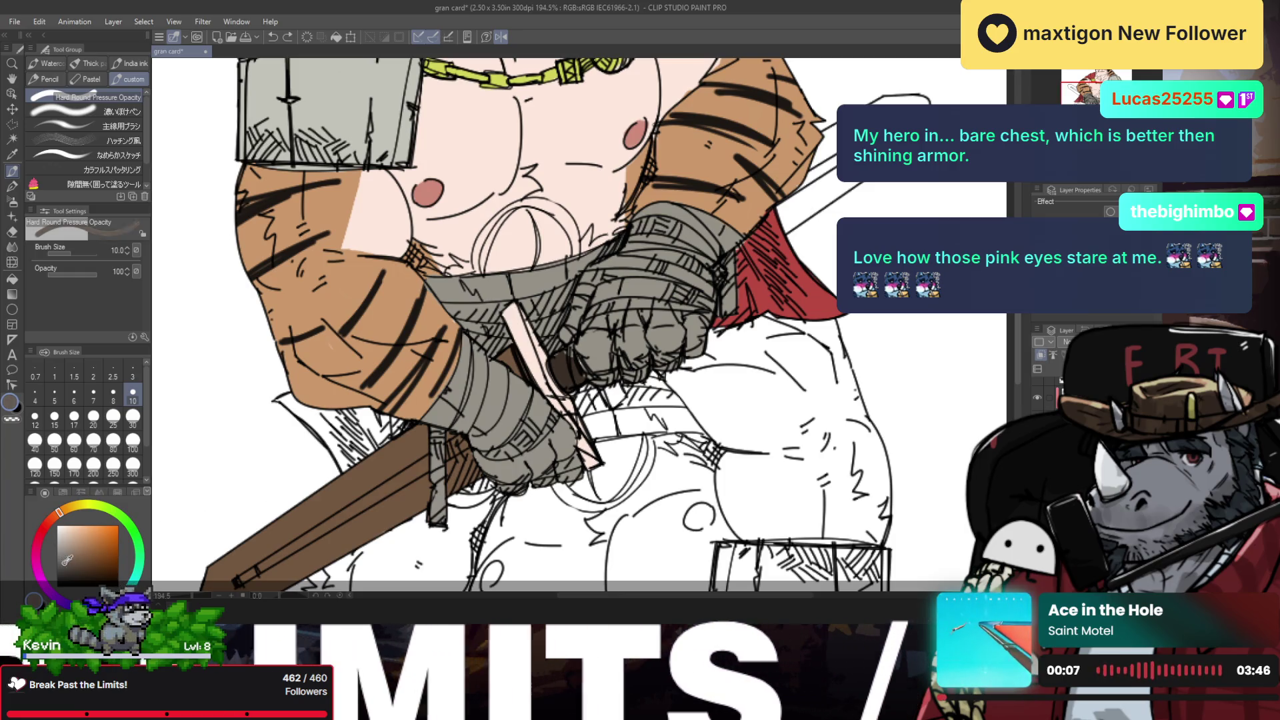
Step: Darken the blade edge strip with dark grey strokes and inspect the hilt close up
click(65, 576)
drag(507, 306, 542, 375)
drag(508, 310, 530, 345)
drag(521, 317, 537, 356)
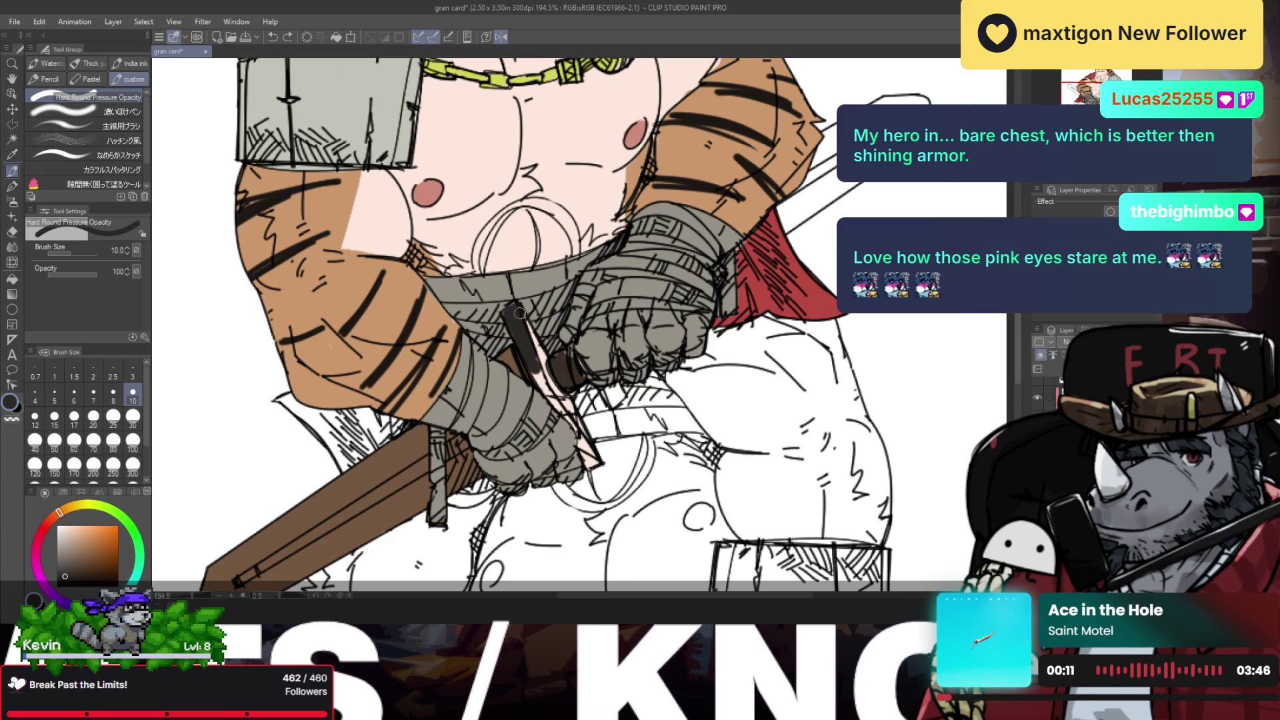
mouse_move(517, 315)
mouse_down()
mouse_move(591, 467)
mouse_move(615, 454)
mouse_up()
key(ctrl+space)
click(584, 384)
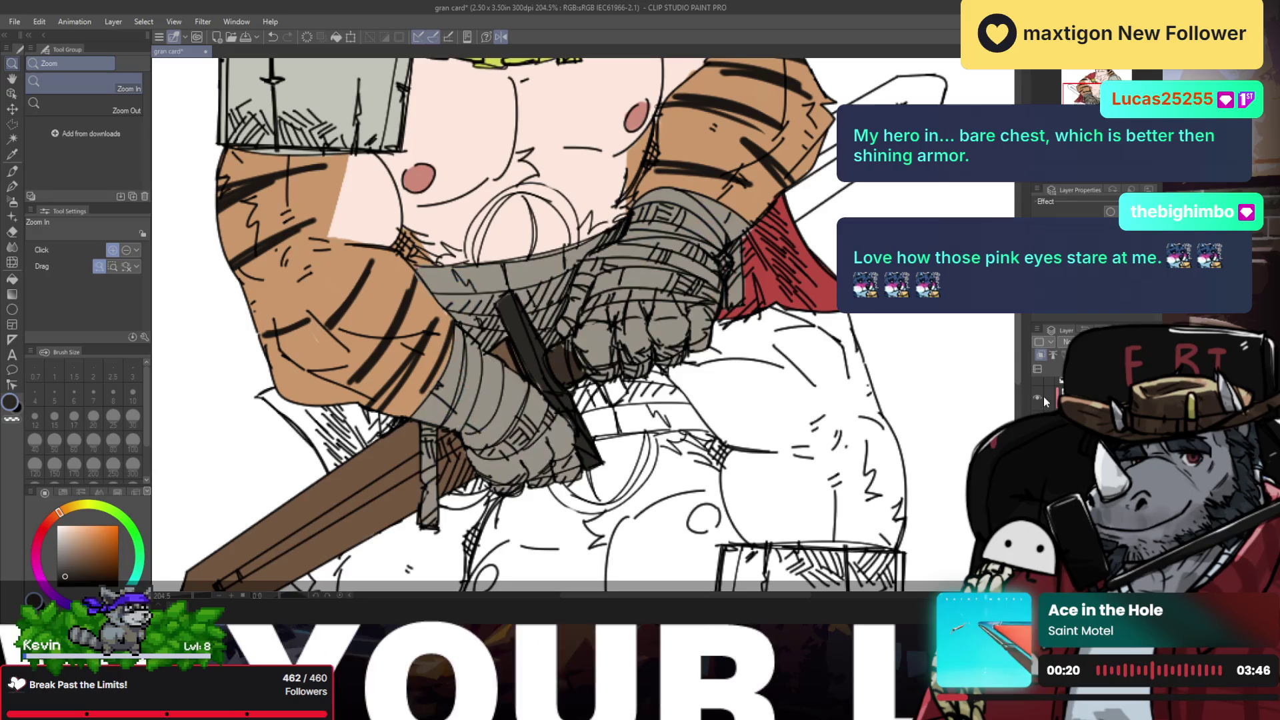
click(488, 292)
key(e)
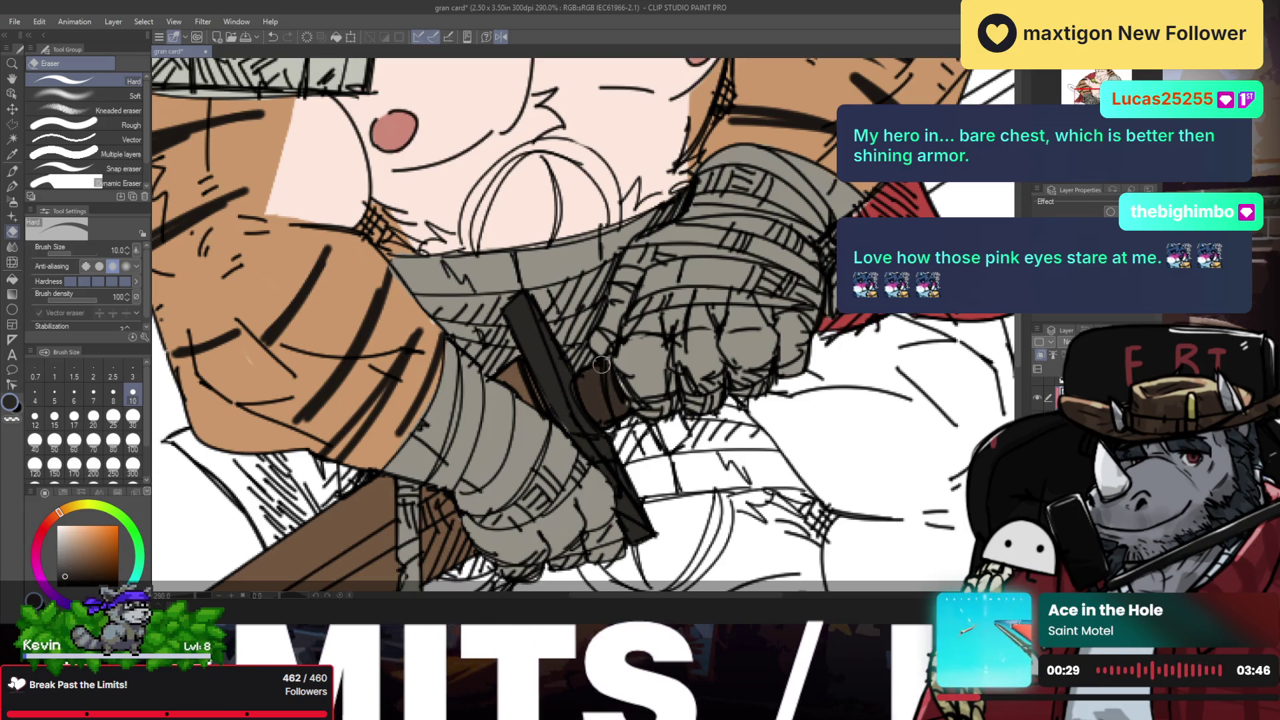
Step: Zoom in on the knife handle and toggle layer visibility to compare the knife
ctrl+alt+click(618, 445)
ctrl+alt+click(618, 445)
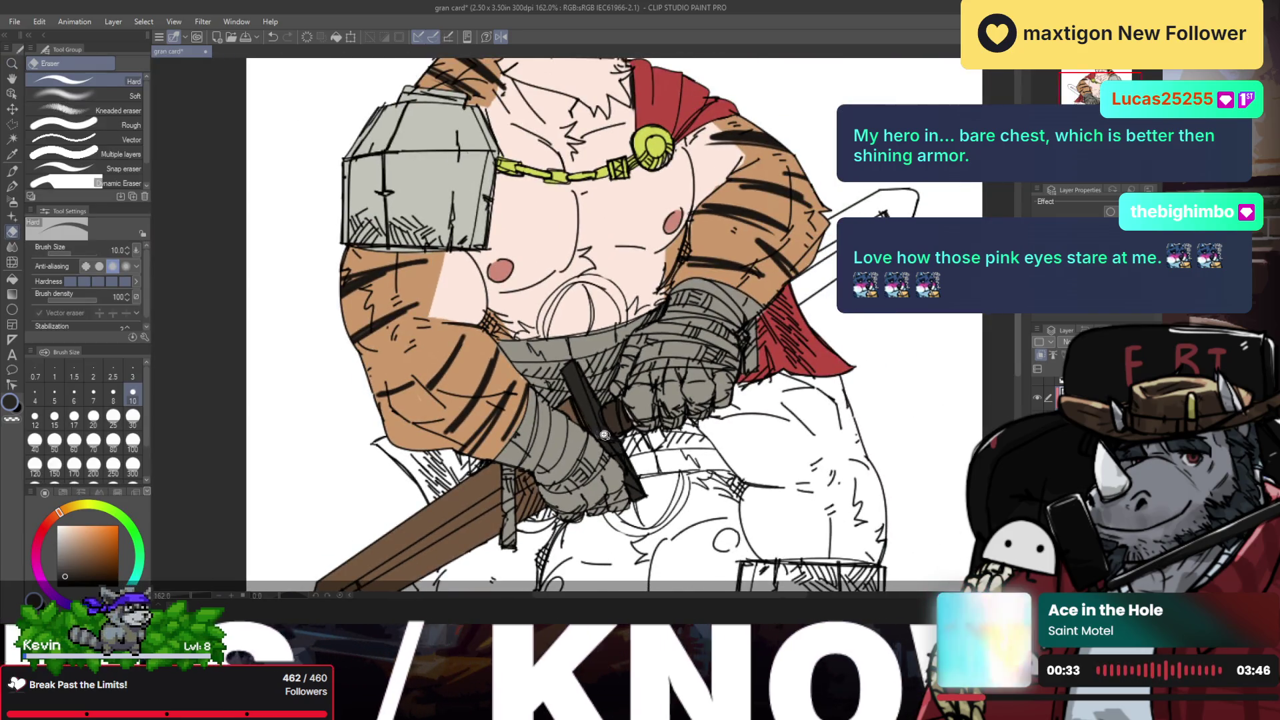
ctrl+click(591, 425)
click(1038, 414)
click(1037, 415)
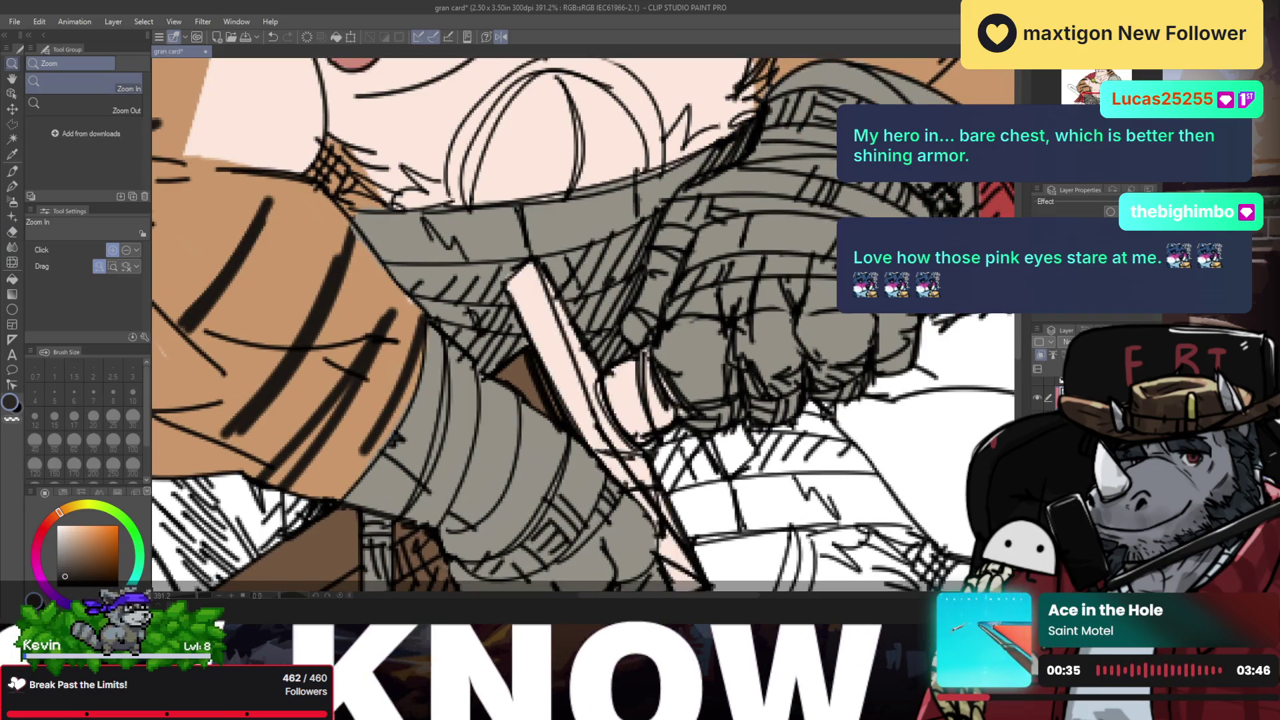
click(1037, 414)
click(1038, 399)
click(1038, 398)
click(1037, 414)
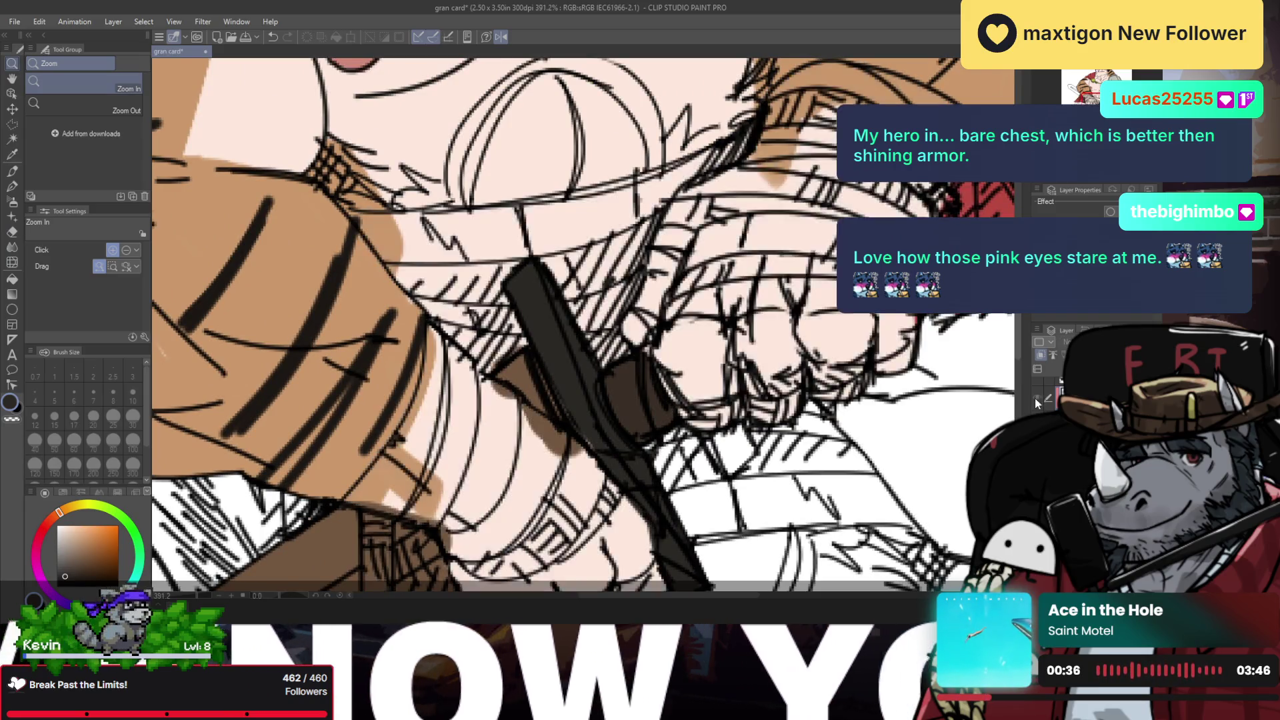
click(1037, 415)
click(1038, 430)
click(1038, 430)
click(1038, 430)
click(1038, 431)
click(1038, 431)
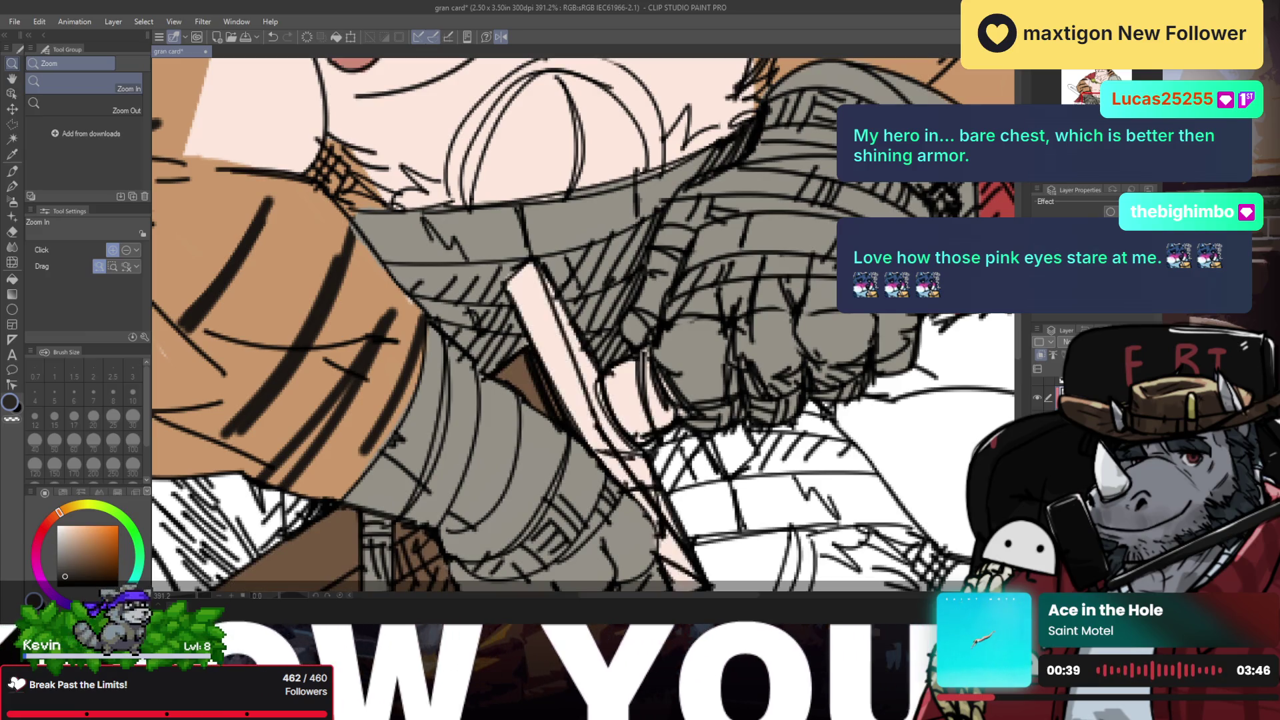
click(1037, 431)
Step: Paint the light gap beside the knife blade dark brown
key(p)
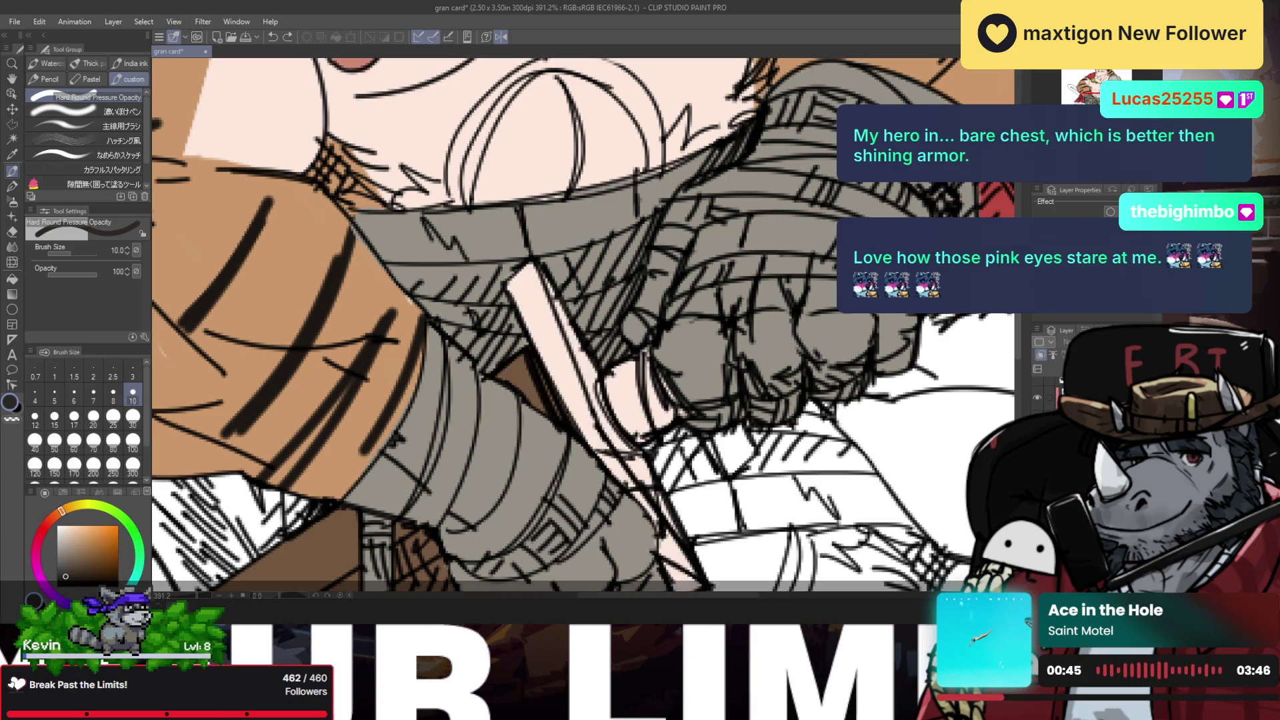
alt+click(638, 394)
mouse_move(640, 380)
mouse_down()
mouse_move(667, 400)
mouse_move(662, 416)
mouse_up()
Step: Fit the card to the window, mirror the view and recentre the warrior
key(ctrl+0)
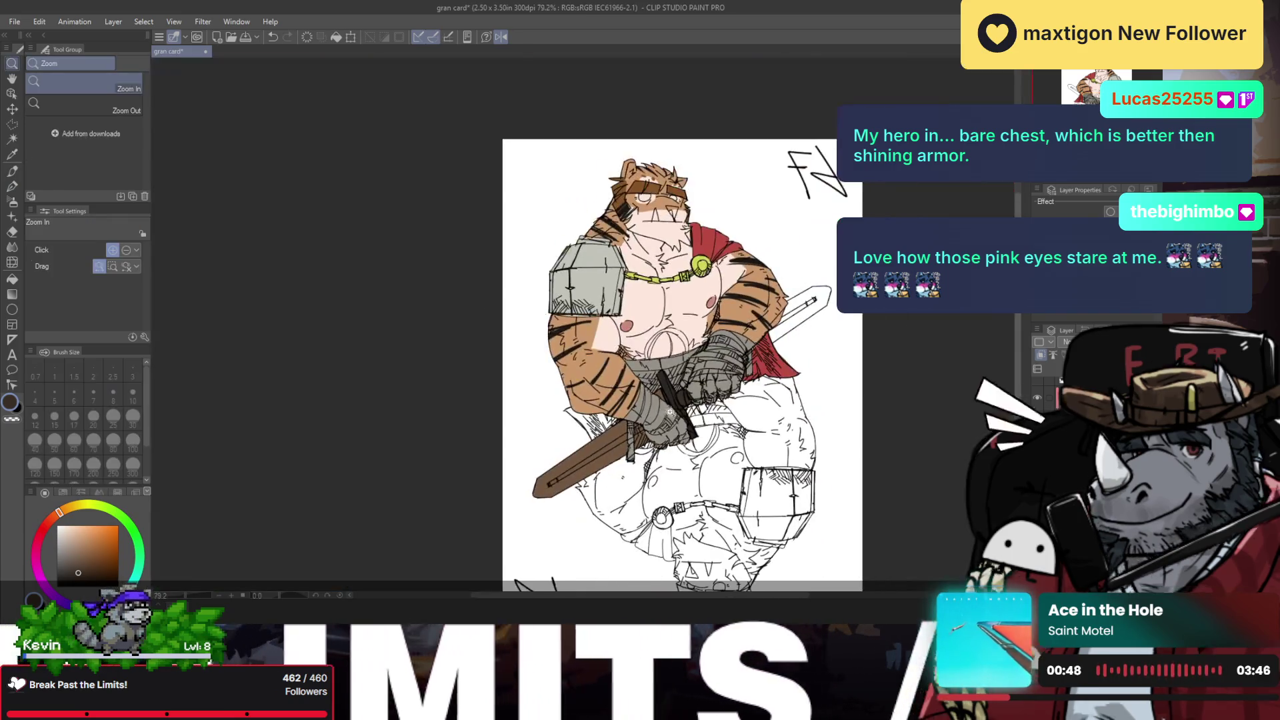
click(636, 417)
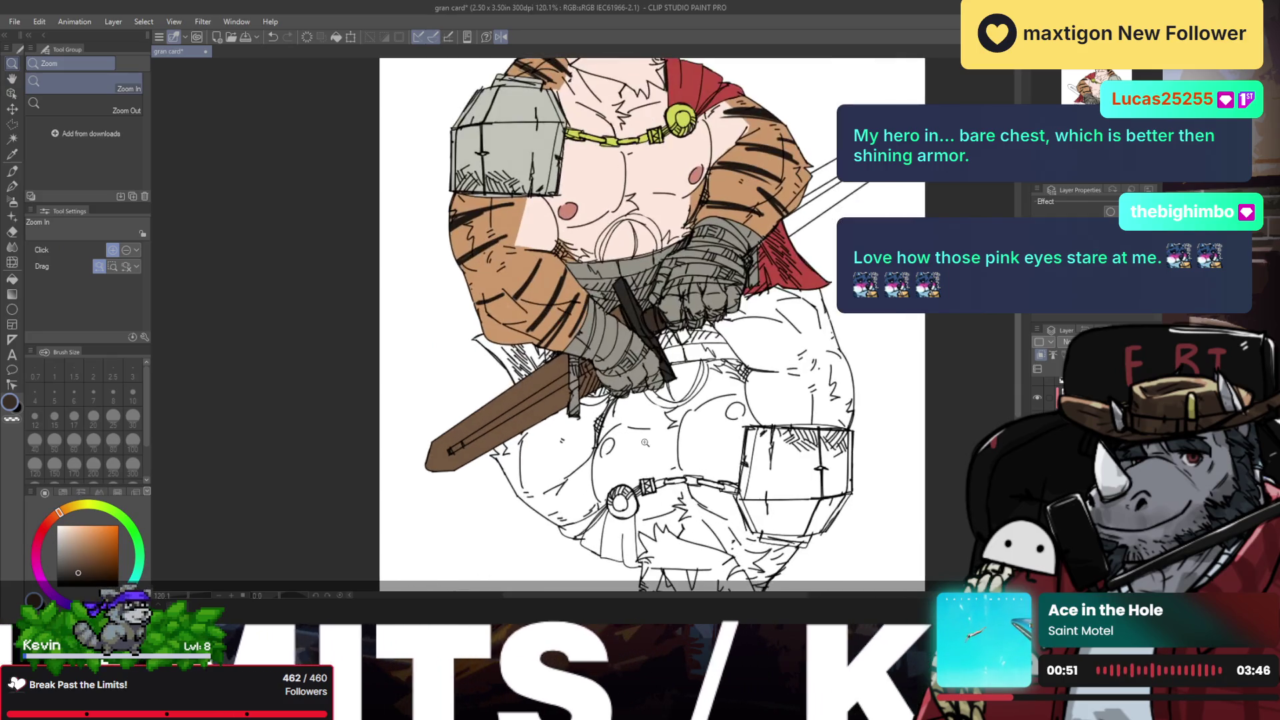
key(h)
key(h)
drag(588, 318, 617, 315)
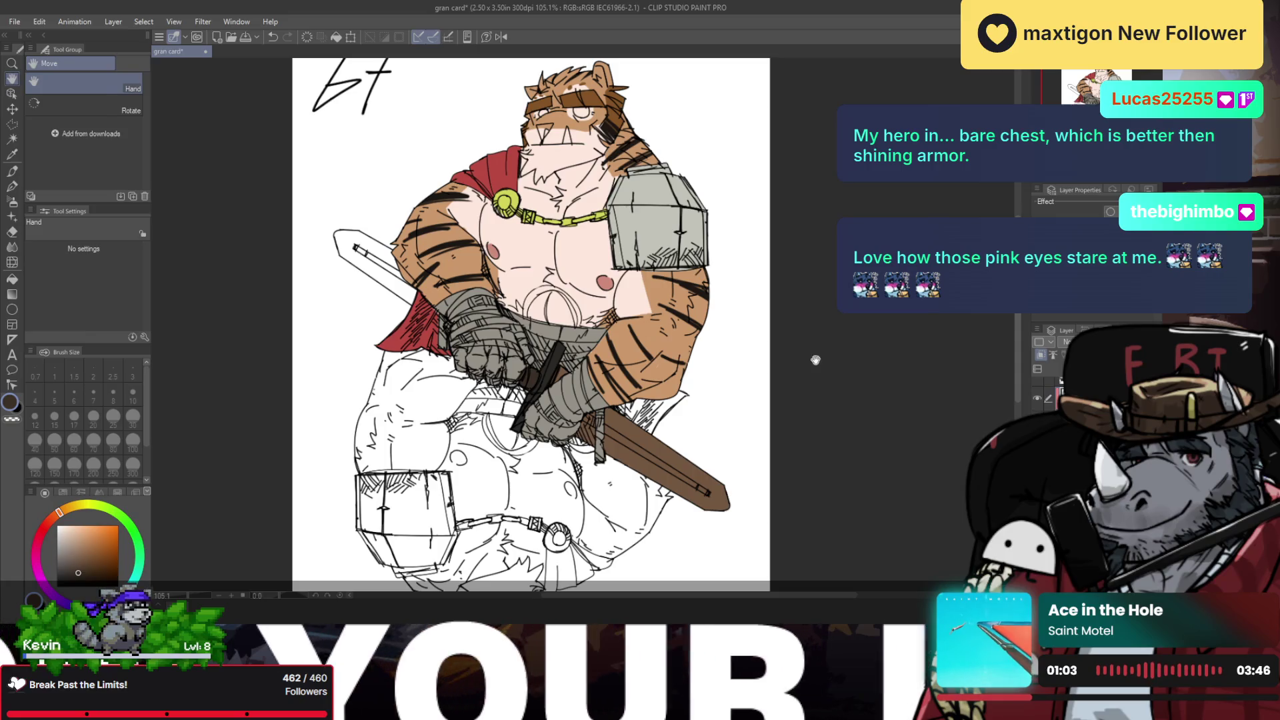
Step: Try a Photosphere gradient over the head and undo it
scroll(772, 307, down, 2)
key(g)
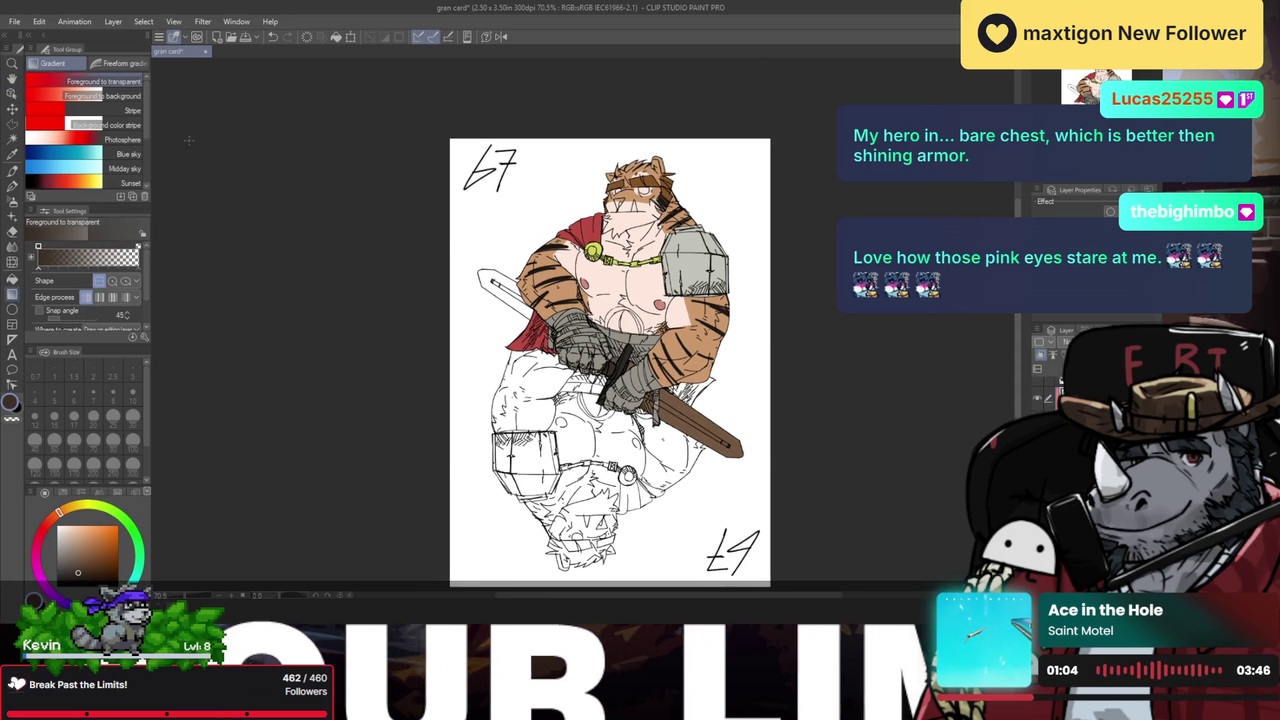
click(113, 138)
drag(560, 160, 620, 223)
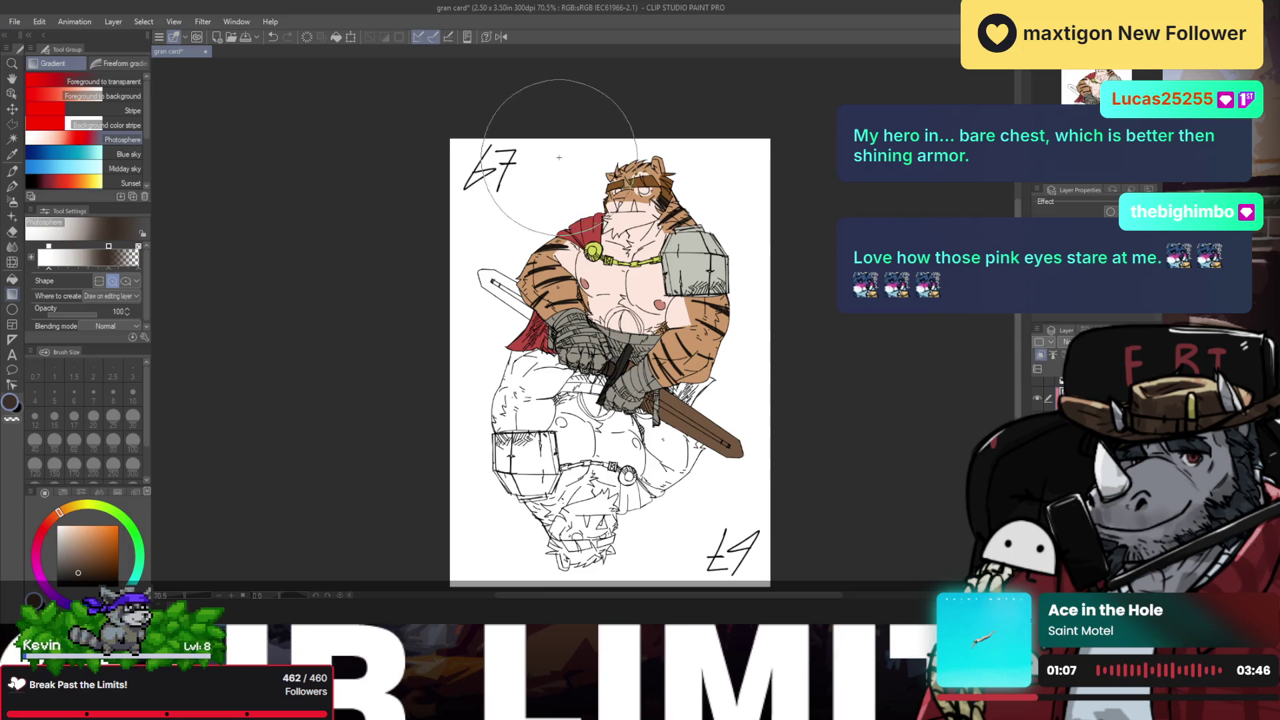
key(ctrl+z)
Step: Lay a Foreground to transparent tan-orange gradient over the torso
click(104, 81)
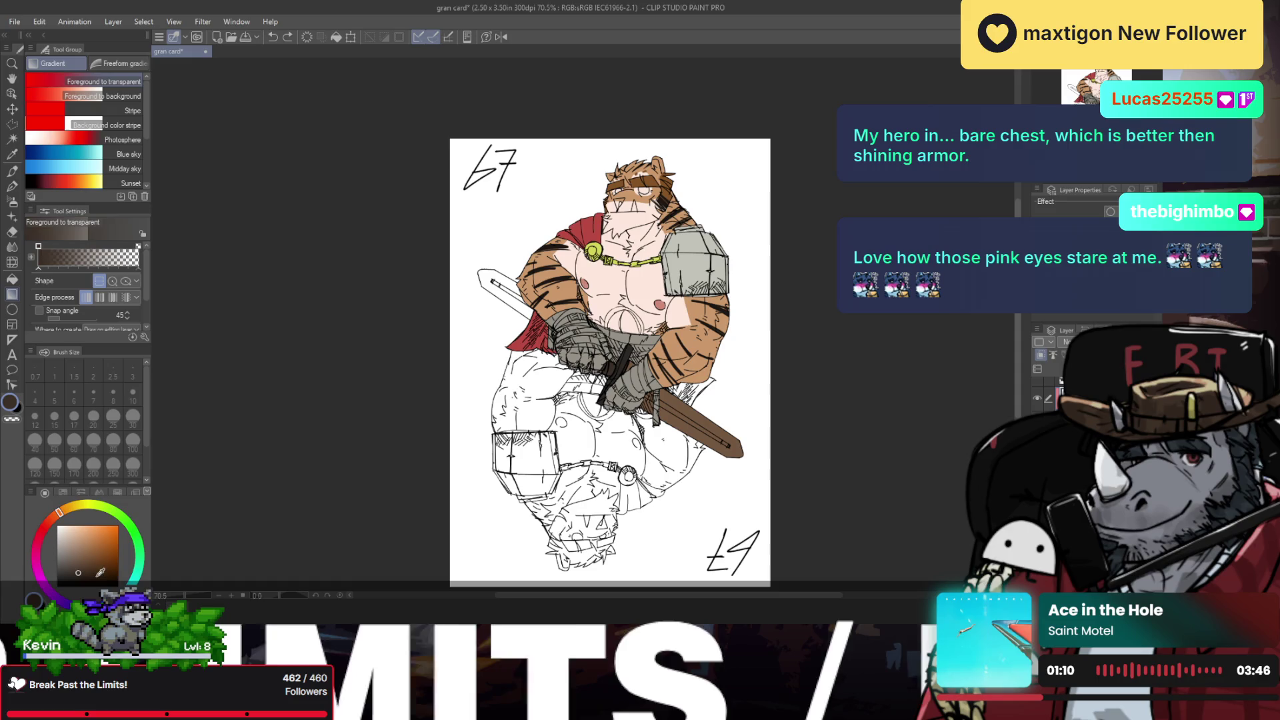
drag(100, 572, 100, 534)
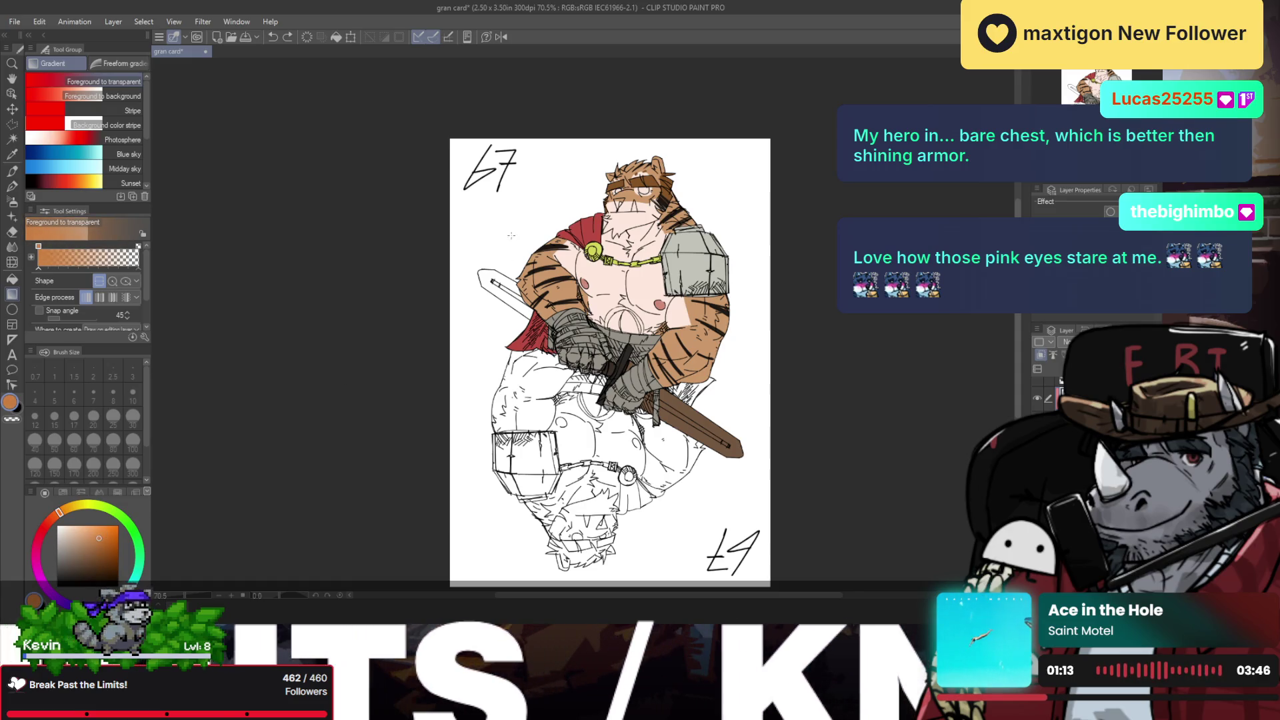
drag(542, 201, 603, 373)
key(ctrl+z)
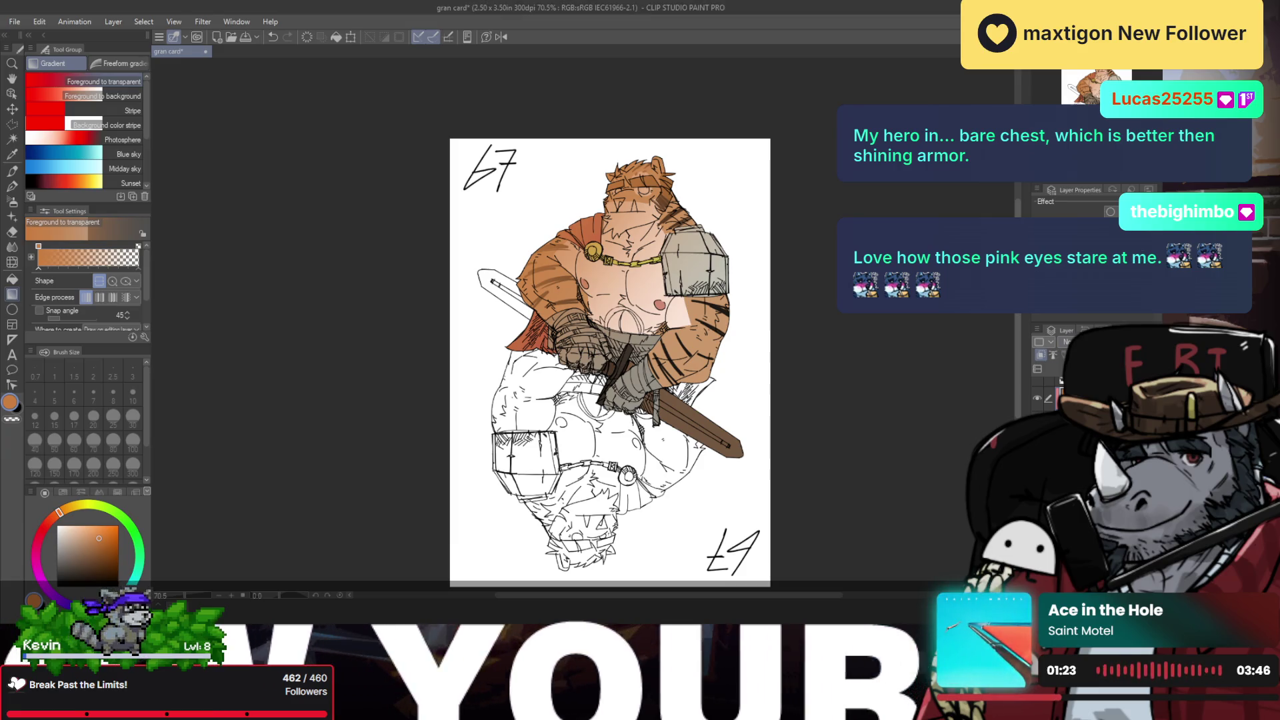
key(ctrl+z)
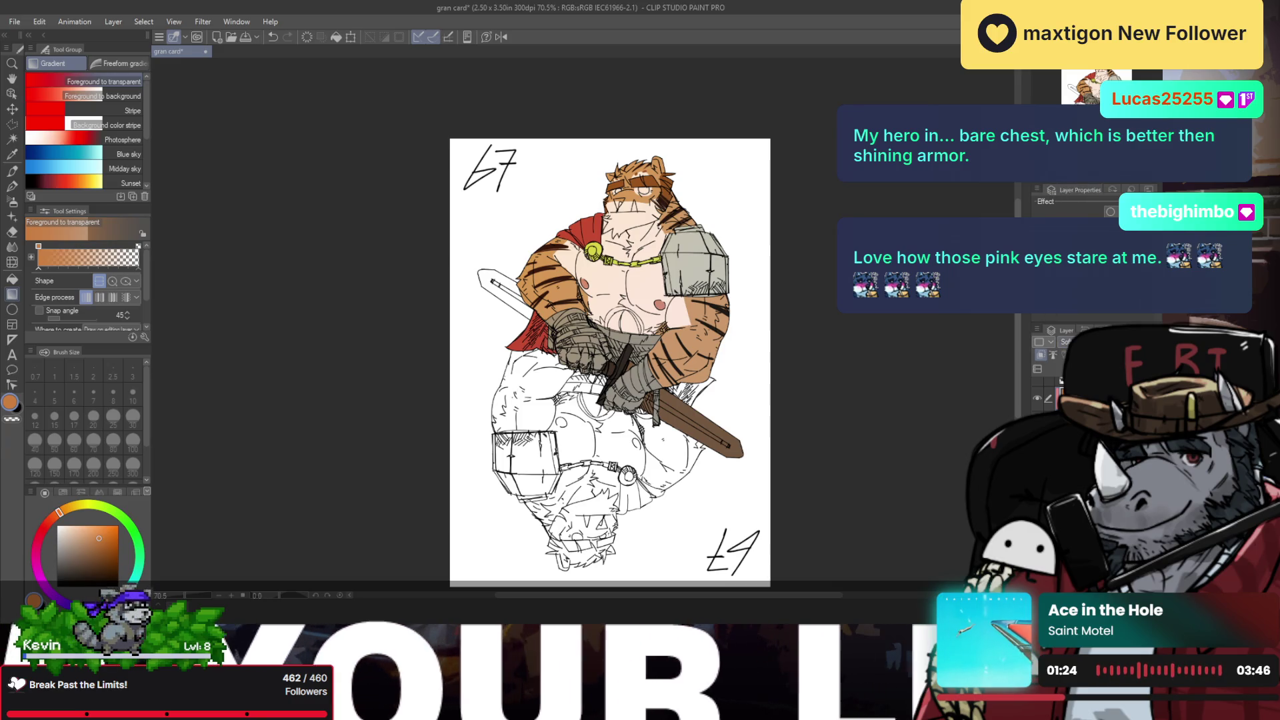
drag(604, 201, 603, 320)
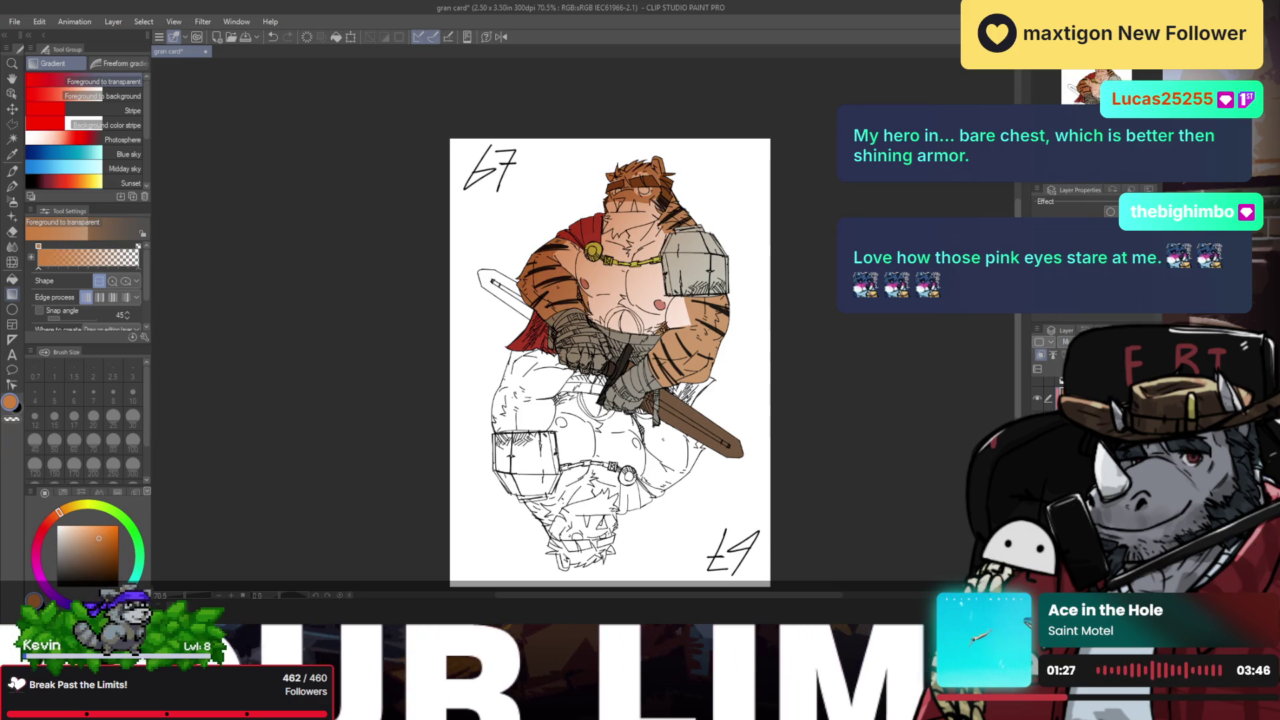
key(ctrl+z)
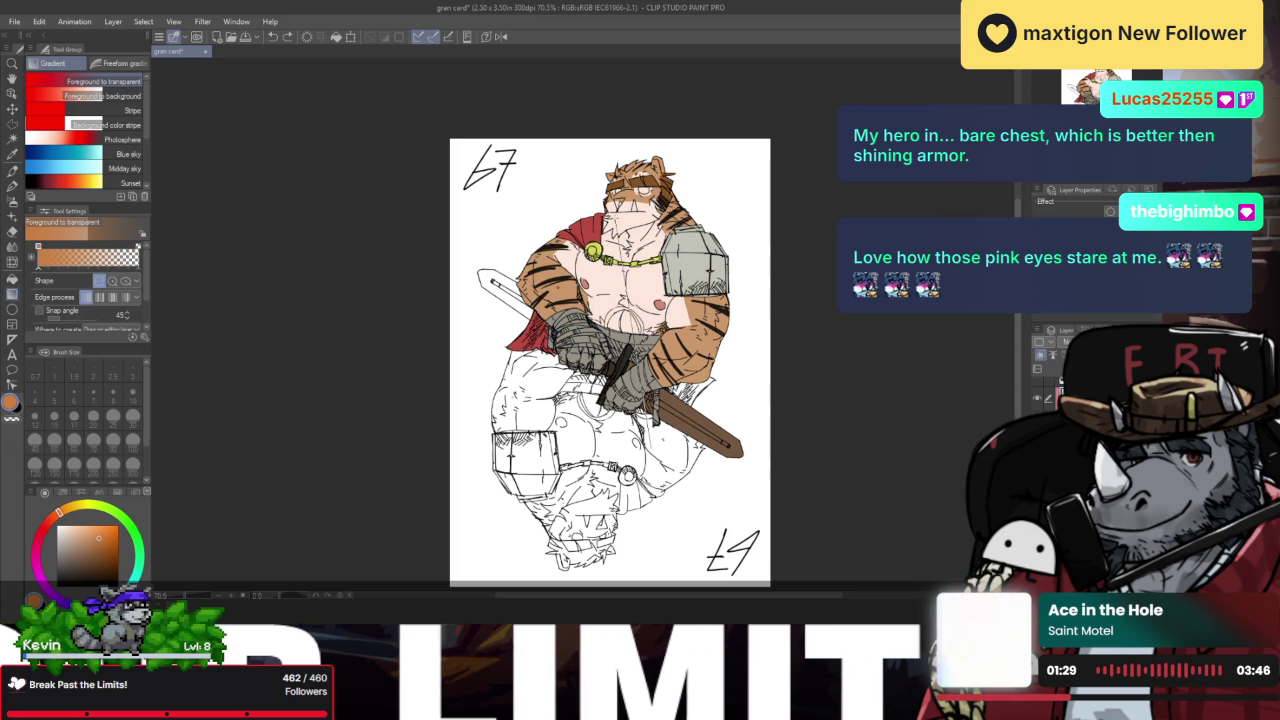
key(ctrl+y)
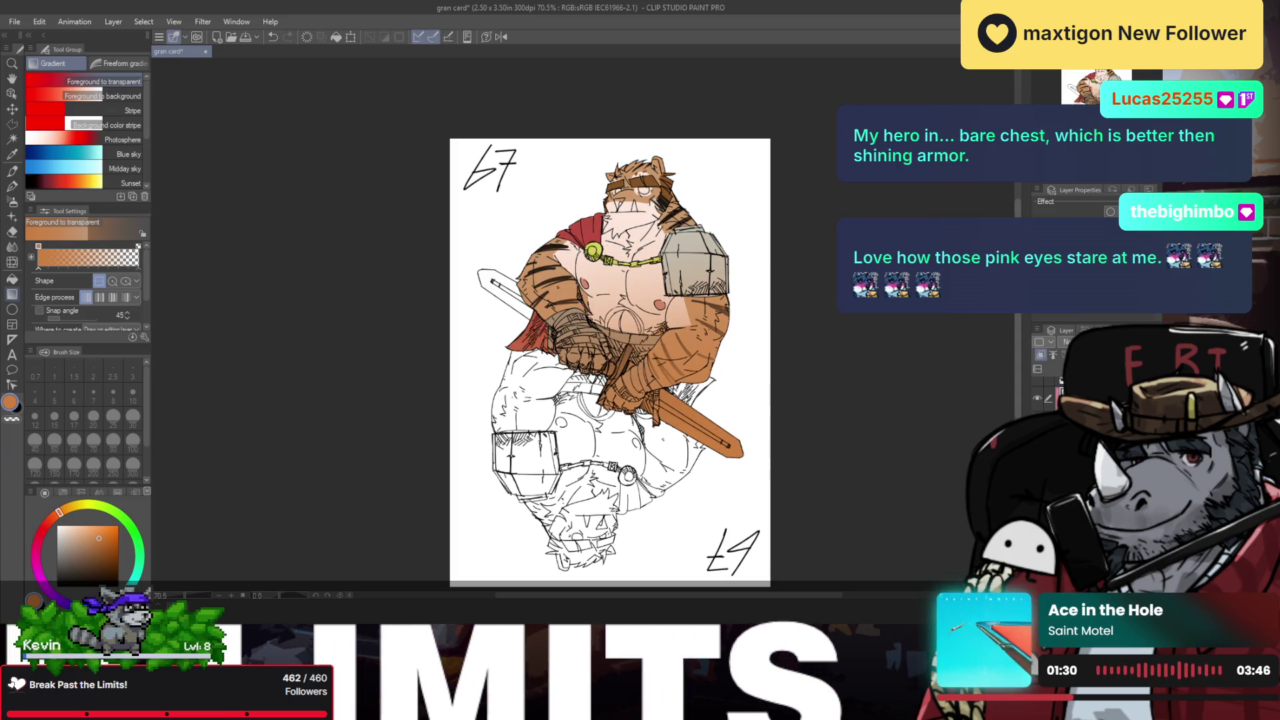
Step: Set the tint layer to Multiply, deepen it up the torso and flip the view back
click(1067, 341)
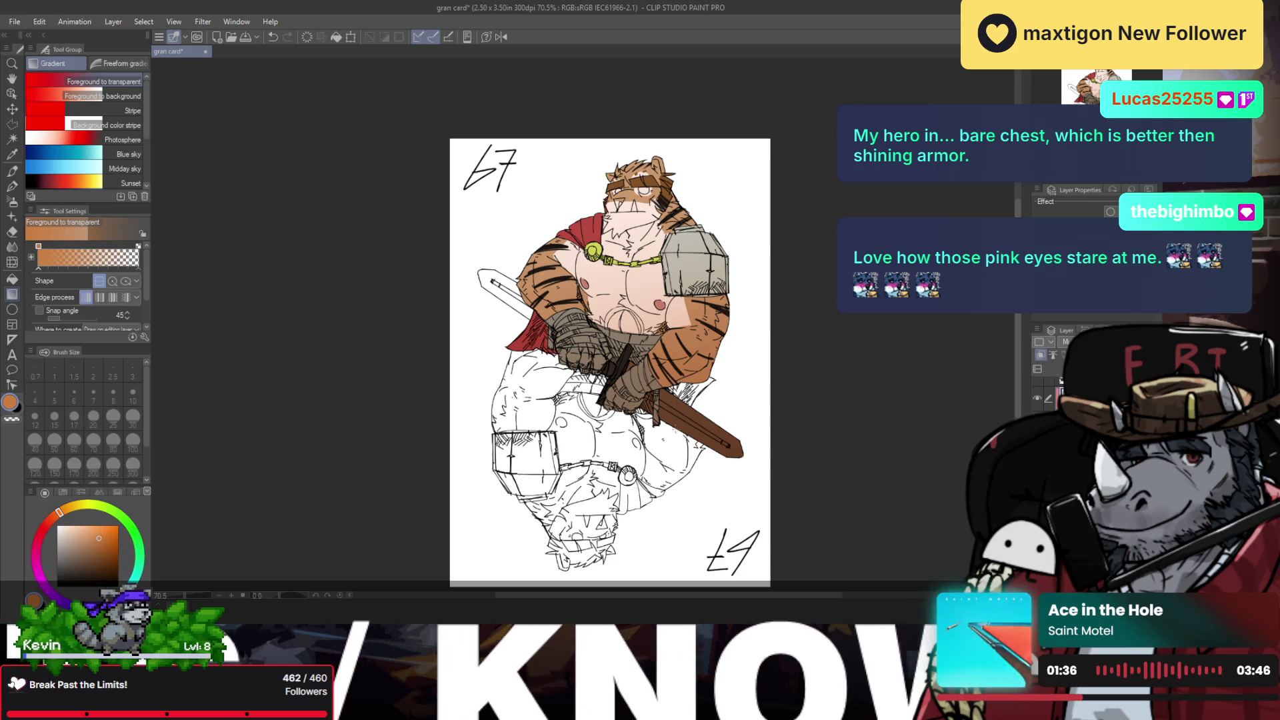
drag(668, 436, 625, 221)
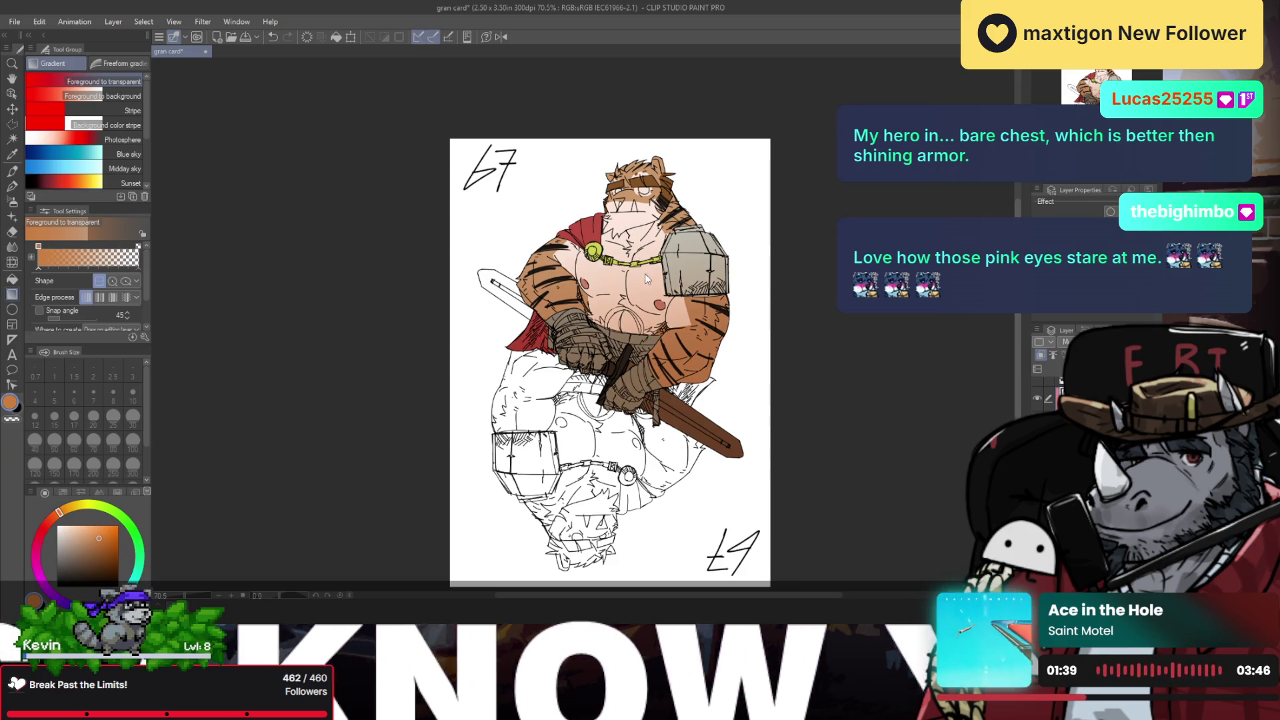
key(h)
key(slash)
click(582, 277)
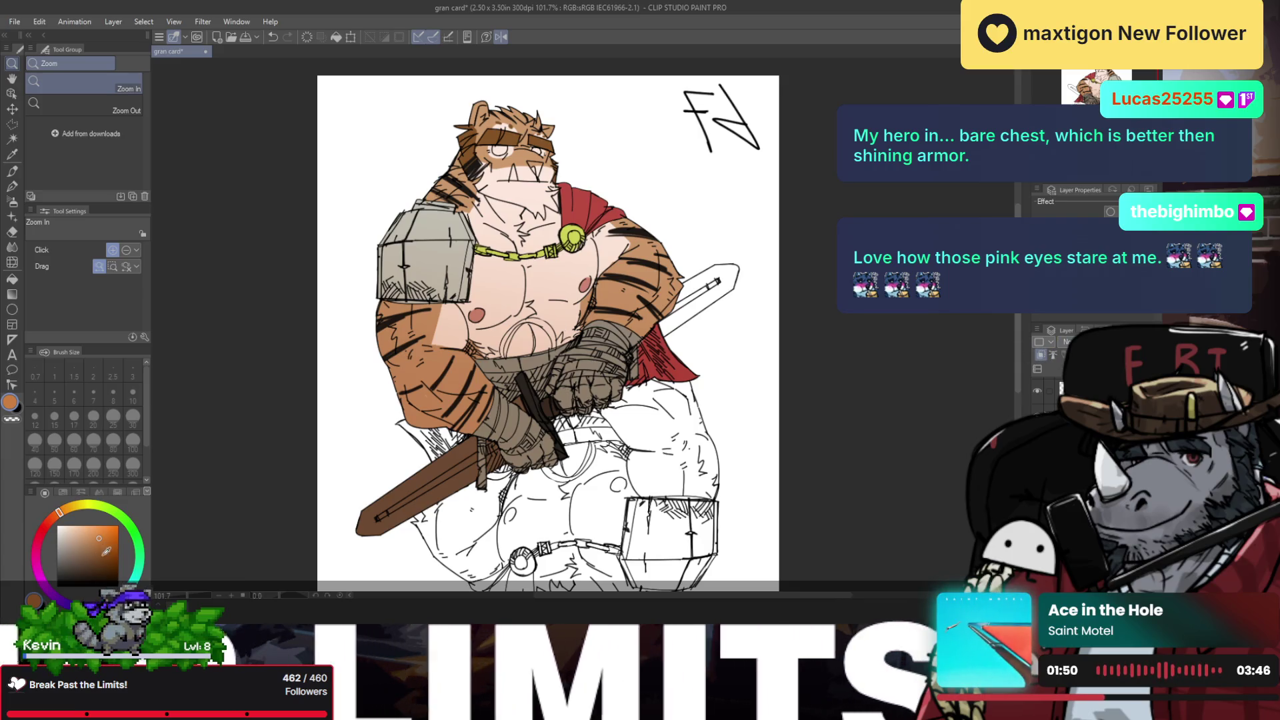
Step: Fade a teal gradient from the head over the chest, comparing it with undo and redo
key(x)
click(97, 532)
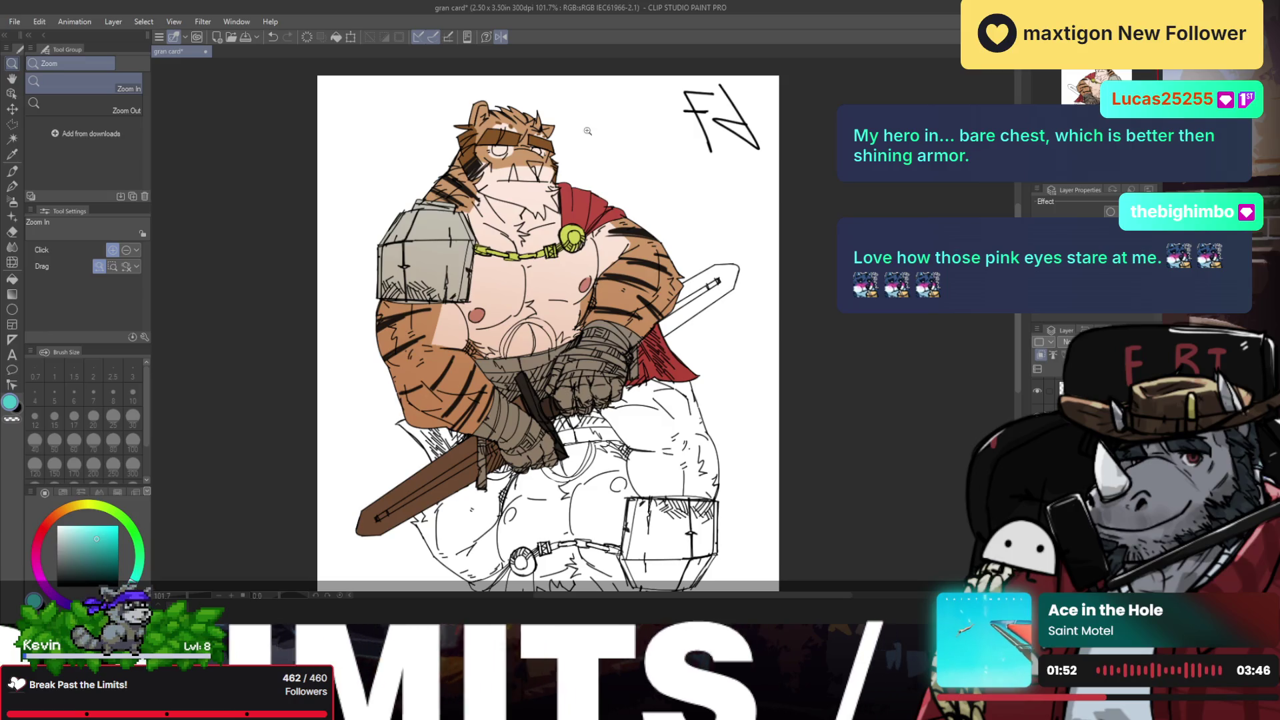
key(g)
drag(584, 112, 497, 325)
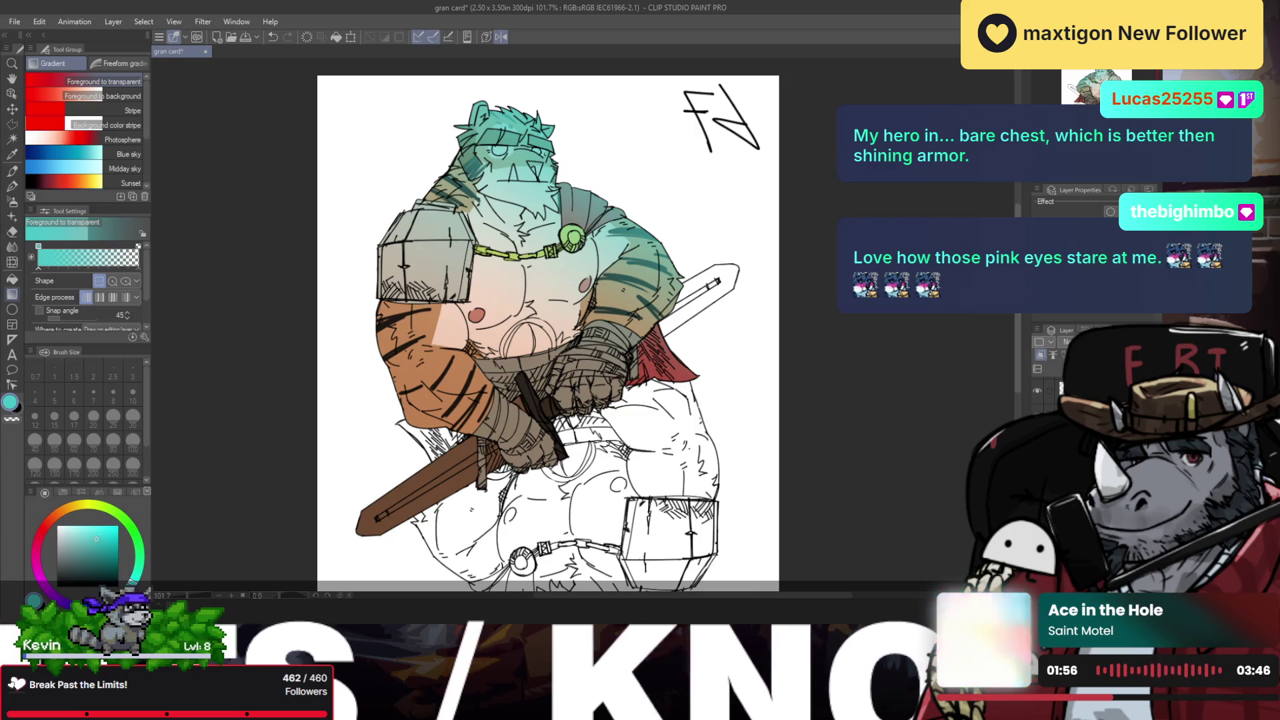
key(ctrl+z)
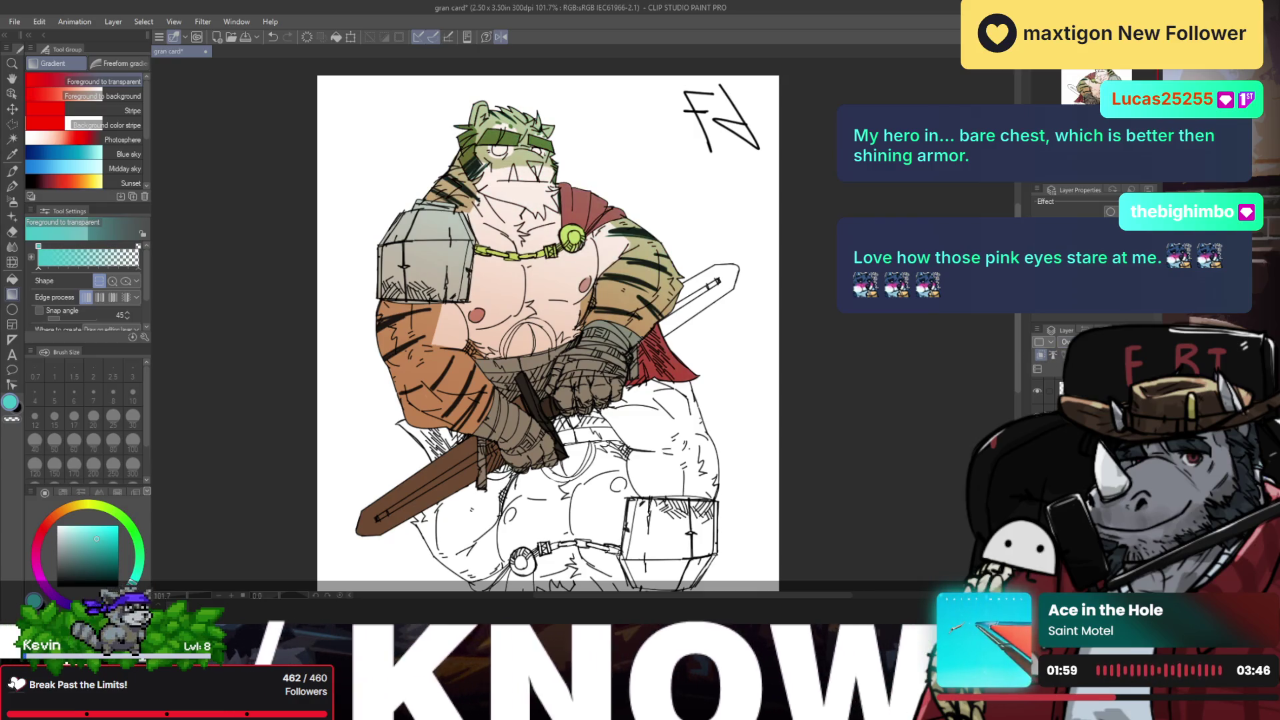
key(ctrl+y)
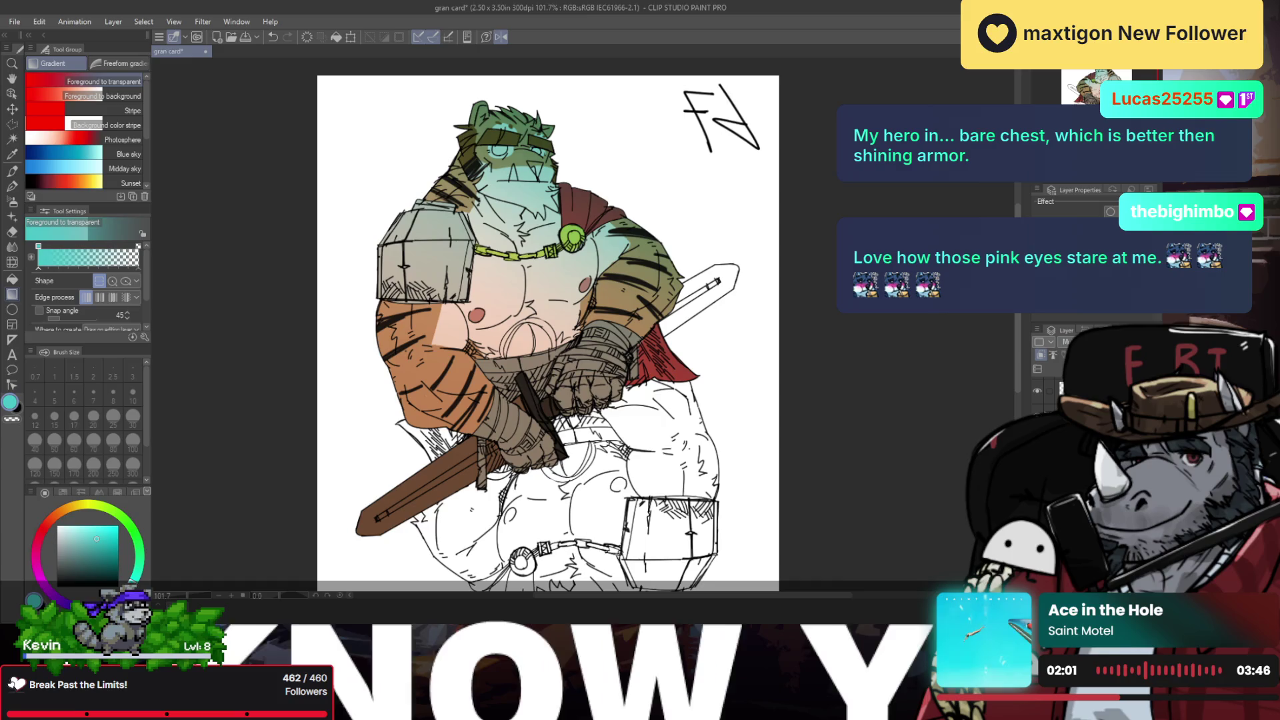
key(ctrl+z)
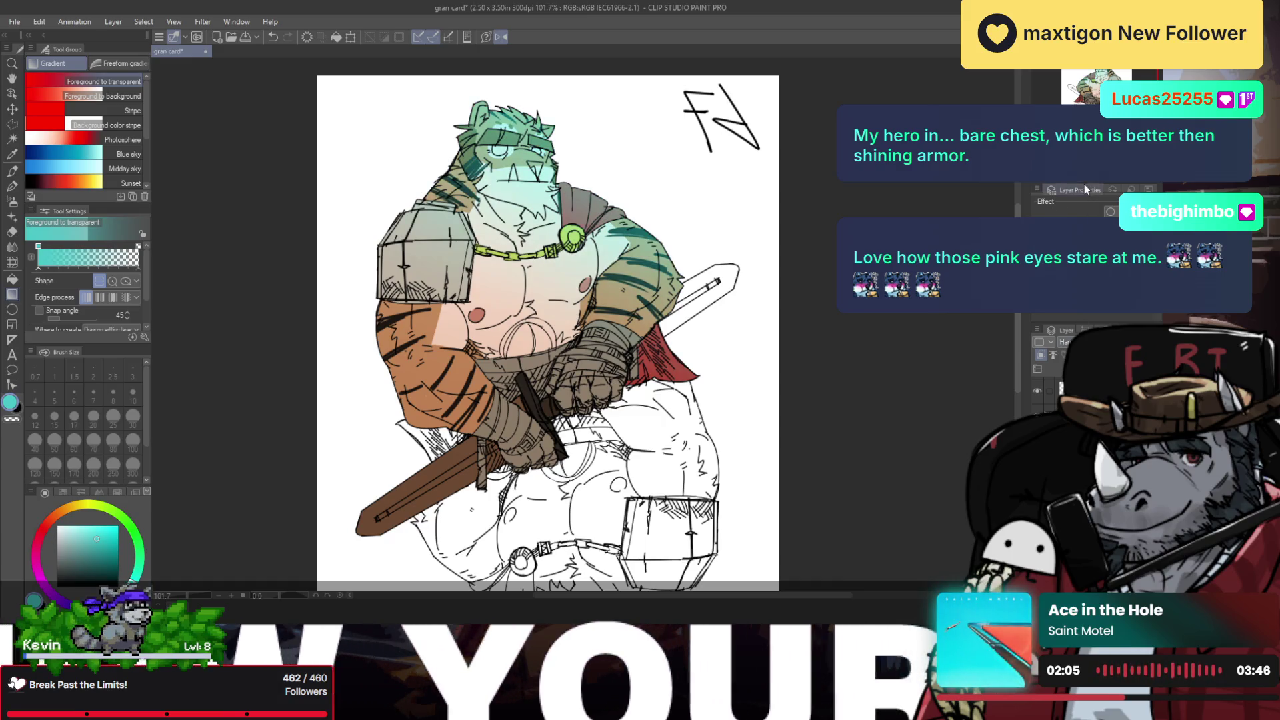
key(ctrl+y)
Step: Lay a darker blue gradient over the head and cape
key(x)
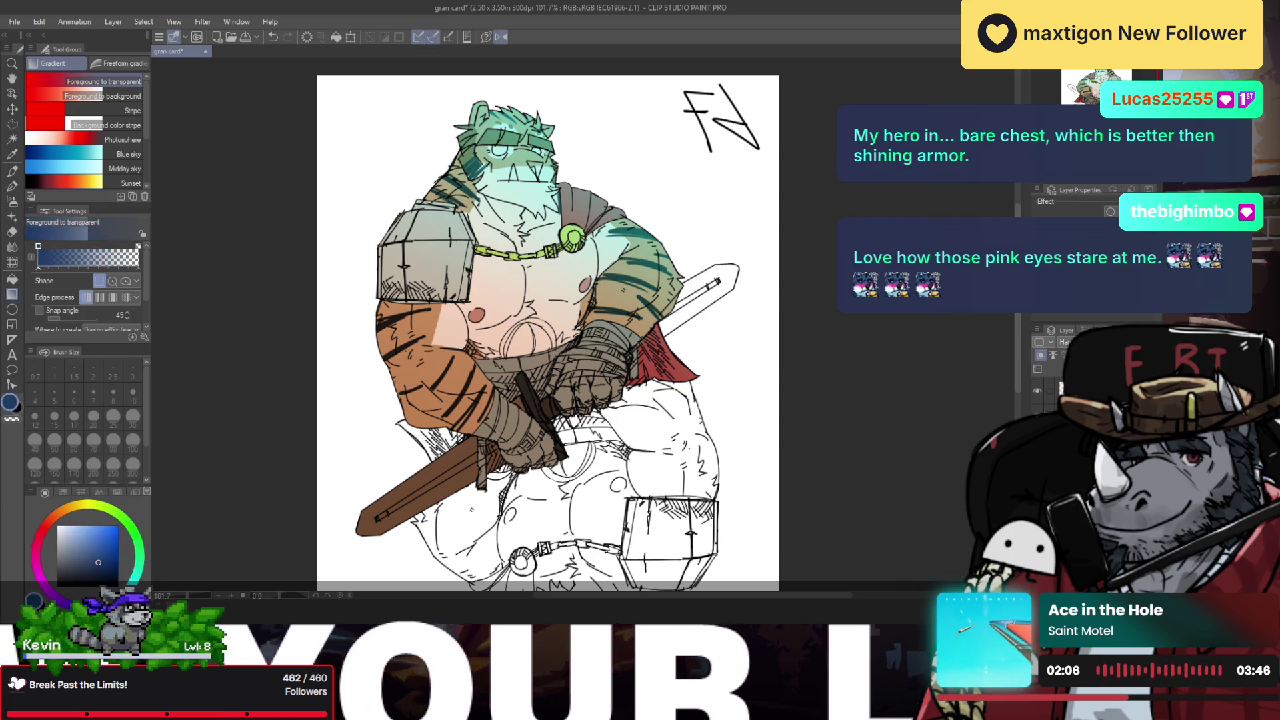
drag(669, 71, 516, 278)
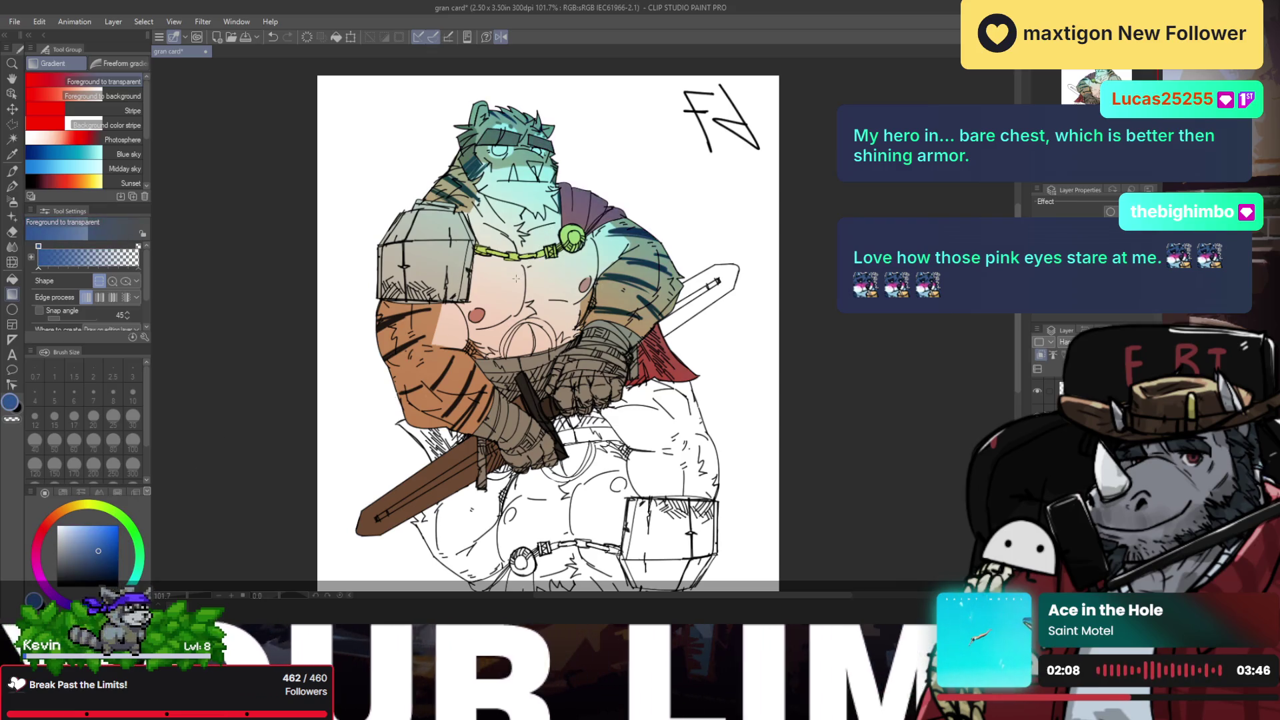
key(ctrl+z)
drag(657, 80, 513, 277)
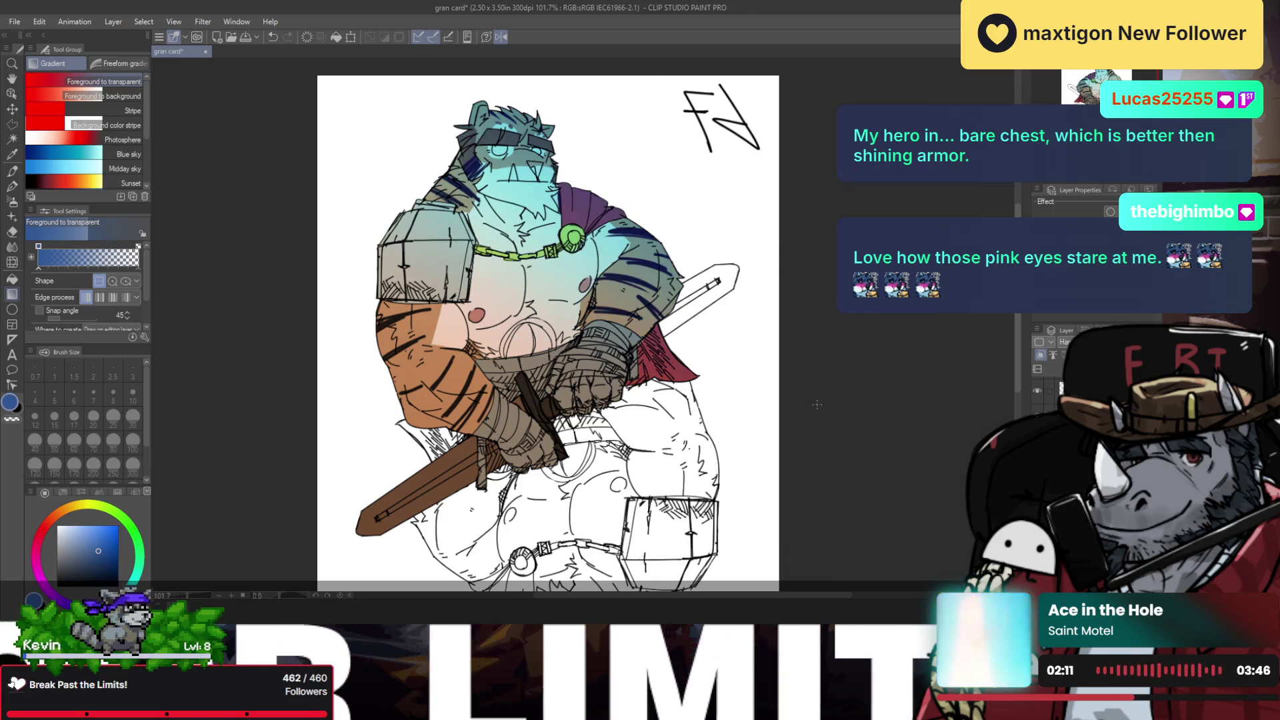
scroll(1067, 342, up, 1)
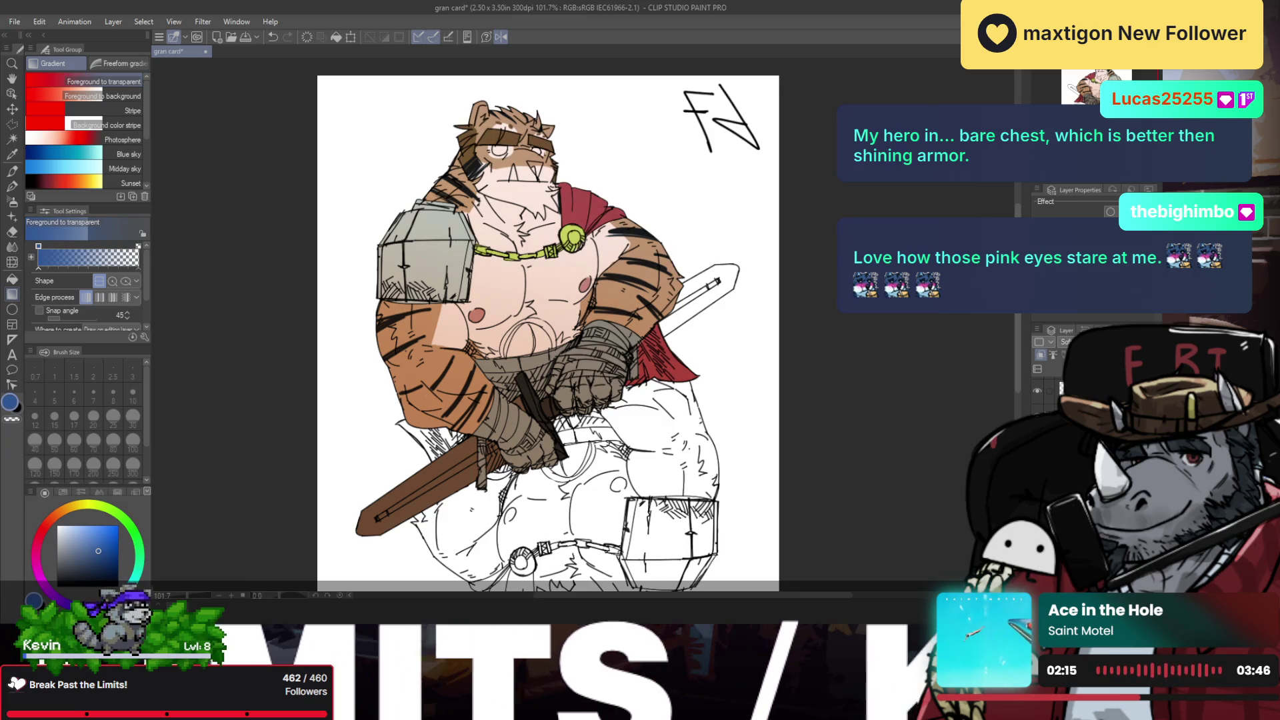
alt+click(700, 274)
Step: Mirror the view, zoom in on the chest and compare the hand wraps with and without grey fill
key(h)
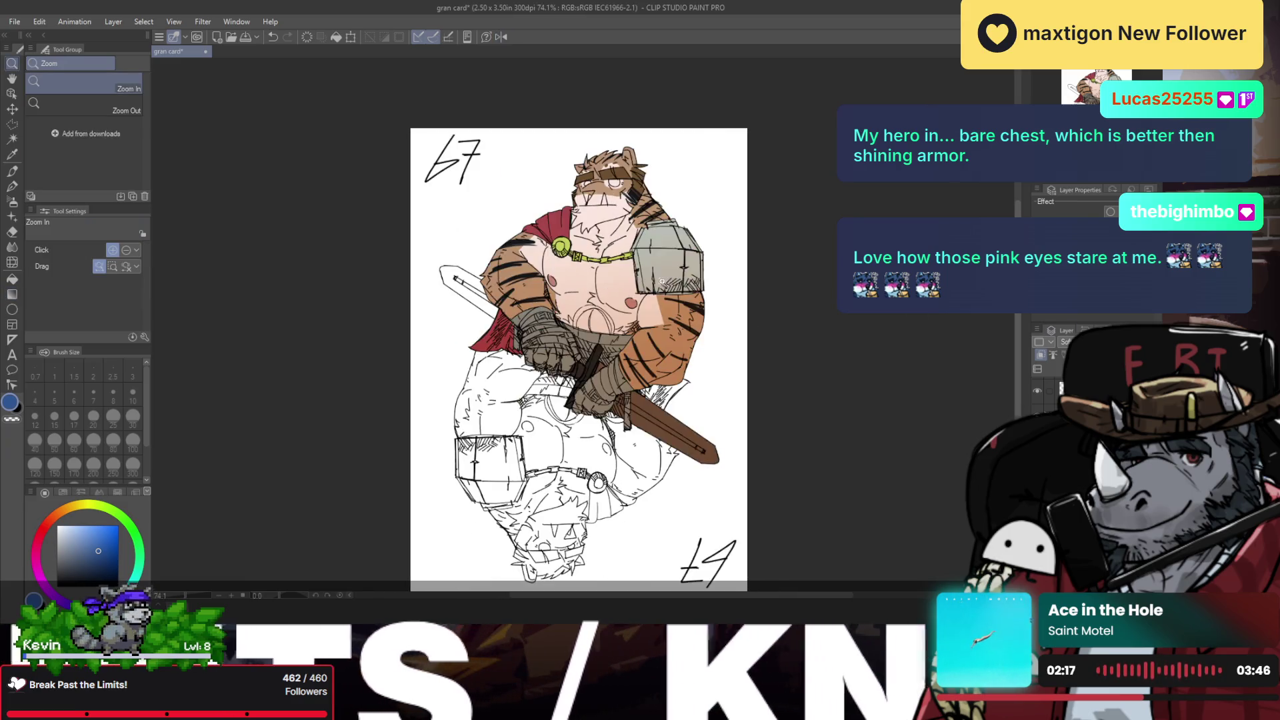
drag(667, 283, 589, 197)
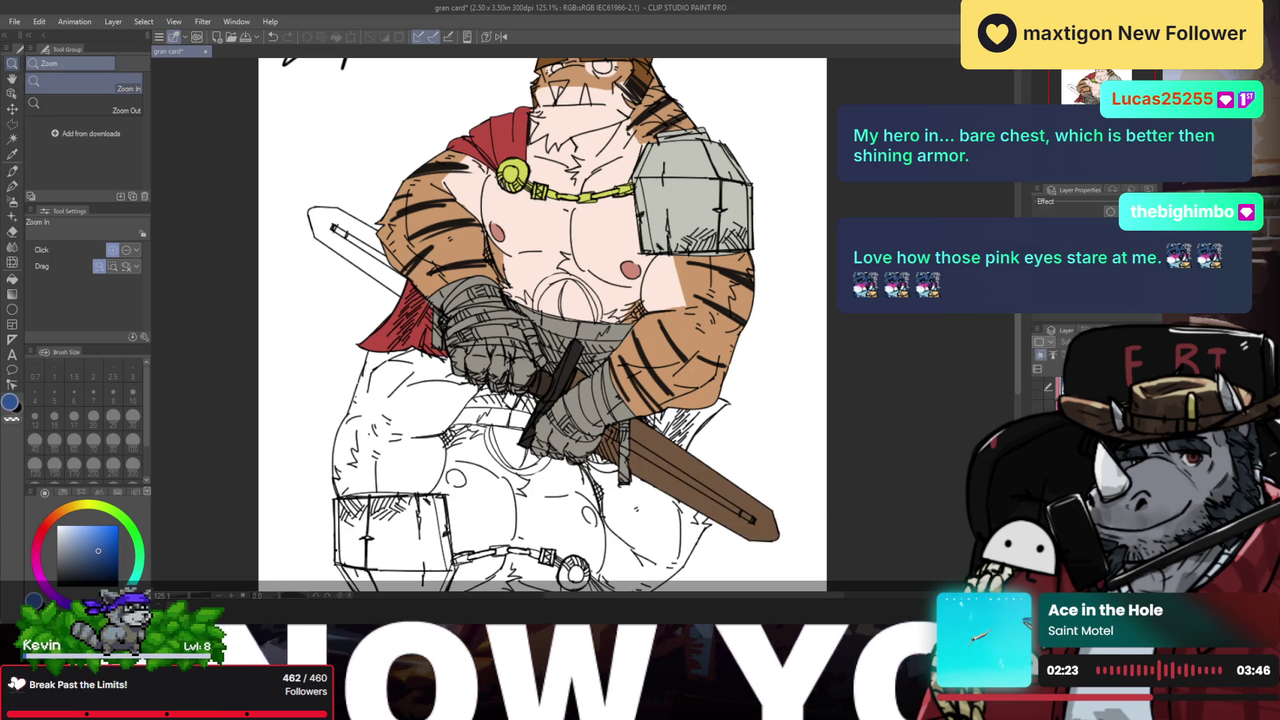
key(ctrl+z)
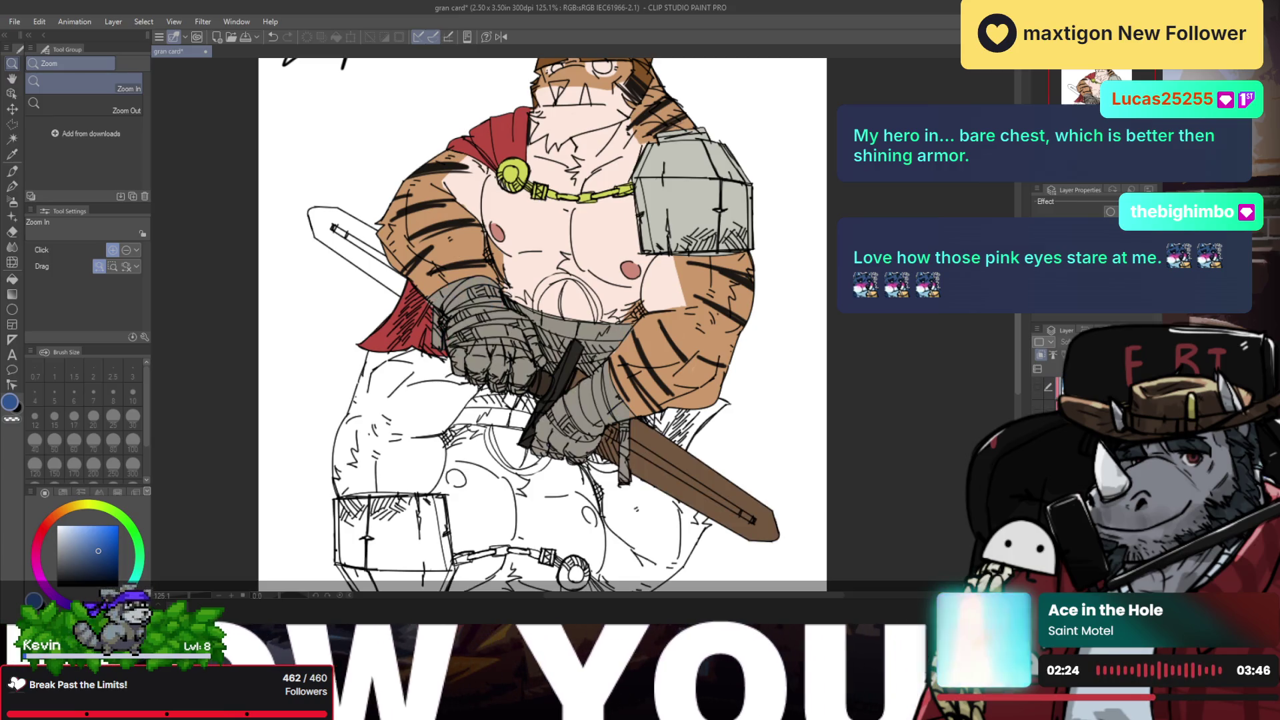
key(ctrl+y)
key(ctrl+z)
key(ctrl+y)
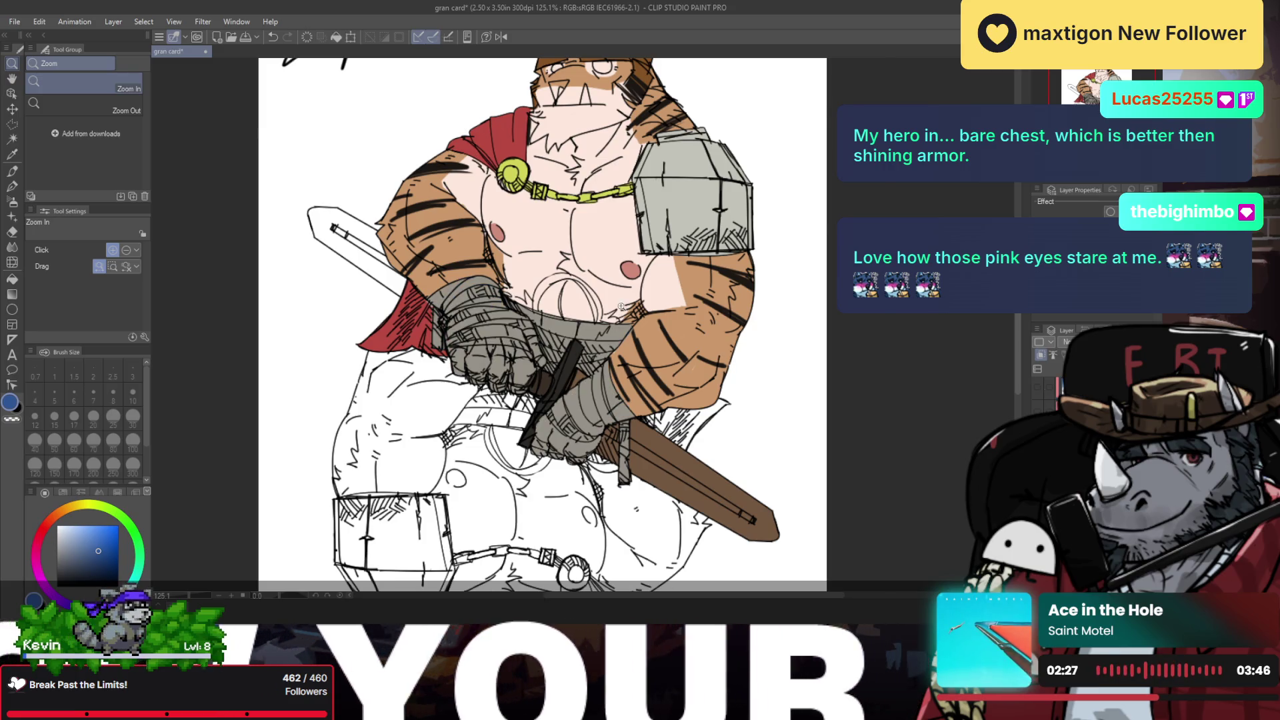
click(621, 306)
Step: Paint a round shape at the navel in the sword's brown at brush size 17
key(p)
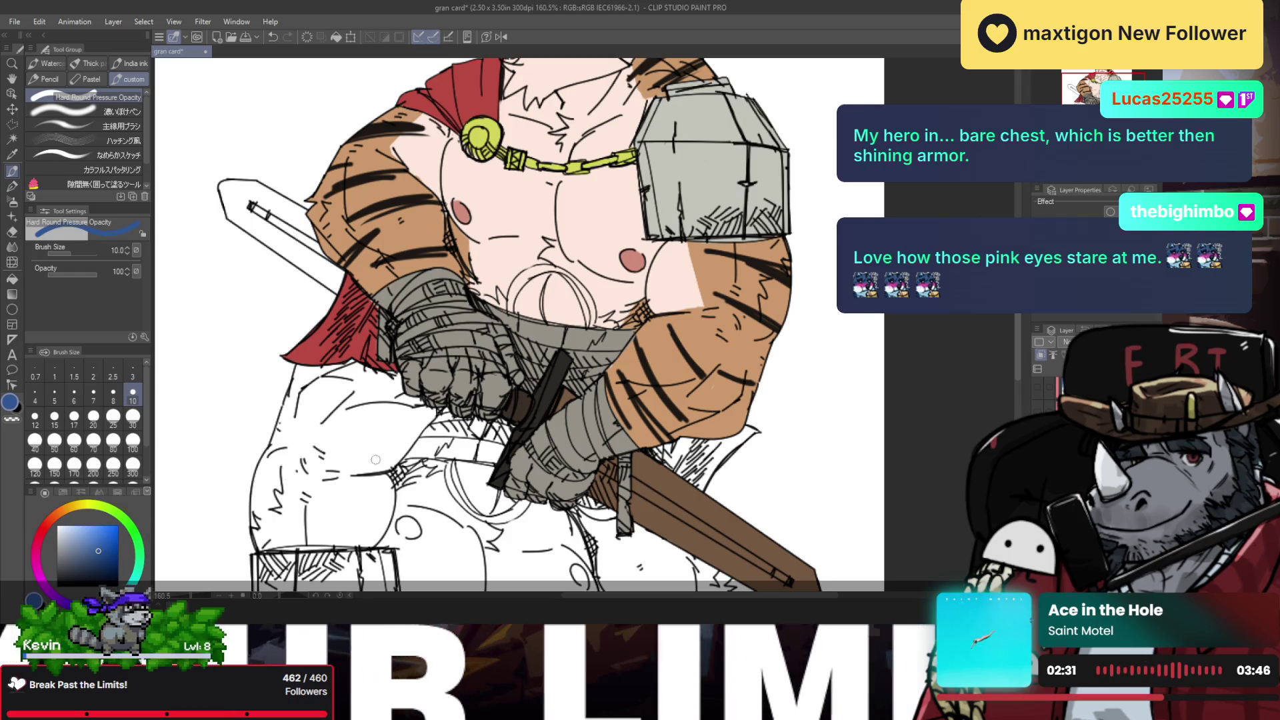
alt+click(659, 479)
mouse_move(535, 301)
mouse_down()
mouse_move(523, 295)
mouse_move(552, 278)
mouse_up()
key(ctrl+z)
key(bracketright)
key(bracketright)
key(bracketright)
key(bracketright)
key(bracketright)
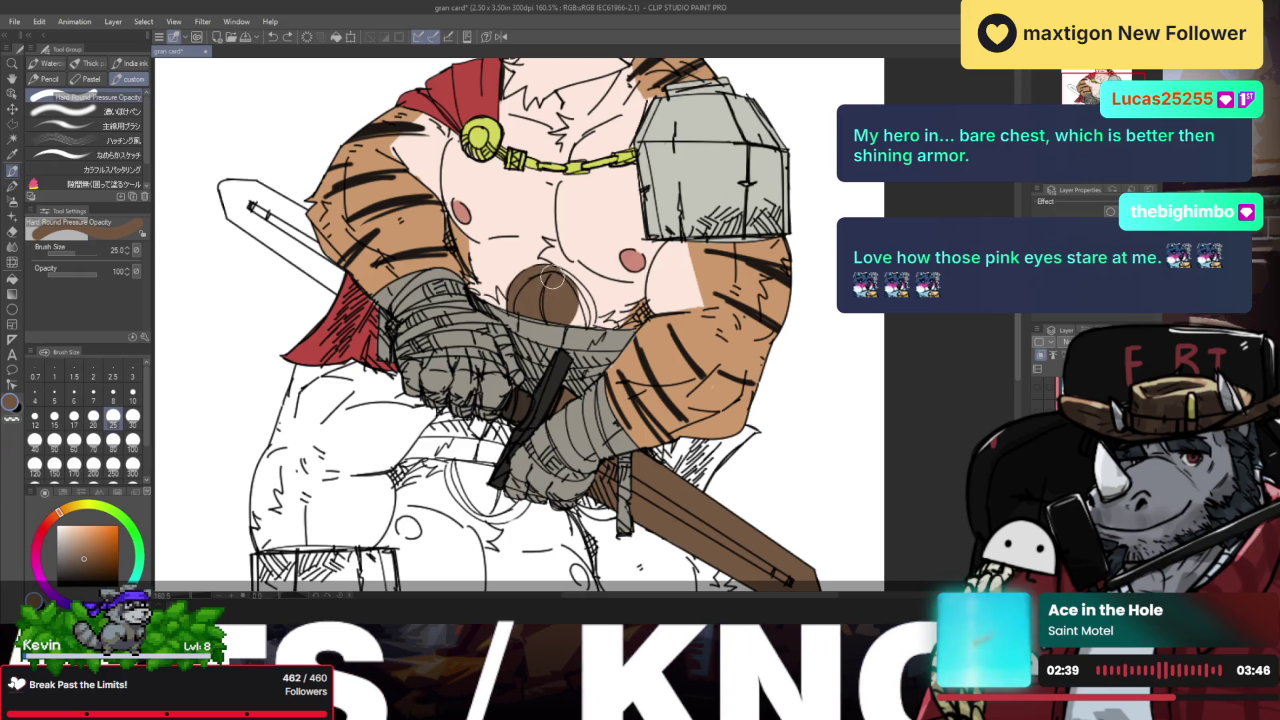
drag(552, 278, 582, 306)
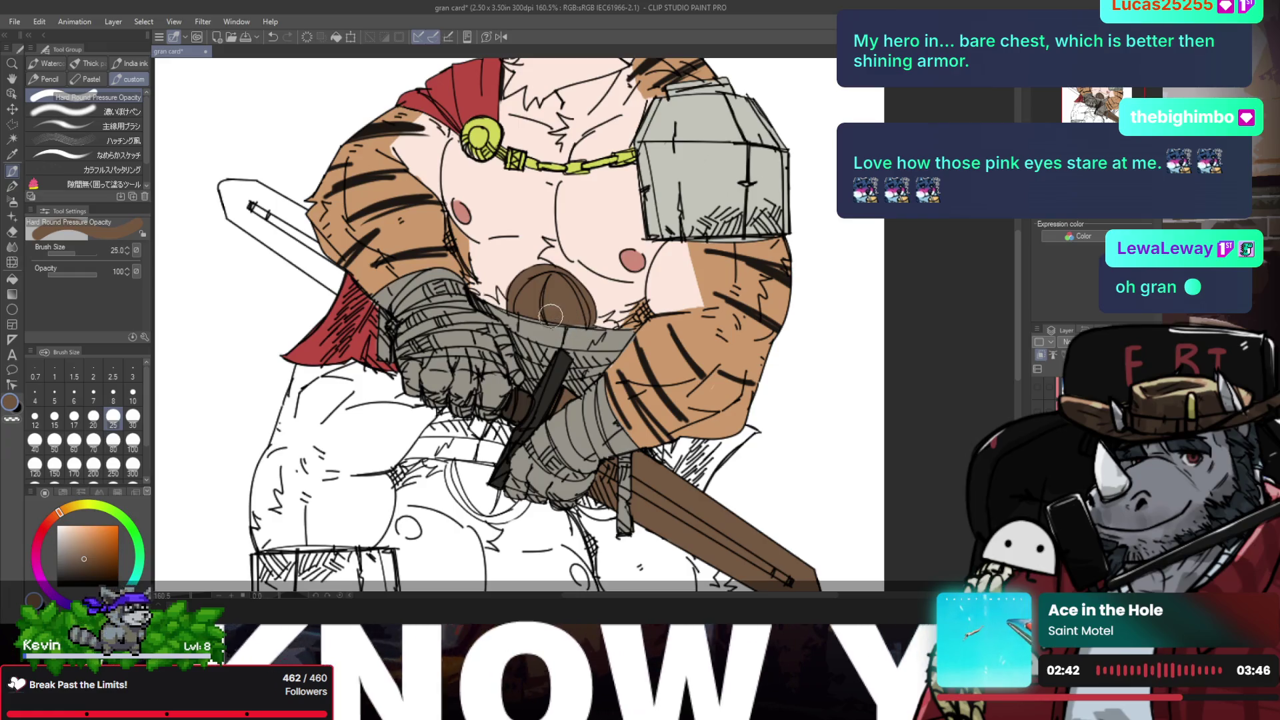
key(slash)
drag(552, 316, 520, 294)
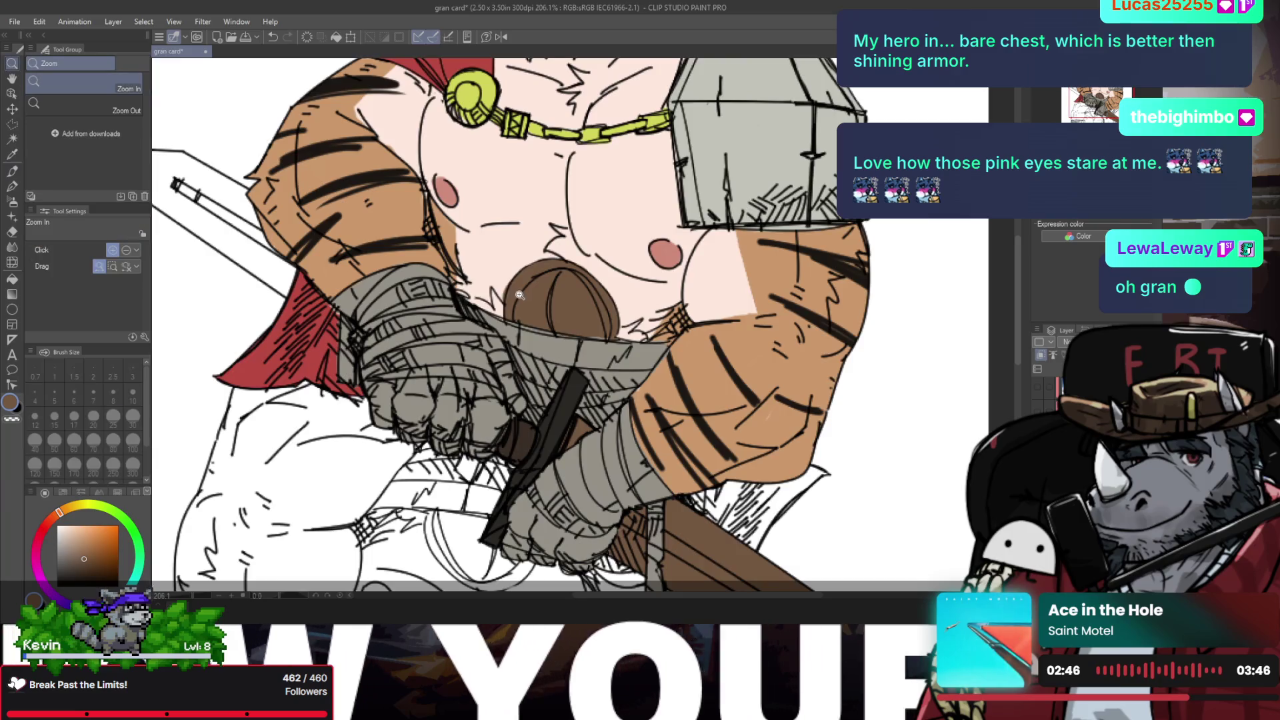
Step: Flip the view back, zoom in on the belly, and erase along the brown shape's lower edge
scroll(519, 294, down, 2)
scroll(527, 307, down, 2)
scroll(533, 317, down, 2)
scroll(537, 326, down, 1)
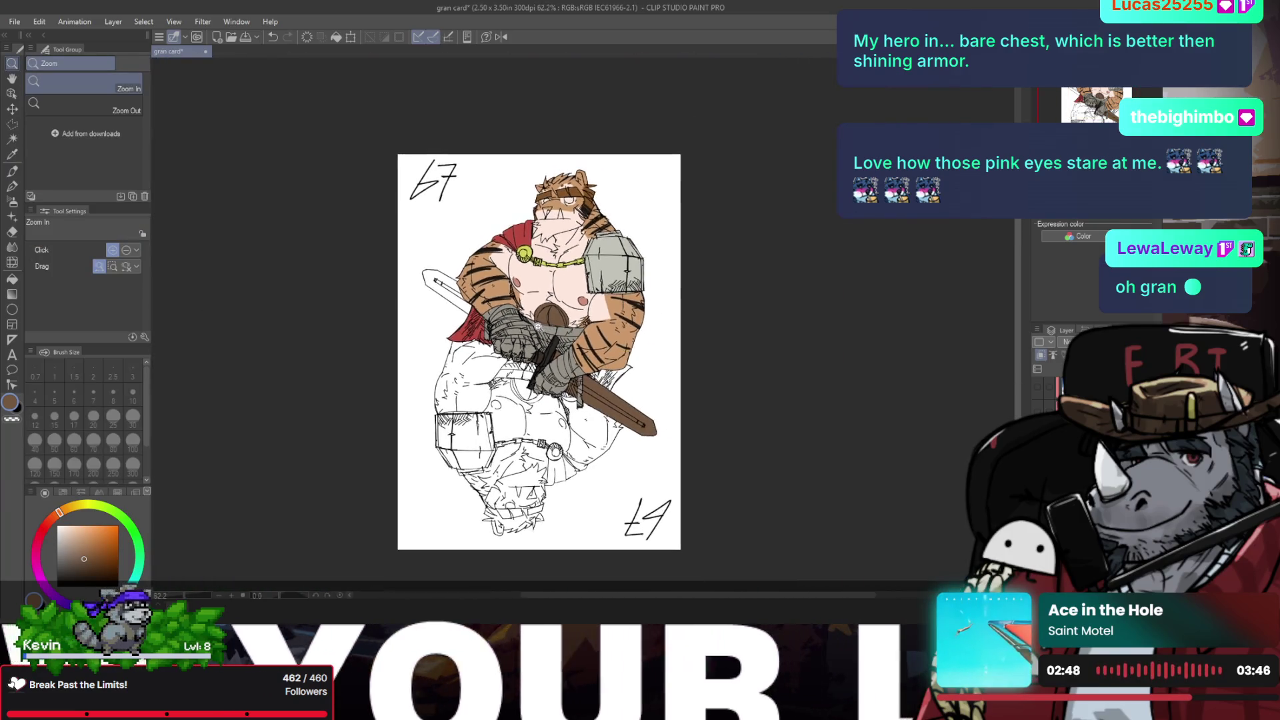
scroll(538, 325, up, 3)
key(h)
scroll(613, 324, up, 3)
key(p)
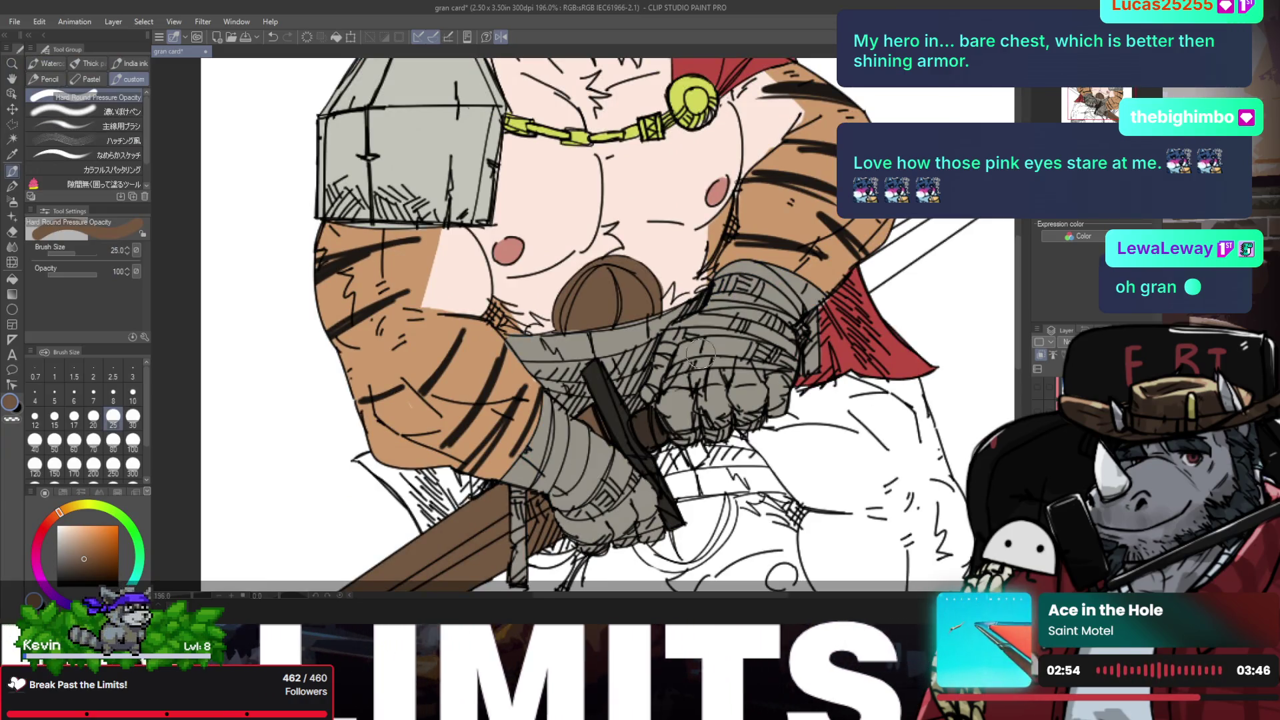
key(e)
drag(564, 326, 554, 328)
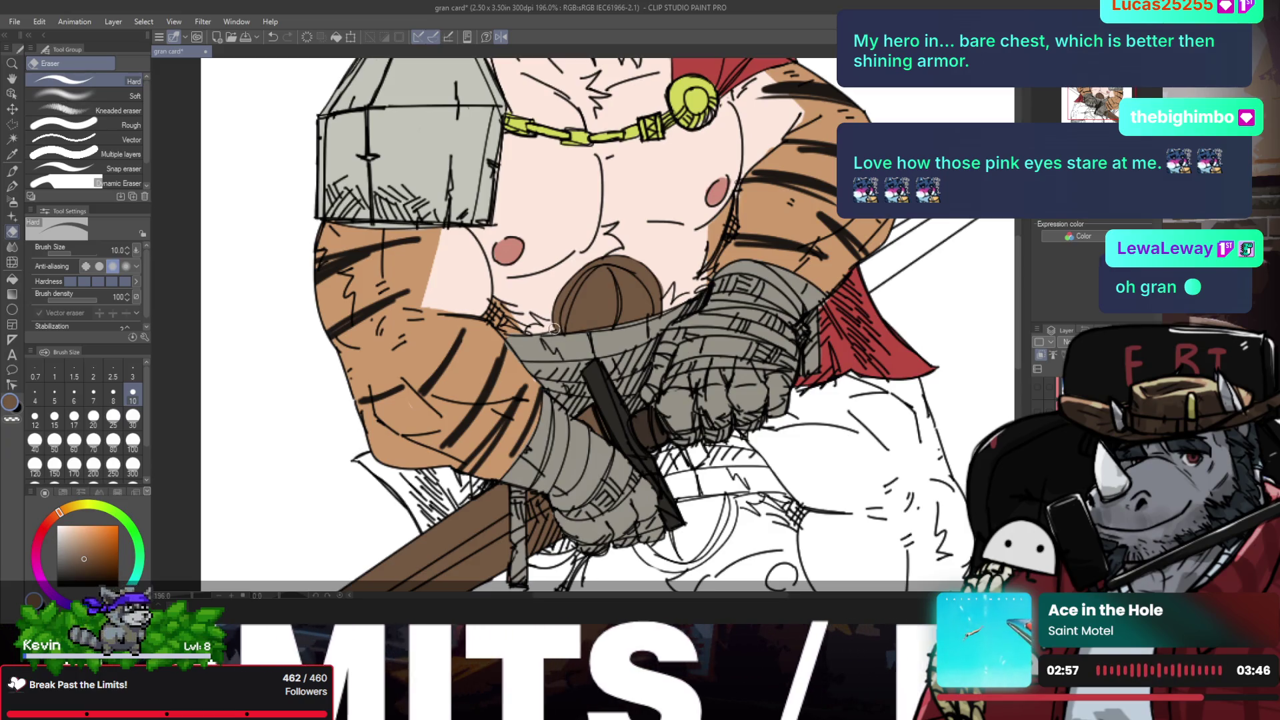
Step: Touch up beside the brown shape with a size-8 pen in light skin pink
key(p)
alt+click(533, 293)
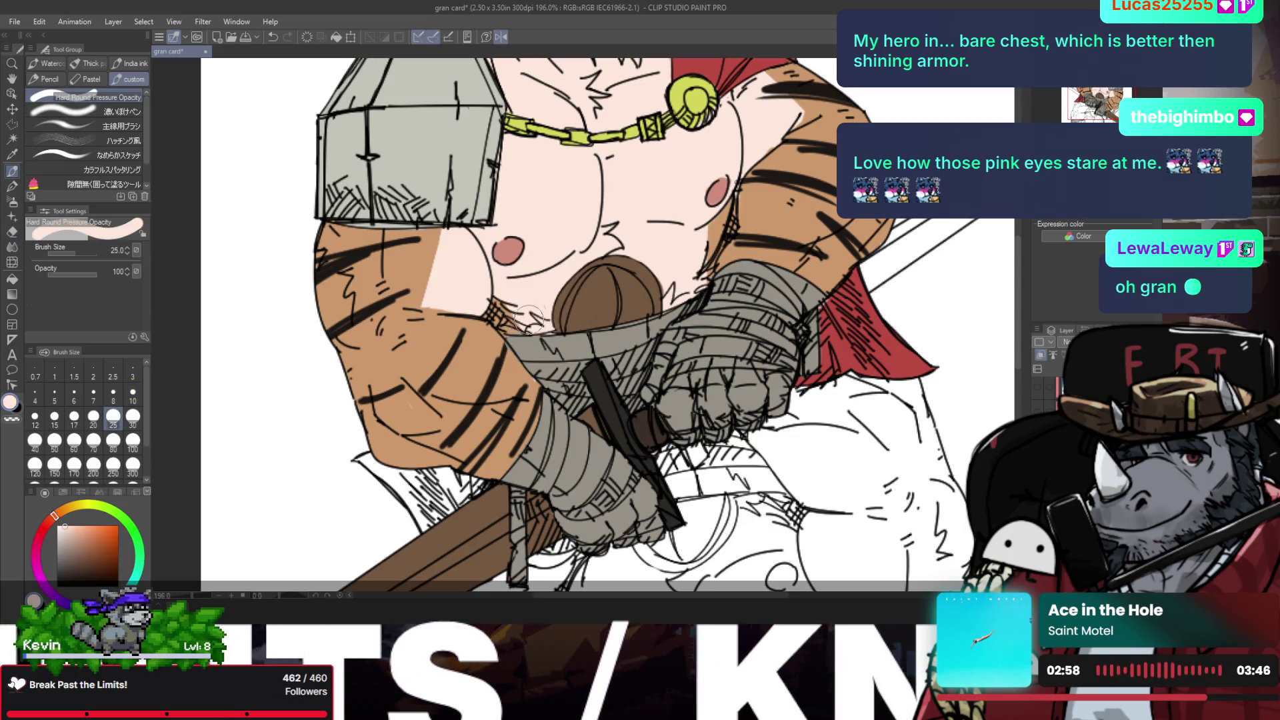
click(114, 394)
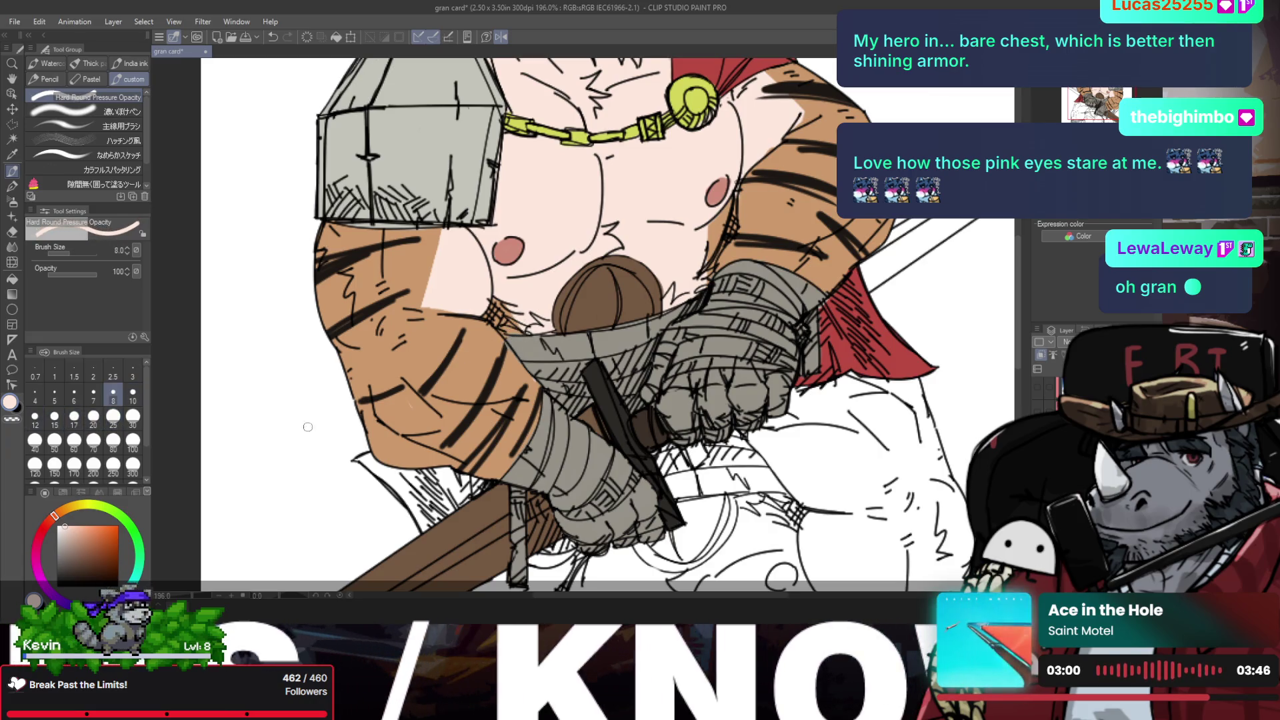
click(67, 536)
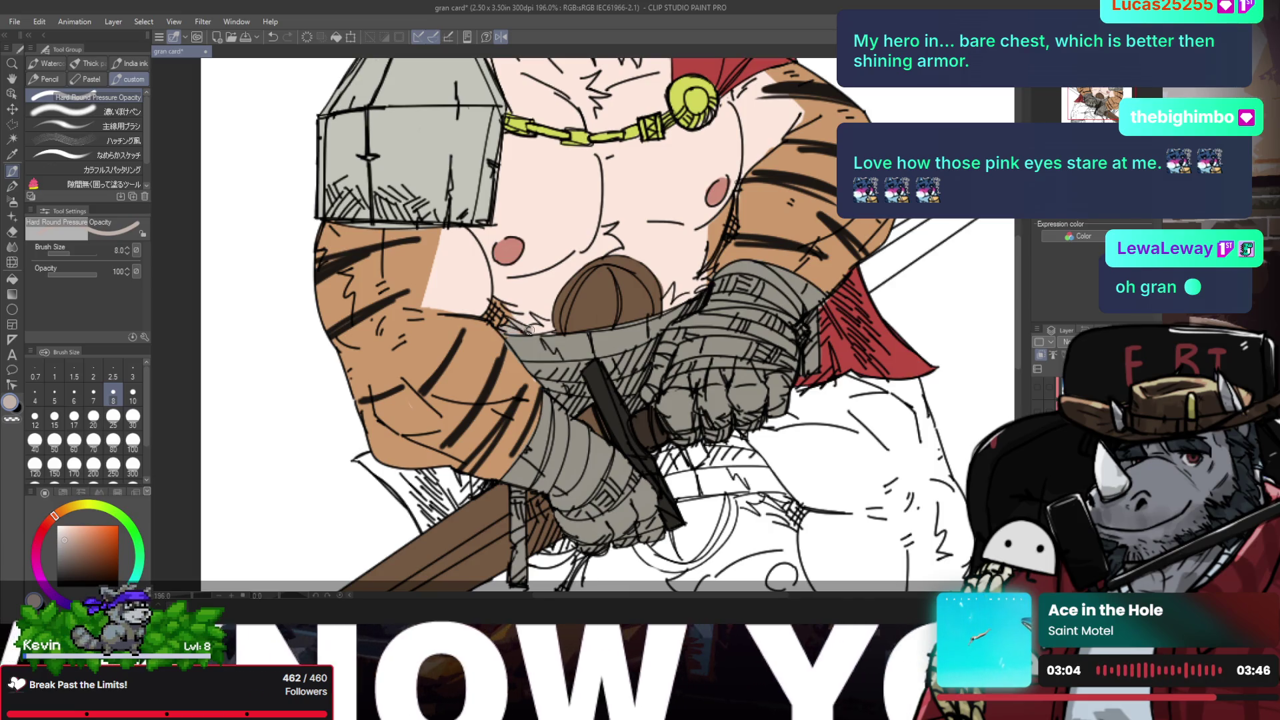
drag(530, 330, 538, 327)
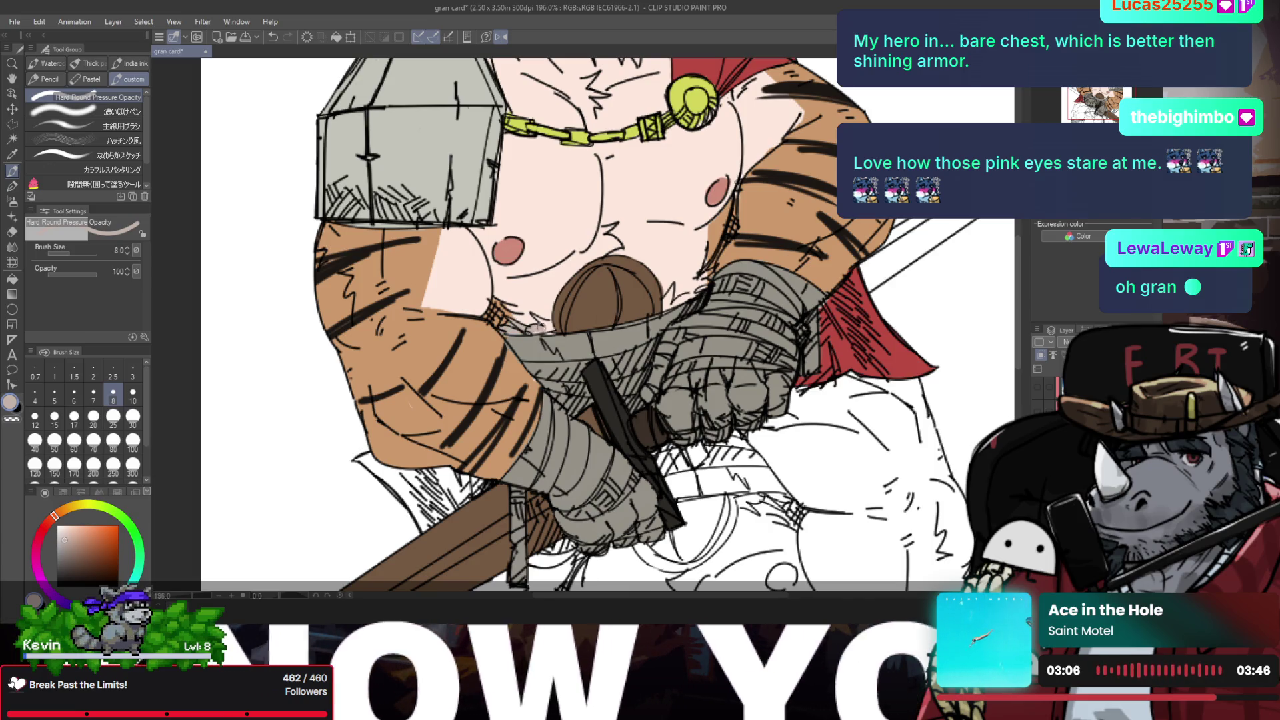
Step: Zoom in closely on the brown shape's edge, the belly and the hand wraps
drag(537, 320, 546, 324)
click(547, 323)
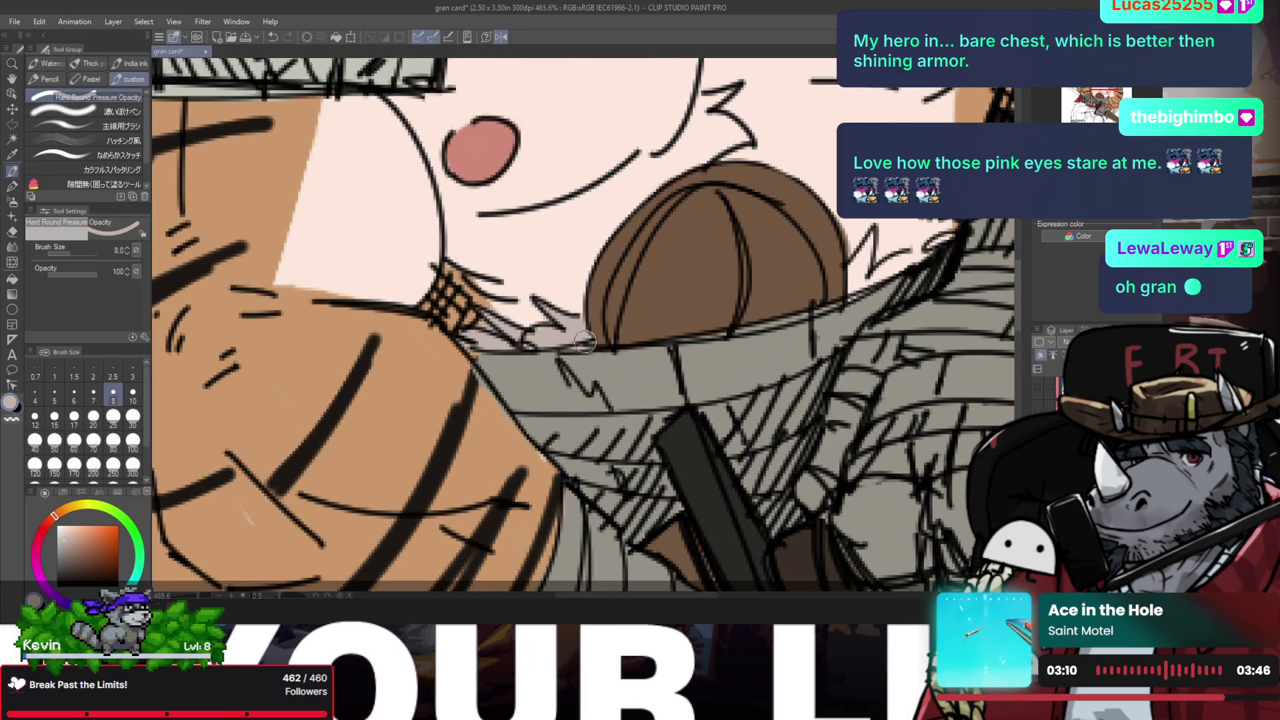
key(ctrl+space)
key(ctrl+0)
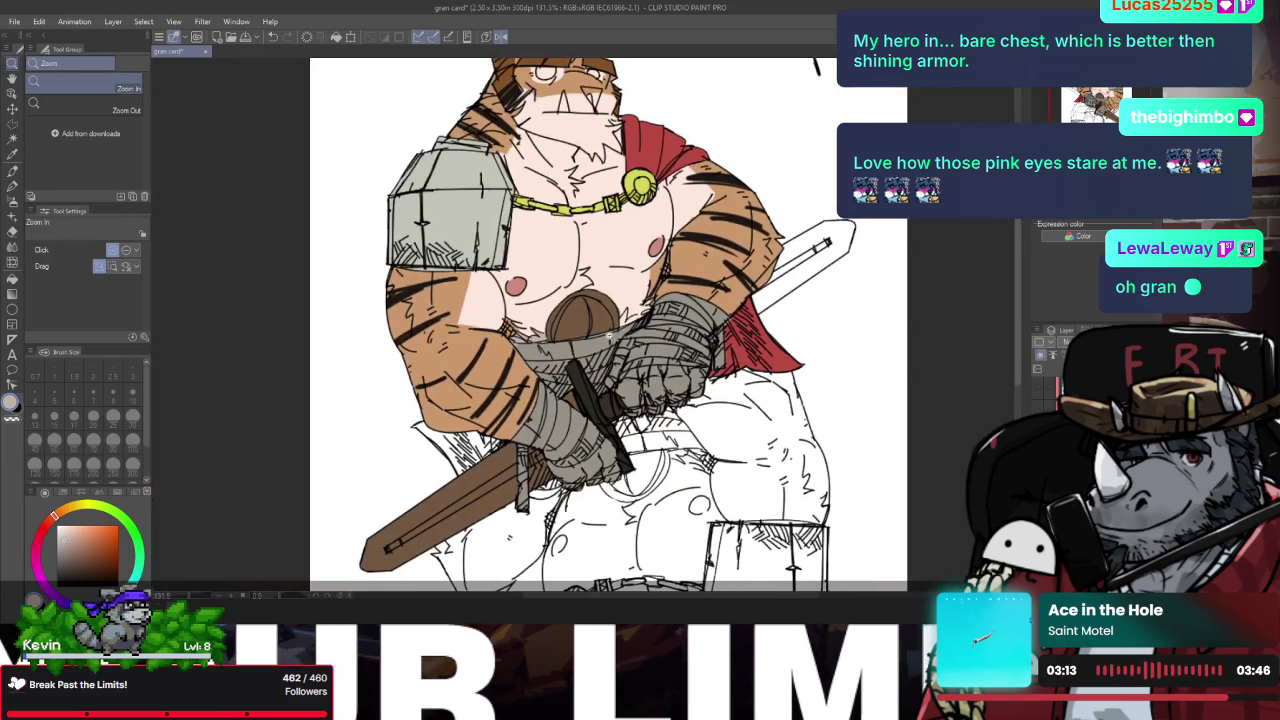
mouse_move(582, 336)
mouse_down()
mouse_move(646, 294)
mouse_move(633, 327)
mouse_move(692, 296)
mouse_up()
Step: Return to the Eraser and reframe the view around the brown shape's edge
key(e)
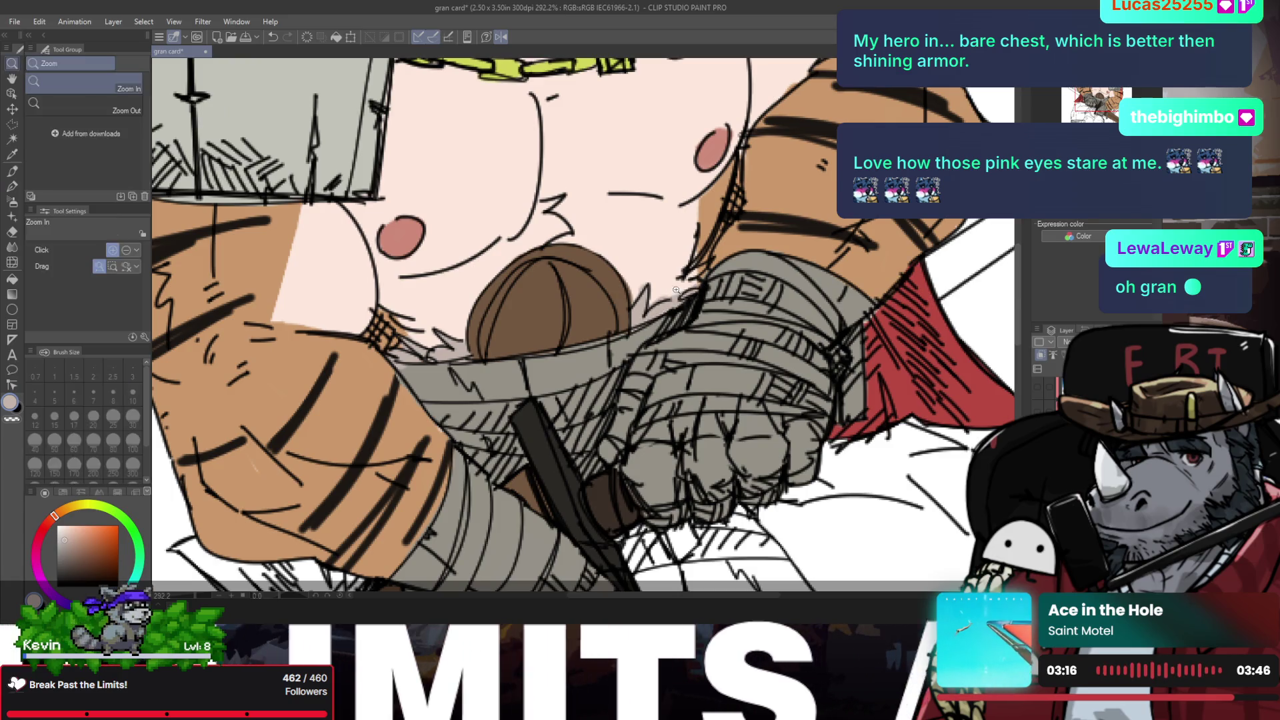
scroll(641, 289, up, 3)
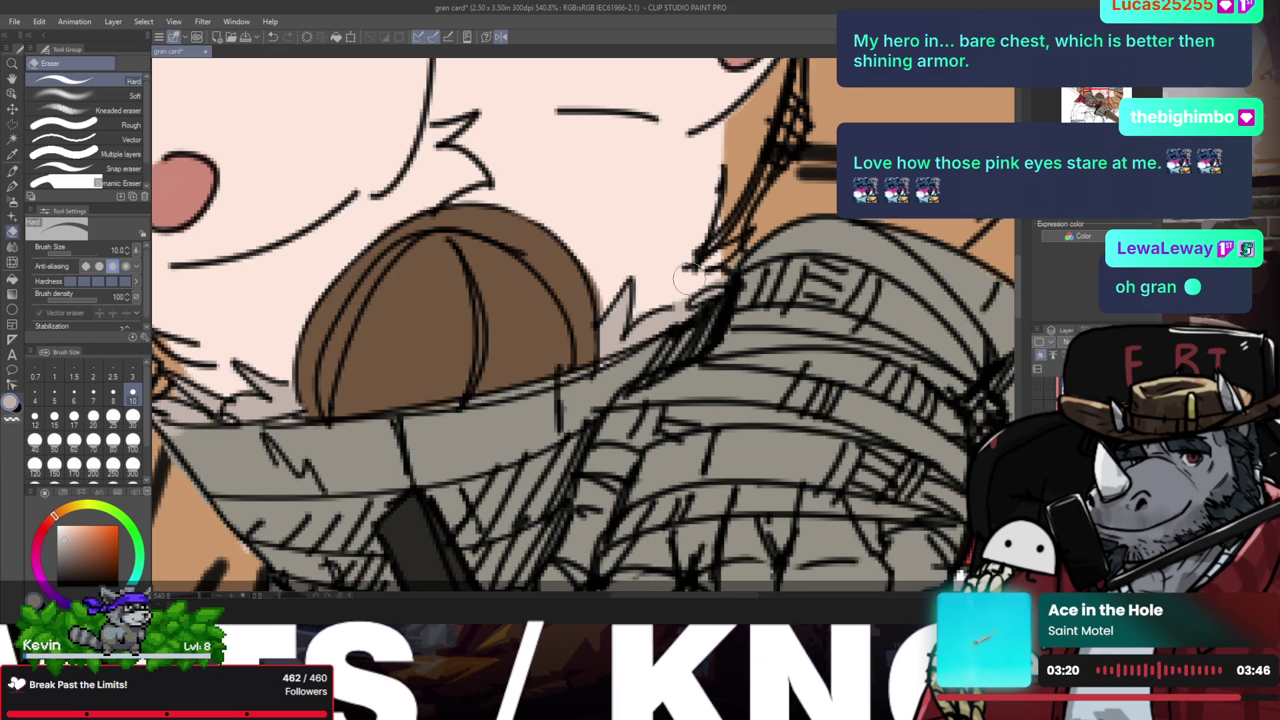
scroll(607, 302, down, 5)
drag(692, 277, 660, 291)
key(slash)
click(661, 292)
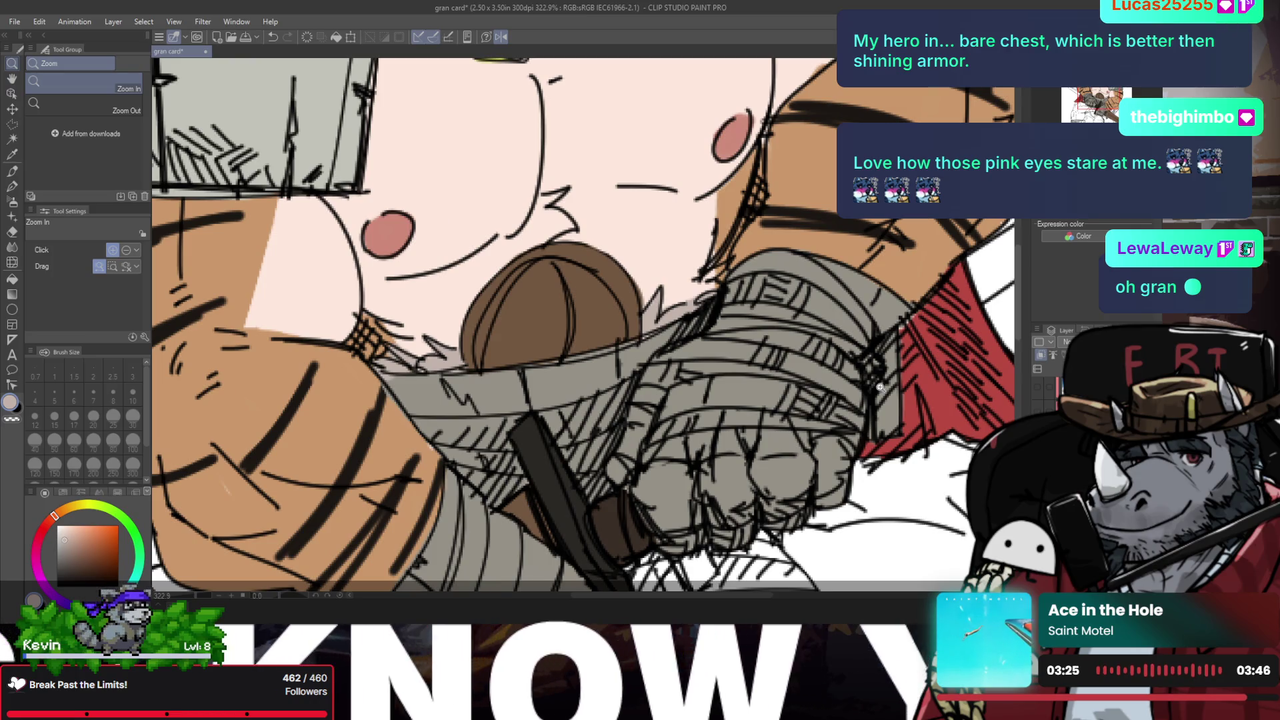
click(624, 293)
key(e)
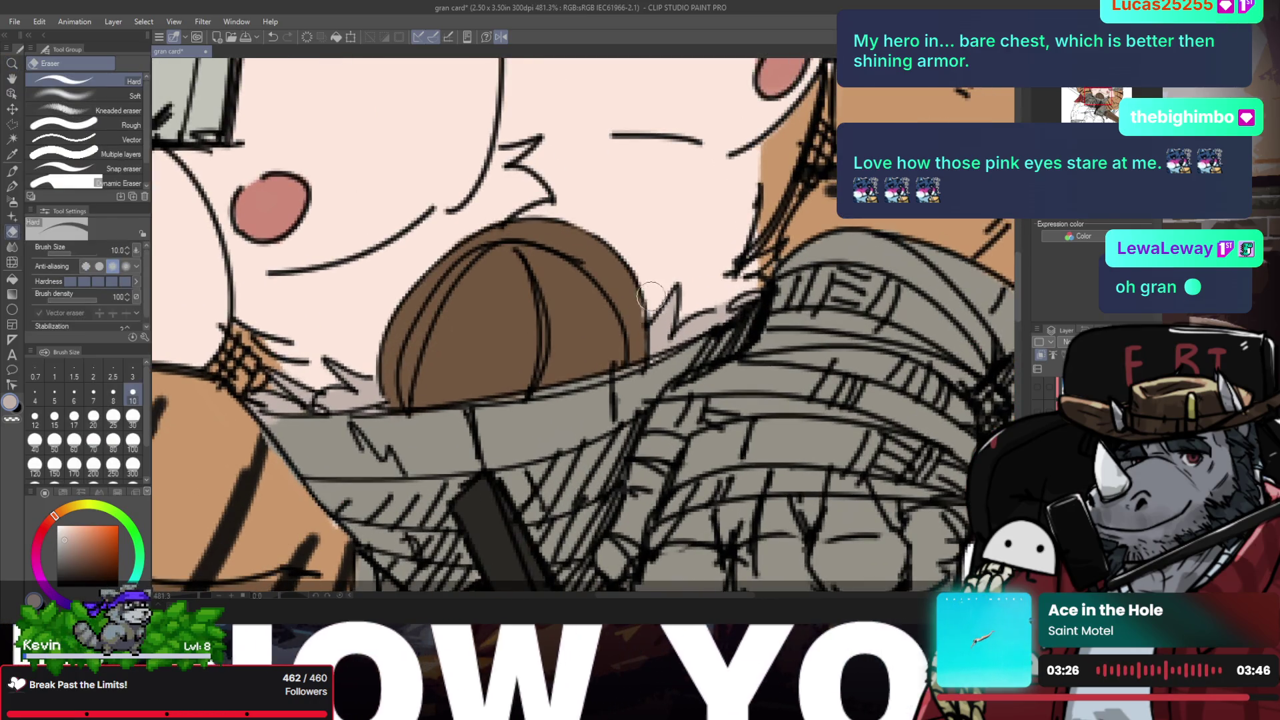
key(slash)
drag(654, 293, 601, 328)
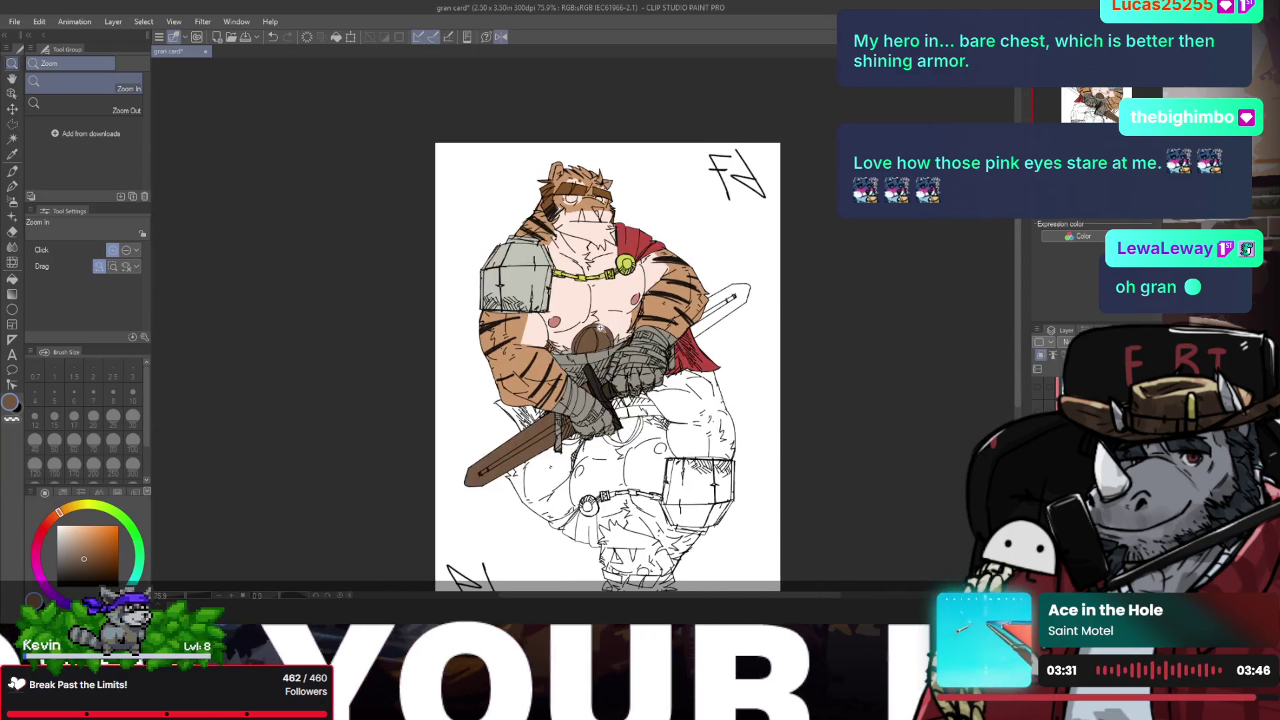
key(ctrl+s)
drag(627, 317, 569, 246)
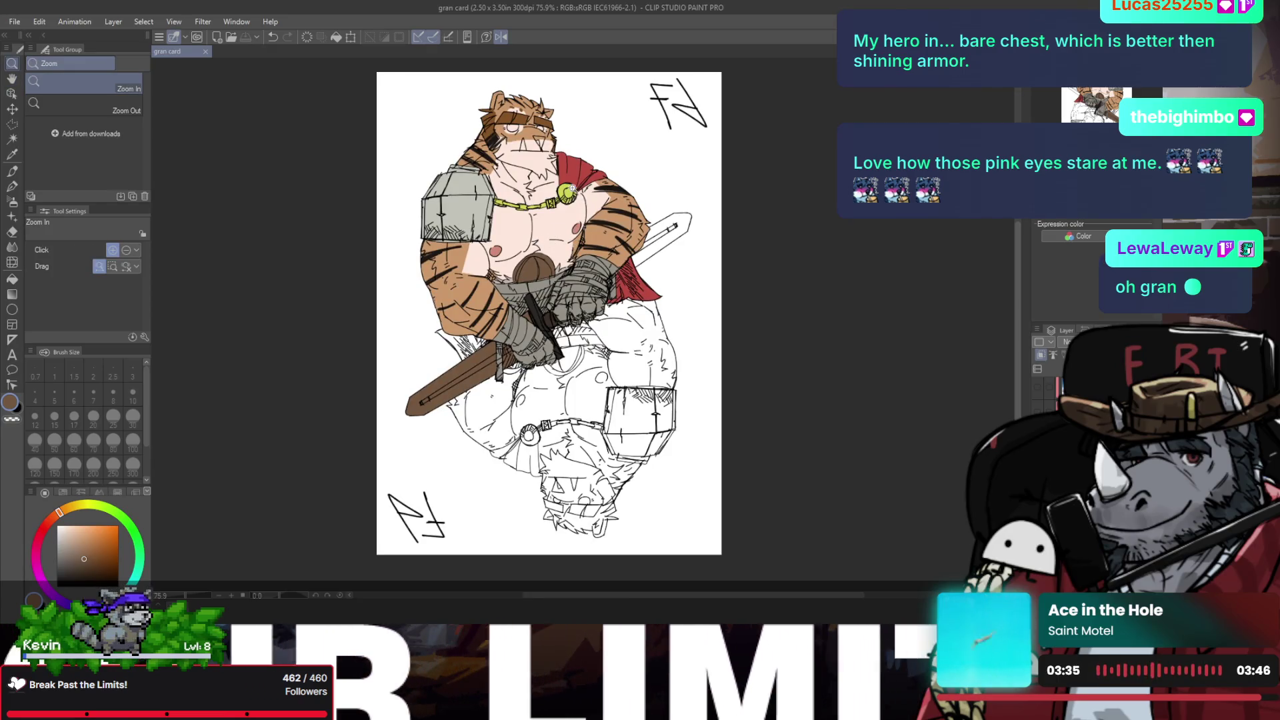
click(523, 141)
click(524, 141)
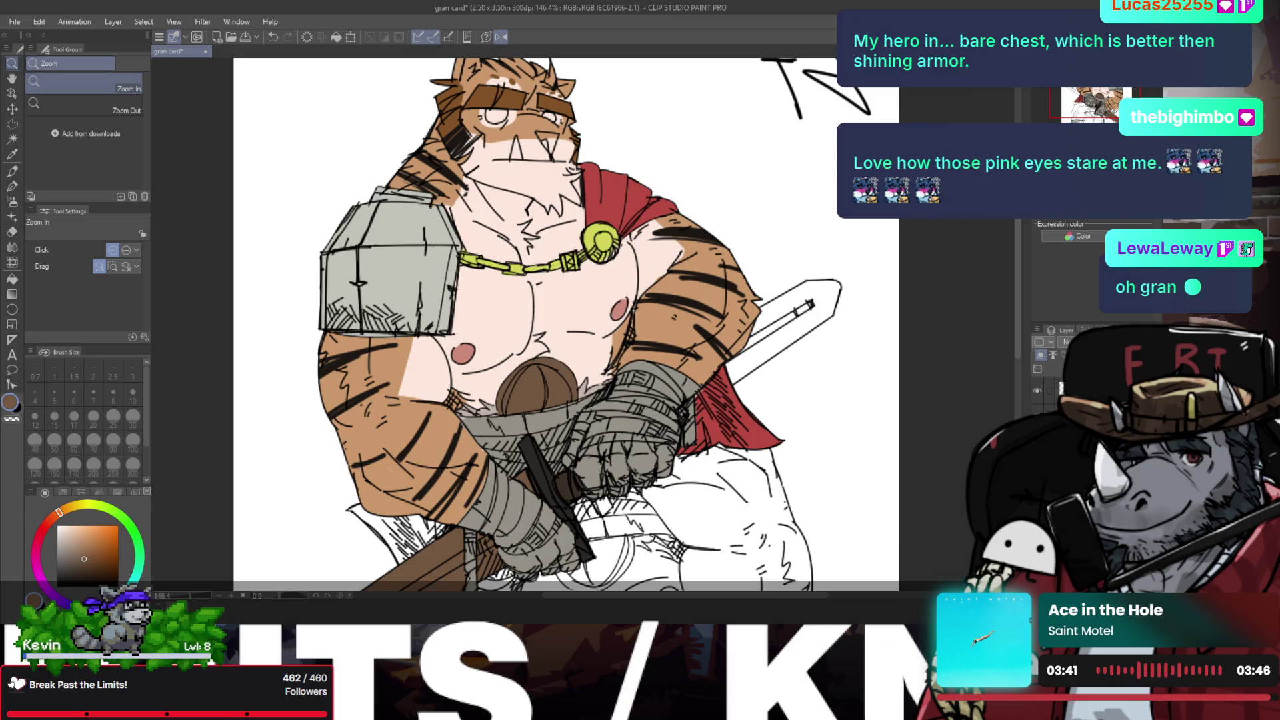
scroll(703, 368, down, 1)
scroll(702, 368, down, 1)
scroll(702, 368, down, 2)
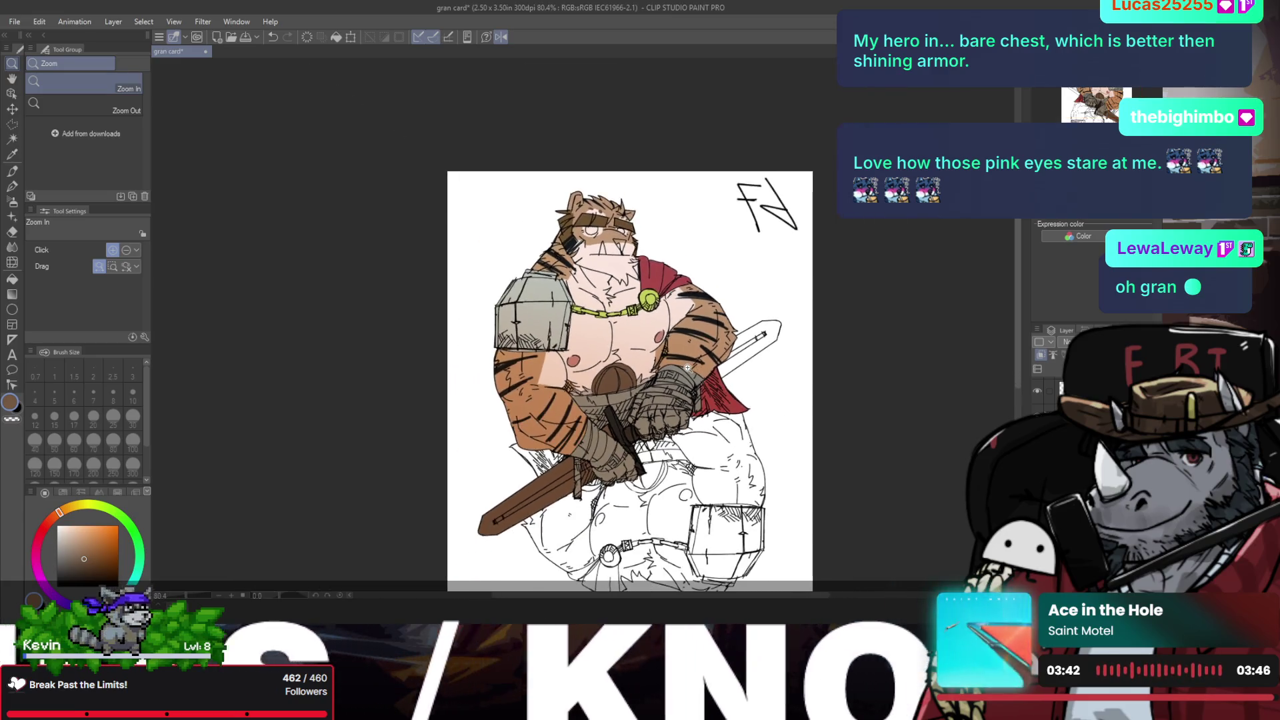
key(h)
drag(702, 368, 699, 320)
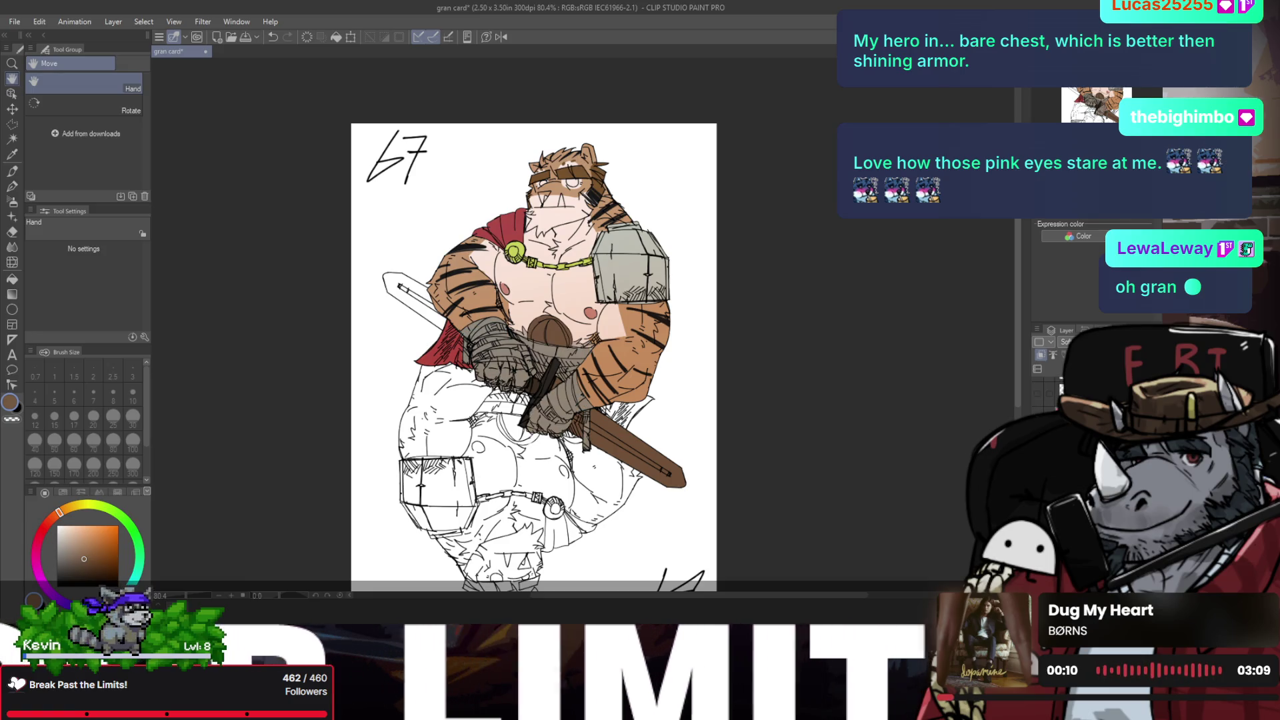
key(/)
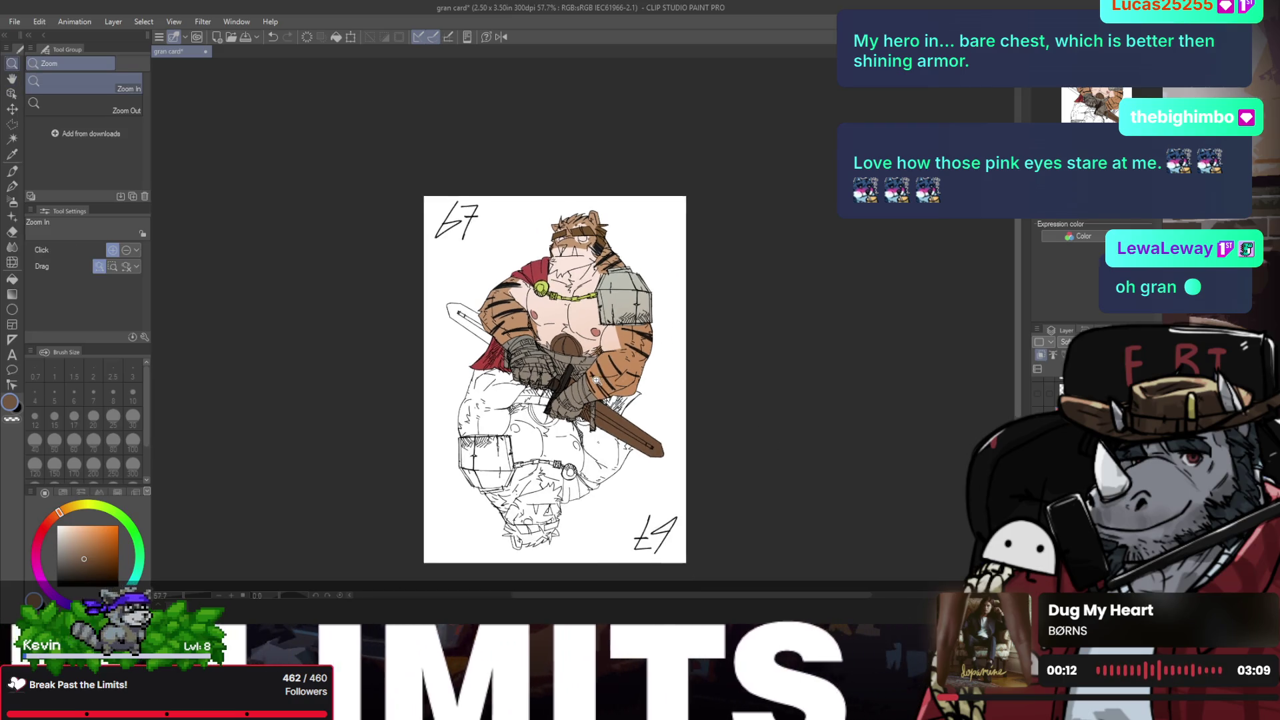
alt+click(609, 378)
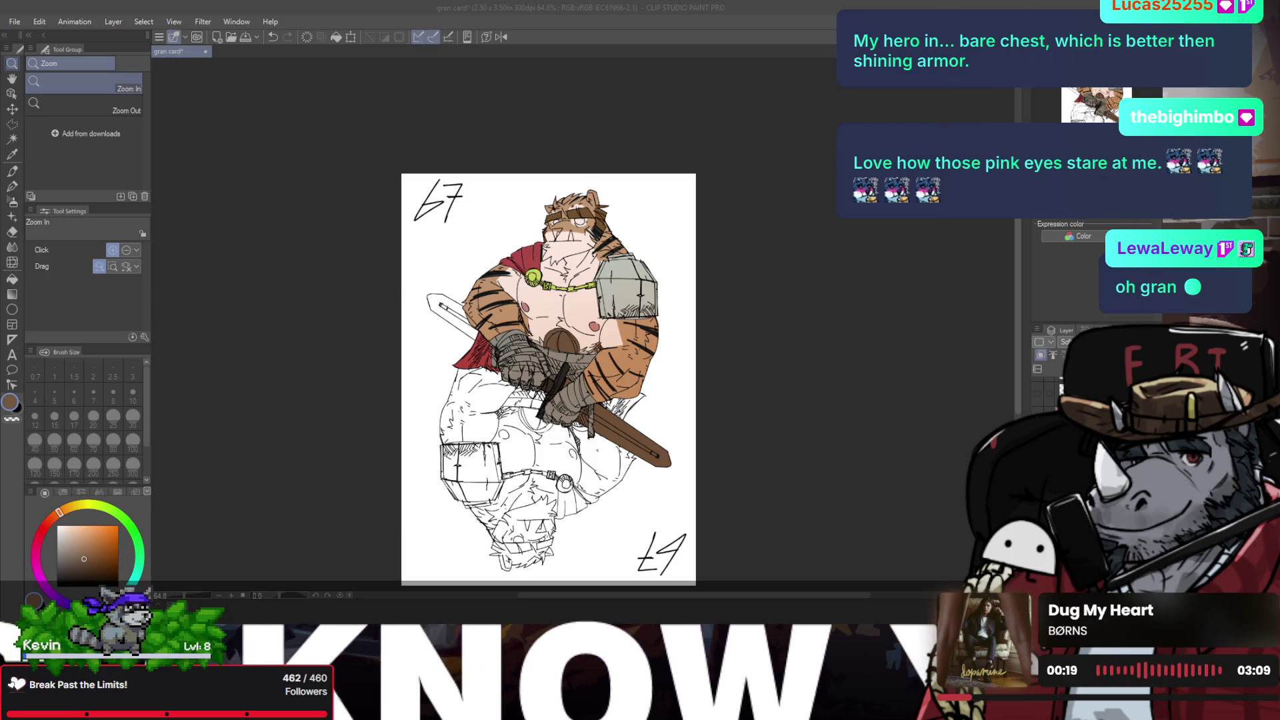
click(605, 368)
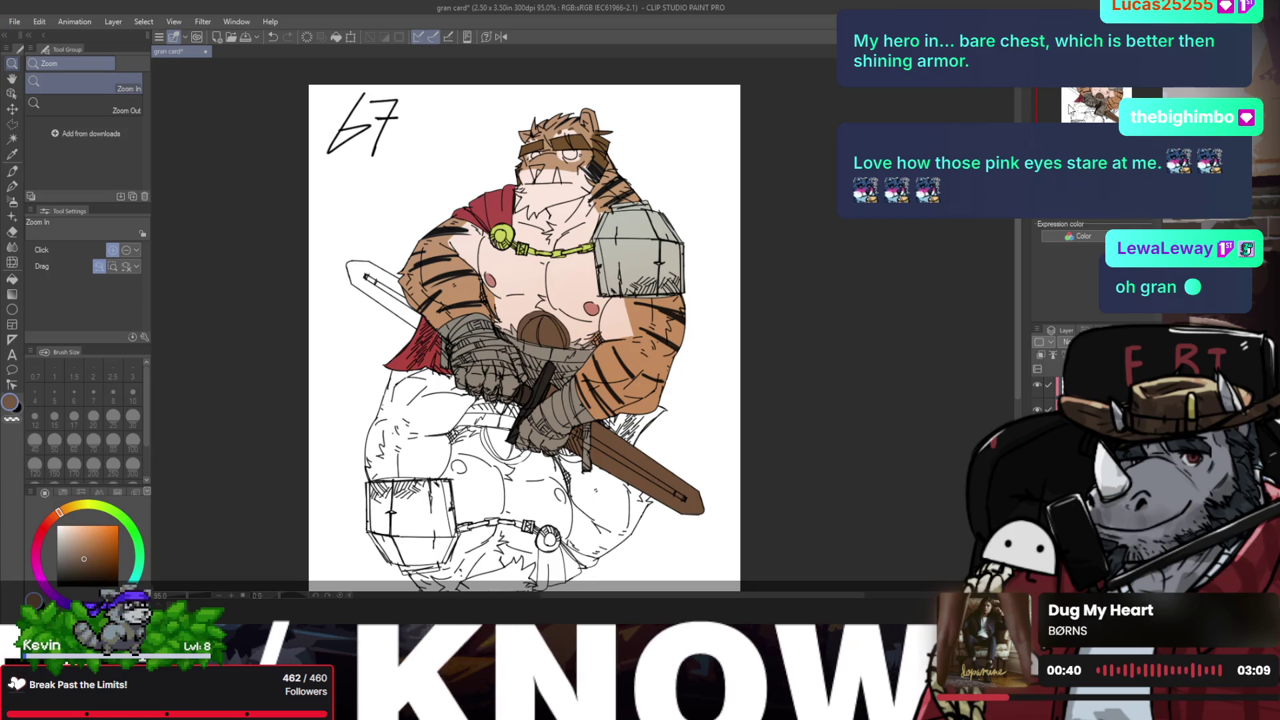
Step: Hide and re-show the colour layer to check the line art beneath
click(1038, 388)
click(1038, 387)
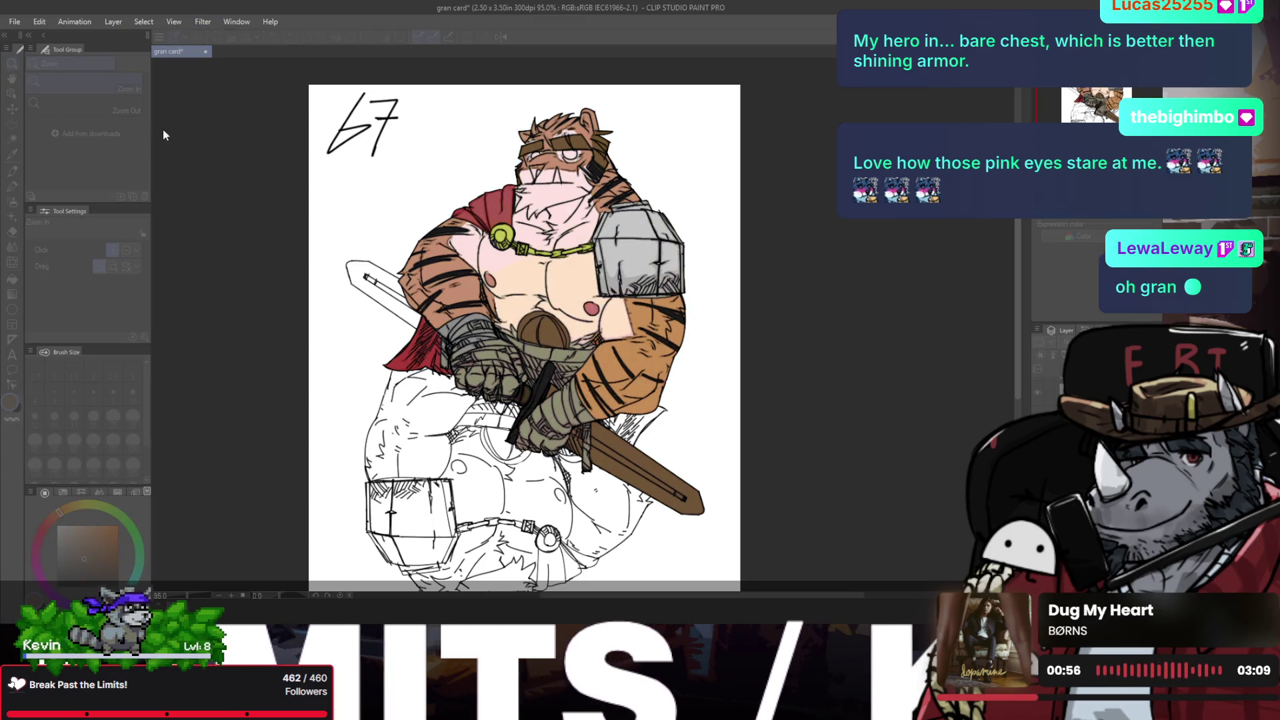
Step: Cancel the colour adjustment, then undo/redo to compare olive and grey gauntlet colourings
key(Escape)
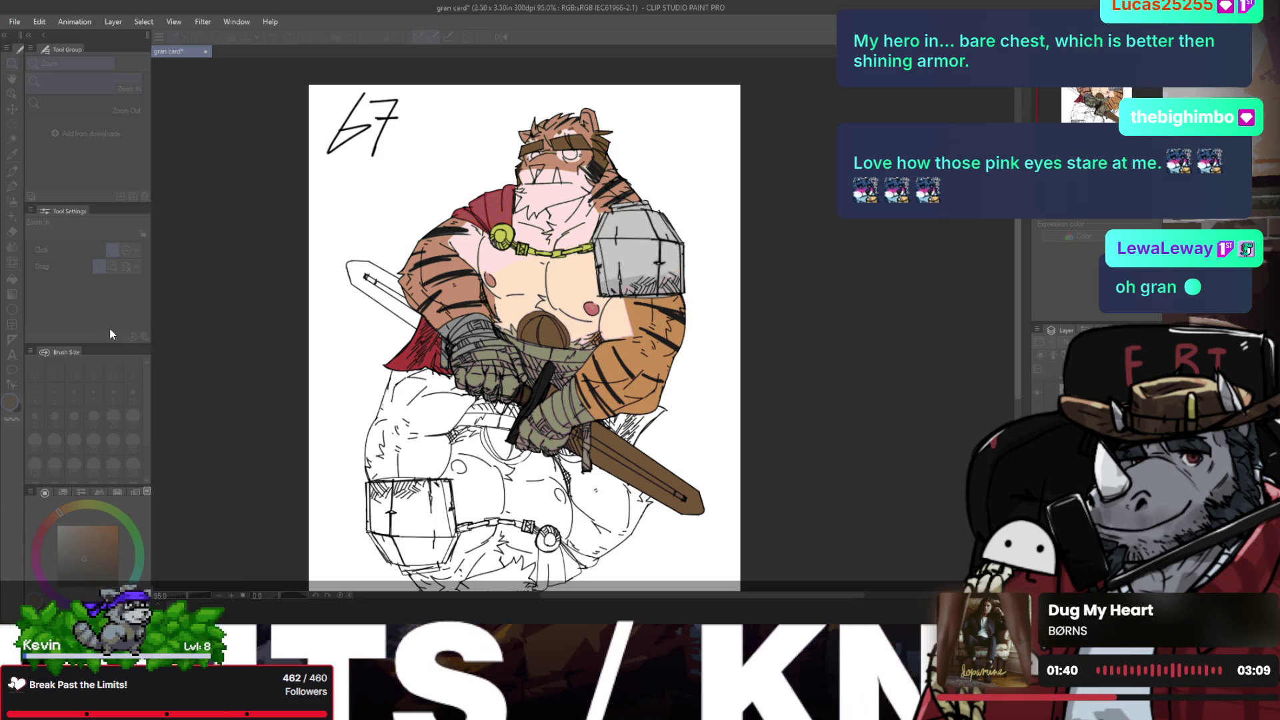
key(ctrl+z)
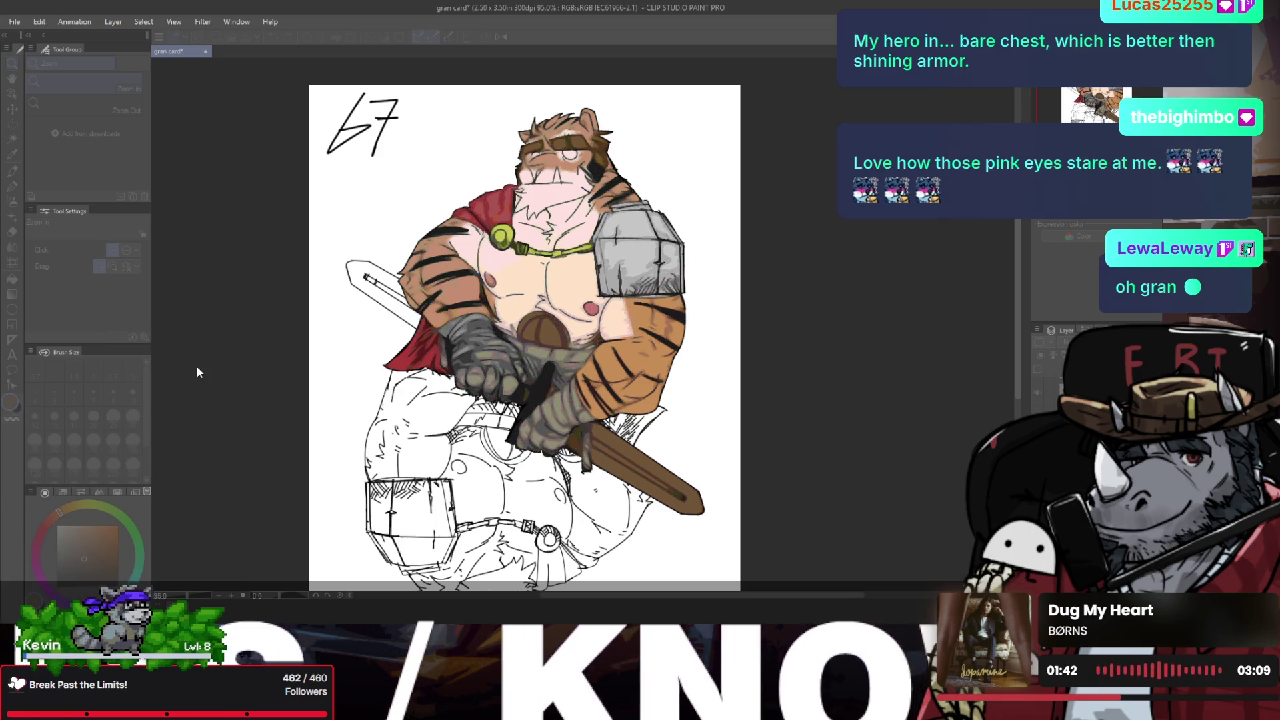
key(ctrl+y)
key(ctrl+y)
key(ctrl+y)
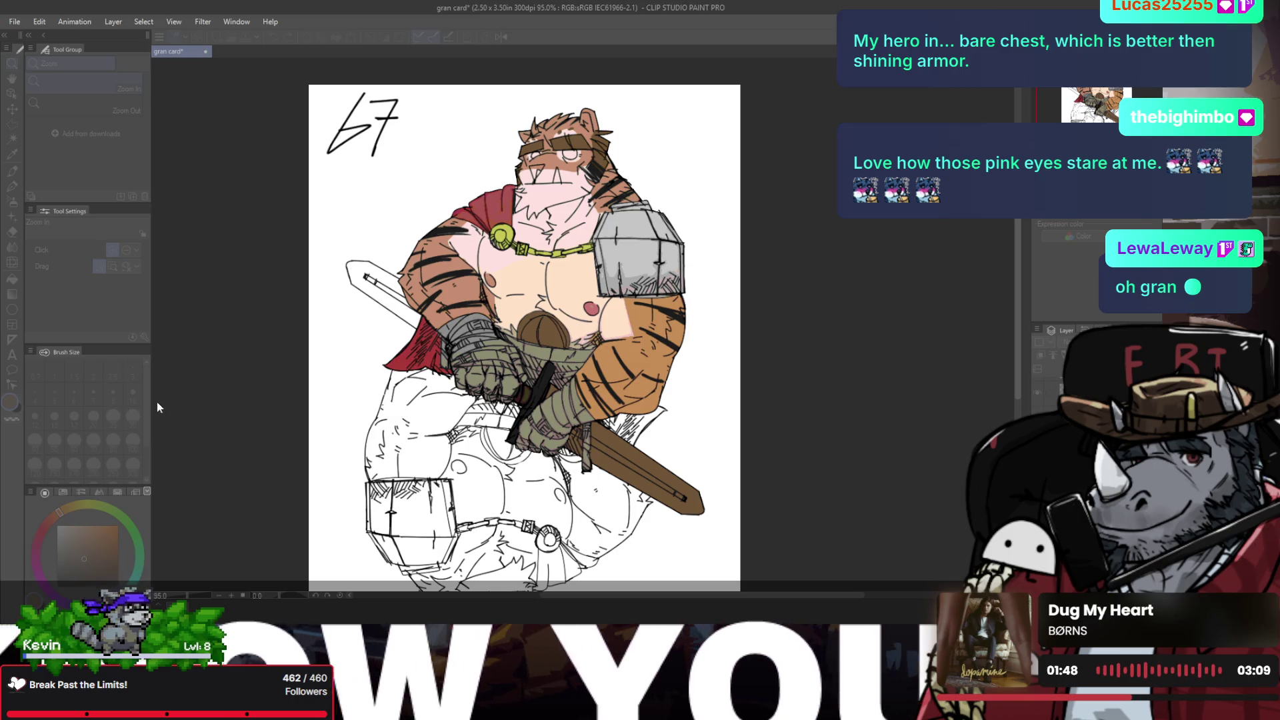
key(ctrl+z)
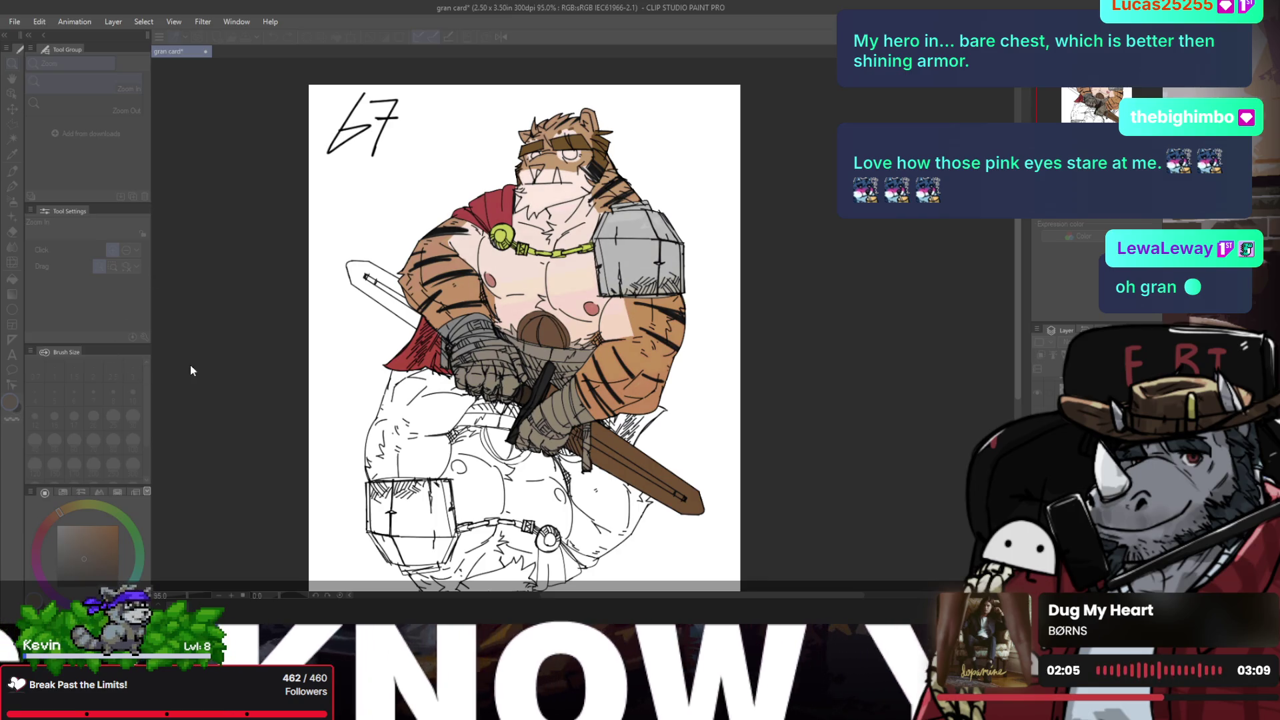
key(ctrl+z)
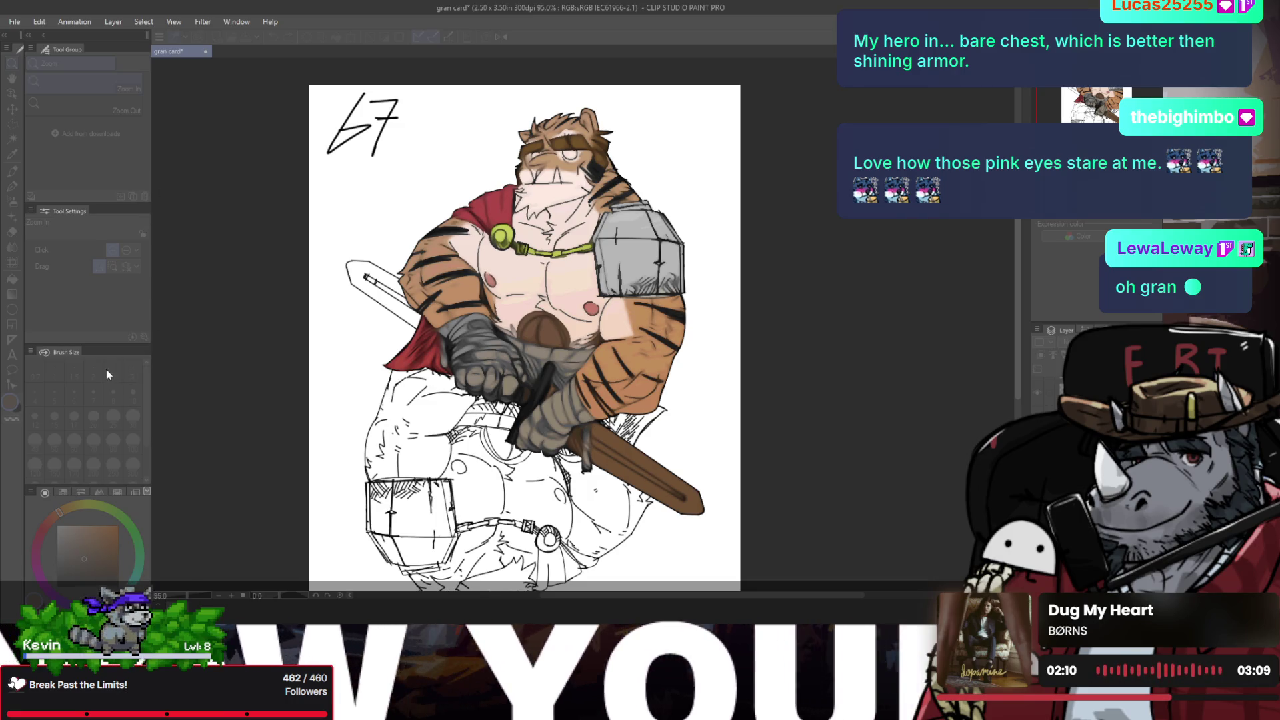
key(ctrl+z)
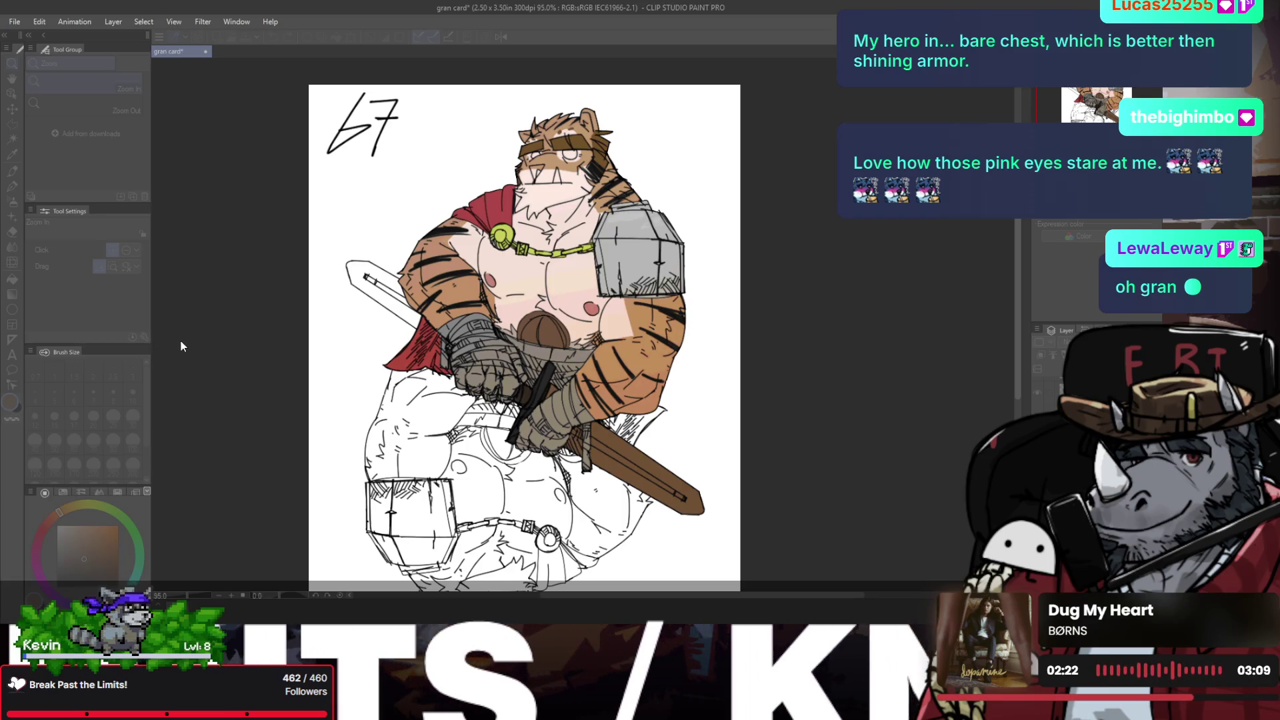
key(ctrl+z)
key(ctrl+y)
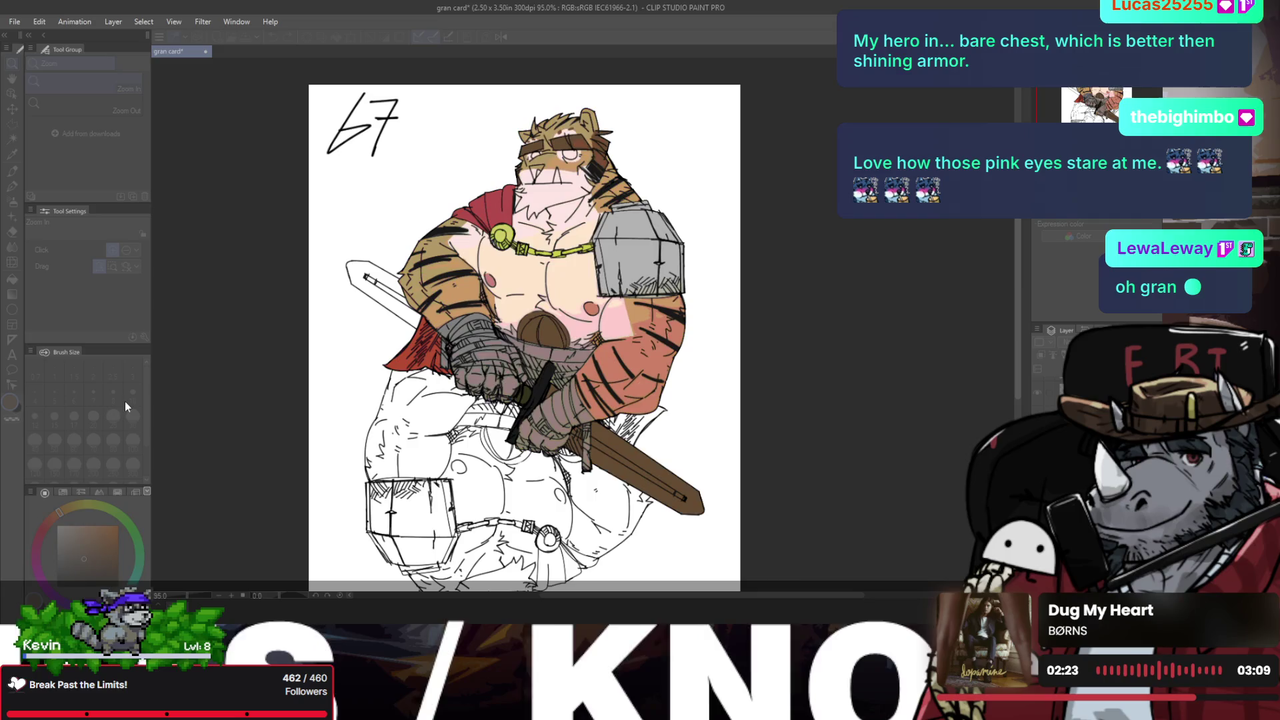
key(ctrl+z)
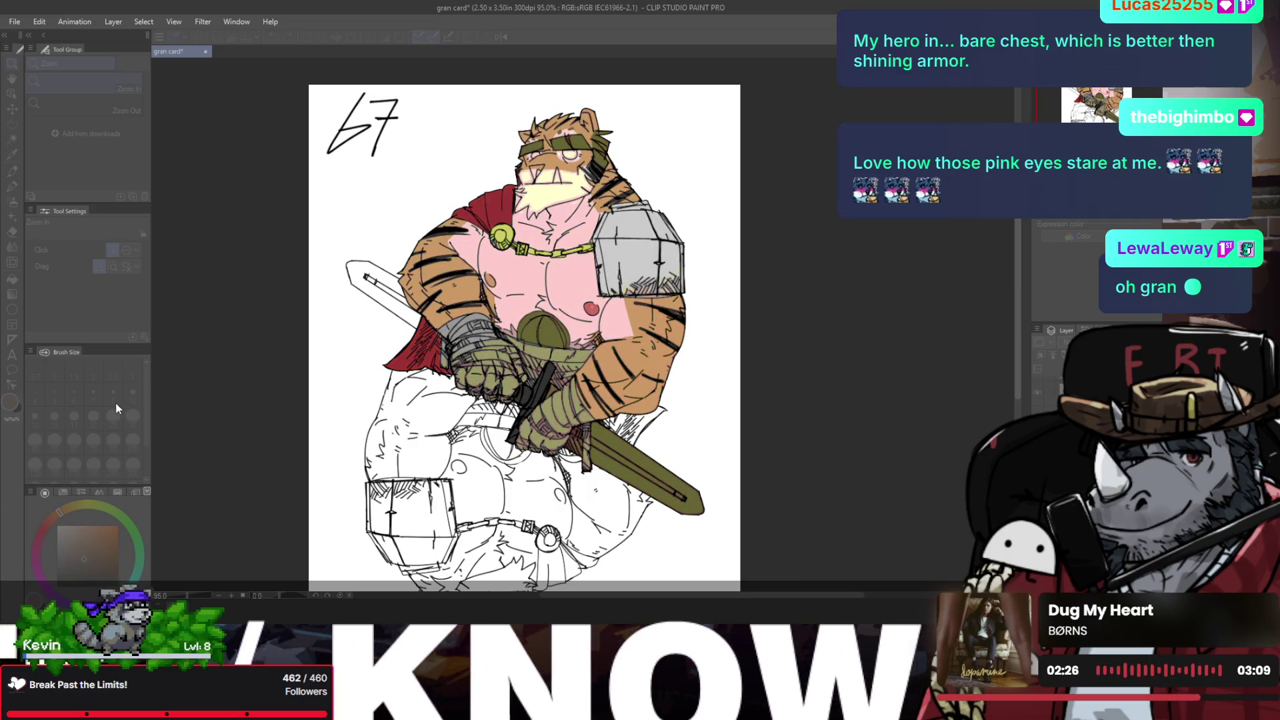
key(ctrl+y)
key(ctrl+y)
key(ctrl+y)
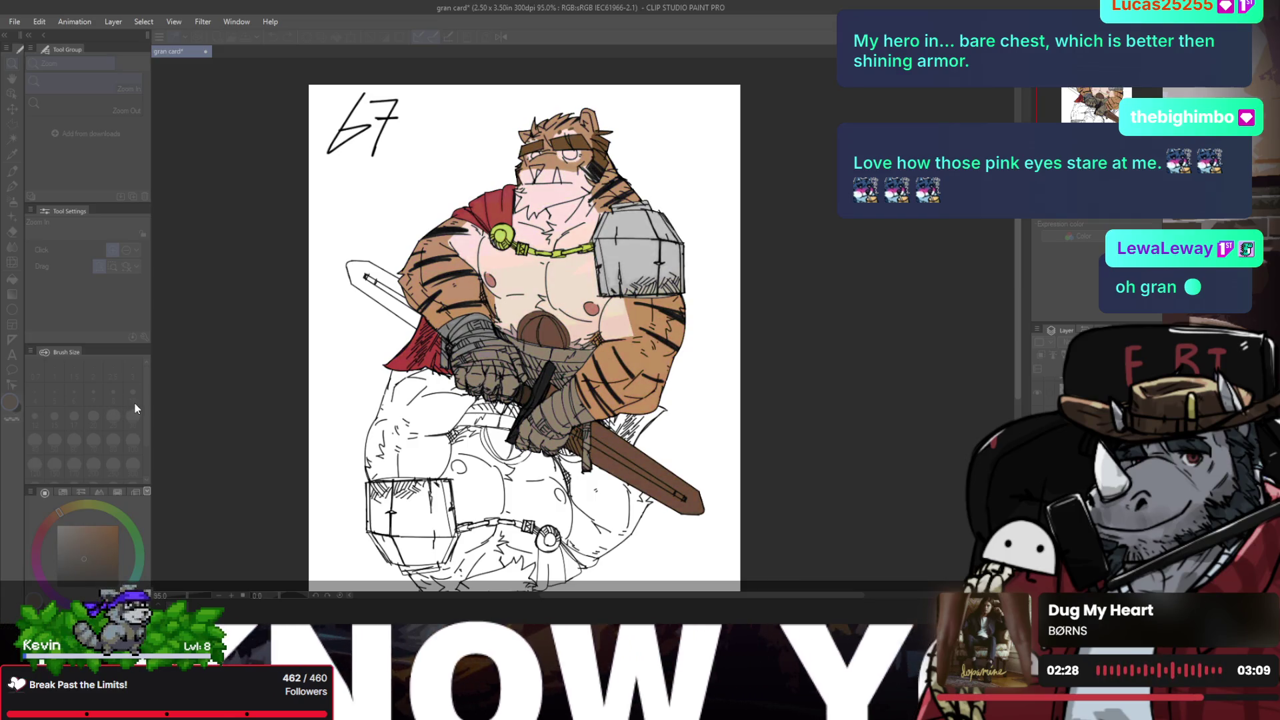
key(ctrl+y)
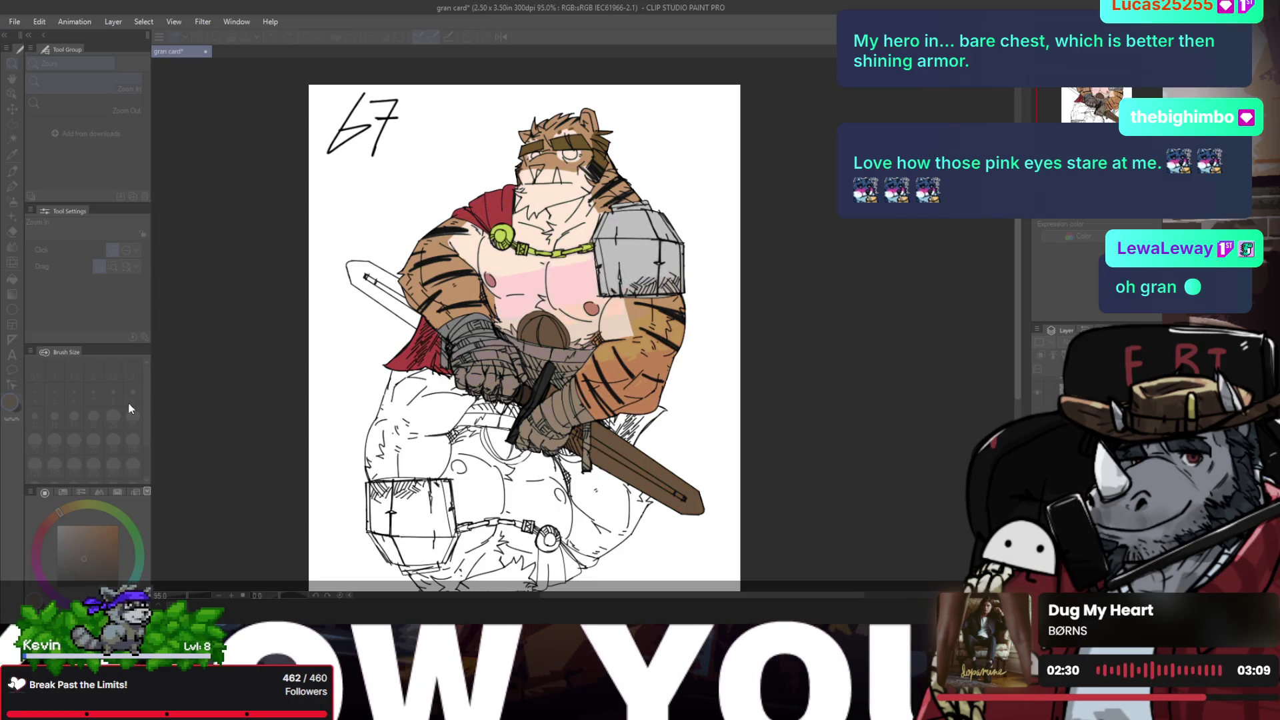
key(ctrl+z)
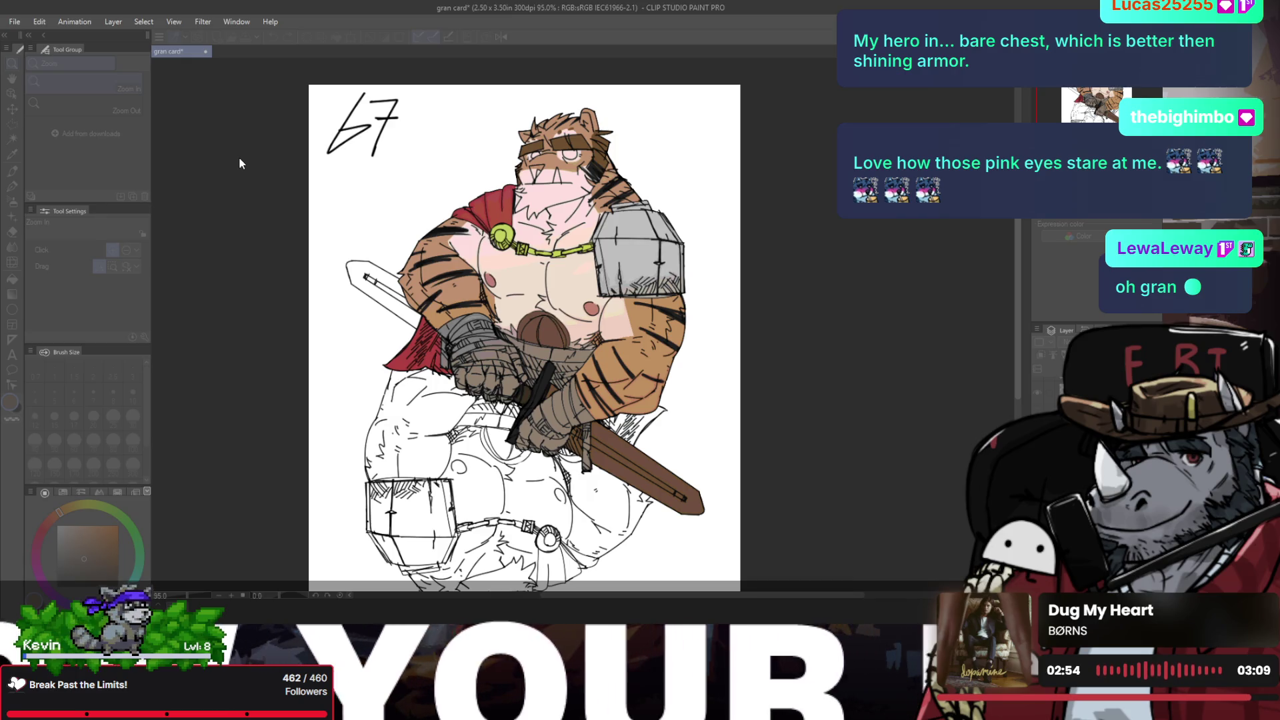
key(ctrl+z)
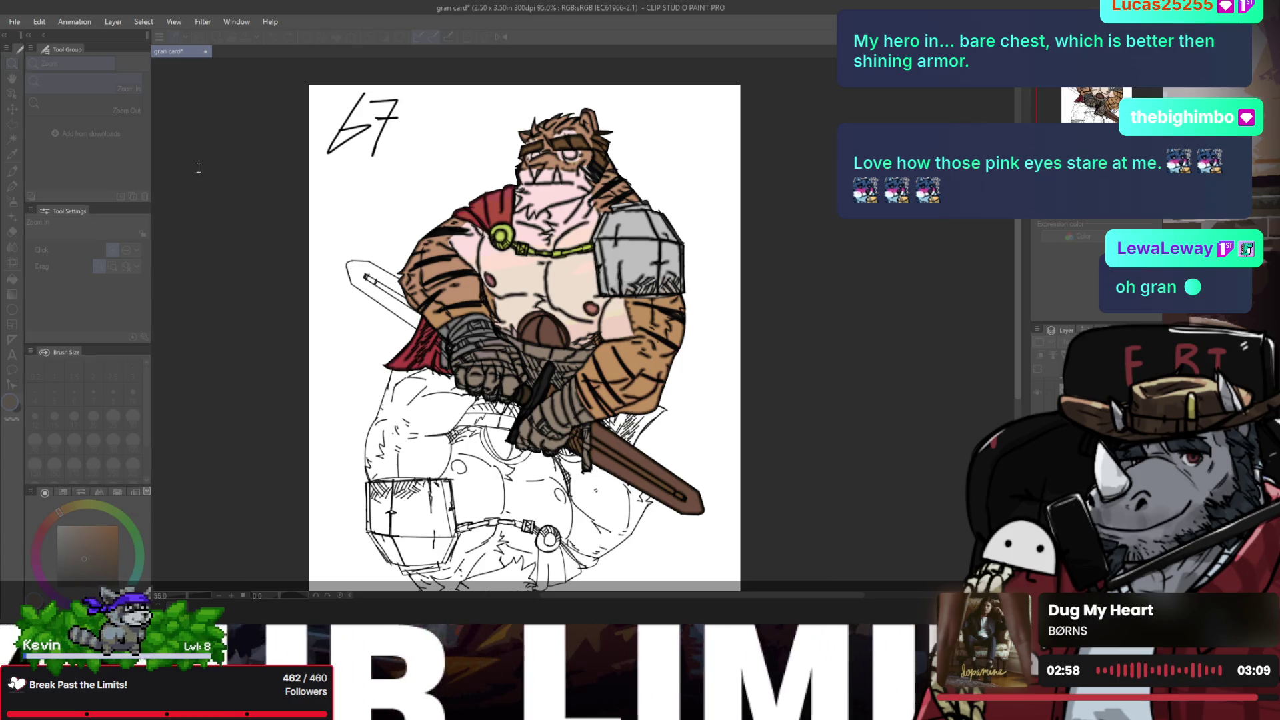
key(ctrl+y)
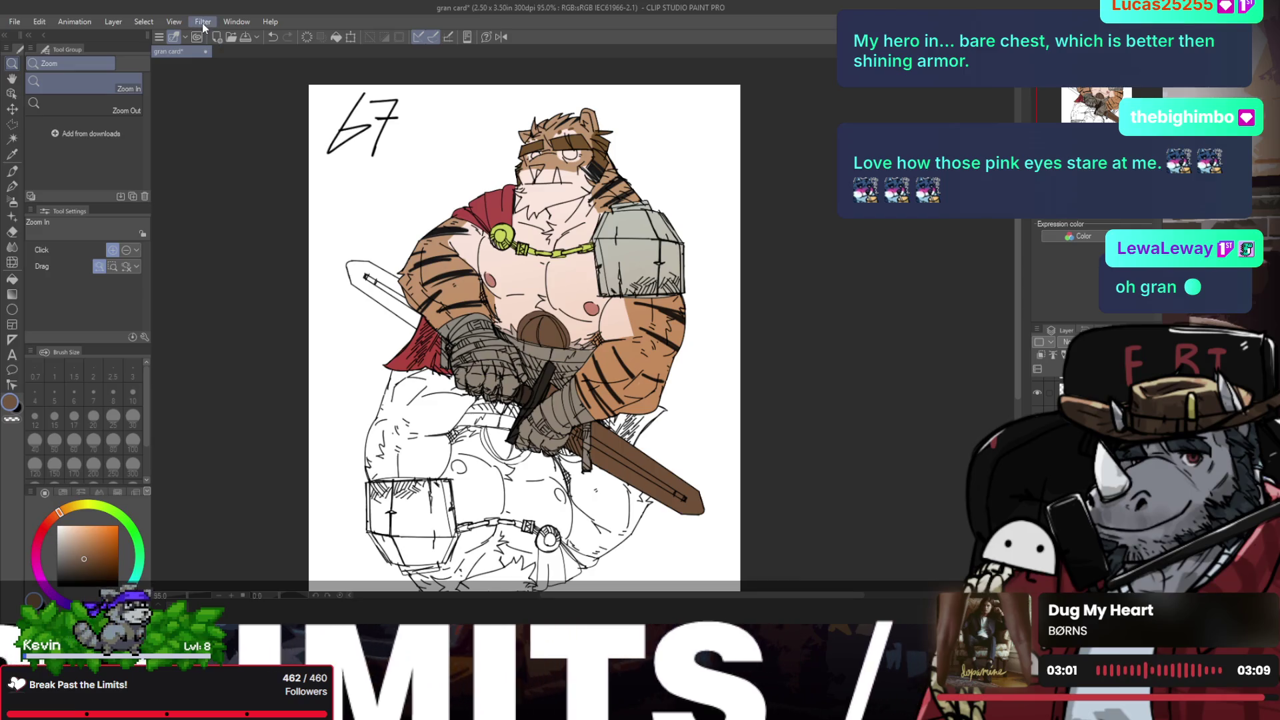
click(203, 22)
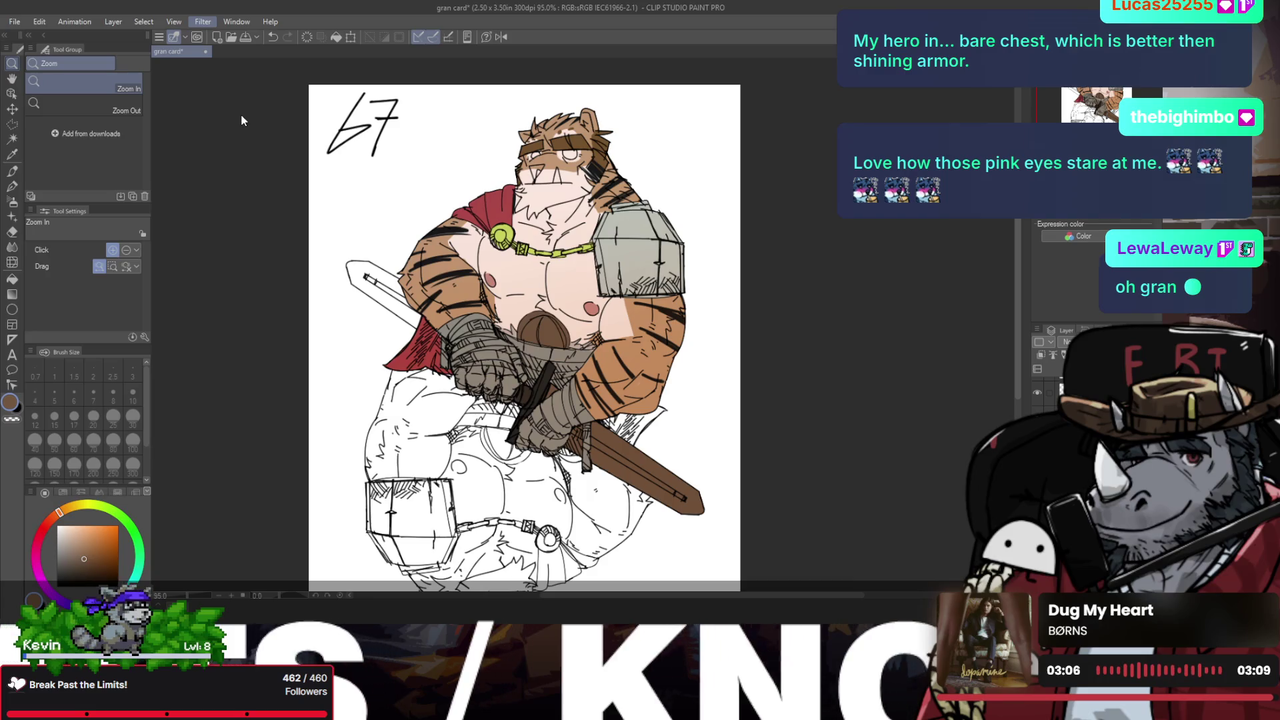
click(312, 132)
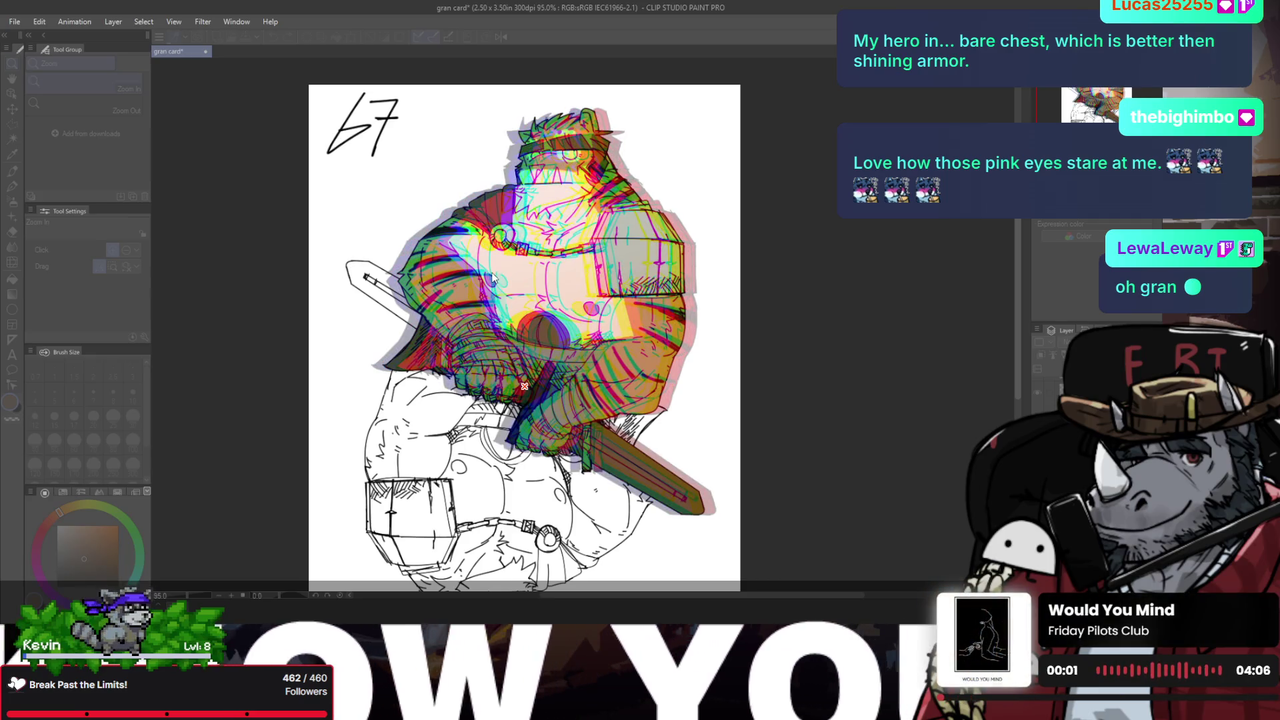
key(Escape)
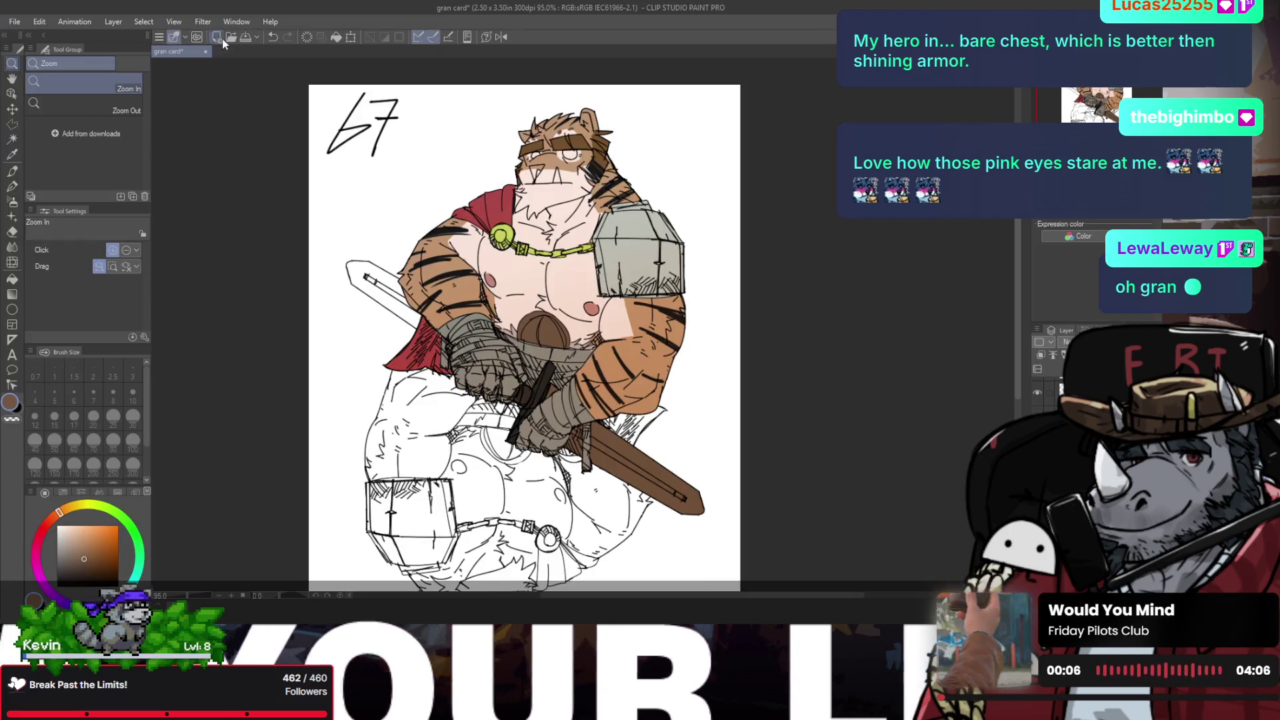
click(202, 21)
key(Escape)
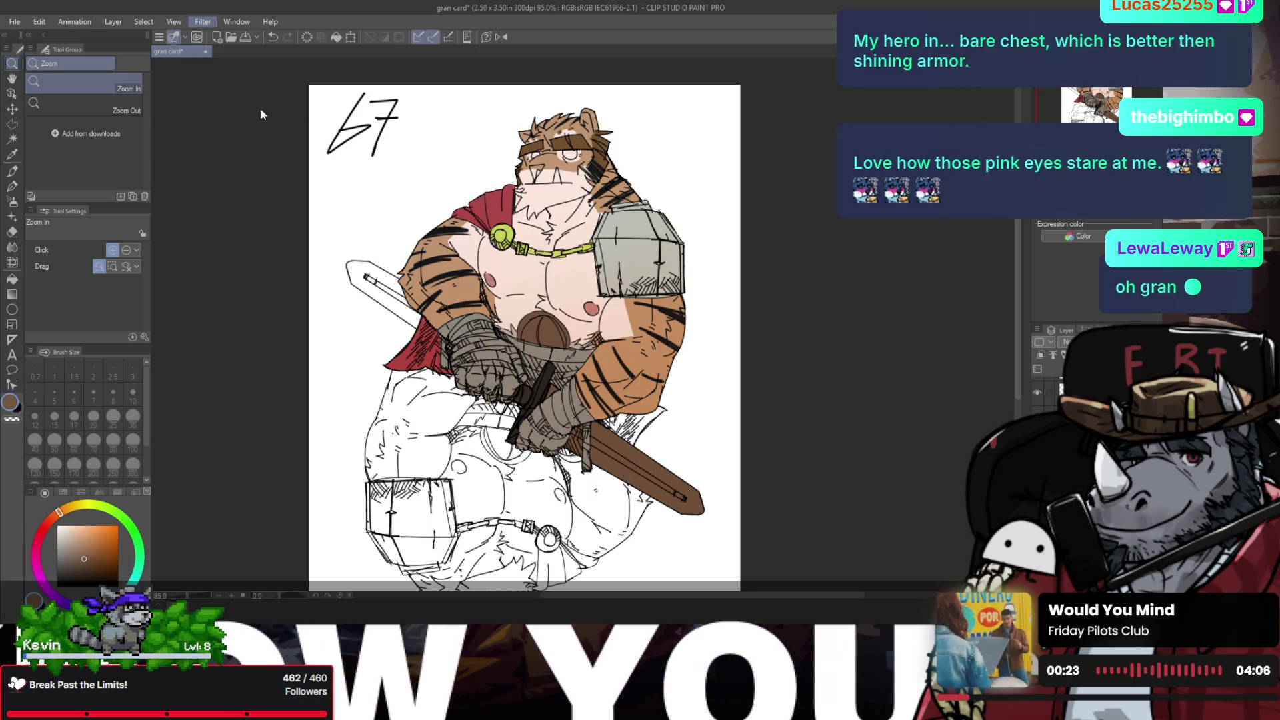
key(ctrl+u)
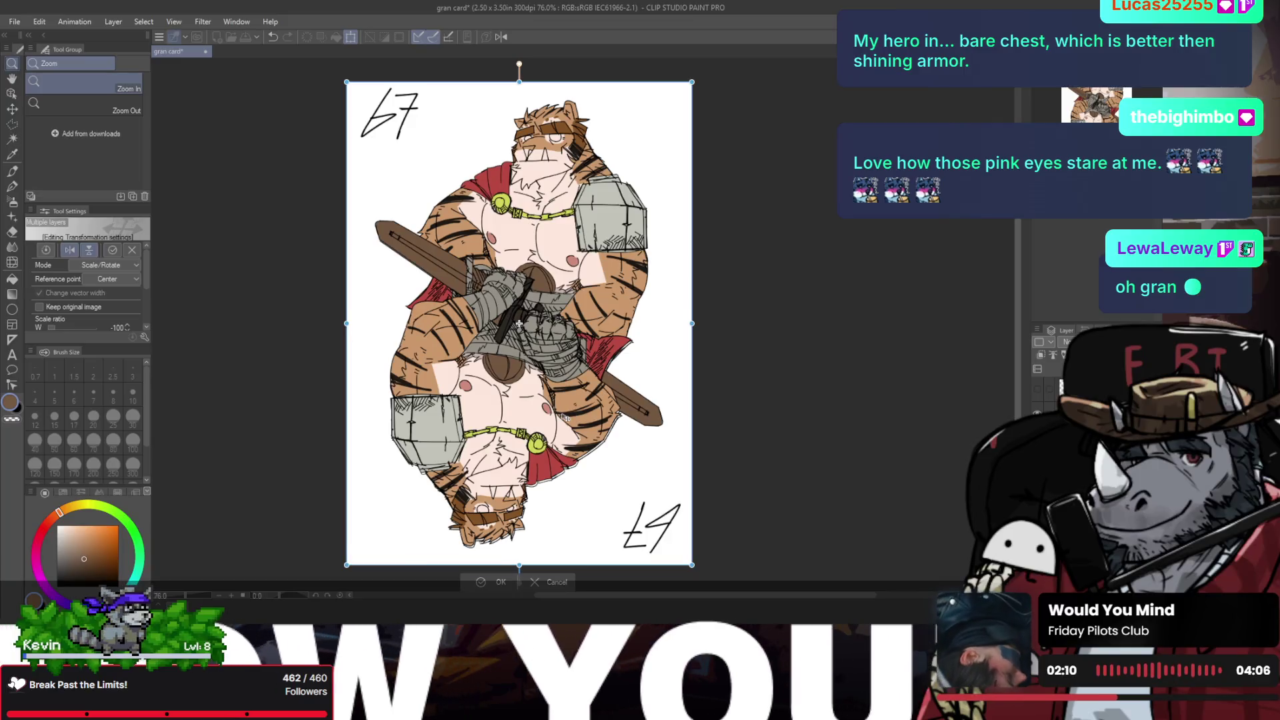
Step: Nudge the flipped lower figure slightly down-right and commit the transform
drag(565, 418, 567, 419)
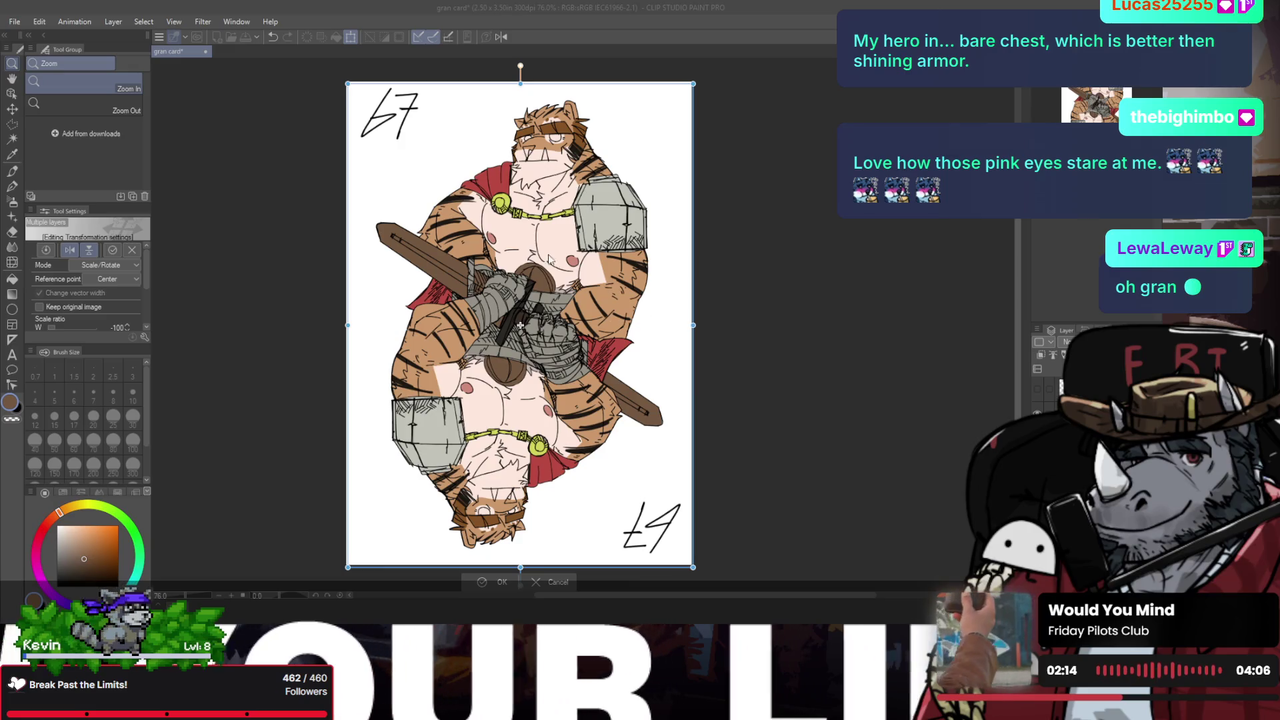
key(Return)
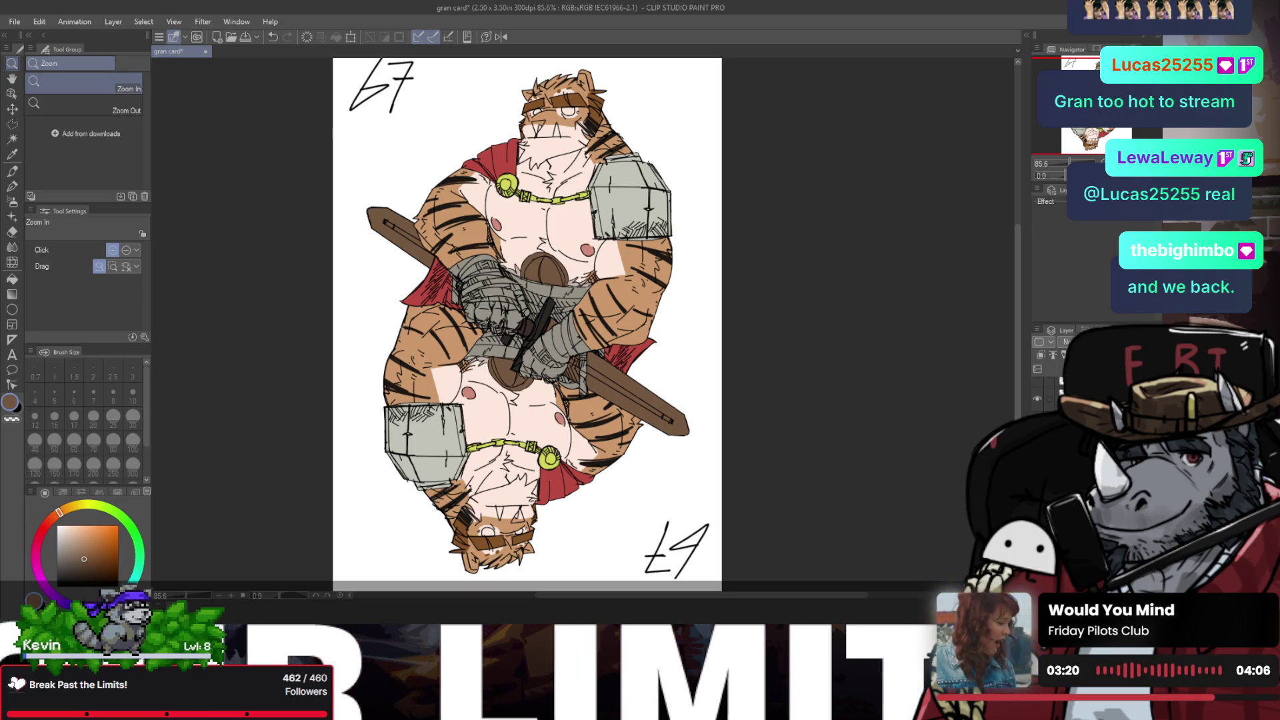
Step: Pan the card view slightly up and to the right
scroll(541, 370, up, 3)
scroll(542, 370, down, 3)
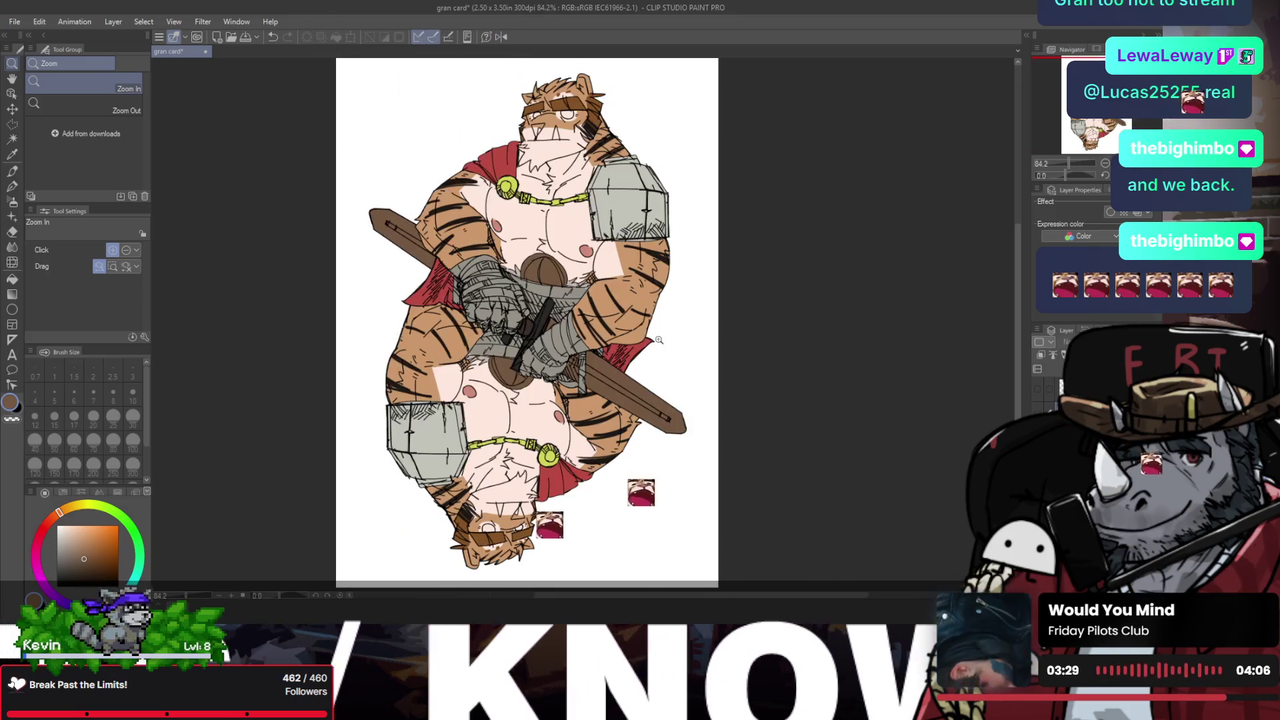
key(h)
drag(579, 320, 590, 311)
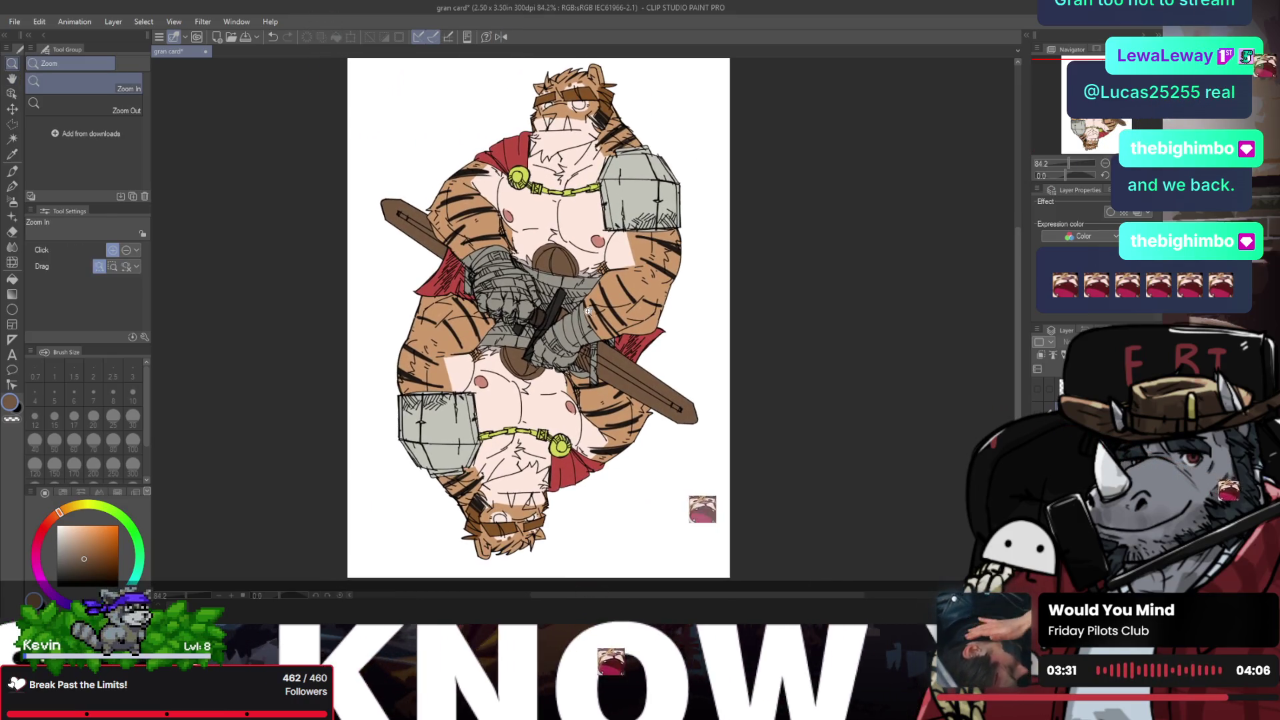
key(slash)
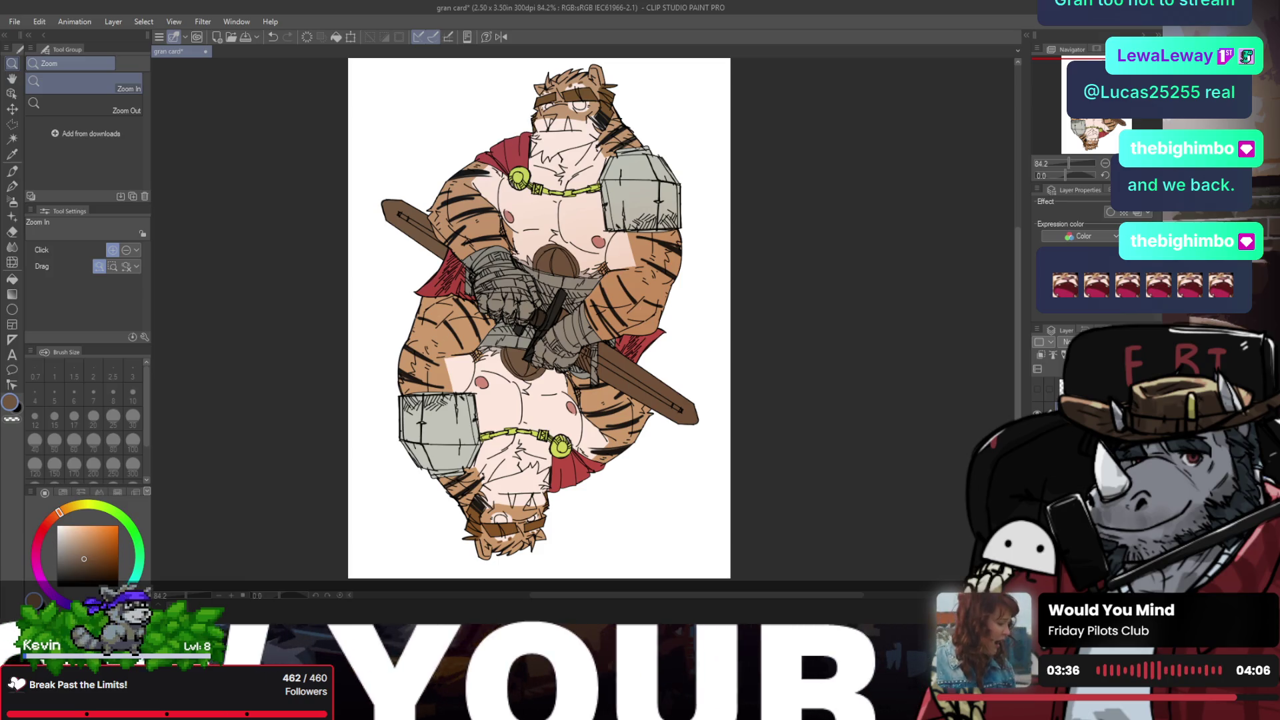
Step: Clear the selection, then undo to bring the previous selection back
key(ctrl+d)
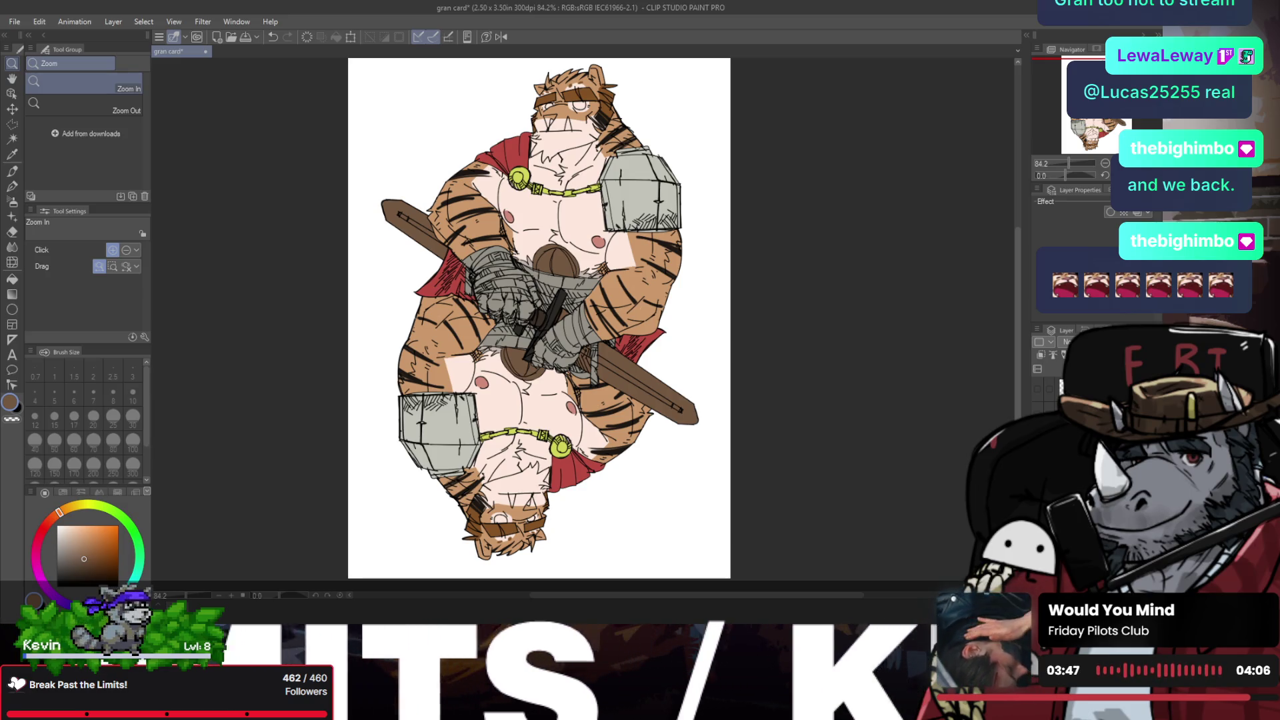
key(ctrl+d)
key(ctrl+z)
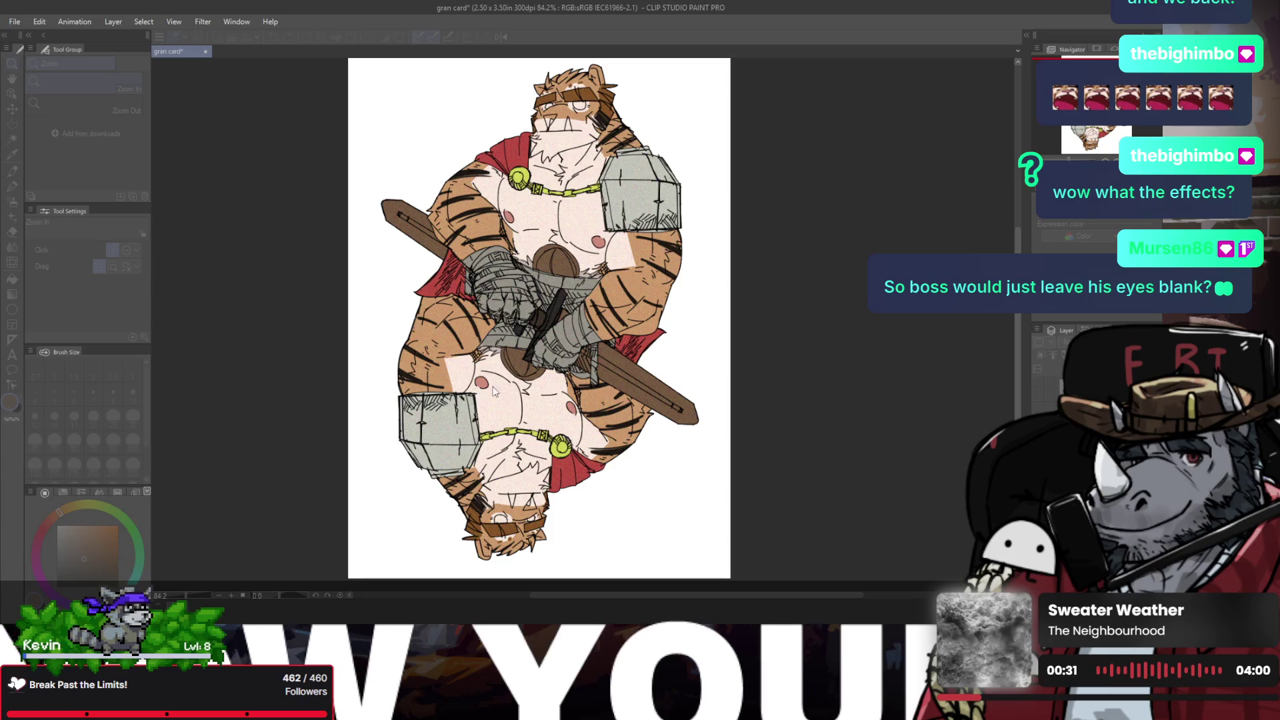
Step: Fit the whole card, check it mirrored, flip back, and move the card toward the left
click(489, 288)
key(ctrl+0)
key(ctrl+h)
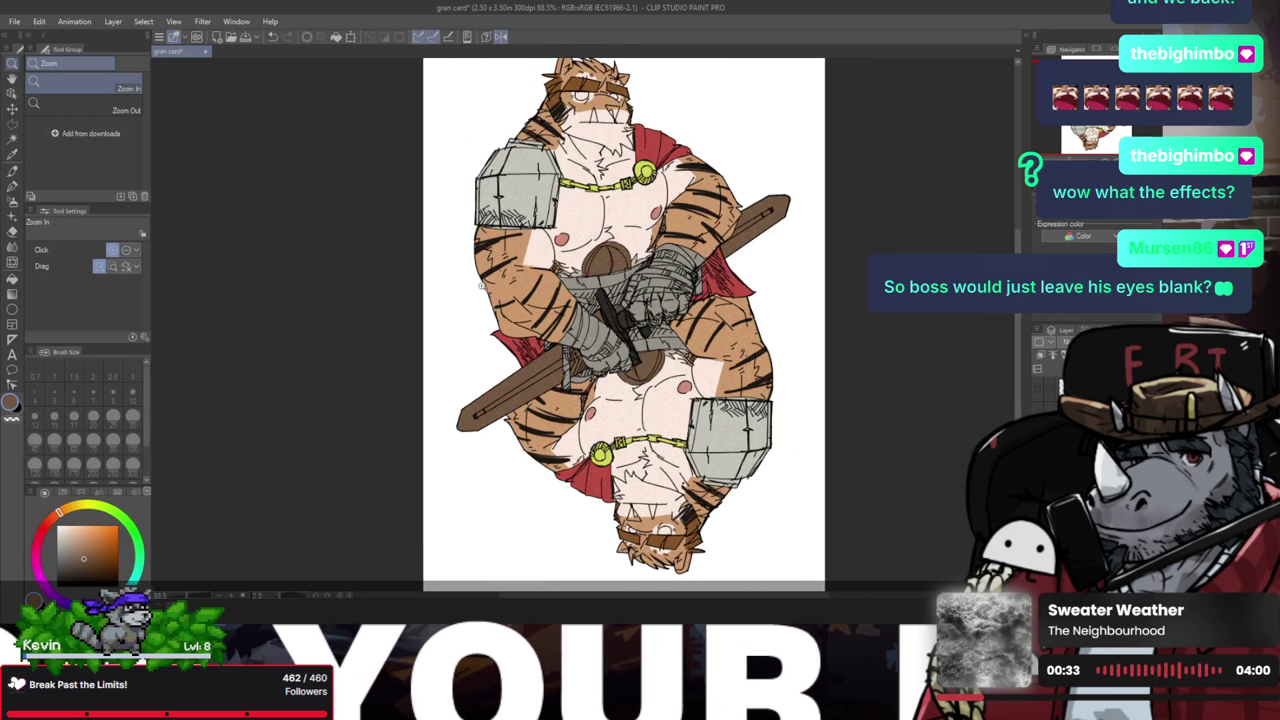
key(h)
mouse_move(606, 248)
mouse_down()
mouse_move(493, 248)
mouse_move(557, 288)
mouse_up()
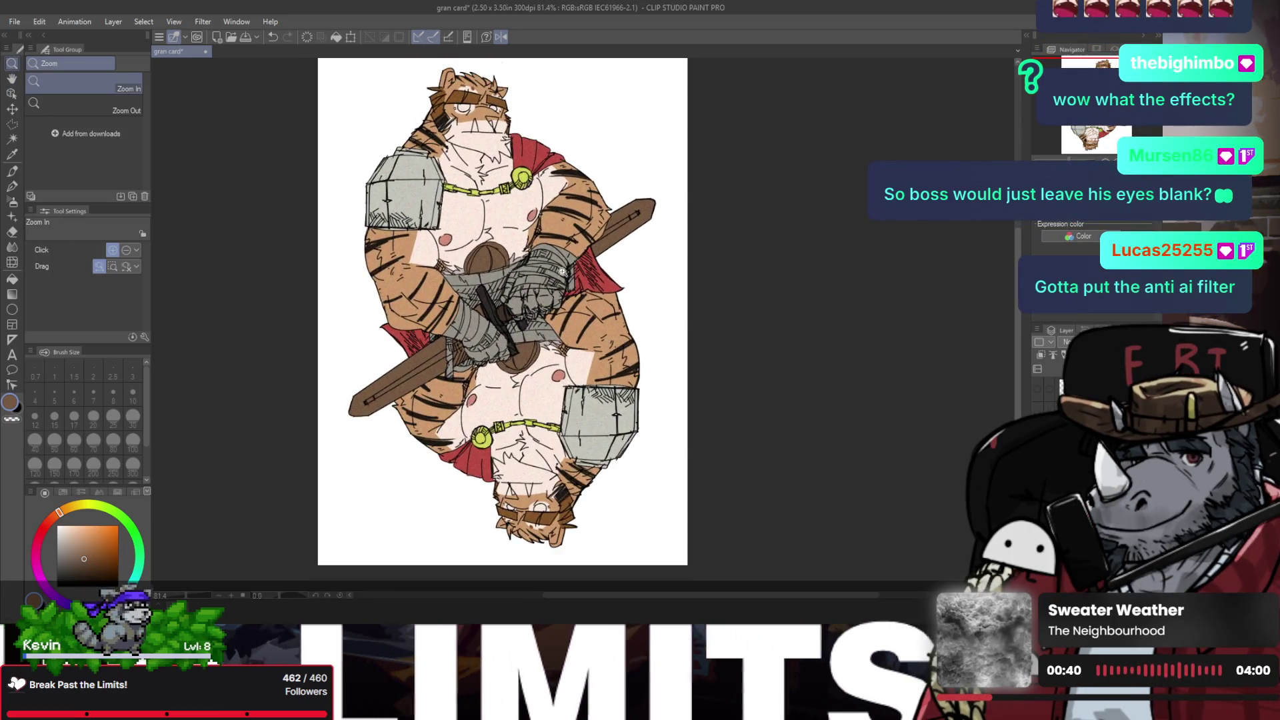
key(ctrl+h)
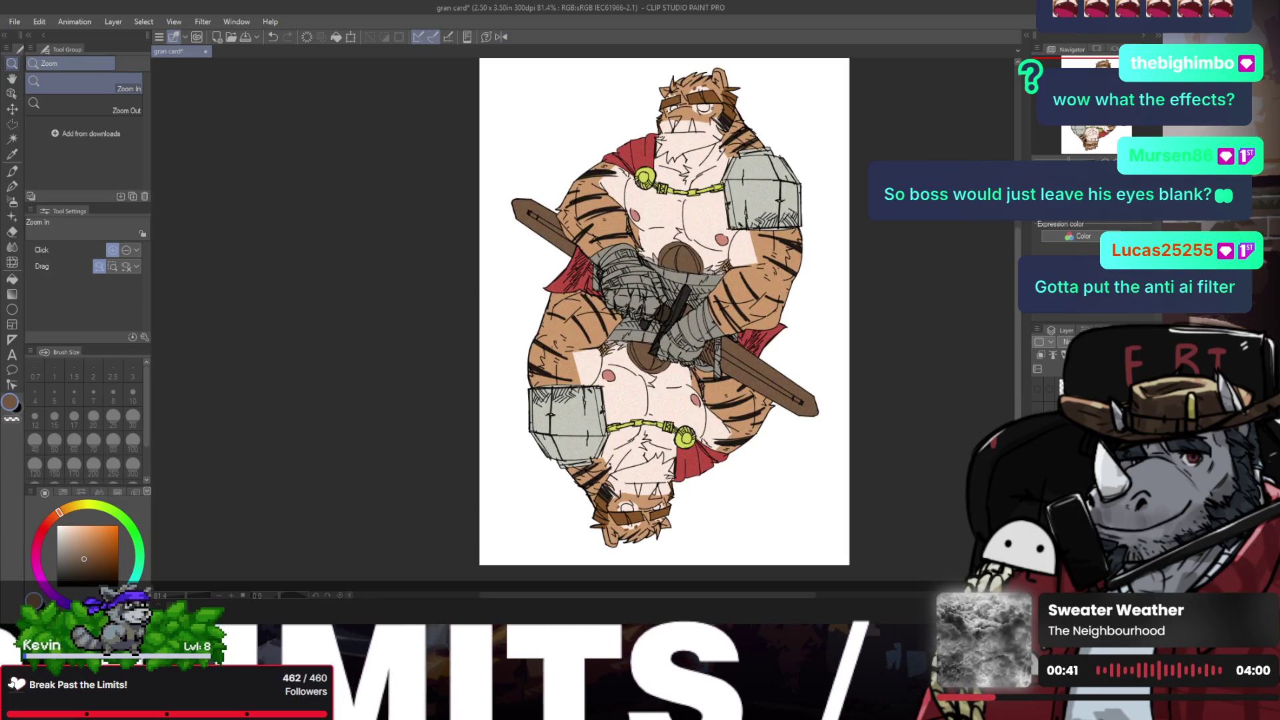
key(h)
drag(654, 282, 482, 296)
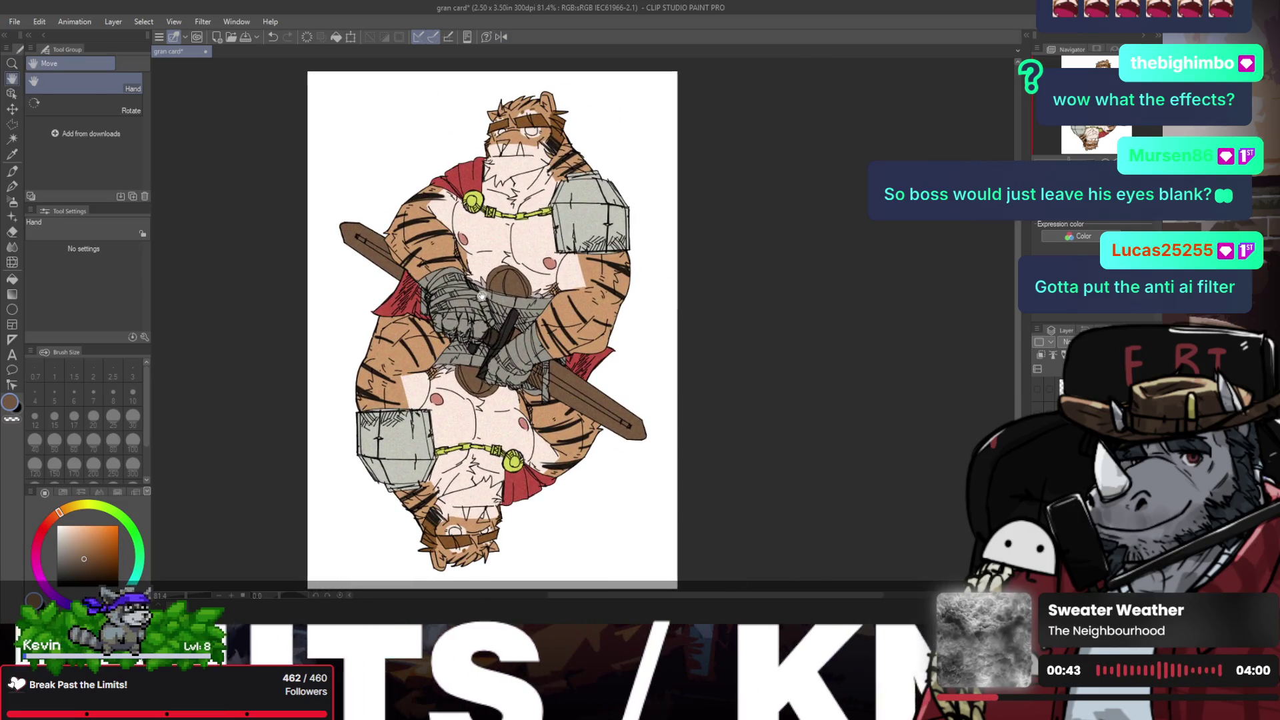
key(p)
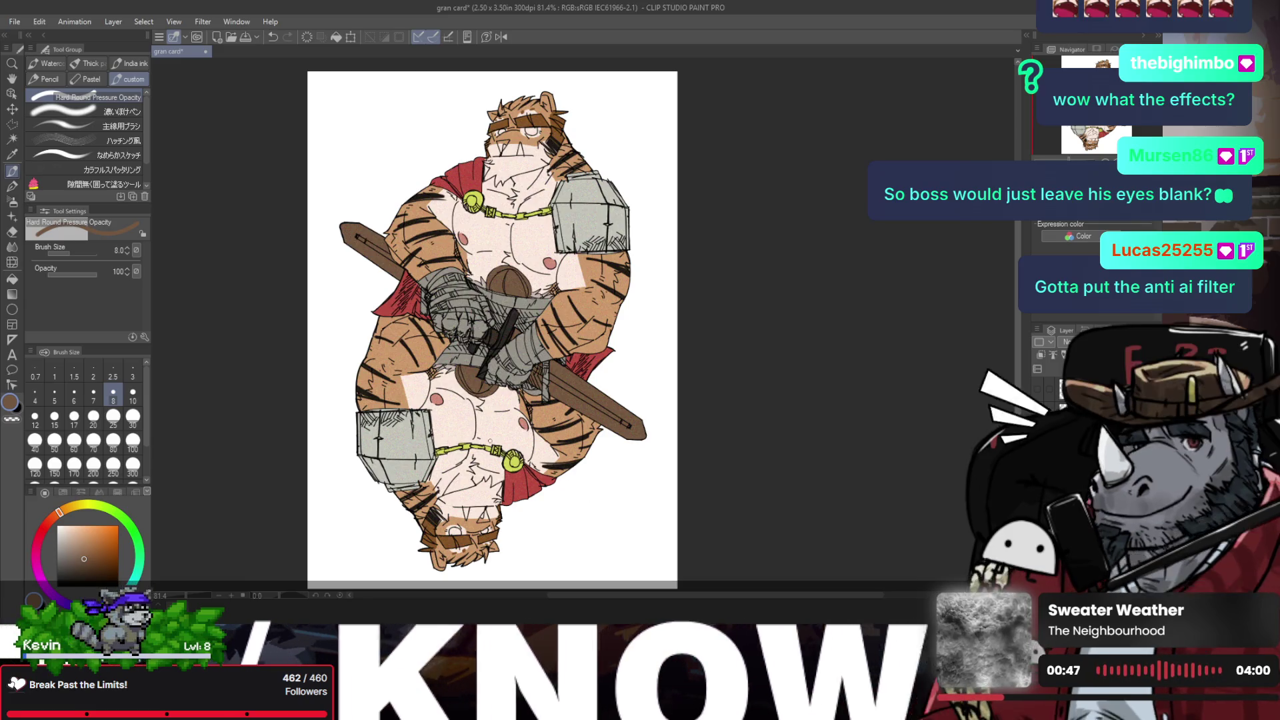
Step: Choose the Hard Round Pressure pen, test a stroke, and set the colour to black
key(b)
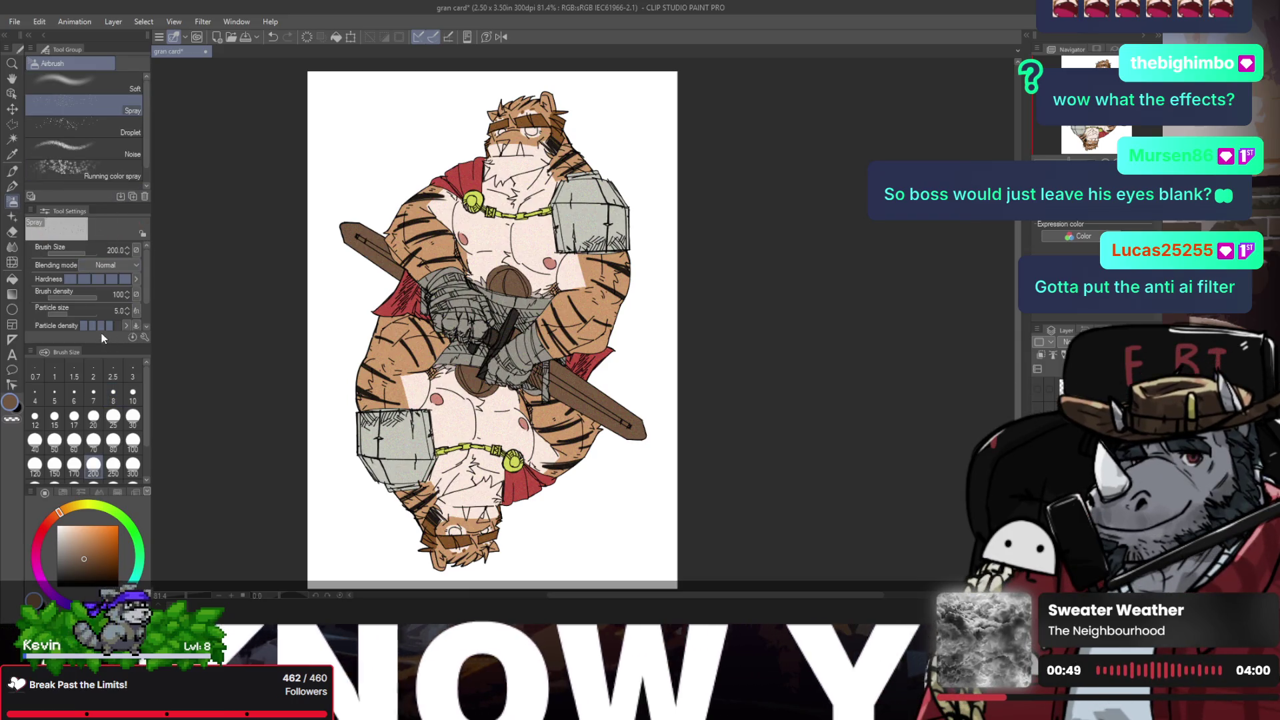
key(p)
click(91, 95)
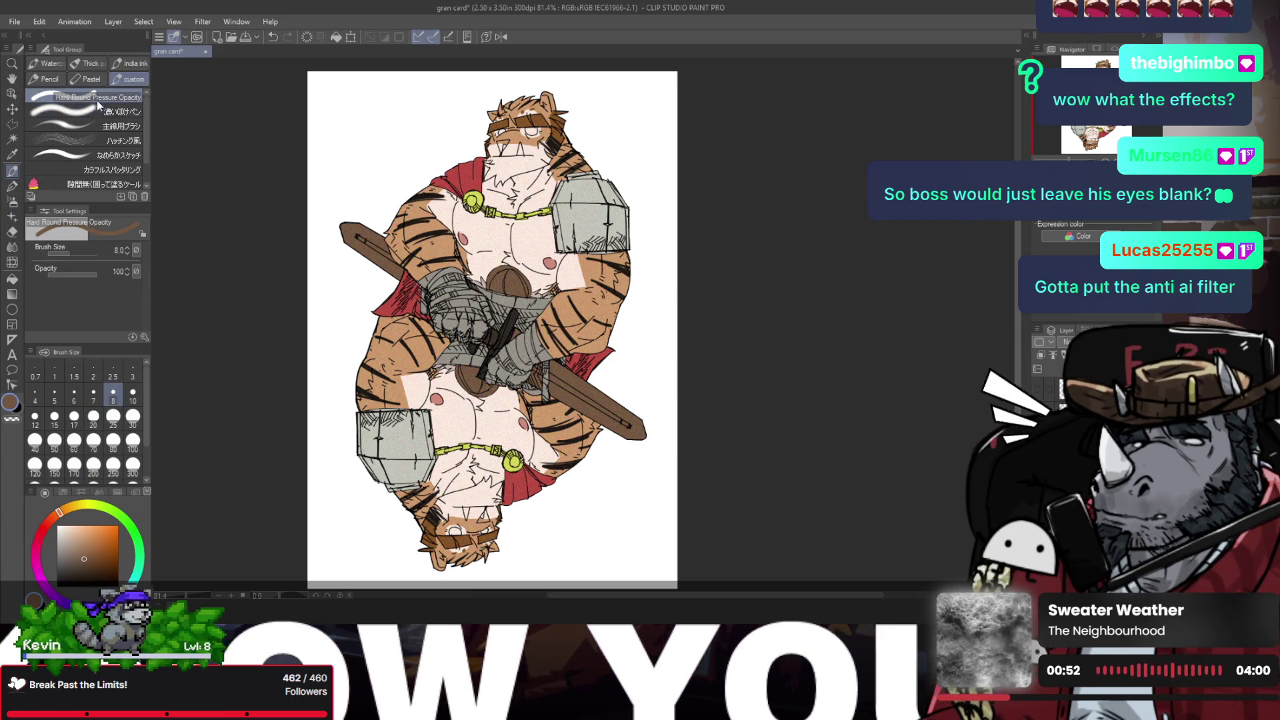
drag(353, 90, 346, 166)
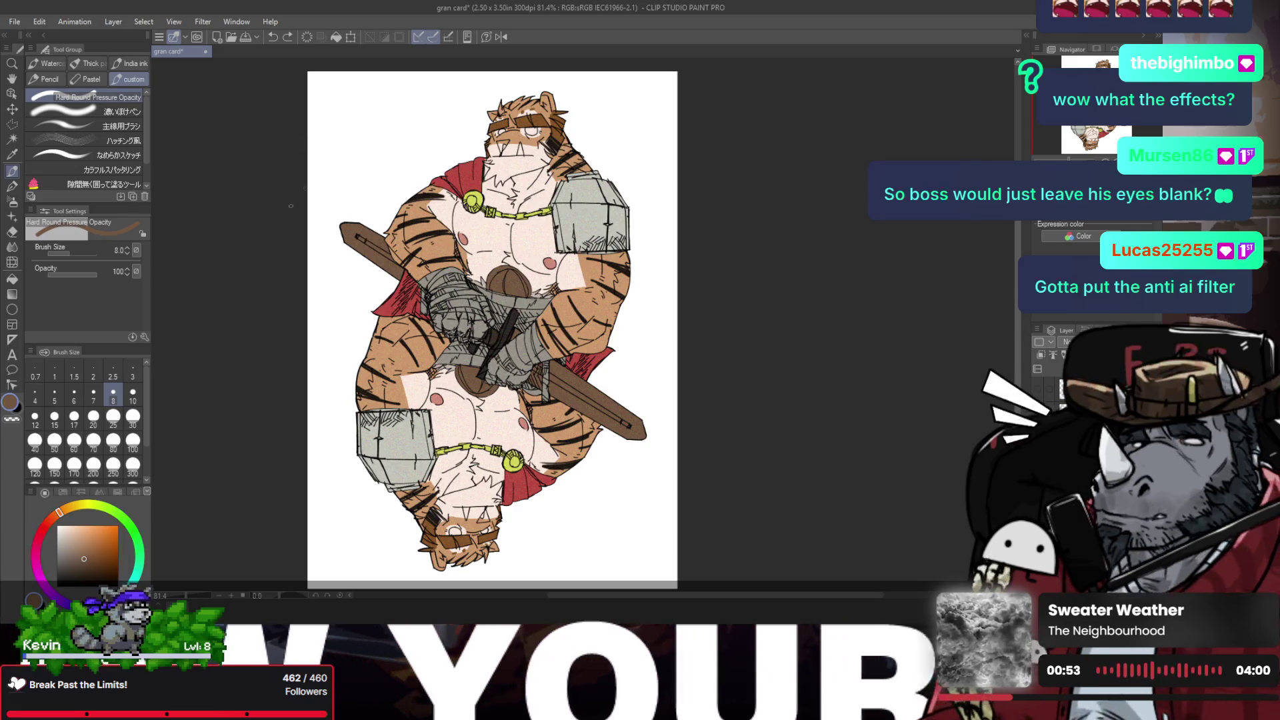
click(56, 587)
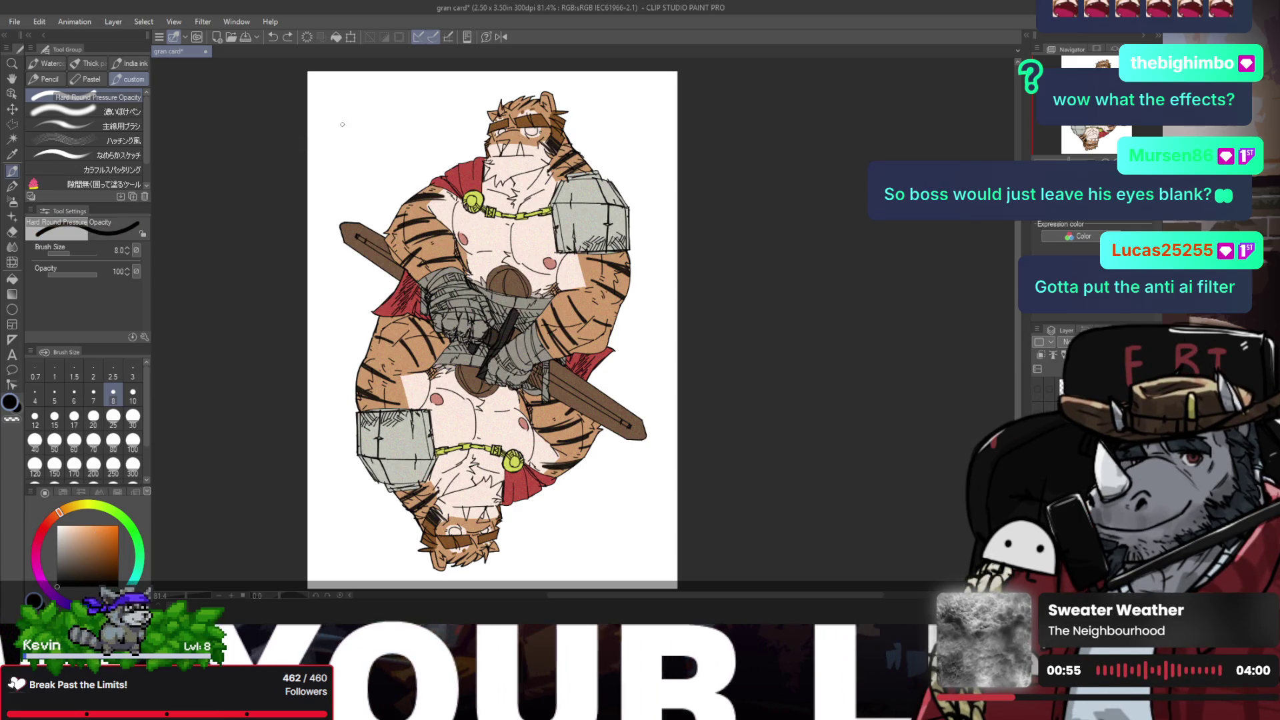
Step: Start the top-left corner spade with a curved stroke, undoing it to retry
mouse_move(350, 136)
mouse_down()
mouse_move(379, 137)
mouse_move(347, 121)
mouse_move(377, 119)
mouse_move(361, 100)
mouse_move(371, 97)
mouse_up()
key(ctrl+z)
key(ctrl+z)
key(ctrl+z)
key(slash)
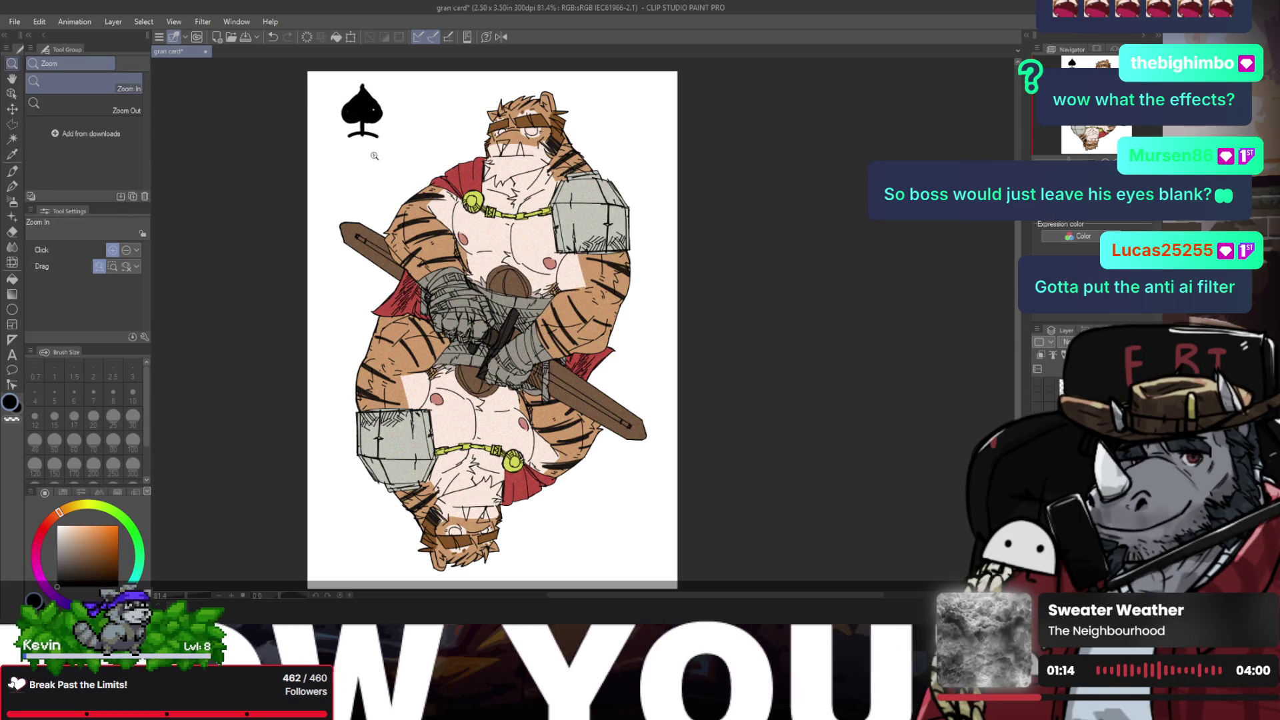
Step: Zoom out to the whole card, then zoom in on the corner spade at the top
alt+click(363, 156)
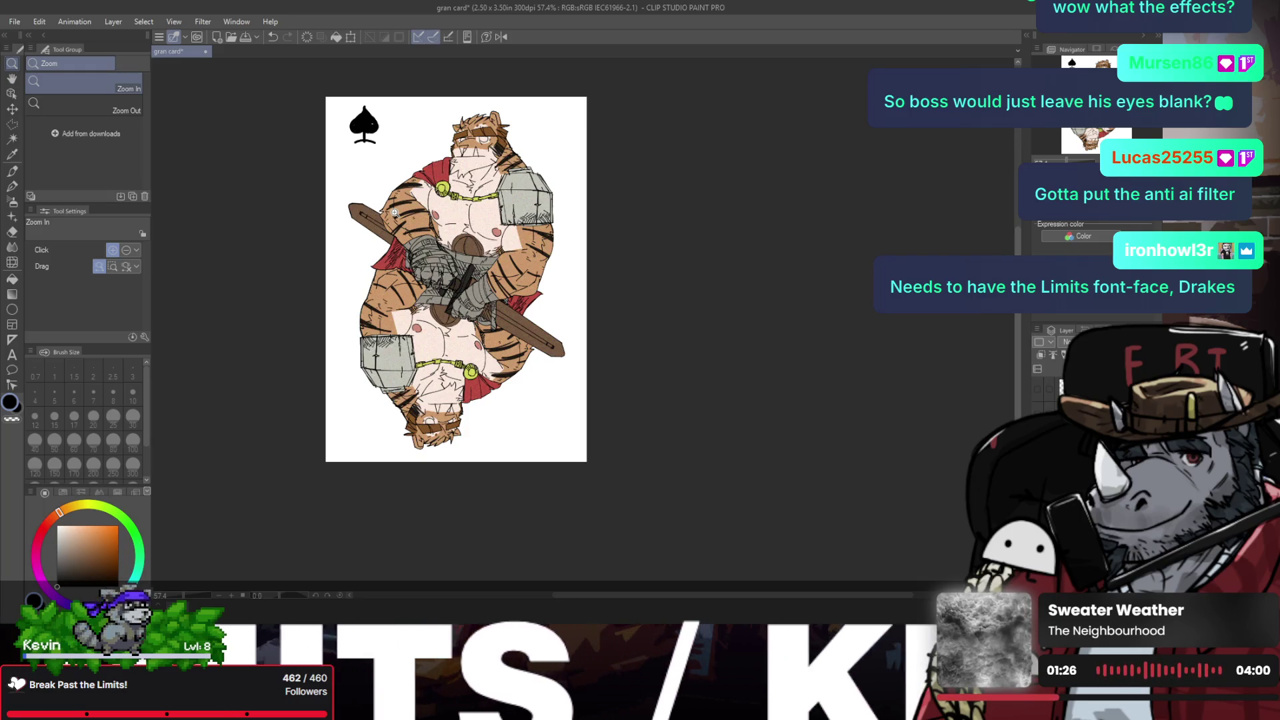
drag(373, 144, 390, 116)
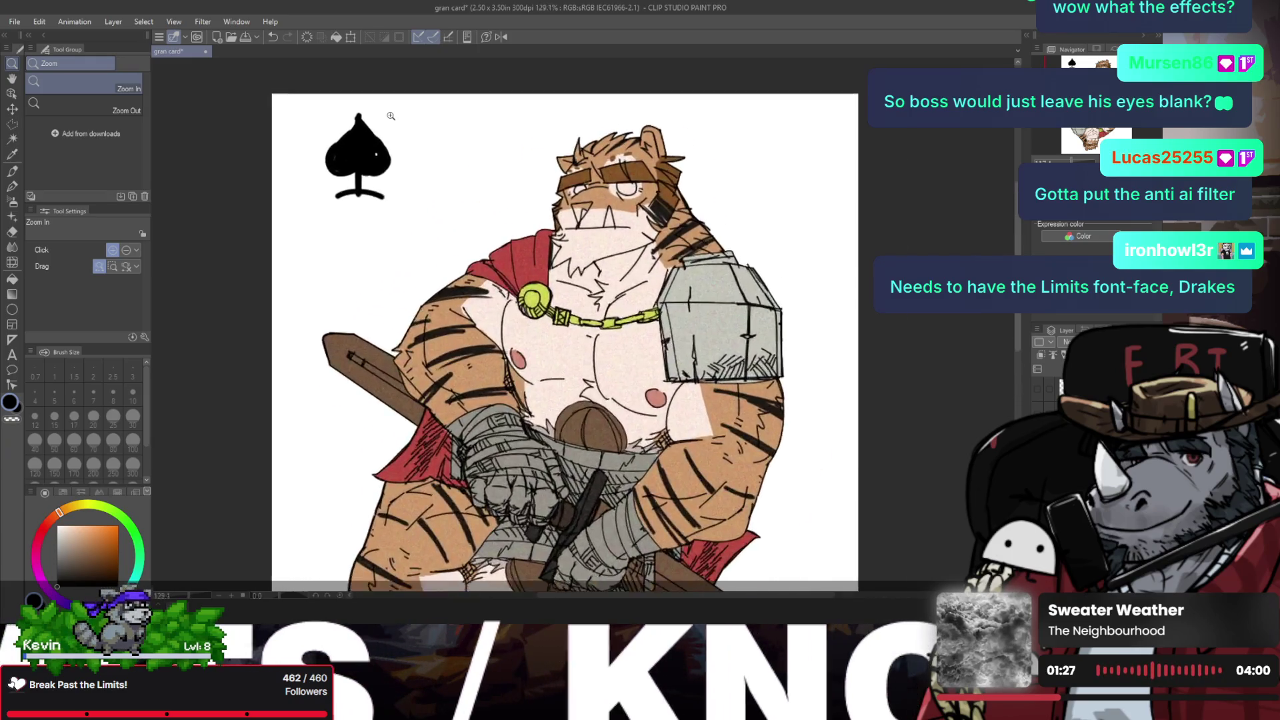
scroll(390, 116, down, 1)
scroll(379, 129, down, 1)
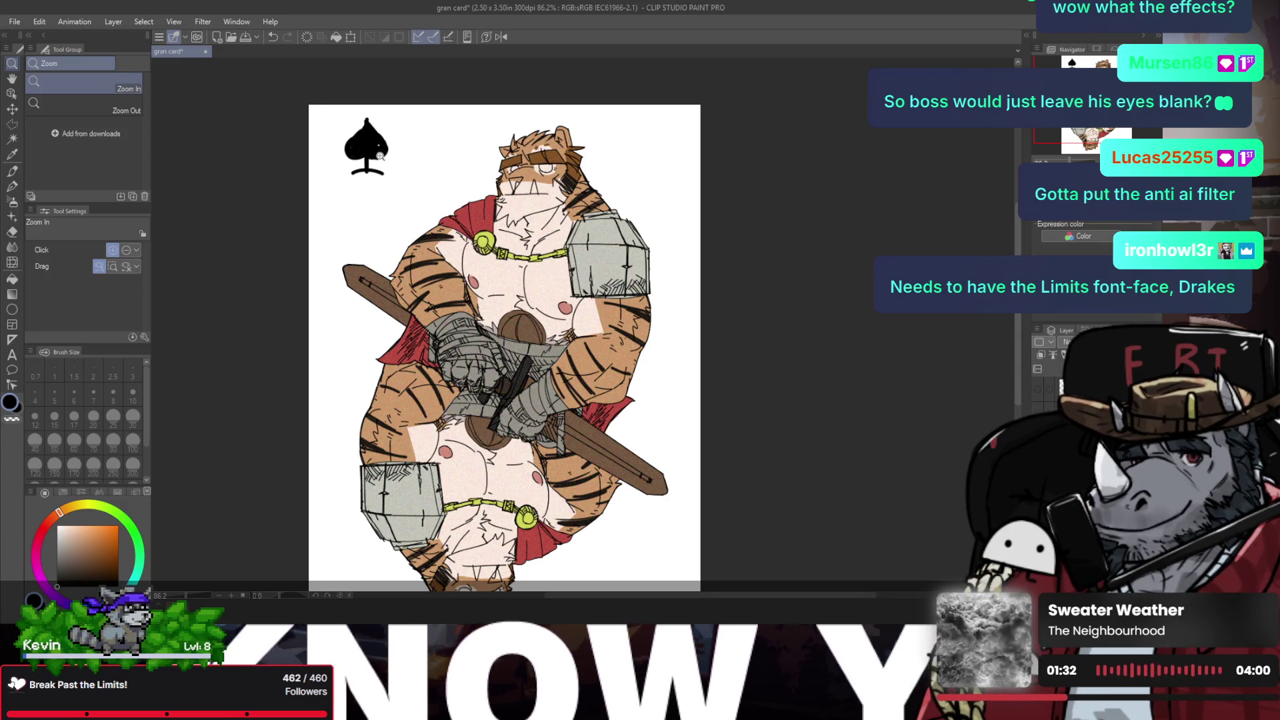
key(p)
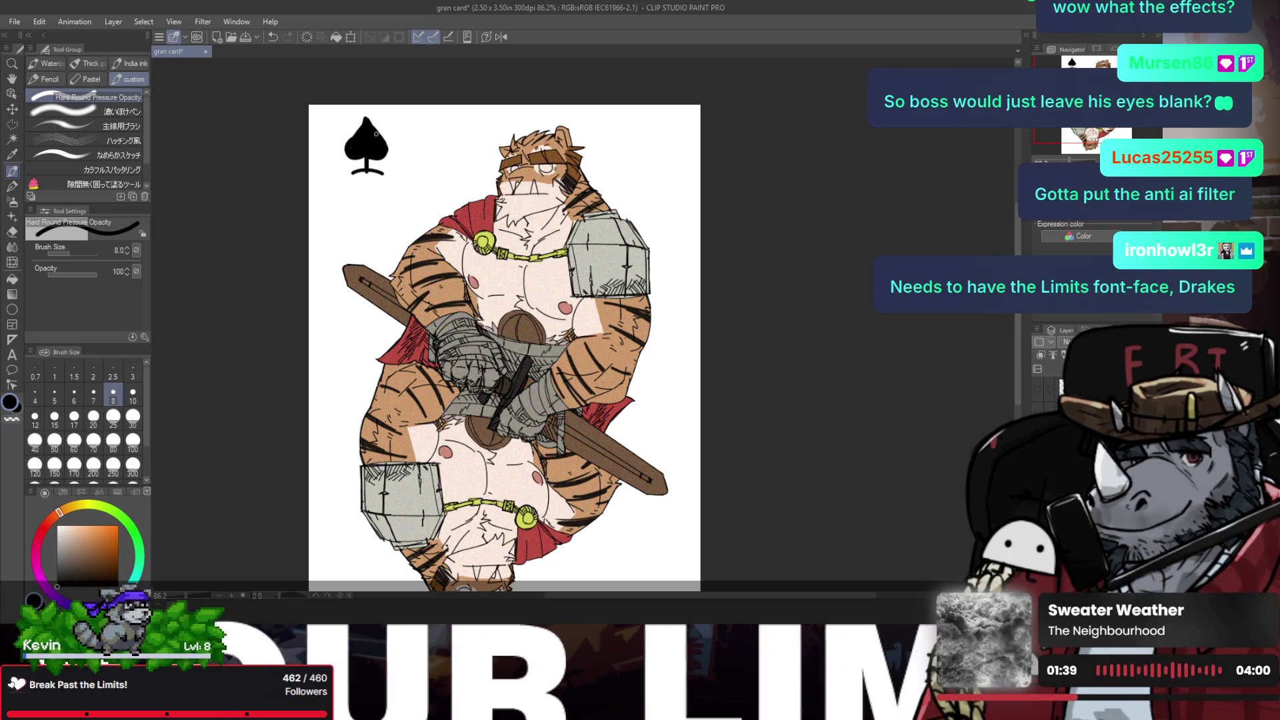
Step: Erase the curled base beneath the corner spade's stem
key(e)
scroll(360, 133, up, 2)
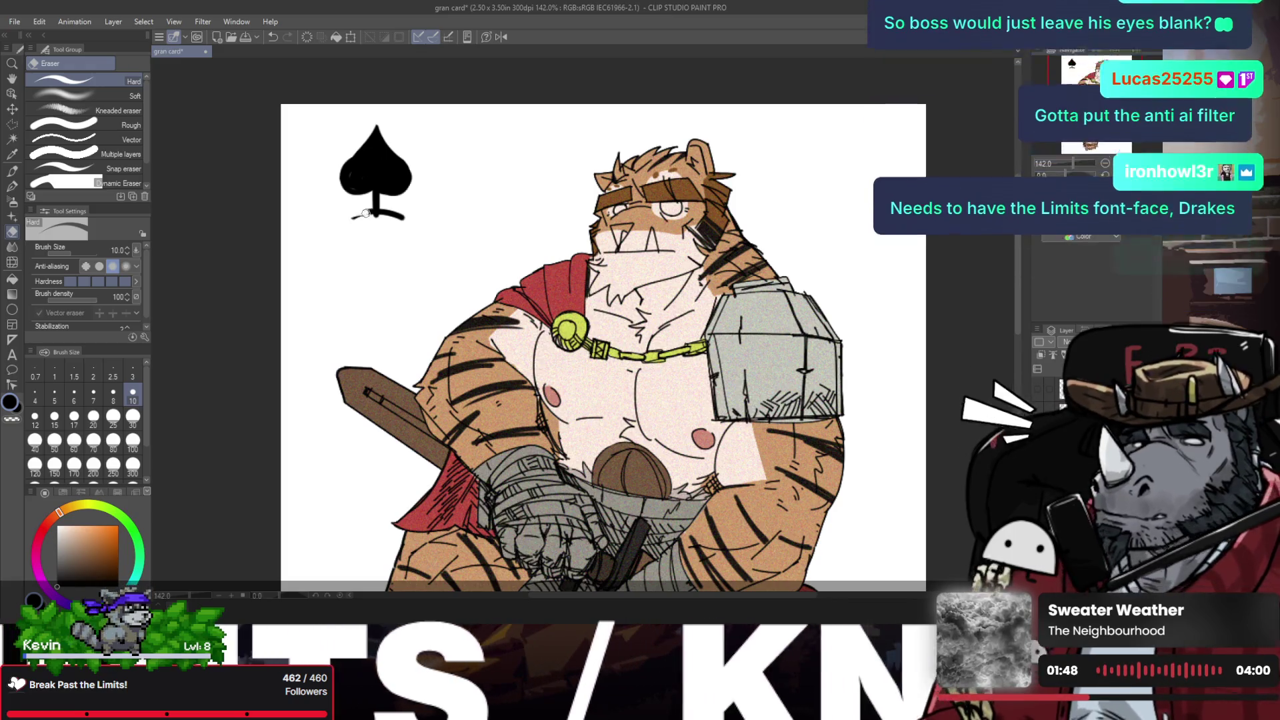
drag(363, 215, 404, 216)
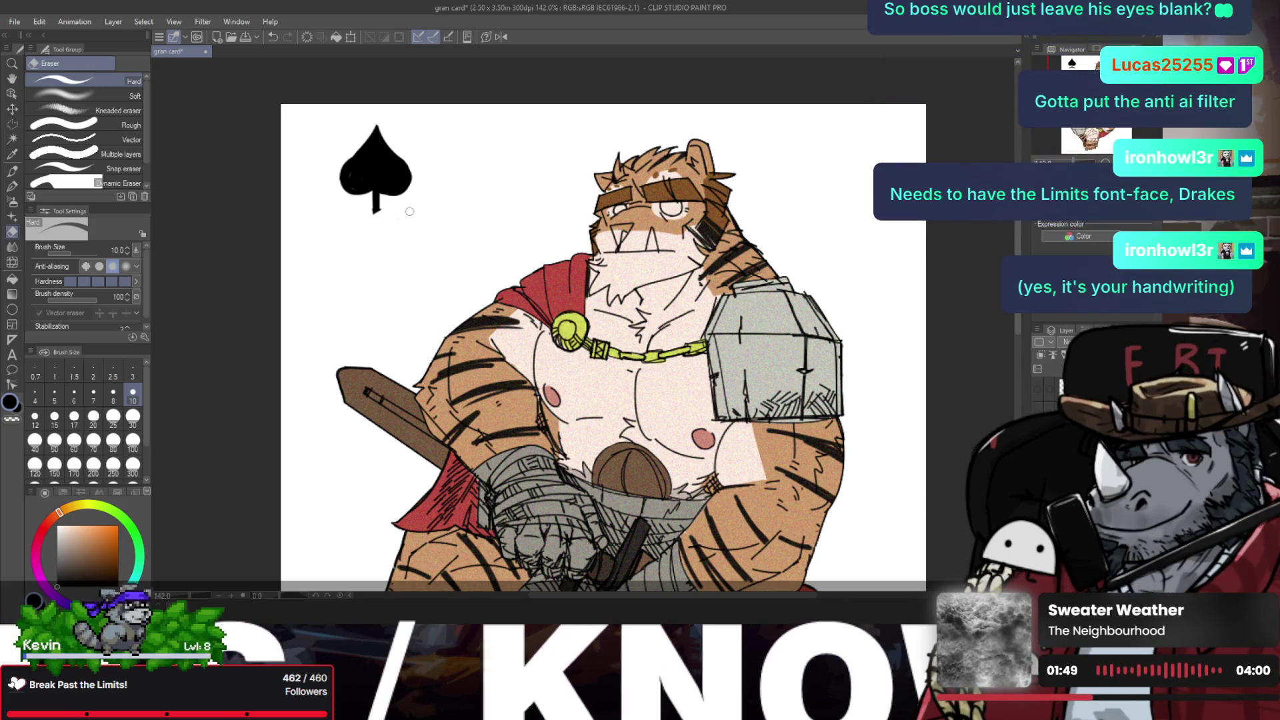
key(p)
scroll(377, 213, up, 3)
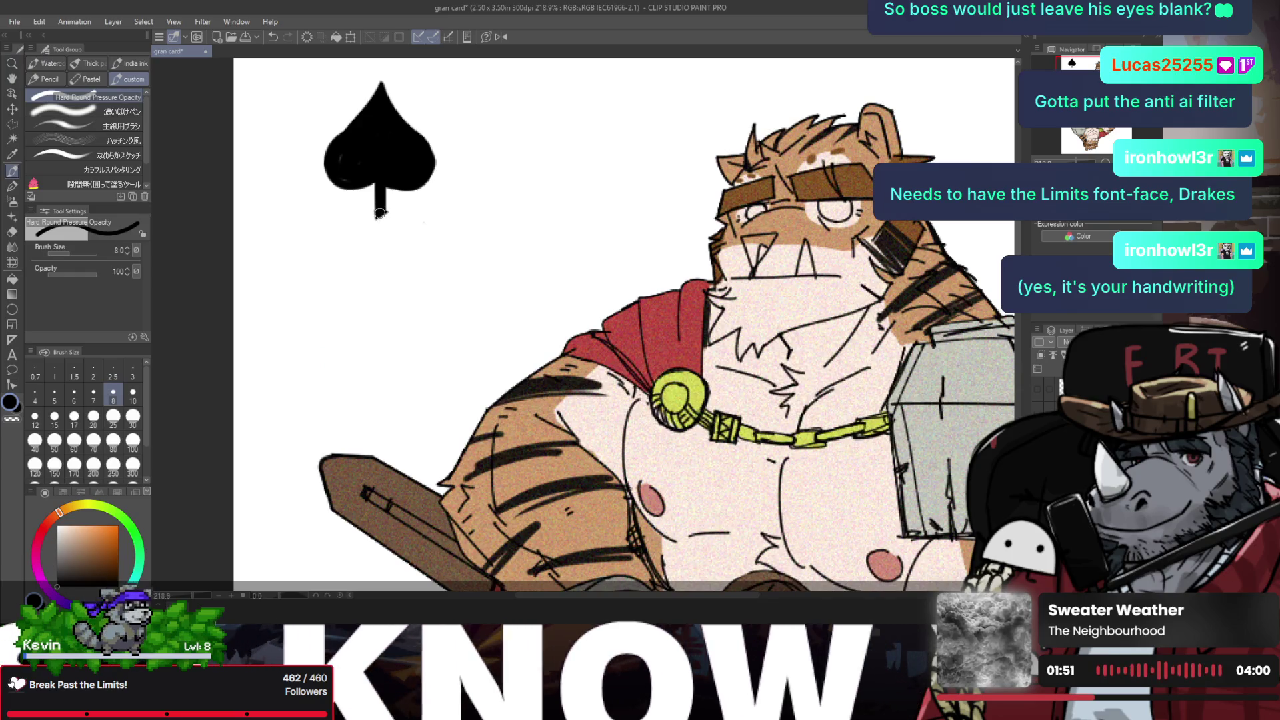
Step: Touch up the spade's stem tip and try several curves beside it, undoing each
drag(379, 213, 378, 218)
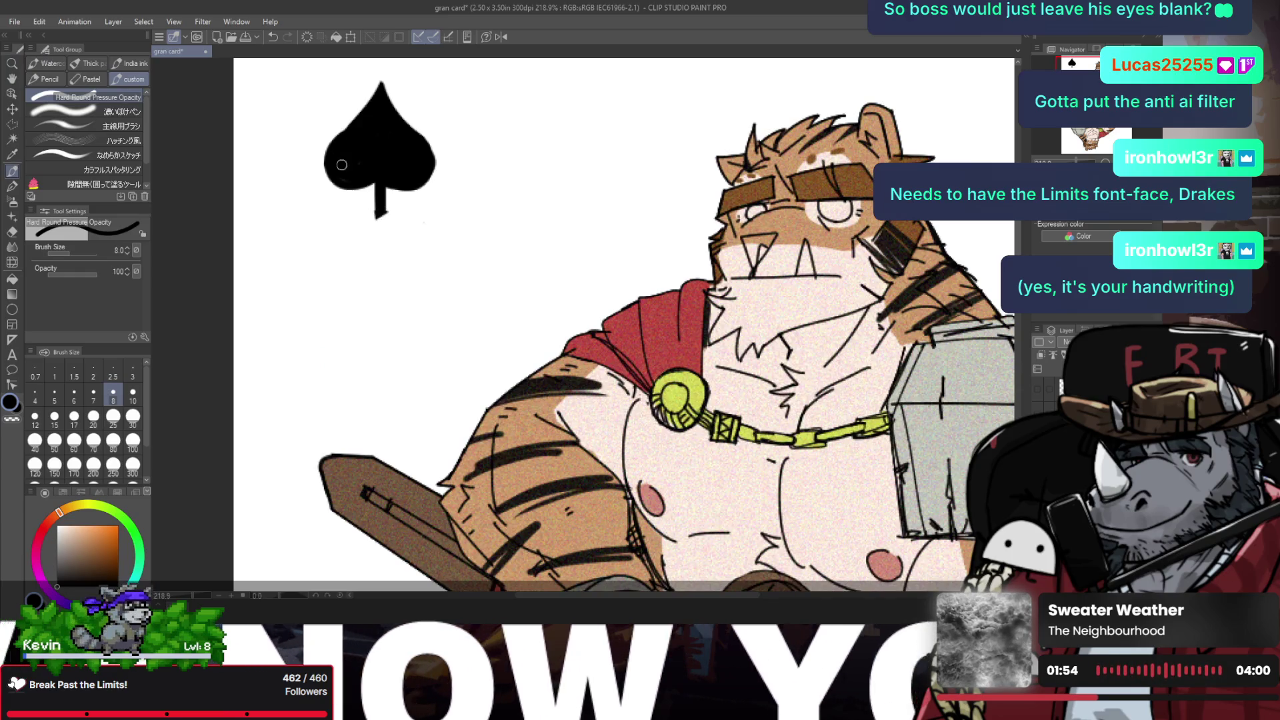
drag(501, 130, 532, 197)
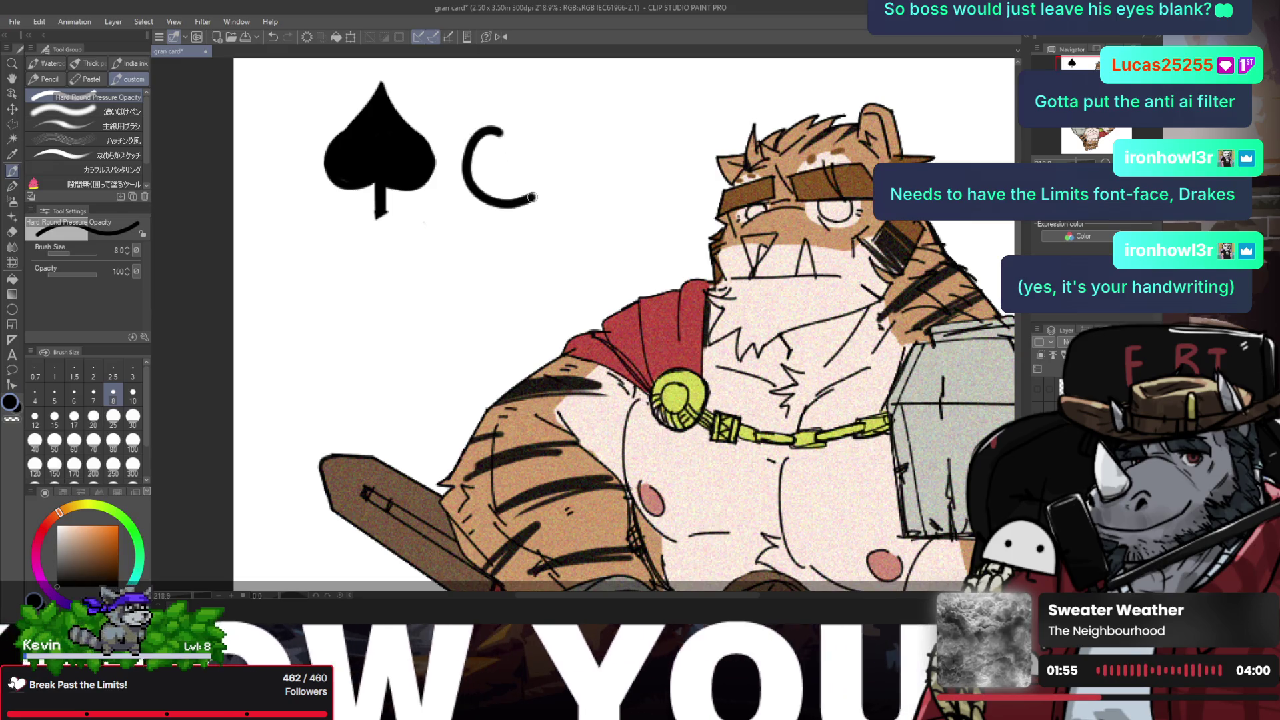
key(ctrl+z)
drag(499, 129, 503, 195)
key(ctrl+z)
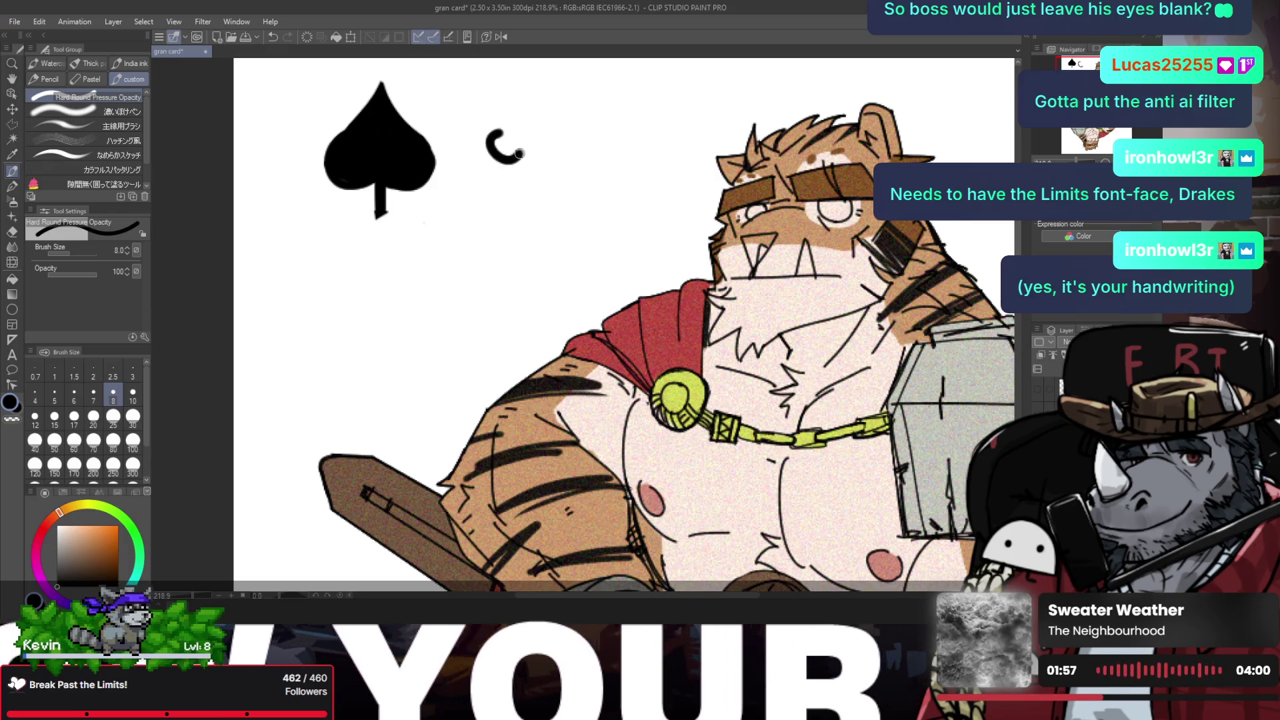
key(ctrl+z)
drag(530, 130, 537, 203)
key(ctrl+z)
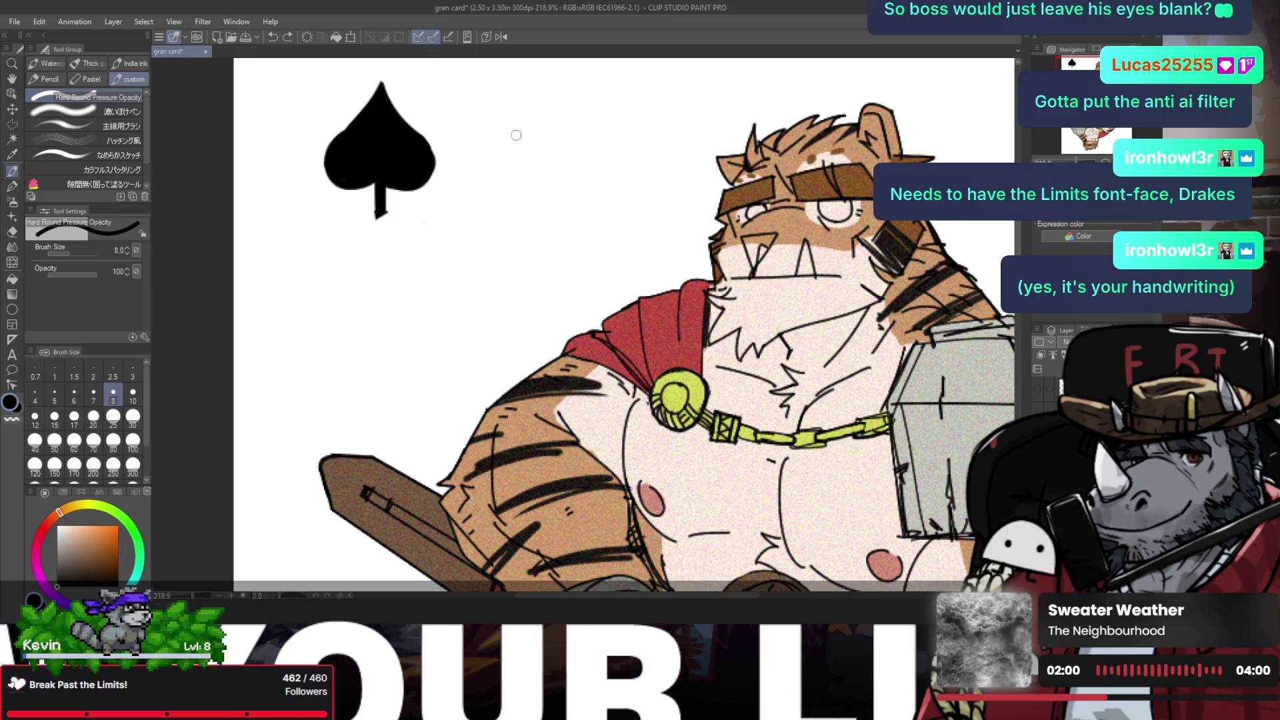
mouse_move(513, 127)
mouse_down()
mouse_move(577, 116)
mouse_move(527, 110)
mouse_move(488, 153)
mouse_move(529, 83)
mouse_up()
key(ctrl+z)
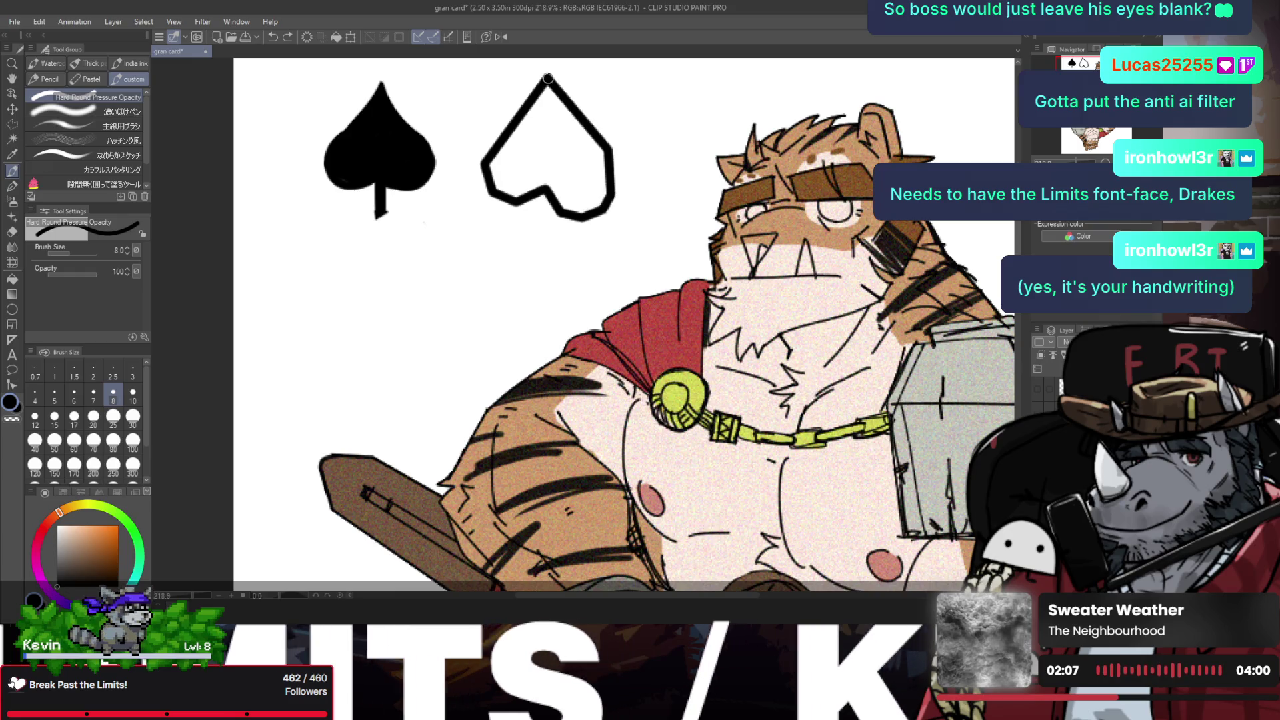
Step: Draw a heart outline right of the spade and add a stem outline beneath it
drag(529, 82, 530, 86)
key(ctrl+minus)
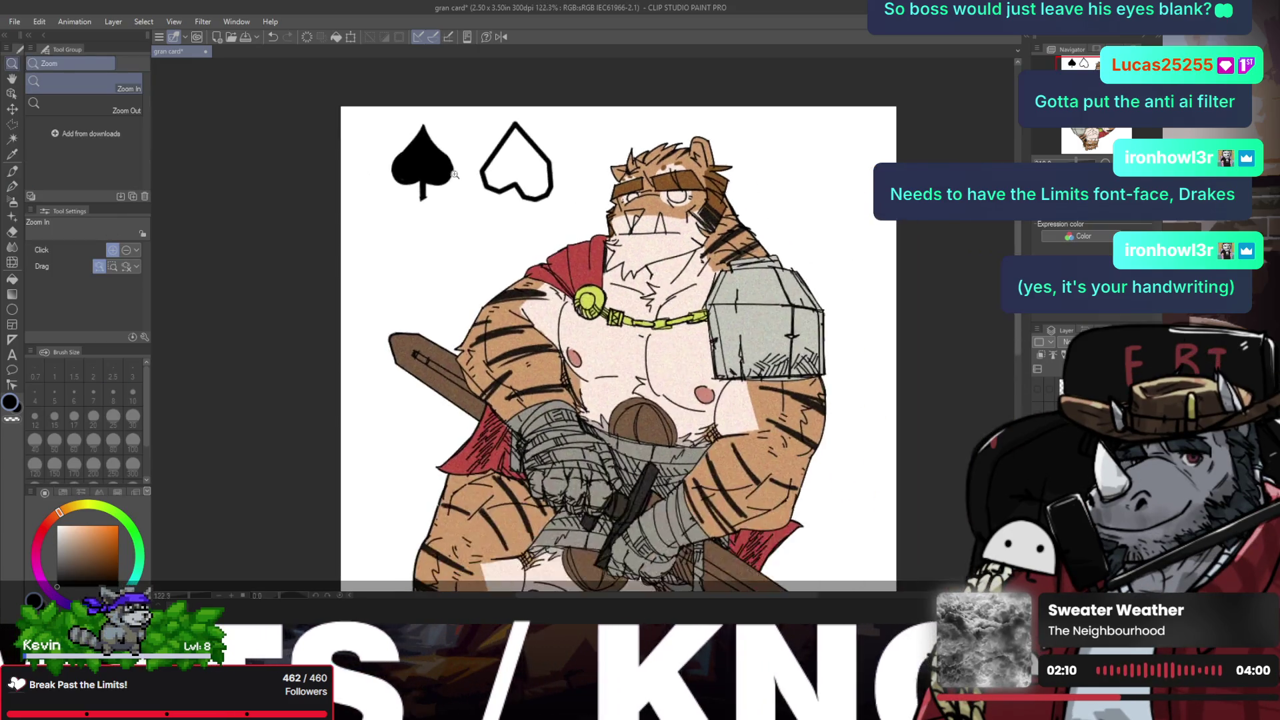
drag(511, 202, 507, 183)
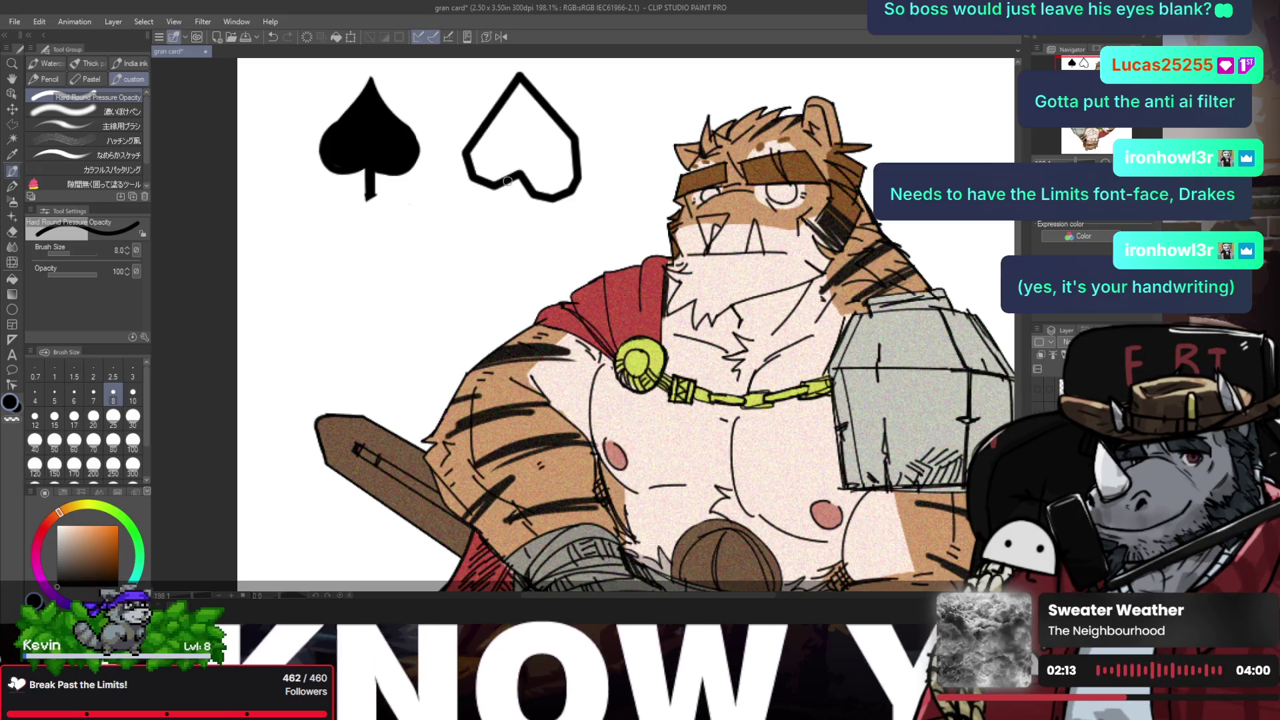
drag(507, 181, 475, 224)
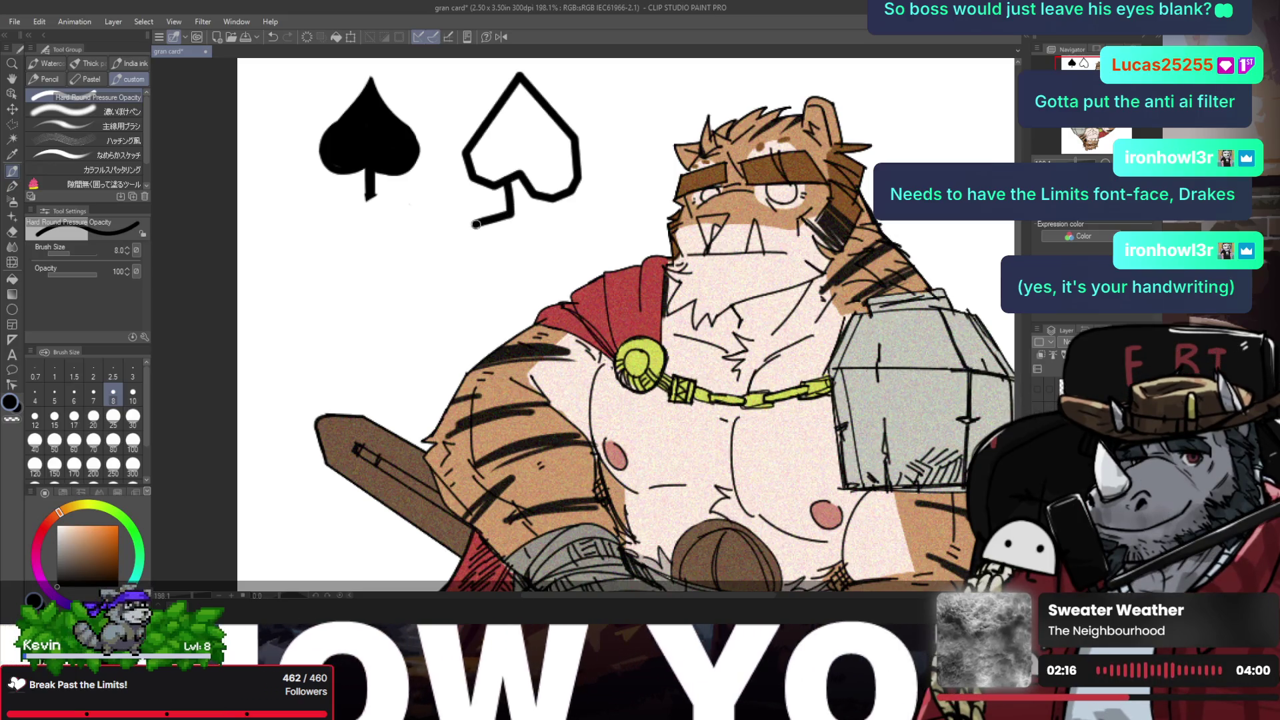
key(ctrl+z)
drag(511, 181, 475, 224)
key(ctrl+z)
mouse_move(511, 181)
mouse_down()
mouse_move(497, 218)
mouse_move(547, 227)
mouse_move(518, 208)
mouse_move(520, 176)
mouse_up()
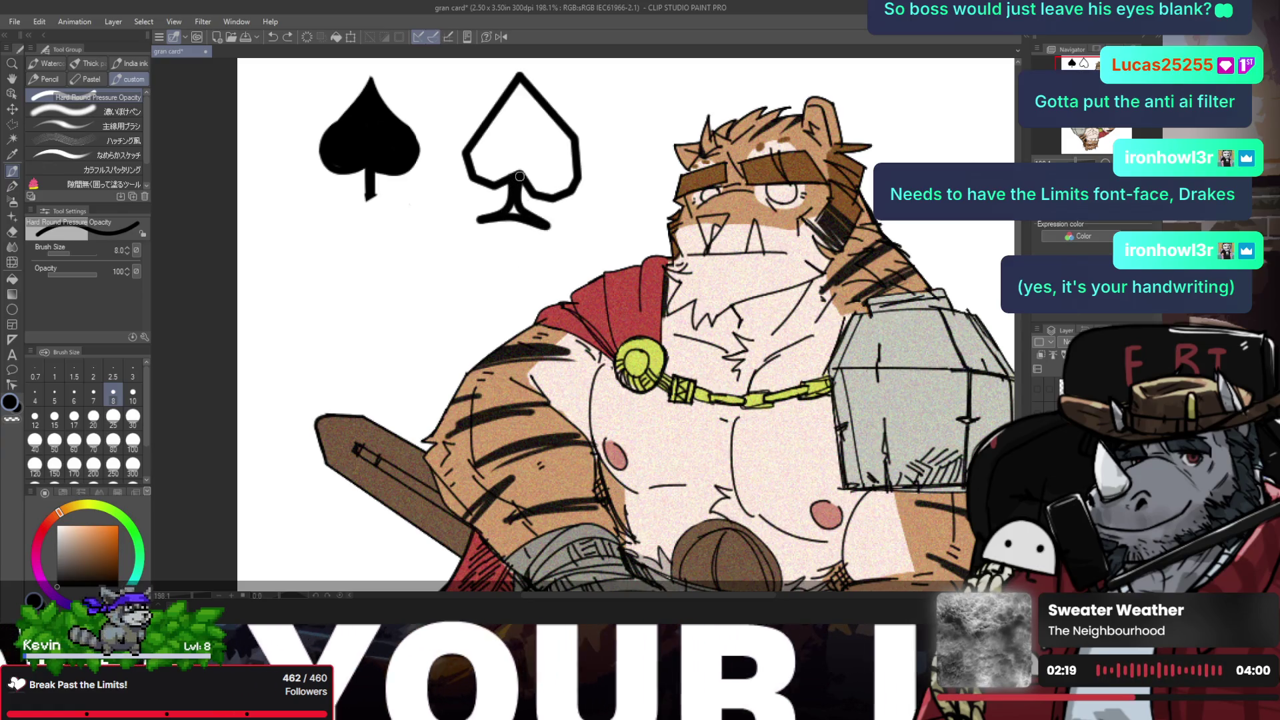
key(ctrl+z)
key(ctrl+y)
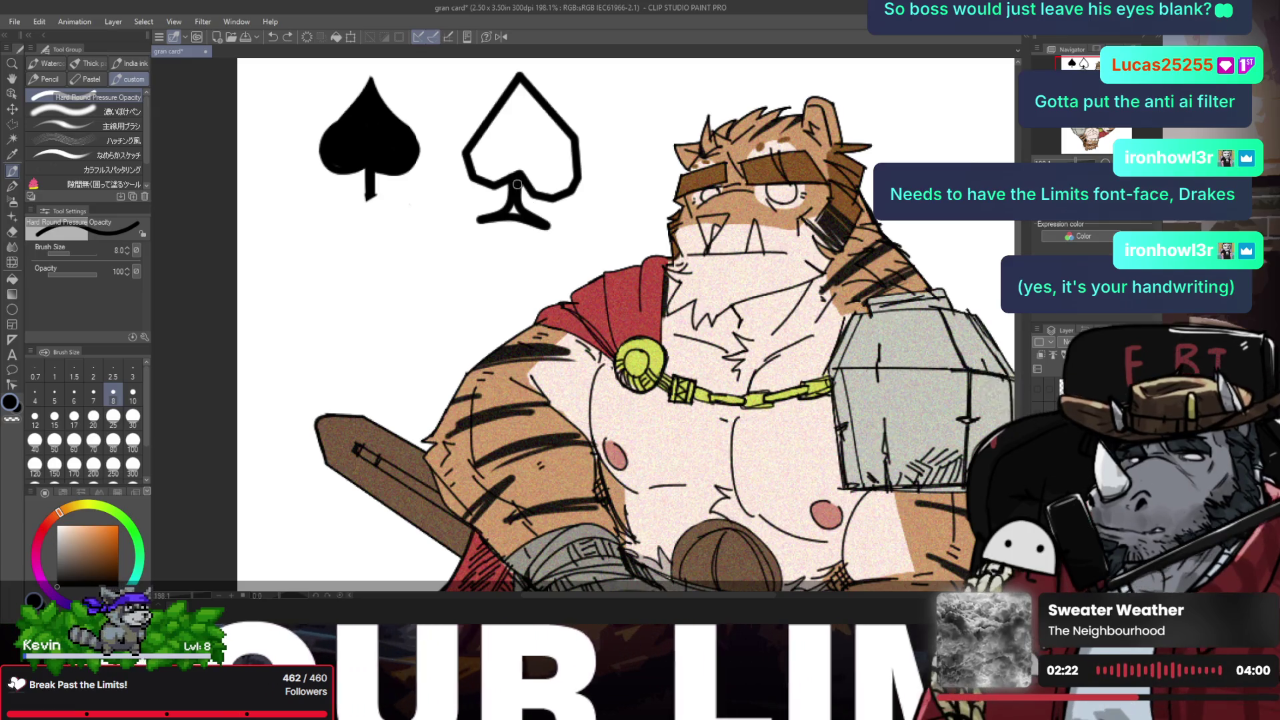
scroll(518, 184, down, 5)
scroll(531, 200, up, 2)
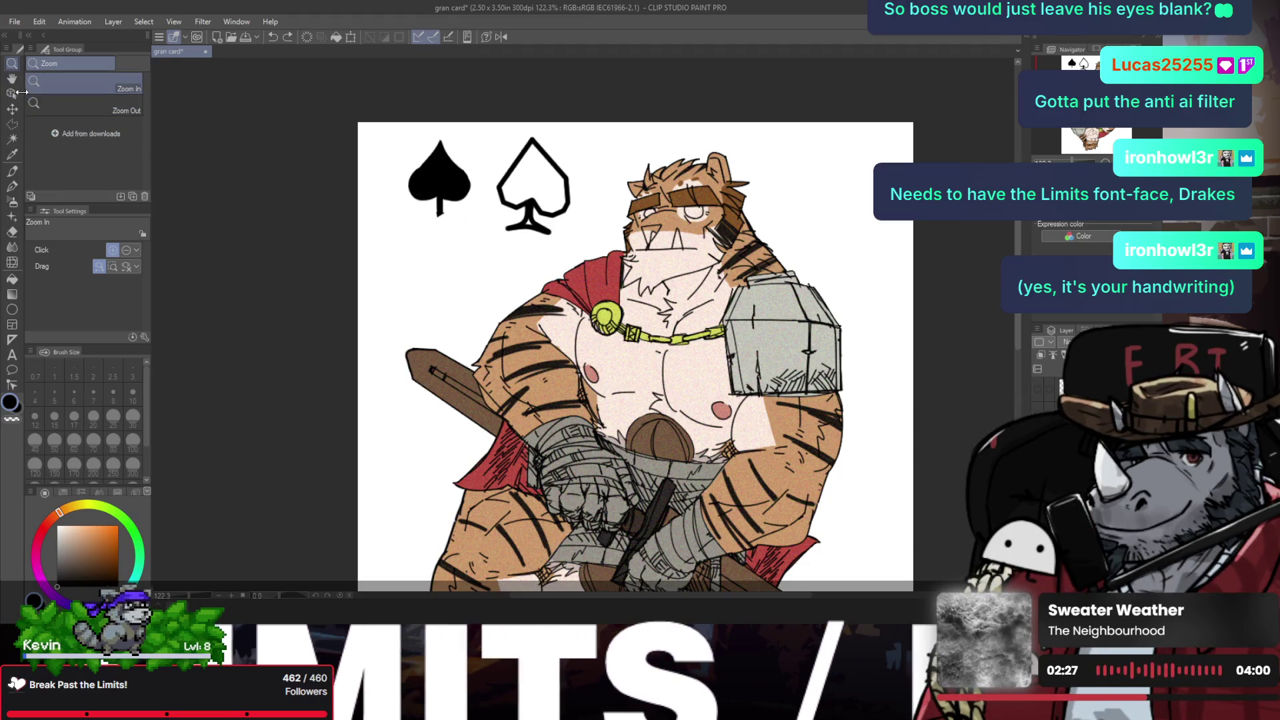
Step: Lasso around the old solid spade, delete it, and clear the selection
click(12, 124)
click(126, 125)
click(444, 112)
click(394, 164)
click(418, 231)
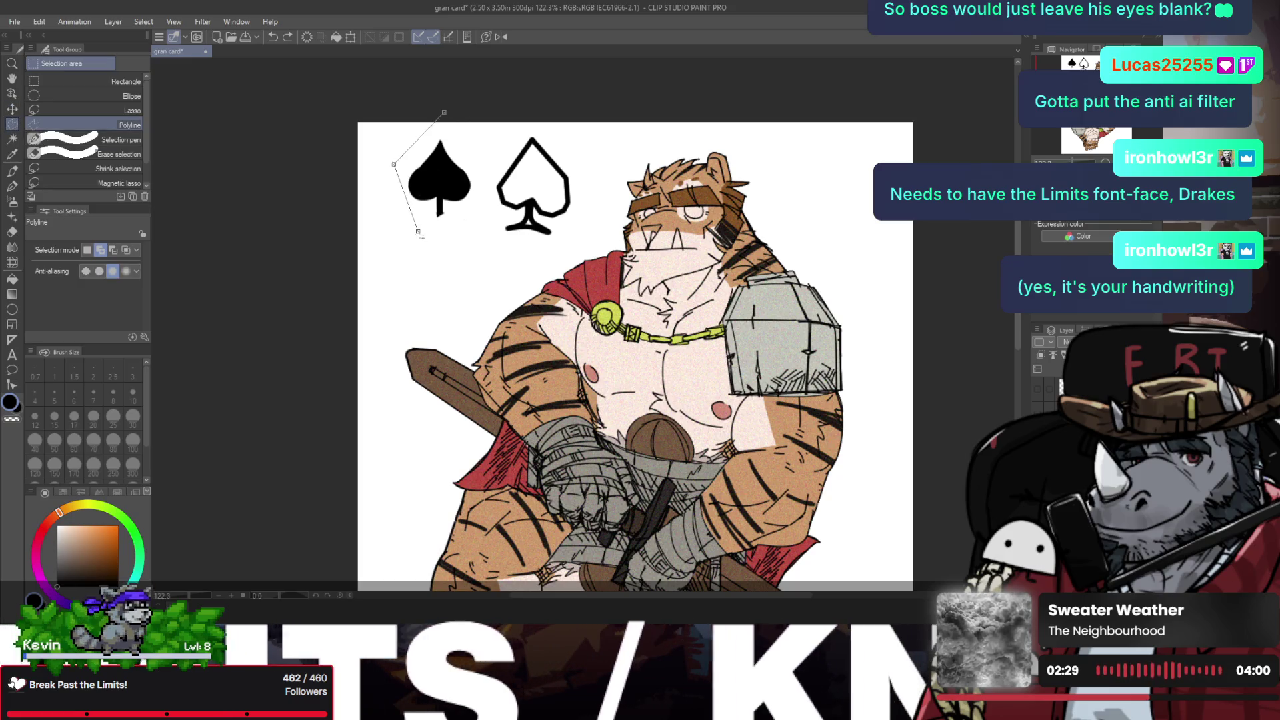
click(470, 242)
click(475, 152)
double_click(435, 118)
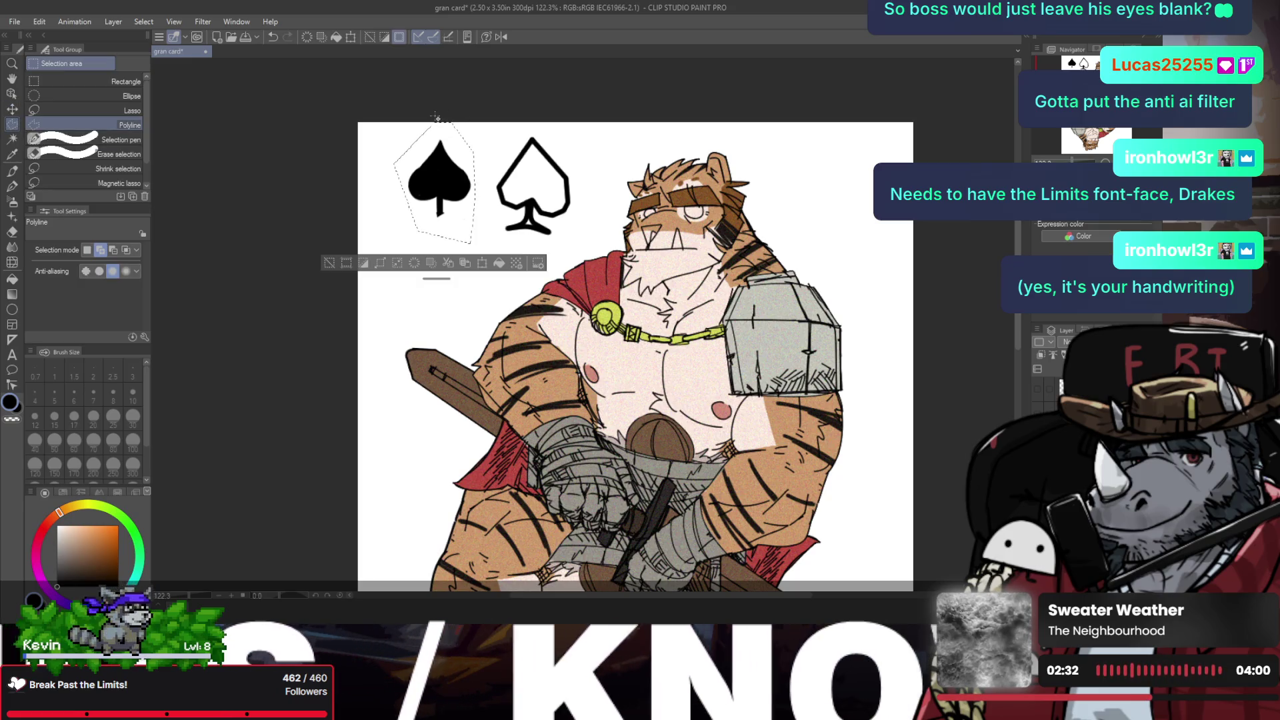
key(Delete)
key(ctrl+d)
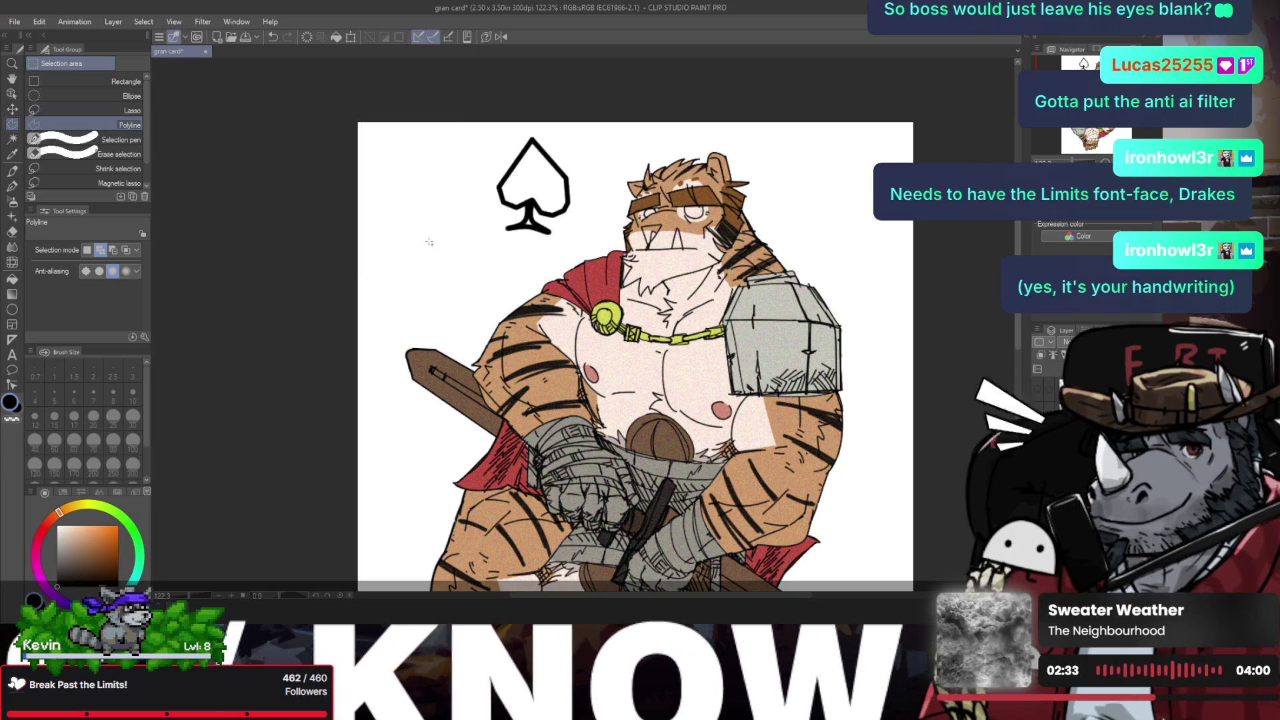
Step: Fill the spade outline and its stem gaps solid black with the Fill tool
scroll(466, 224, down, 2)
scroll(513, 185, up, 4)
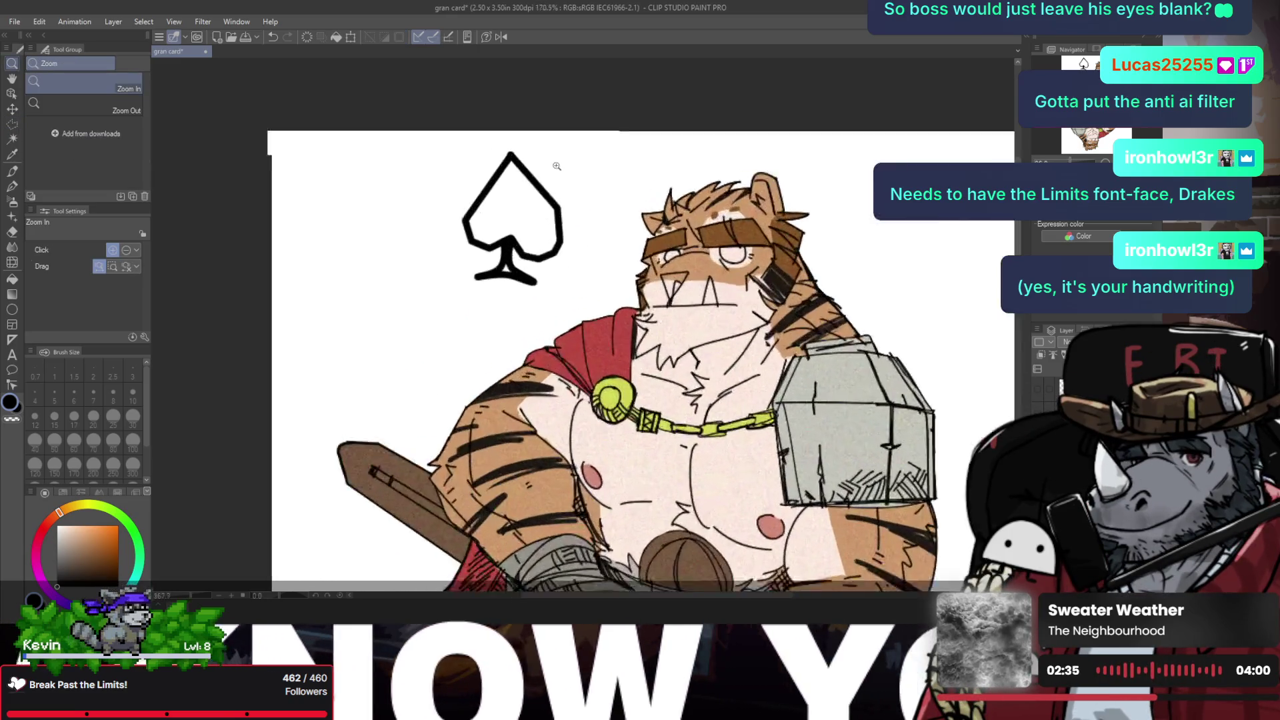
key(p)
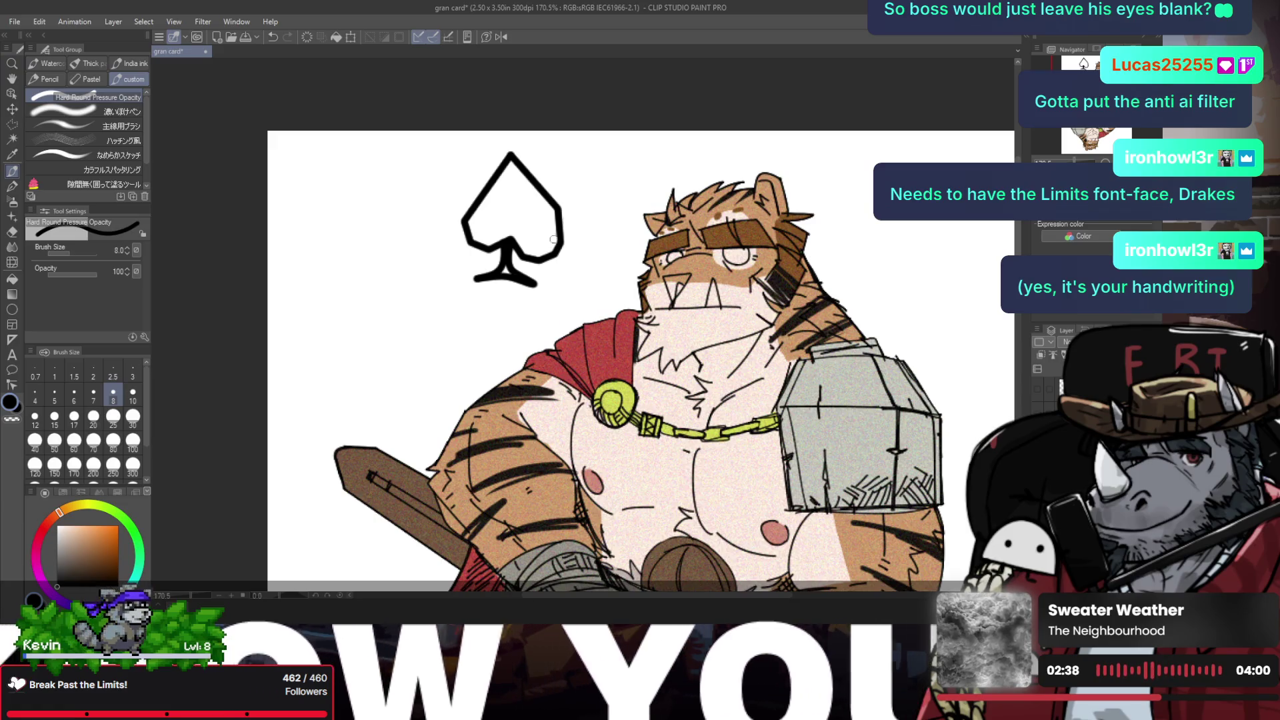
click(62, 183)
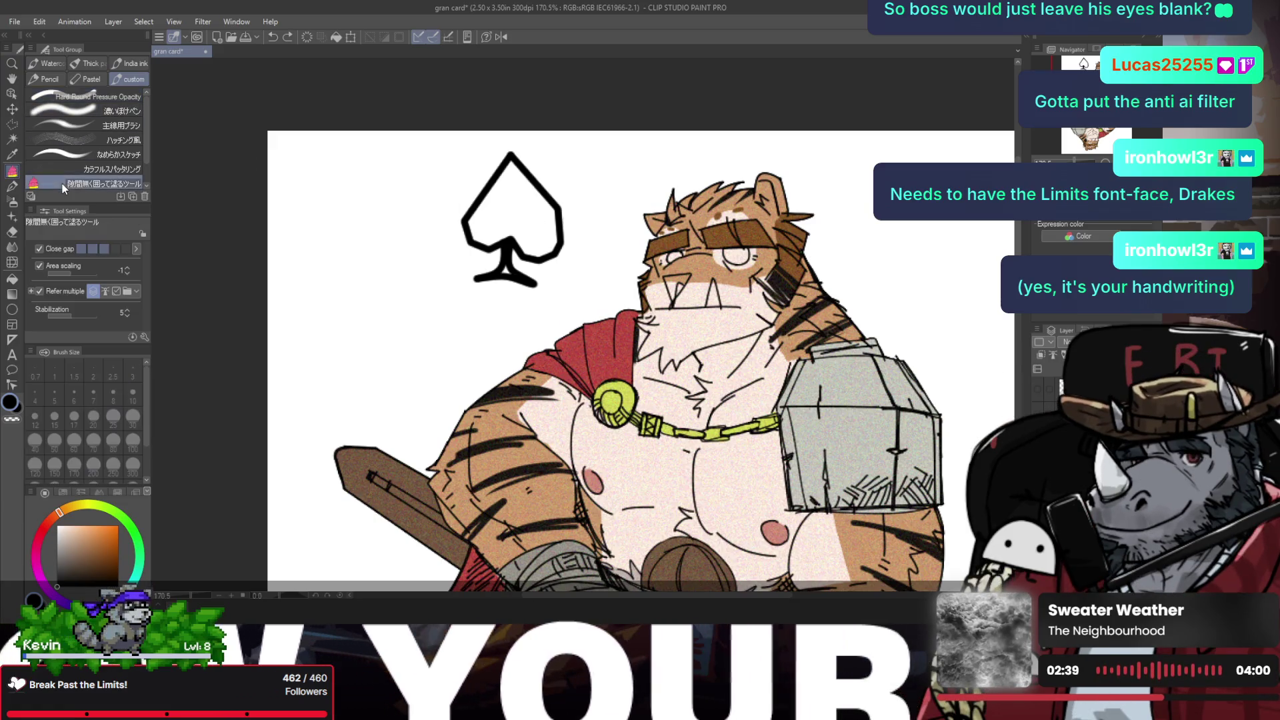
key(b)
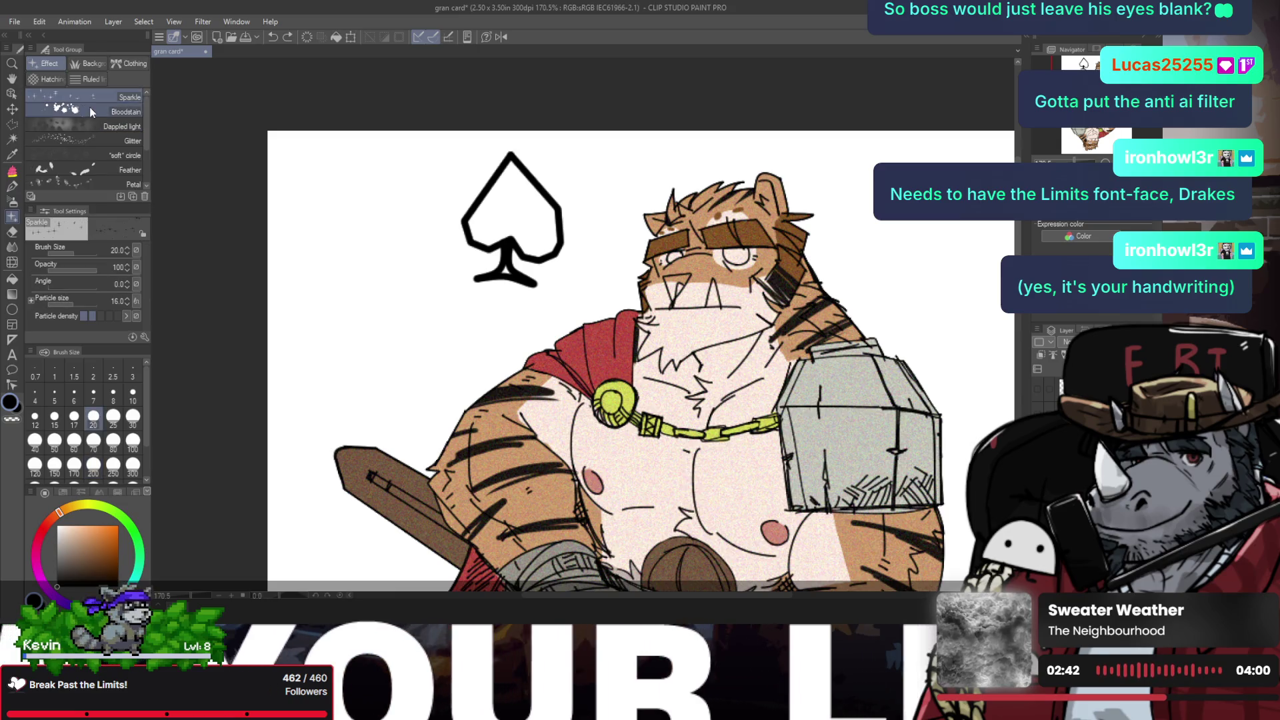
key(g)
key(g)
click(511, 224)
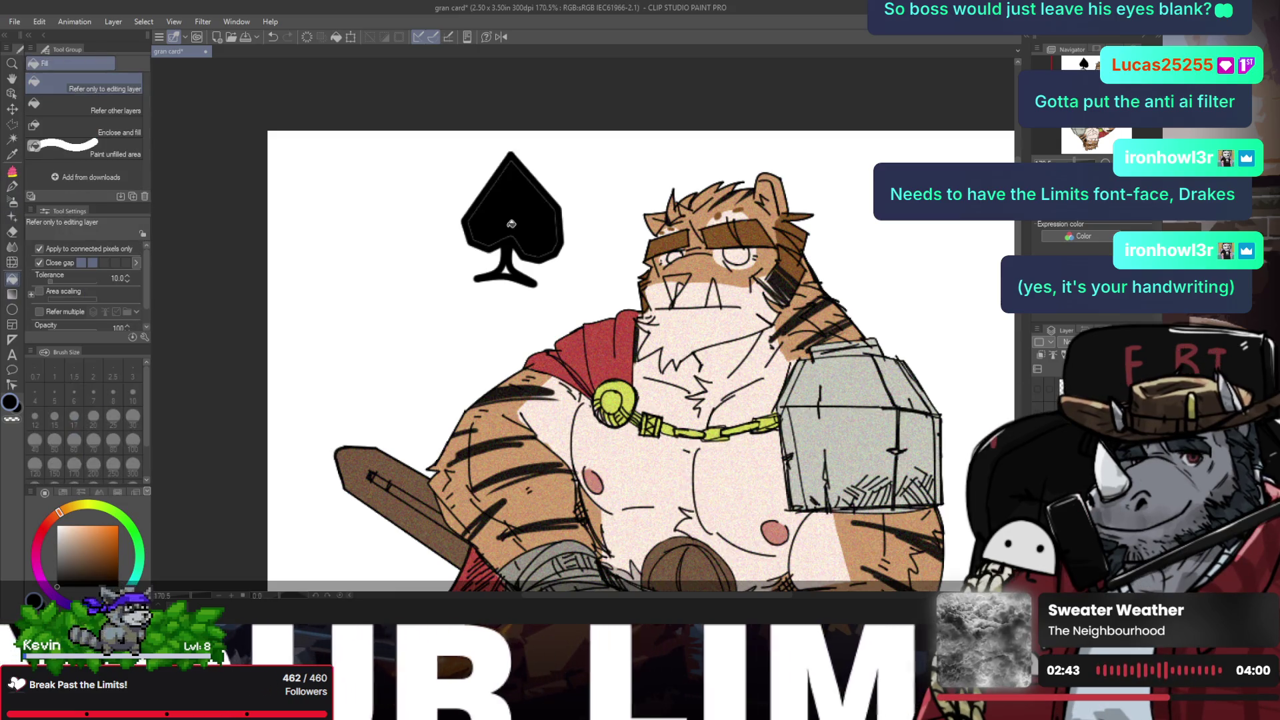
click(512, 244)
click(508, 270)
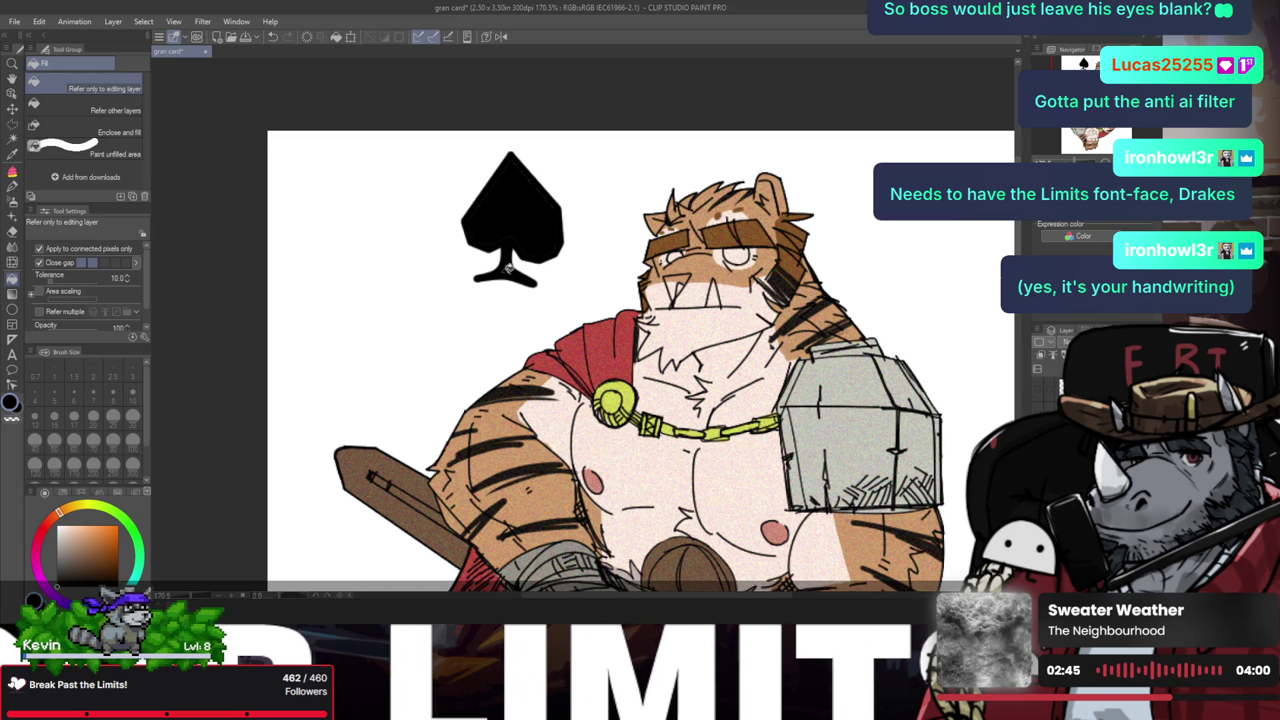
click(509, 268)
key(ctrl+z)
key(ctrl+z)
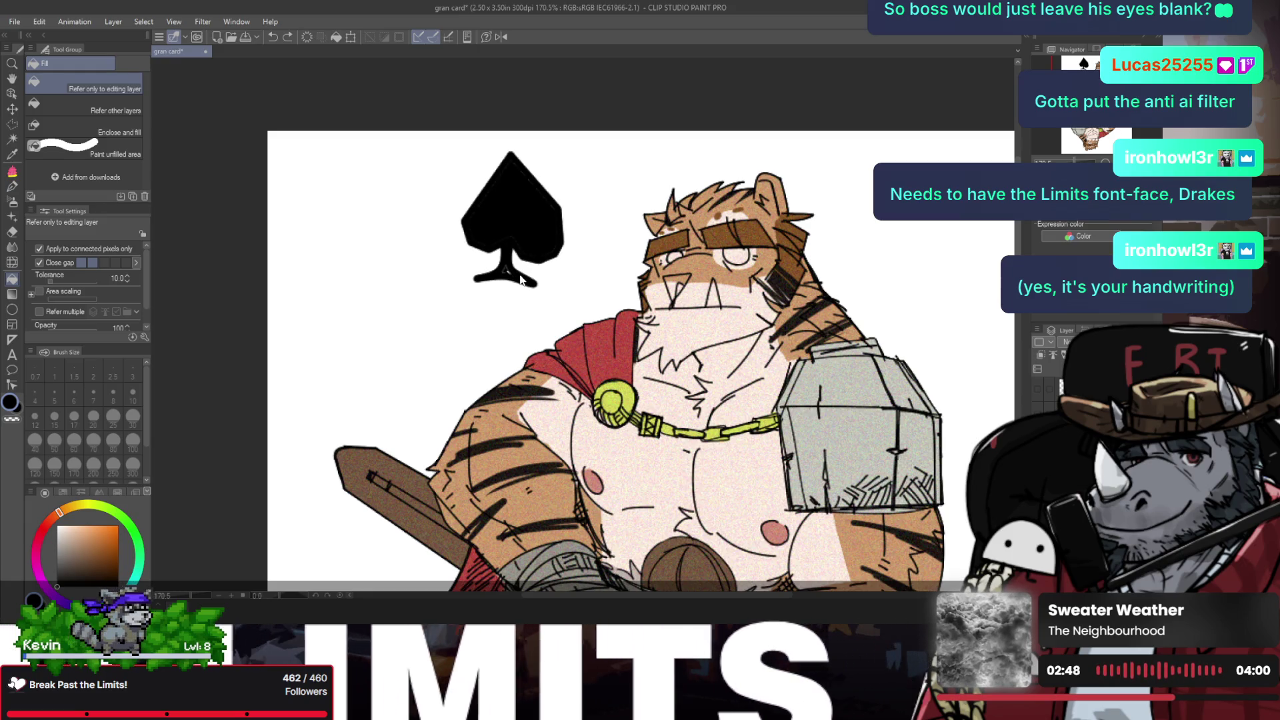
Step: Return to the inking pen and then the zoom tool
scroll(513, 267, up, 2)
key(b)
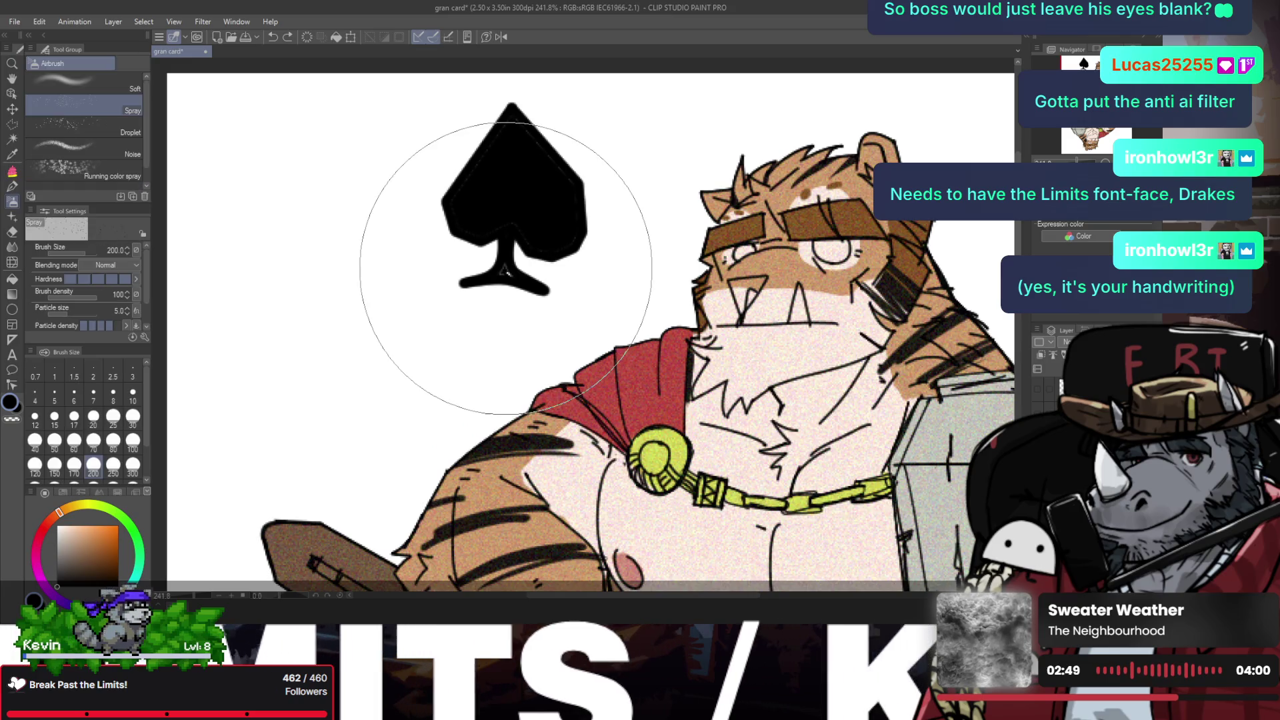
key(b)
key(p)
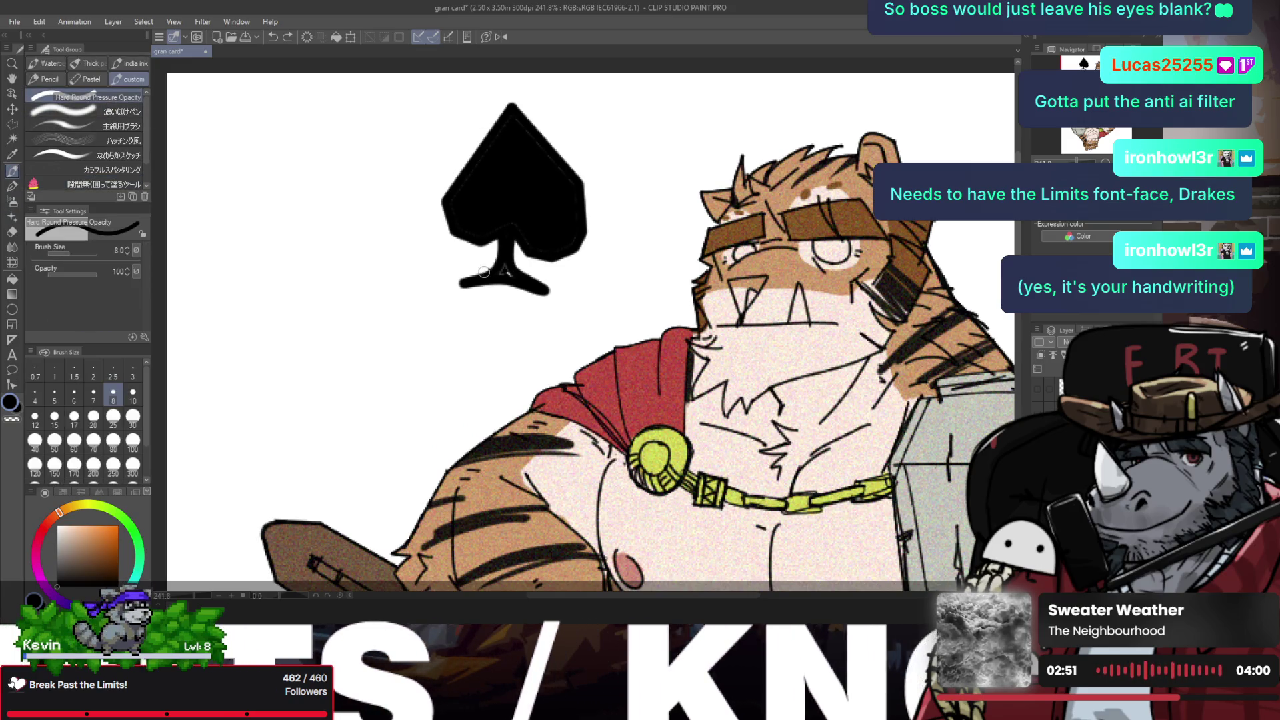
key(slash)
scroll(547, 310, down, 3)
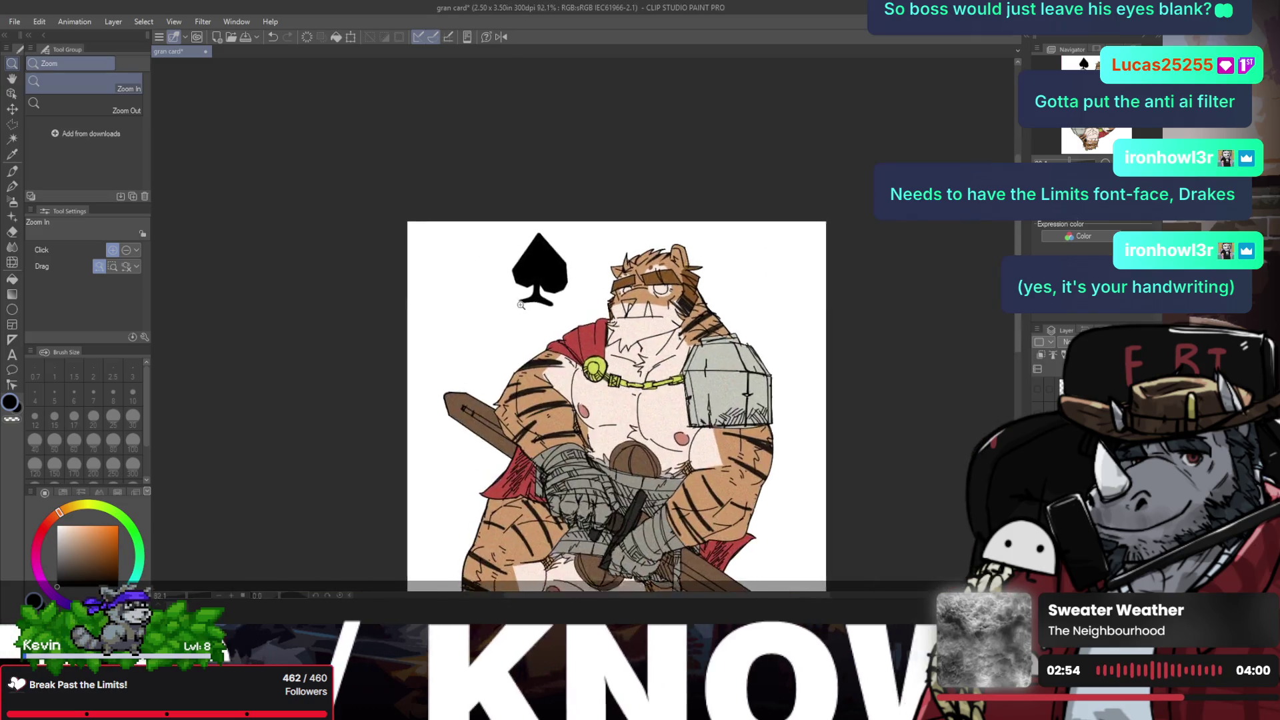
Step: Transform the black spade and move it left toward the top-left corner
scroll(539, 312, up, 2)
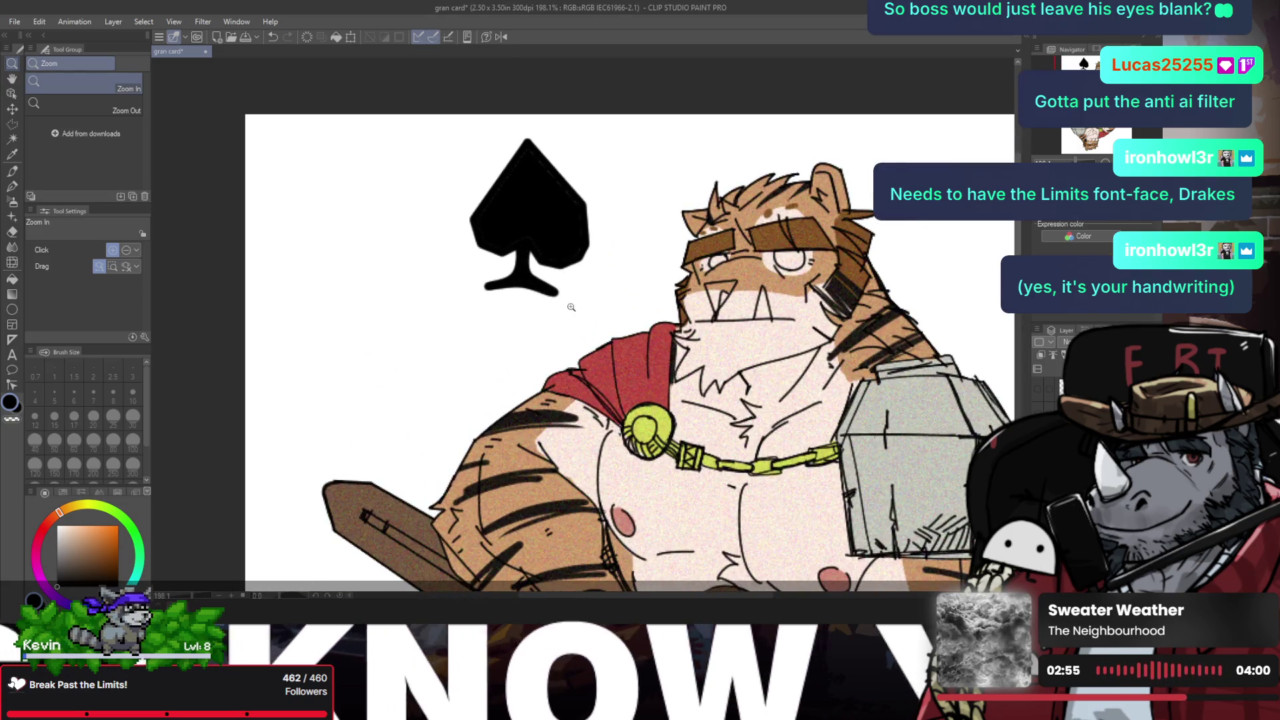
scroll(556, 309, down, 2)
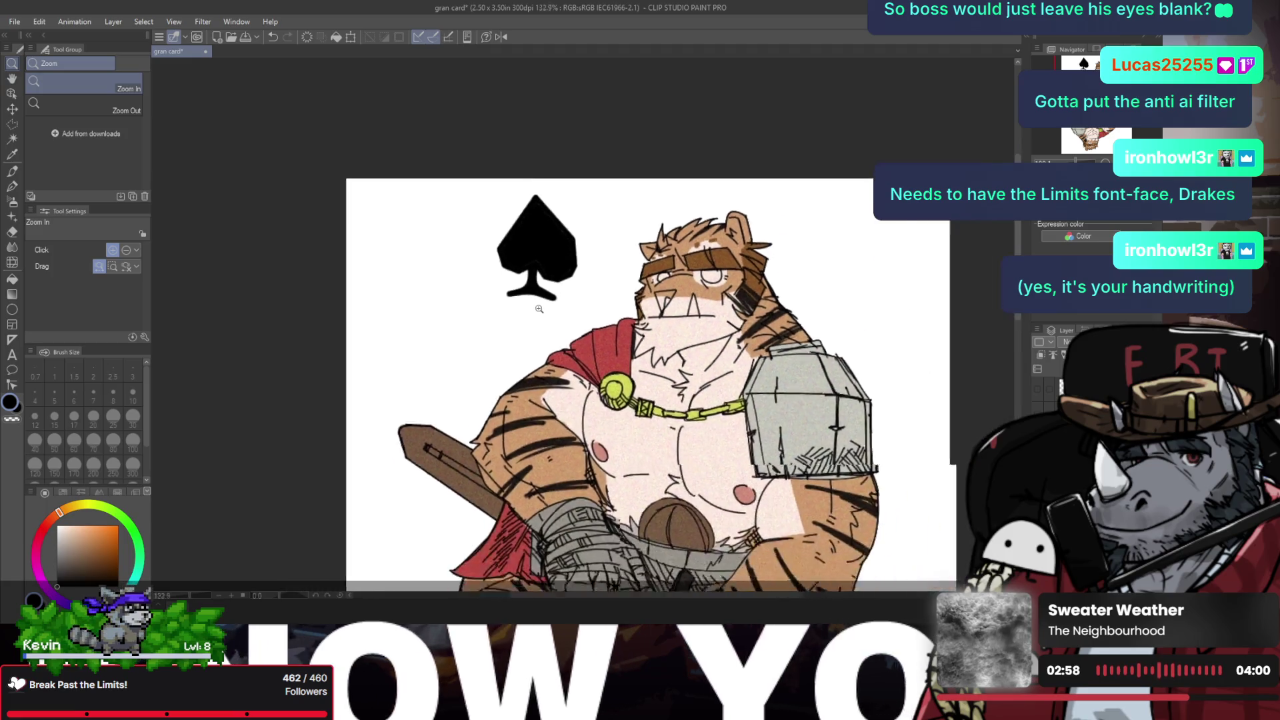
scroll(533, 308, down, 2)
scroll(516, 305, down, 2)
key(ctrl+t)
drag(536, 276, 476, 277)
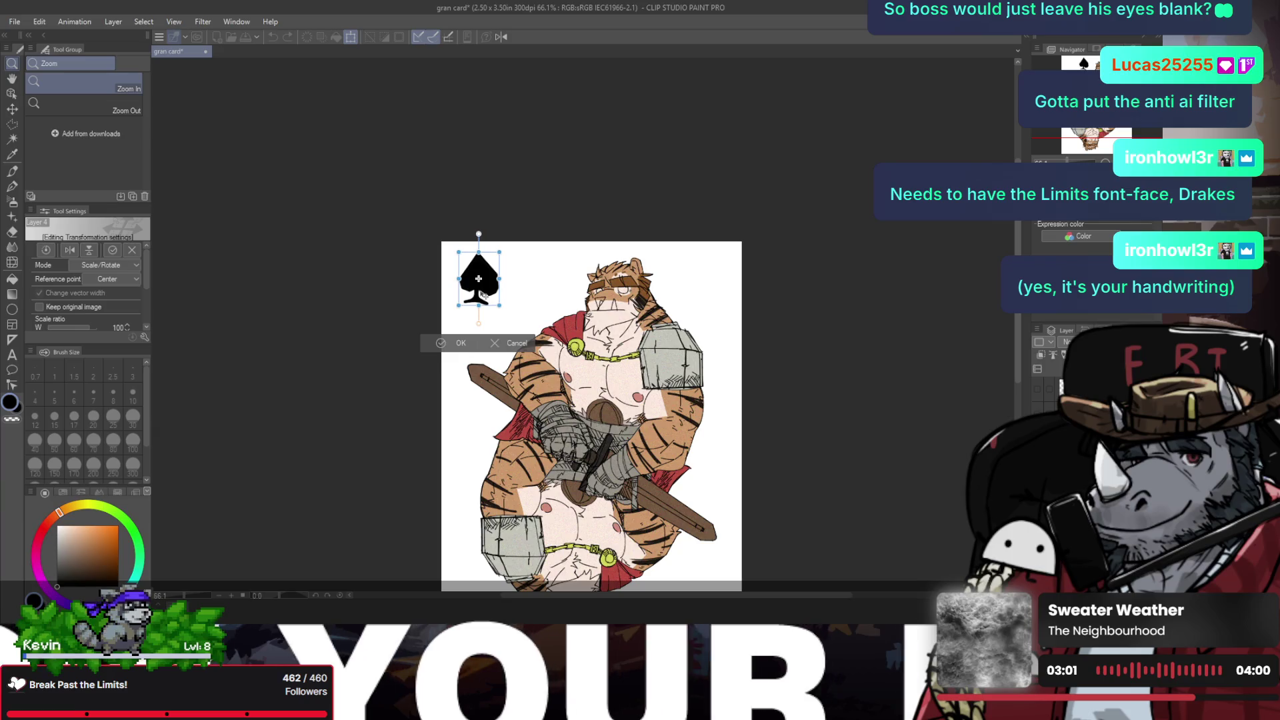
click(448, 342)
Step: Check the drawing in a mirrored view, pan the card up-left, and begin another transform
scroll(498, 327, down, 1)
scroll(498, 327, up, 1)
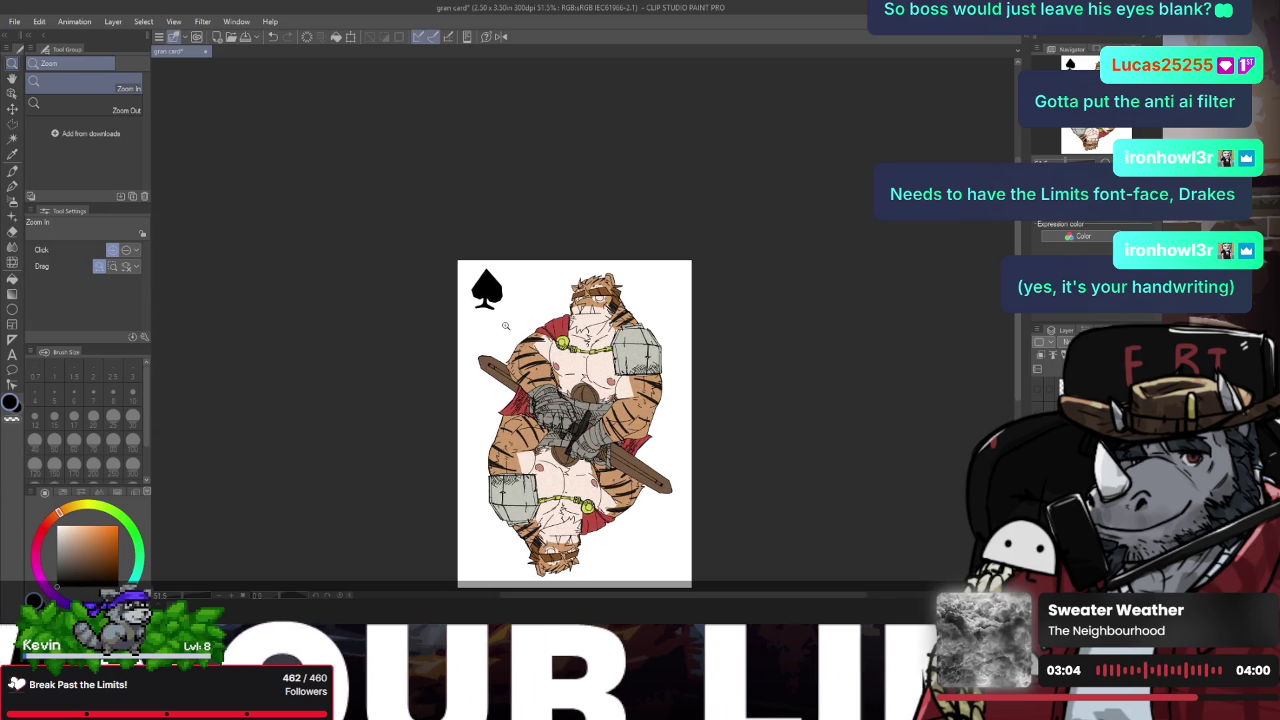
key(h)
key(h)
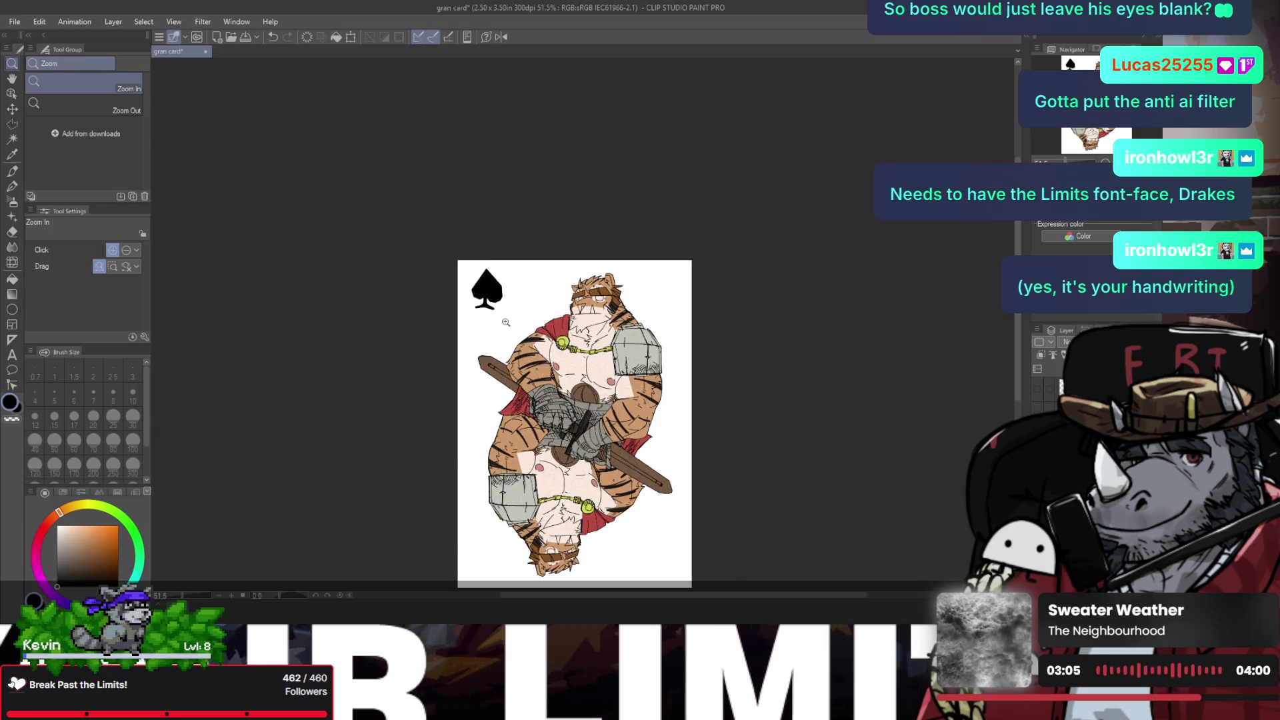
drag(510, 321, 478, 273)
key(ctrl+t)
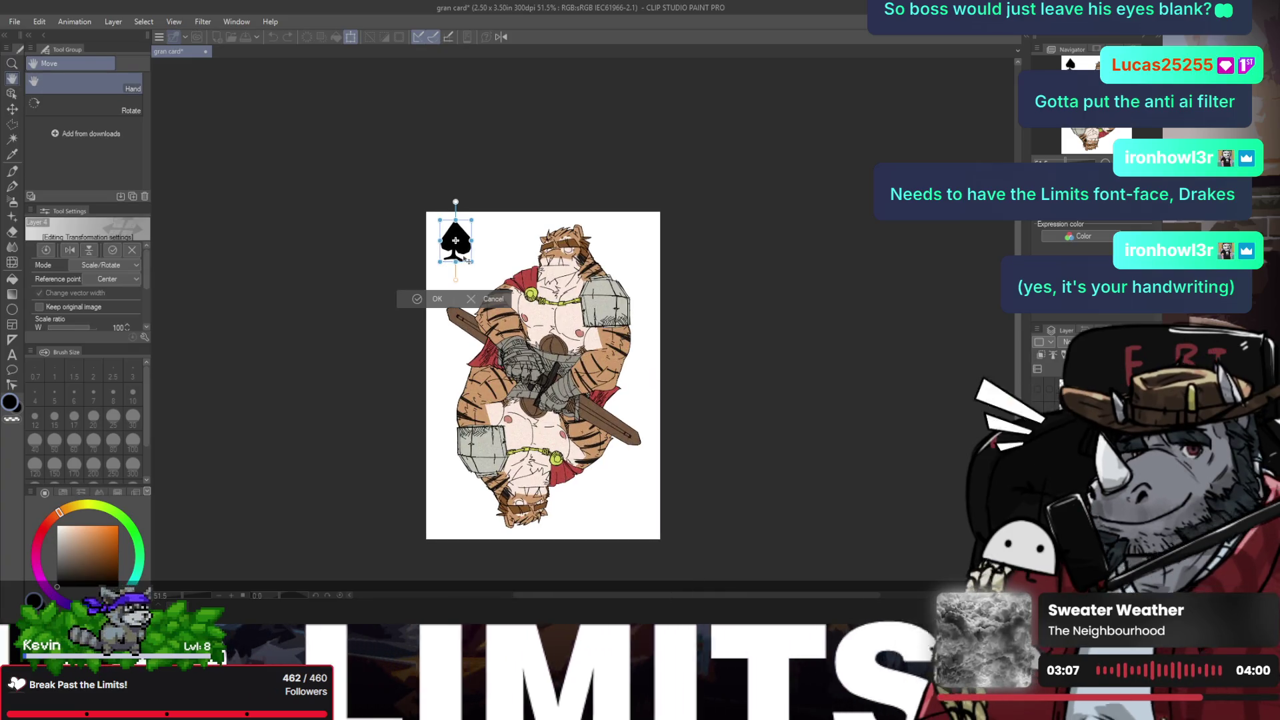
Step: Flip the duplicated spade horizontally and vertically and place it in the bottom-right corner
click(490, 303)
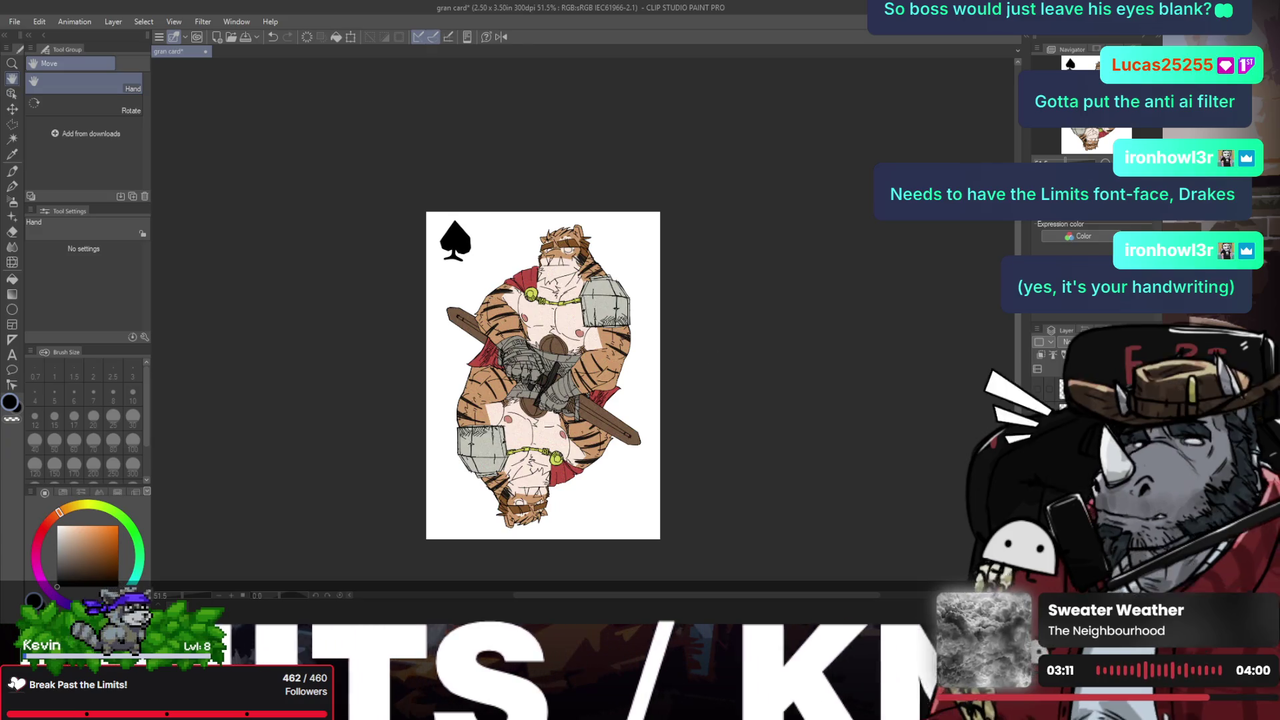
key(ctrl+t)
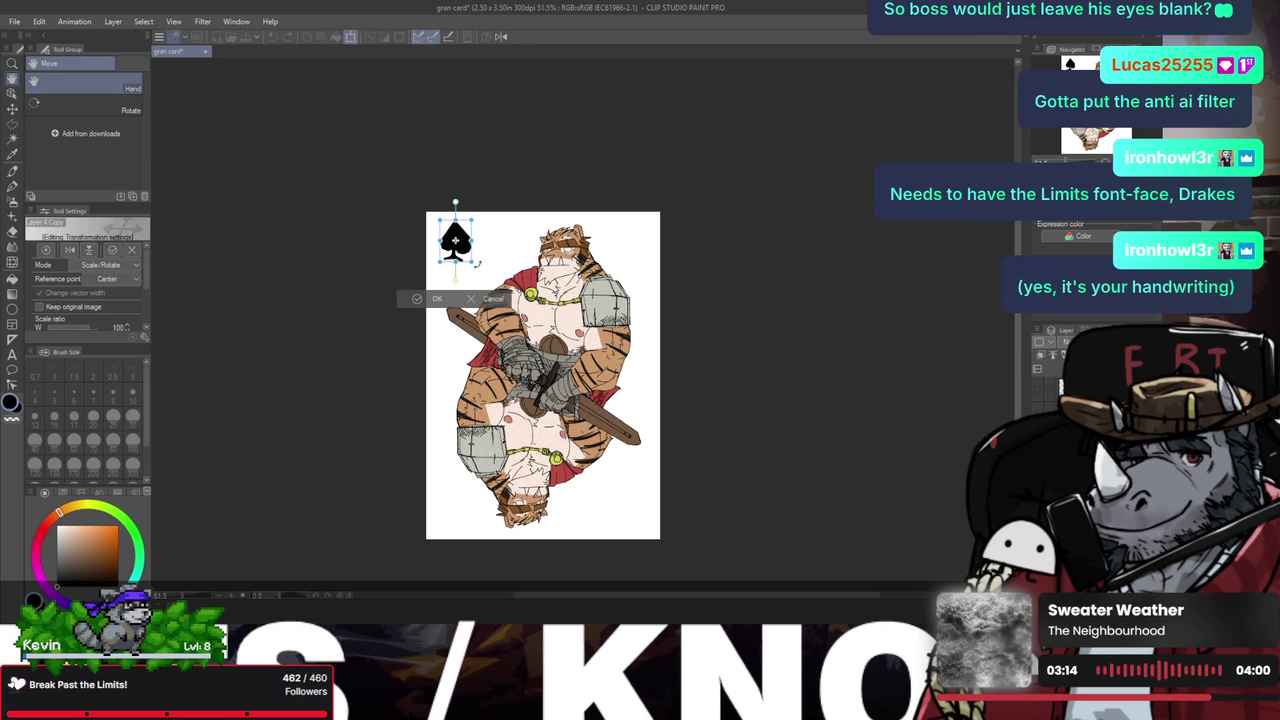
click(69, 250)
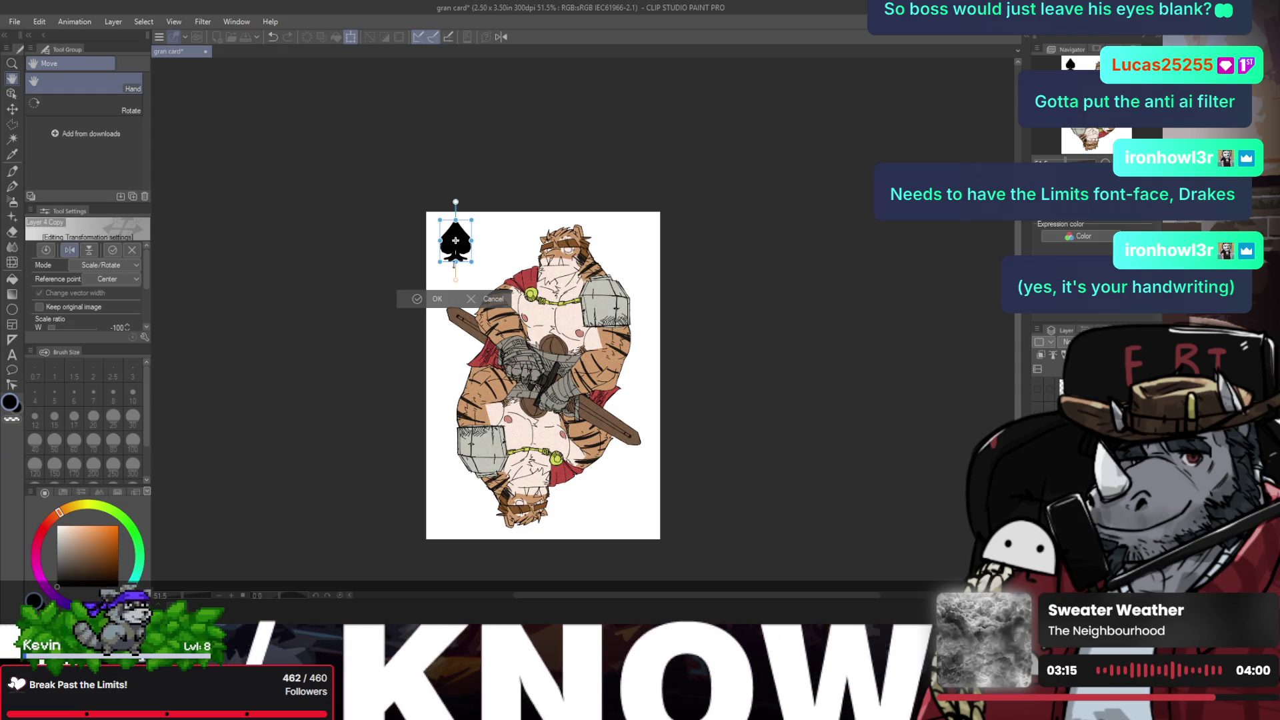
click(89, 250)
drag(460, 253, 643, 523)
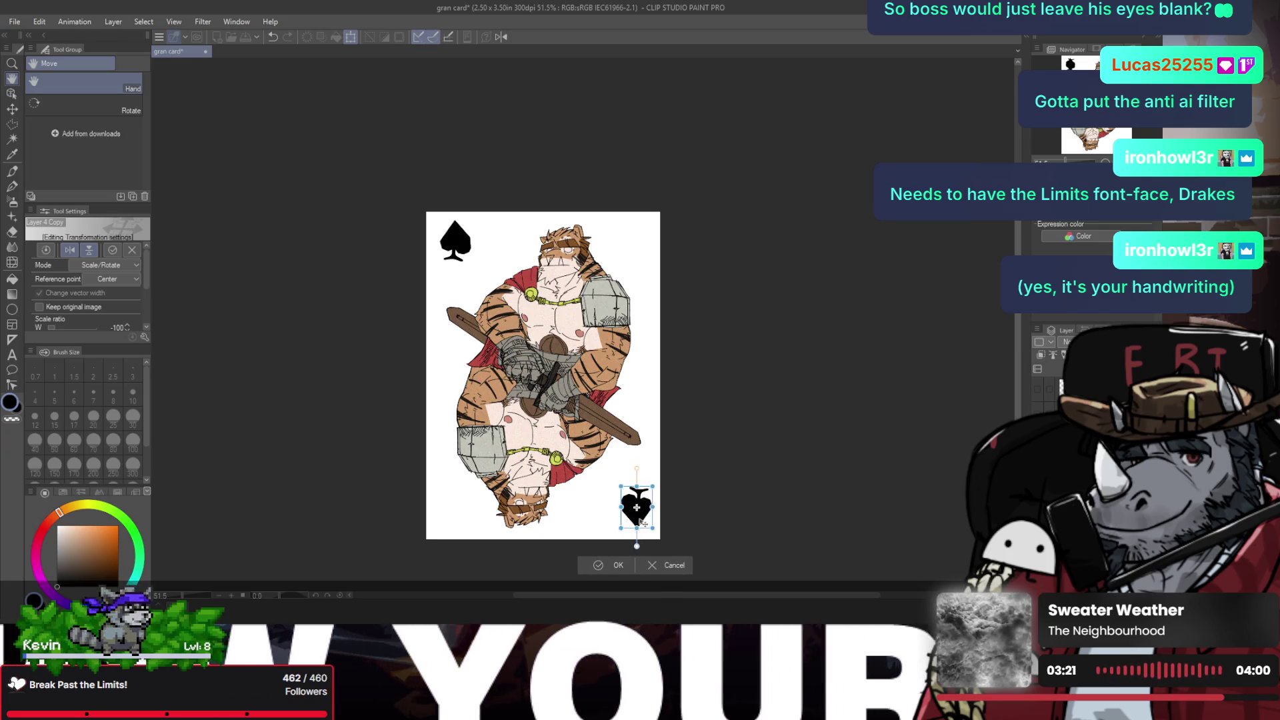
drag(642, 523, 627, 522)
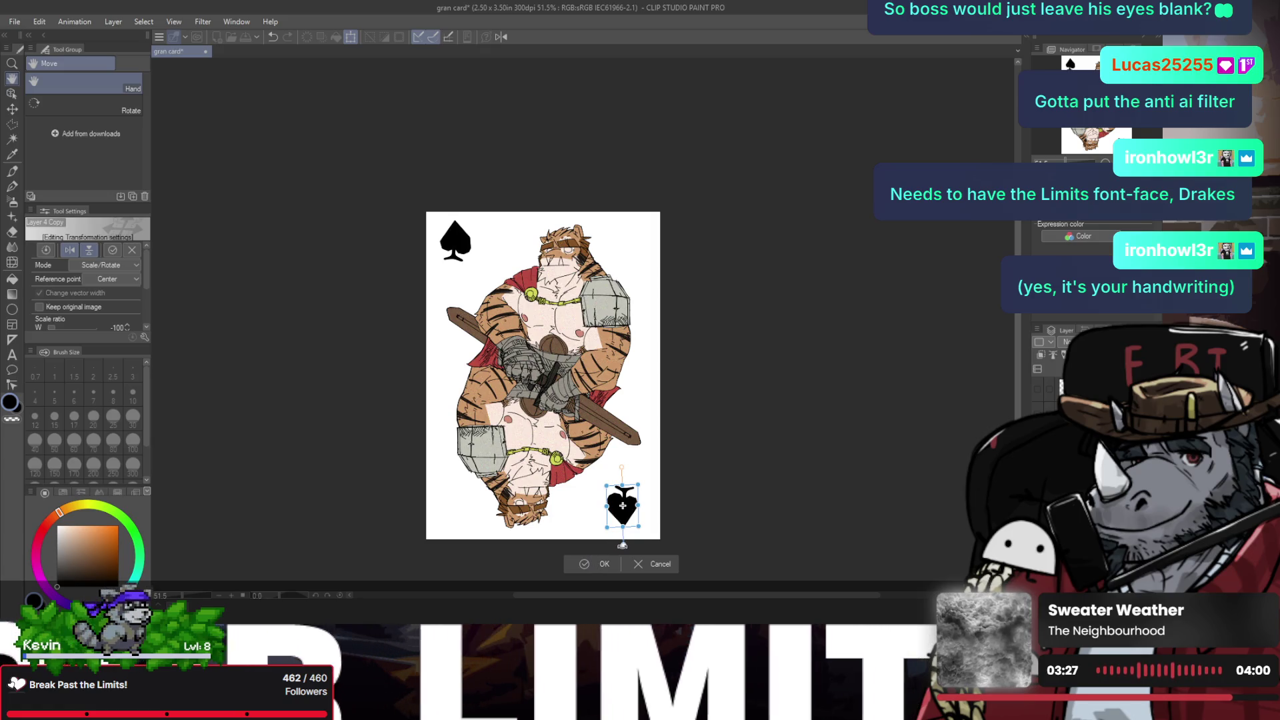
click(593, 566)
Step: Save the card, then undo twice to remove the bottom-right spade copy
key(ctrl+s)
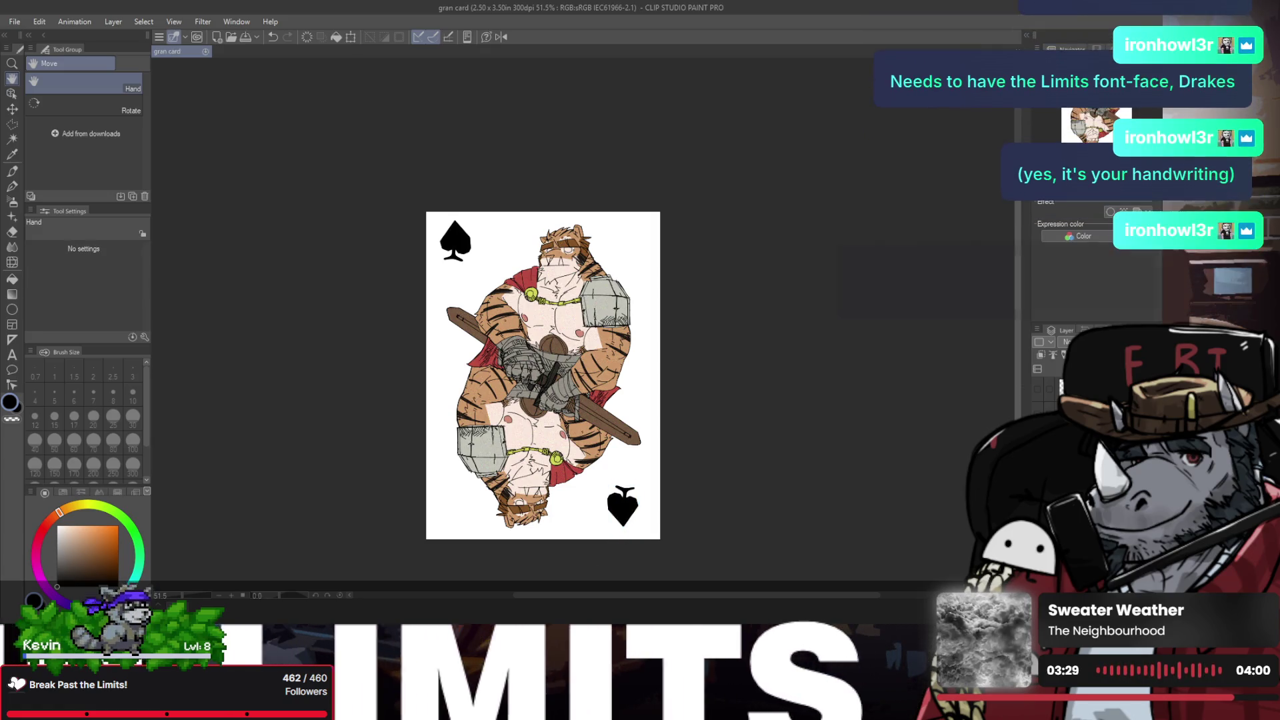
key(ctrl+t)
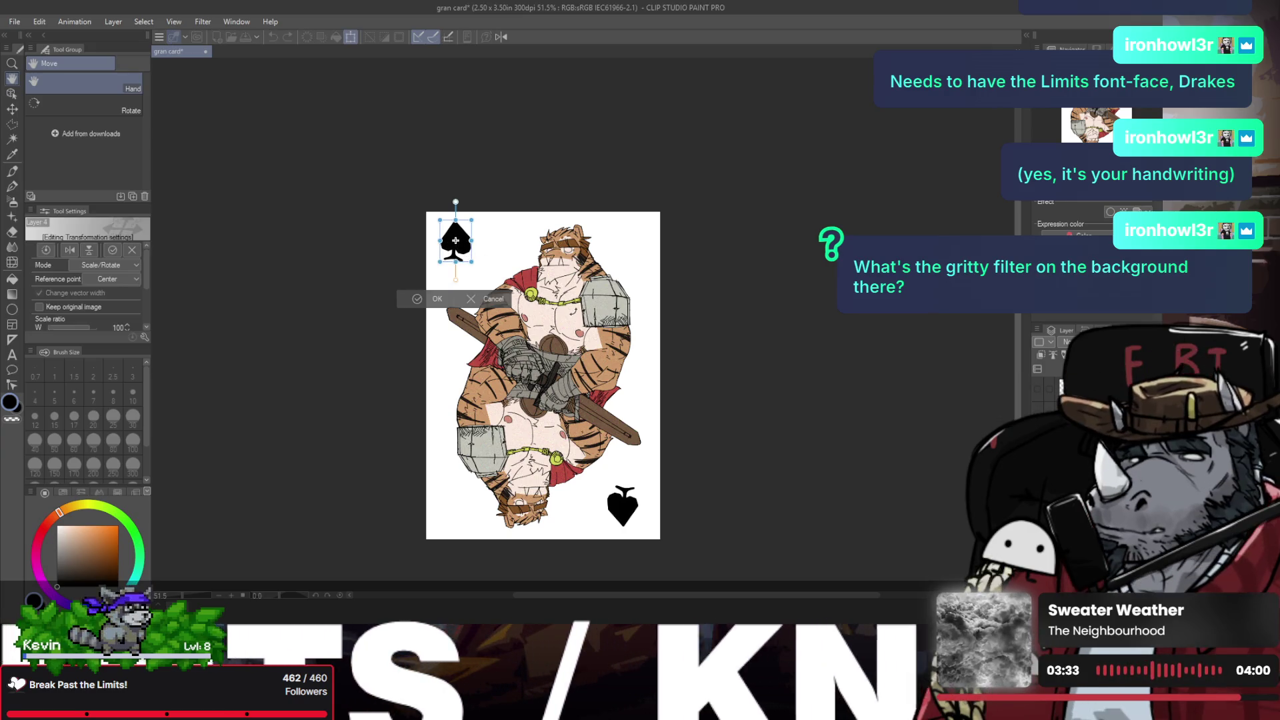
key(Return)
key(ctrl+z)
key(ctrl+z)
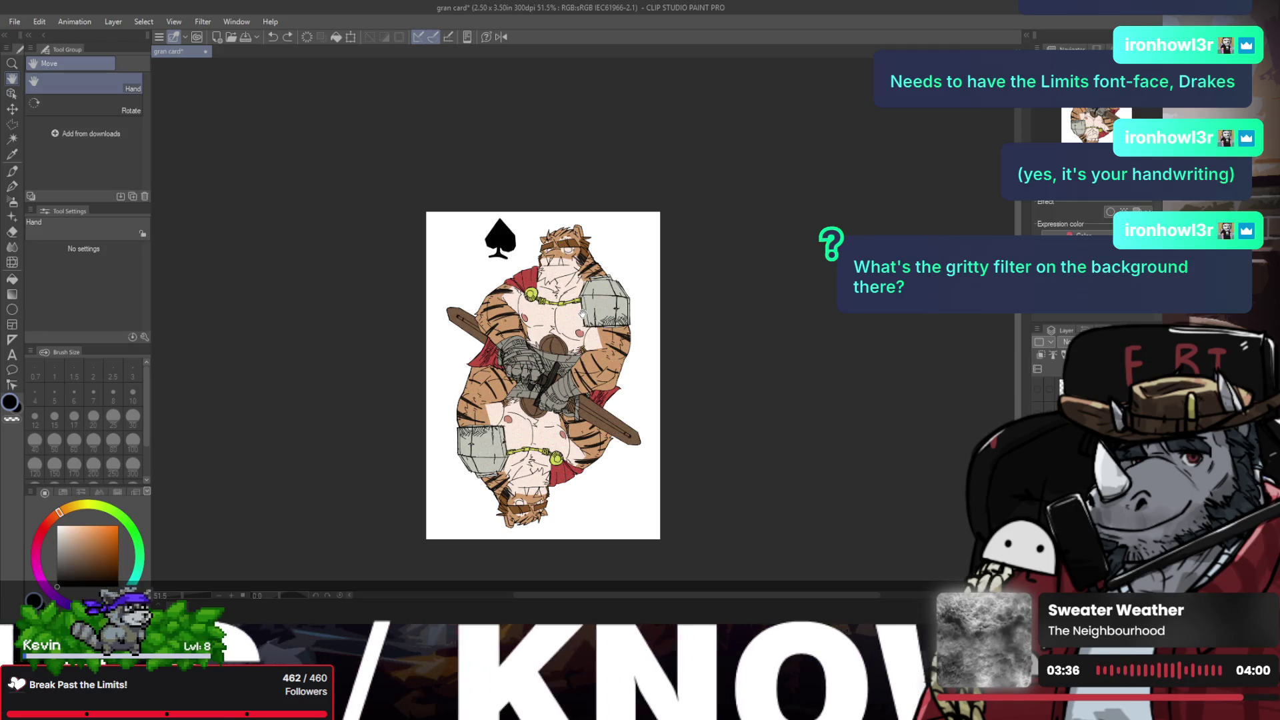
key(ctrl+z)
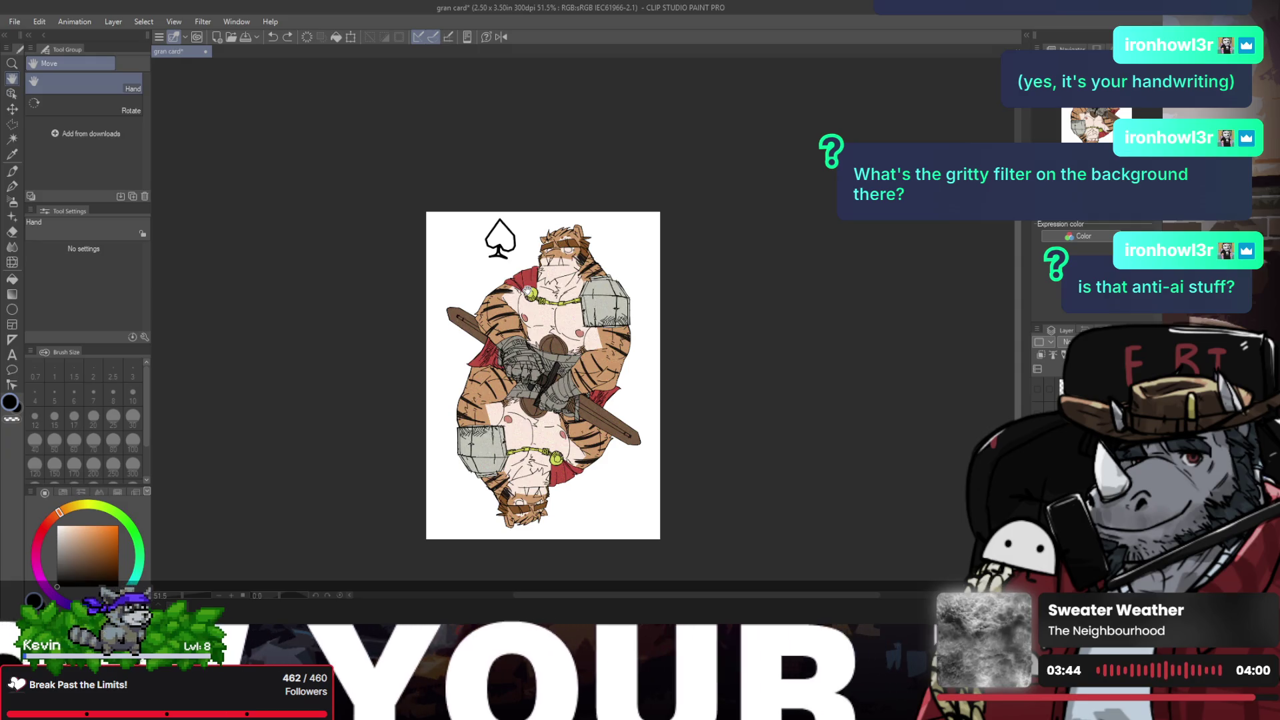
Step: Zoom in and out on the card and pan the view upward
key(slash)
click(537, 295)
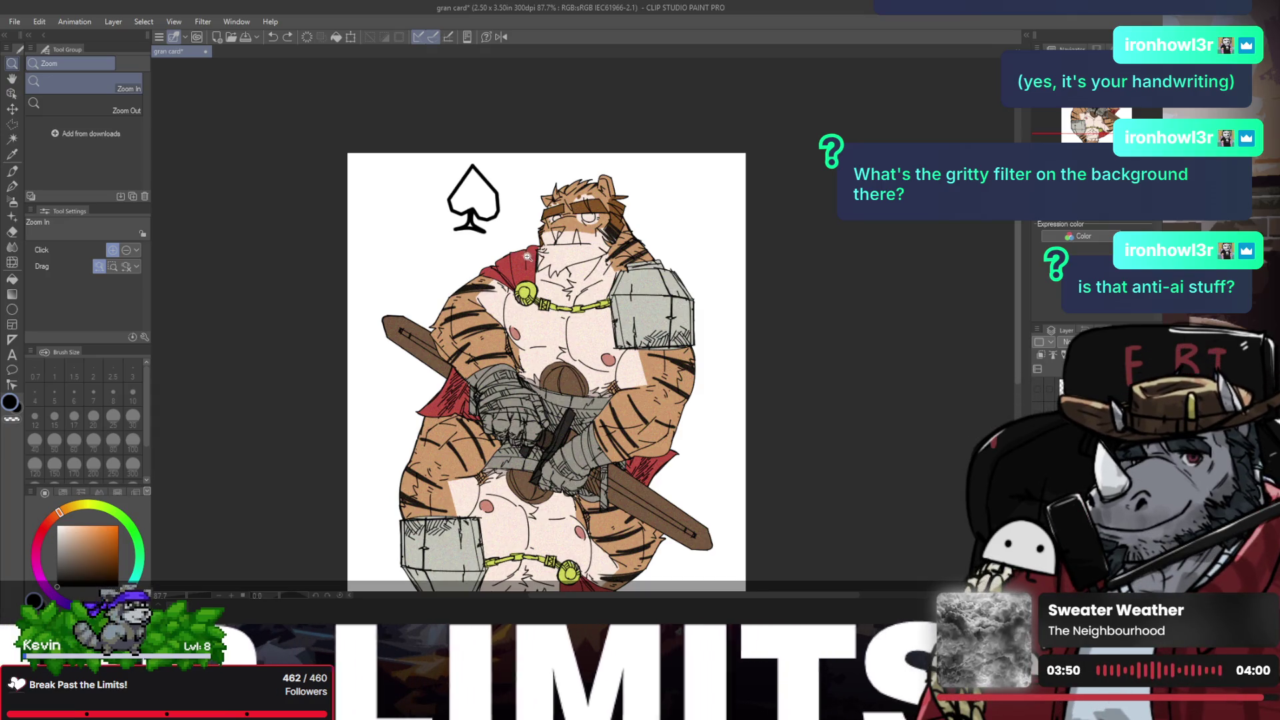
click(547, 286)
click(551, 285)
scroll(543, 282, down, 1)
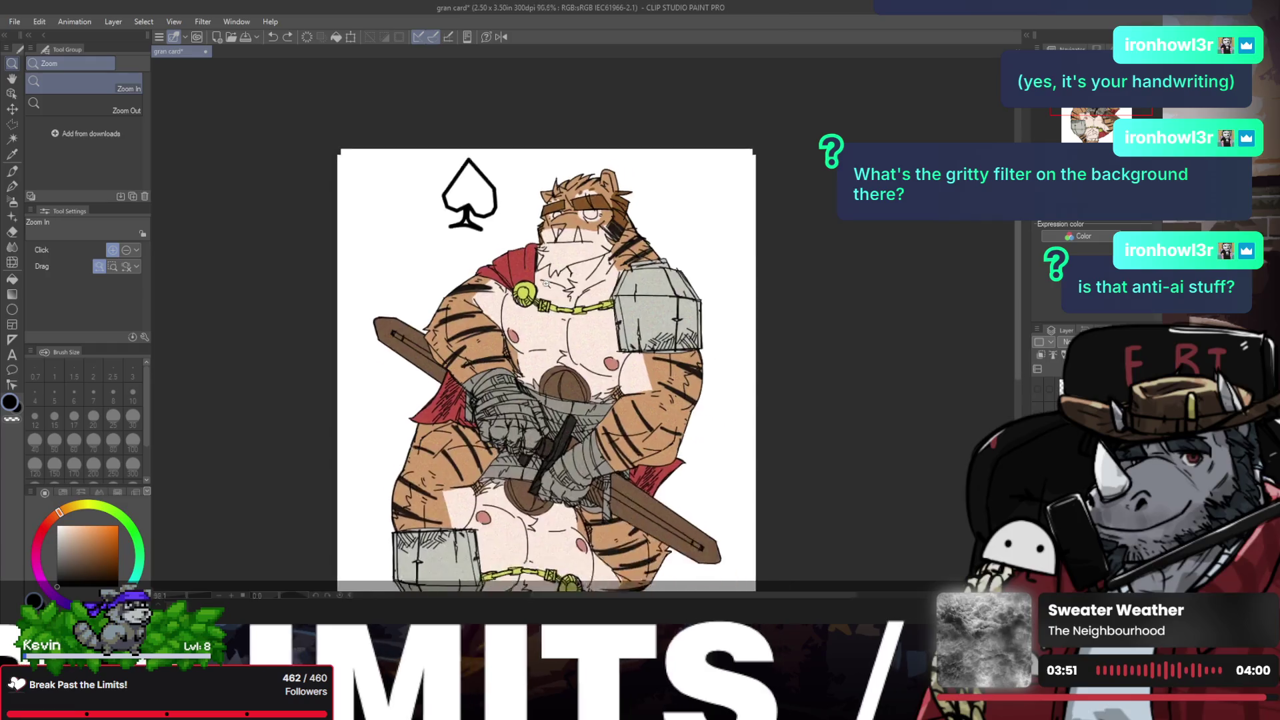
scroll(533, 279, down, 1)
key(h)
drag(533, 278, 534, 238)
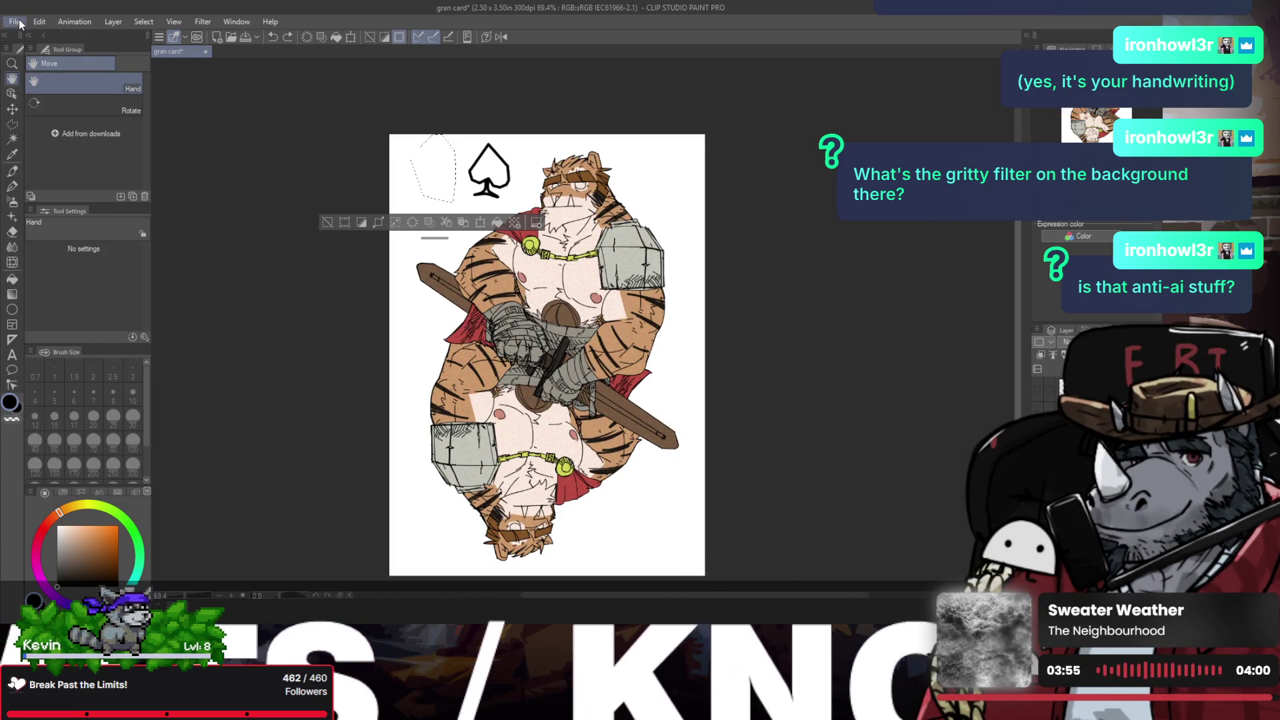
Step: Clear the selection, refill the spade solid black, and zoom in on the corner spade
key(ctrl+d)
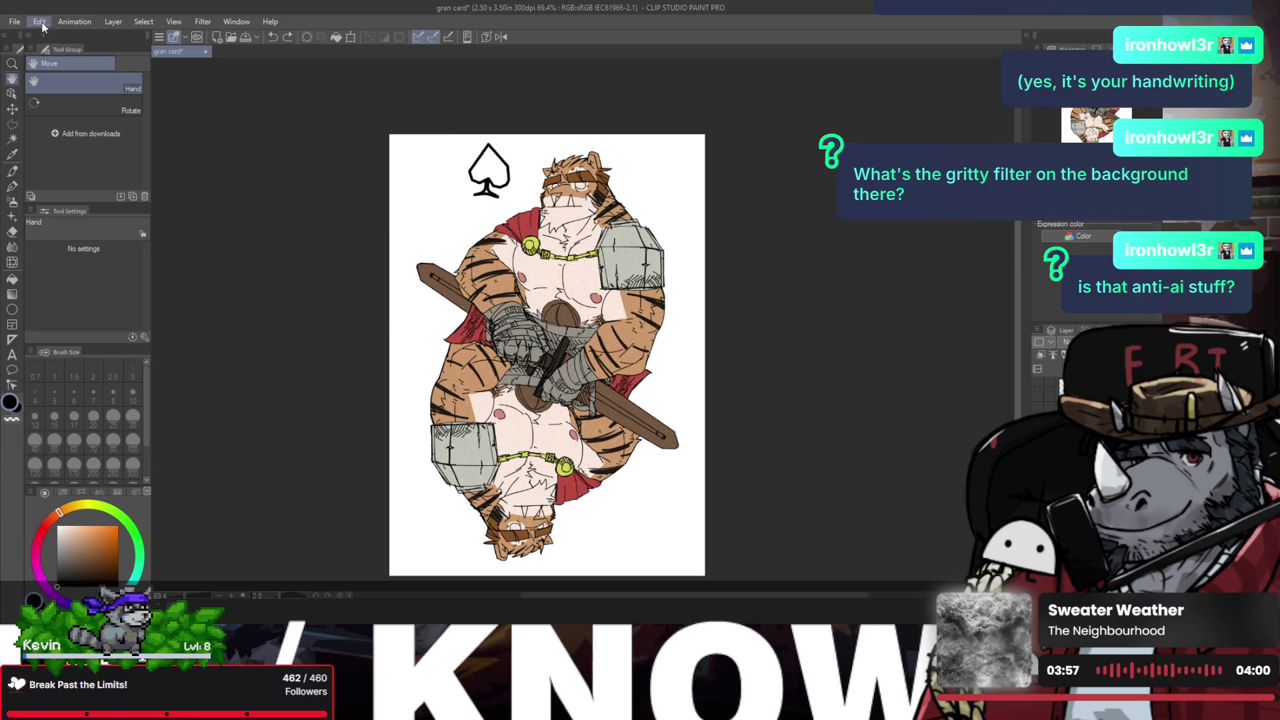
key(alt+BackSpace)
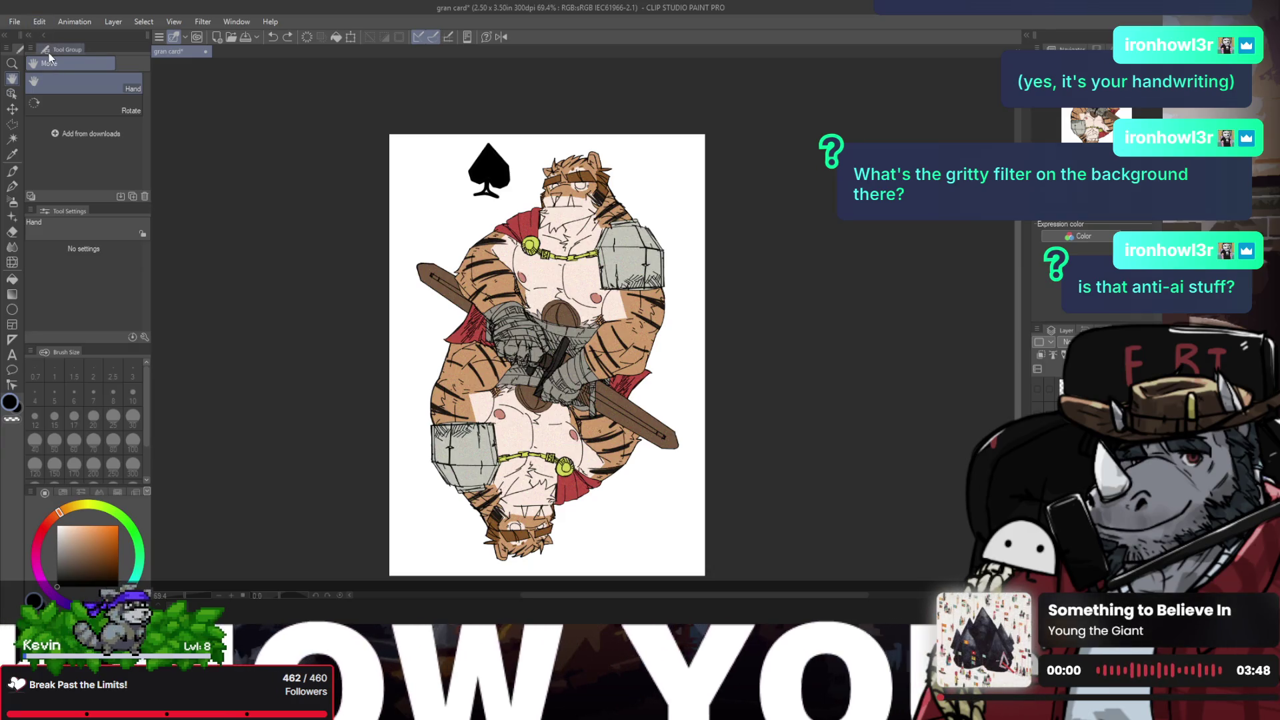
click(12, 64)
click(520, 201)
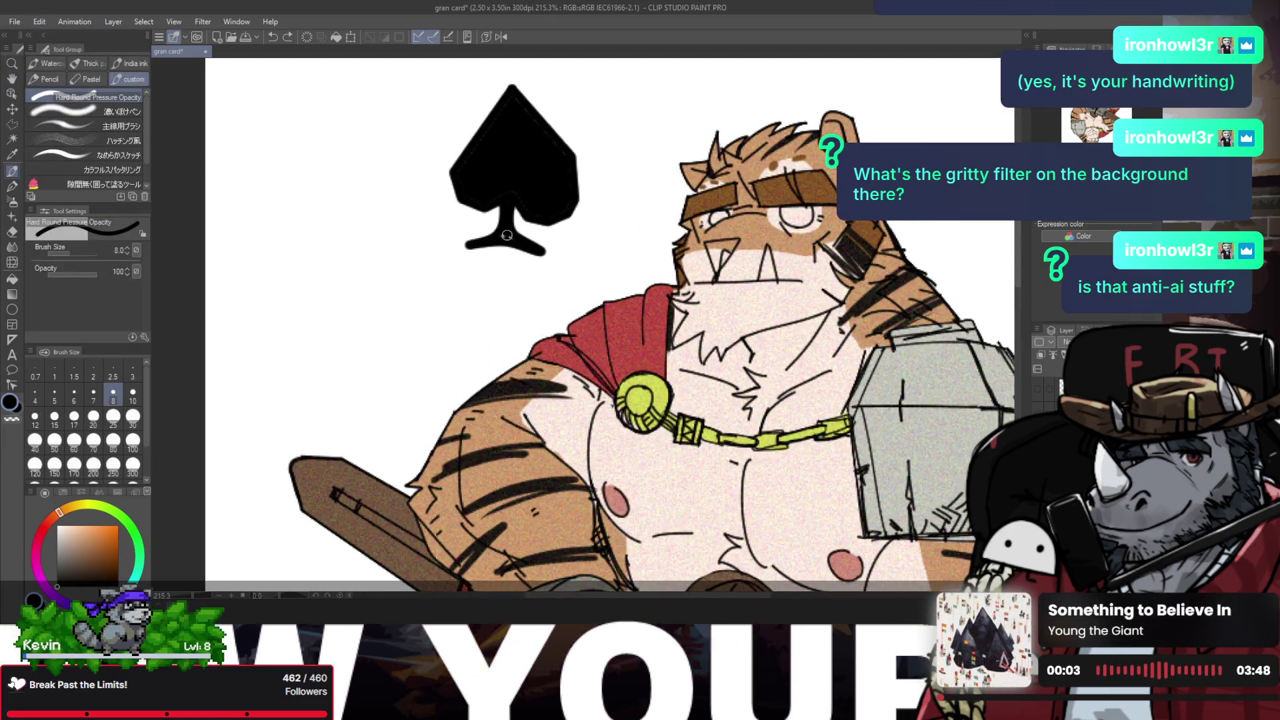
alt+click(485, 220)
Step: Nudge the spade slightly left with a transform
key(ctrl+t)
drag(527, 217, 469, 228)
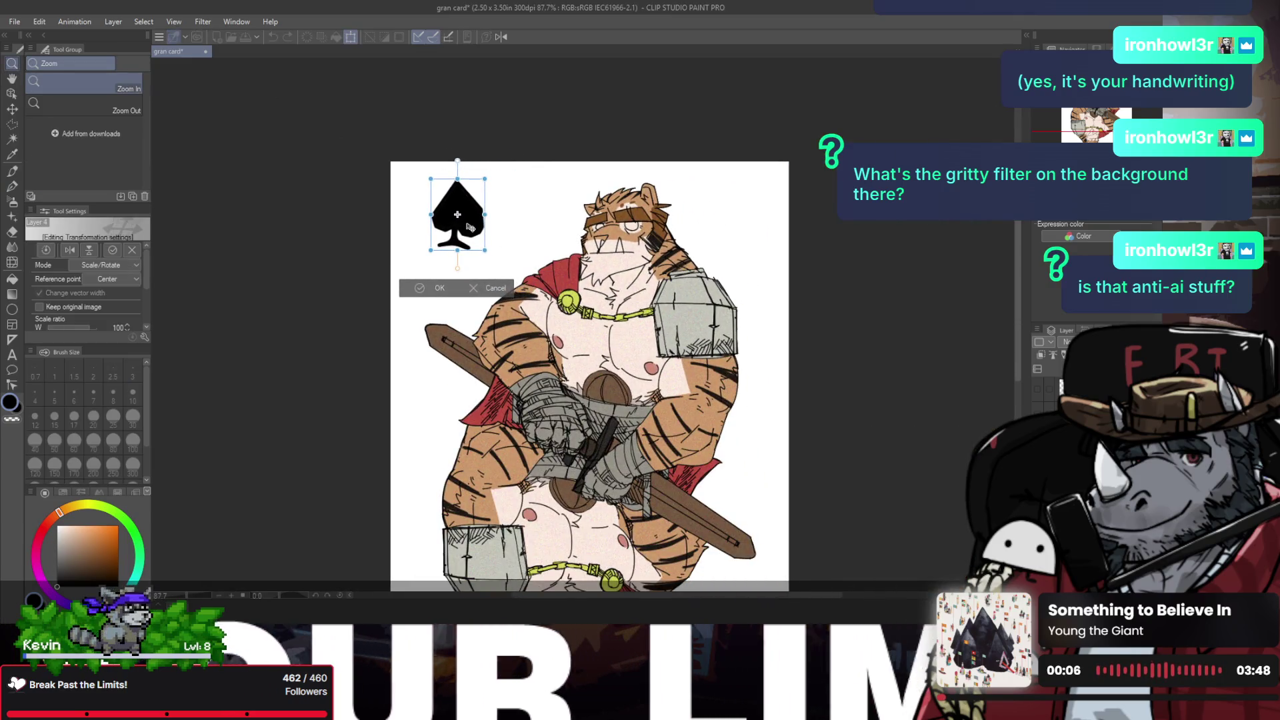
key(Return)
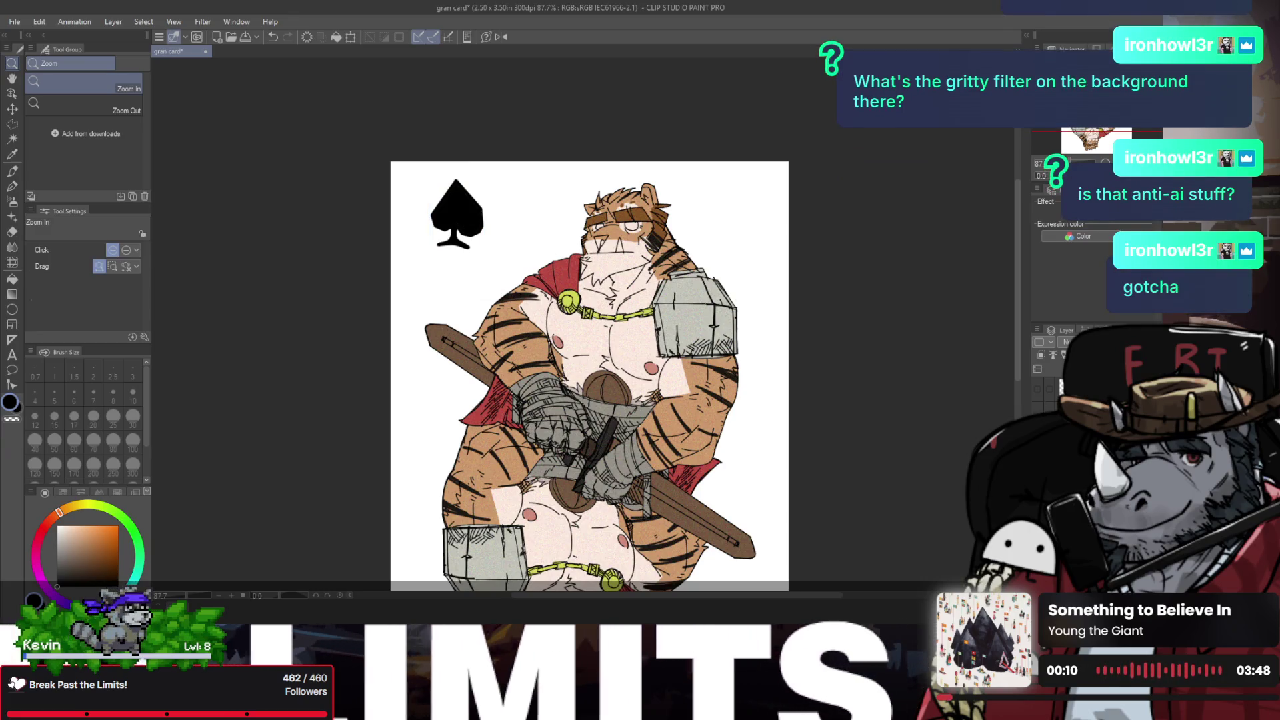
Step: Scale the copied spade down into a small top-left corner pip
key(ctrl+t)
drag(484, 180, 425, 229)
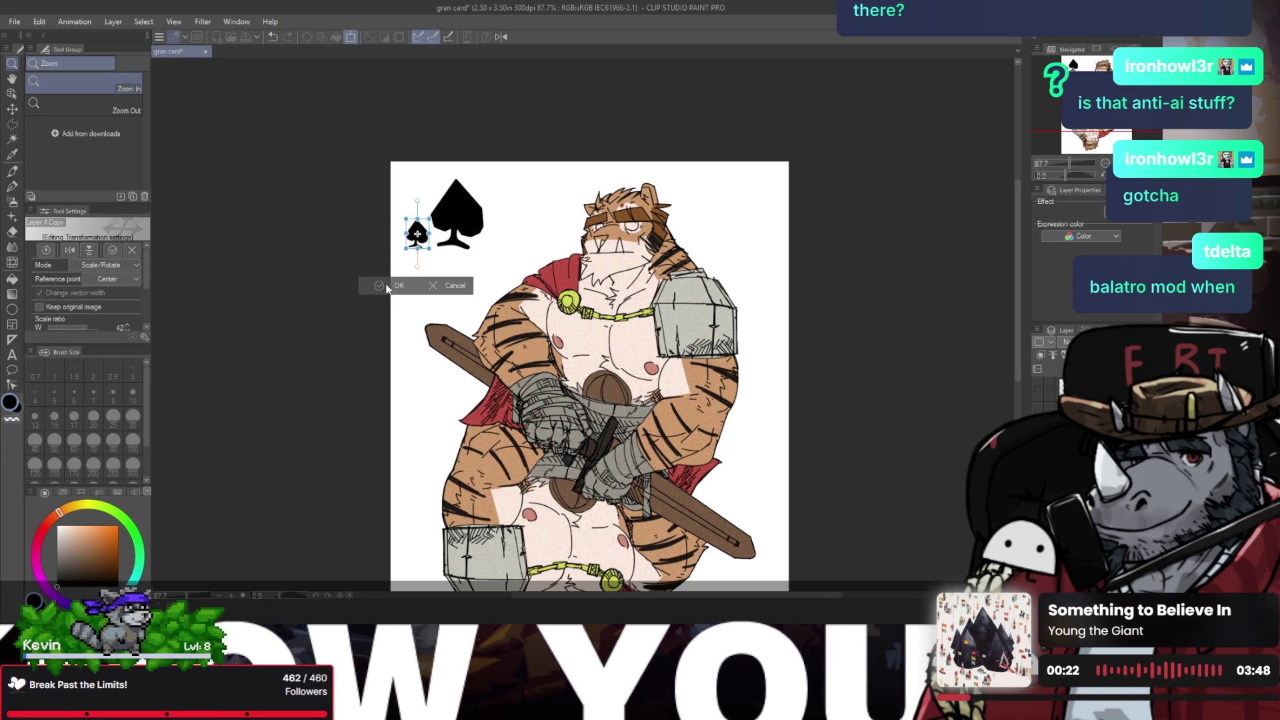
click(380, 285)
scroll(405, 273, down, 3)
scroll(405, 273, up, 1)
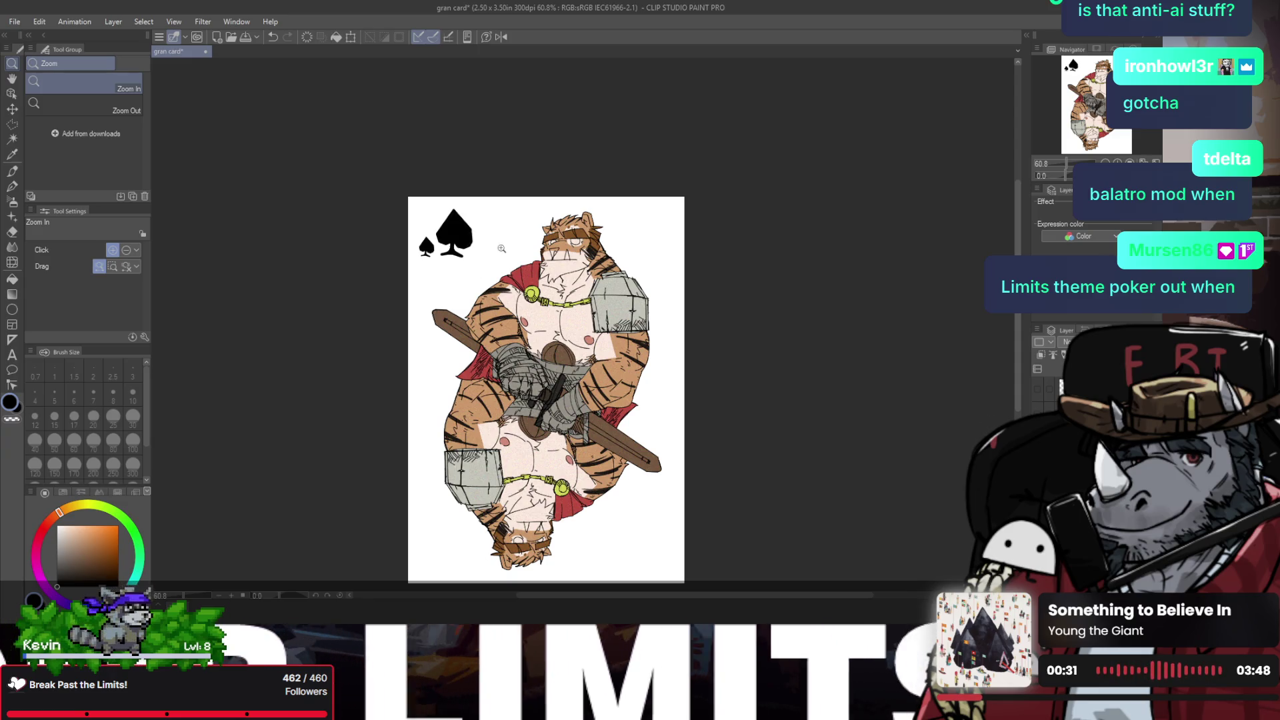
Step: Move the large spade slightly right and down beside the small pip
key(ctrl+t)
mouse_move(470, 239)
mouse_down()
mouse_move(497, 244)
mouse_move(478, 244)
mouse_up()
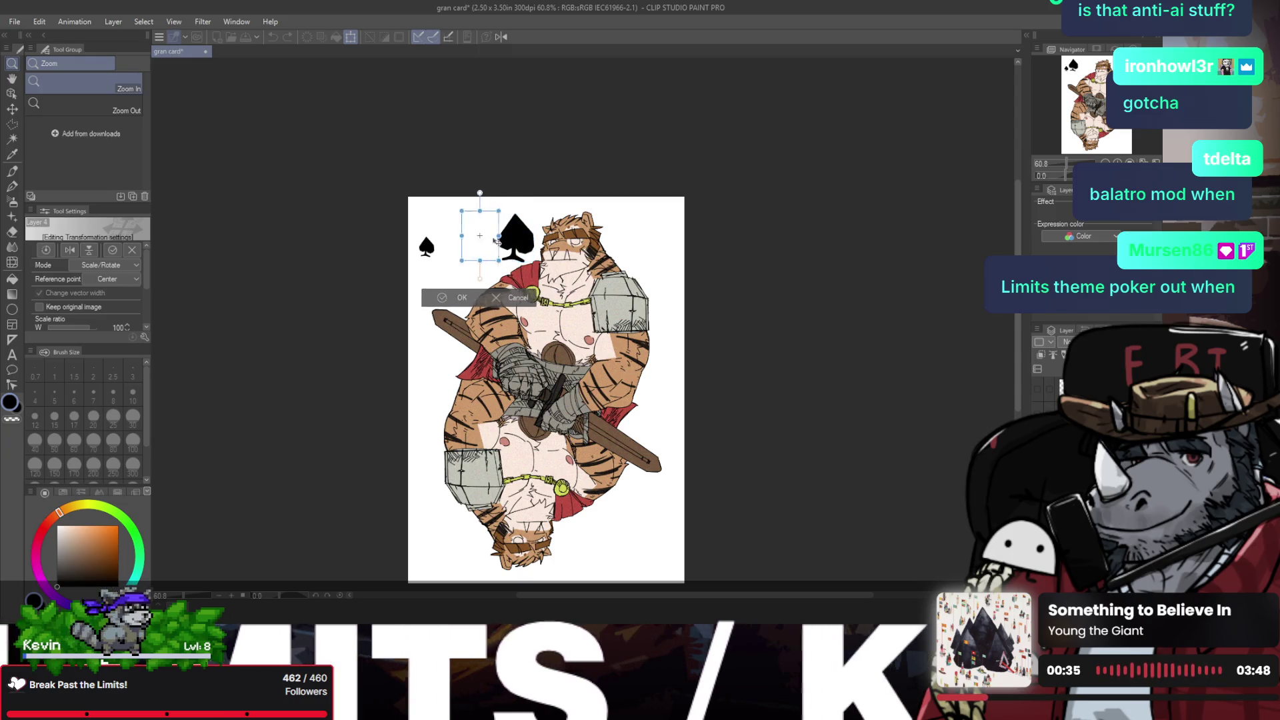
click(445, 299)
scroll(511, 297, down, 1)
scroll(507, 294, up, 1)
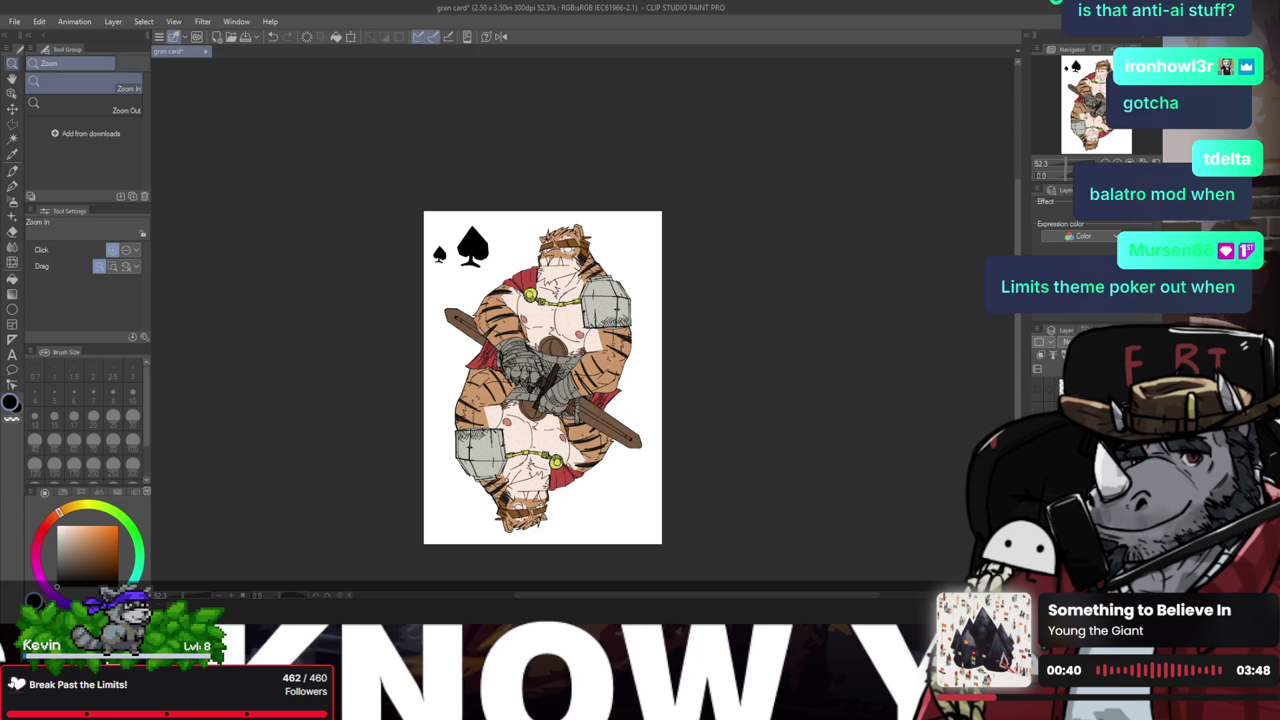
Step: Thin the pen and try several left-edge border lines, undoing each attempt
key(p)
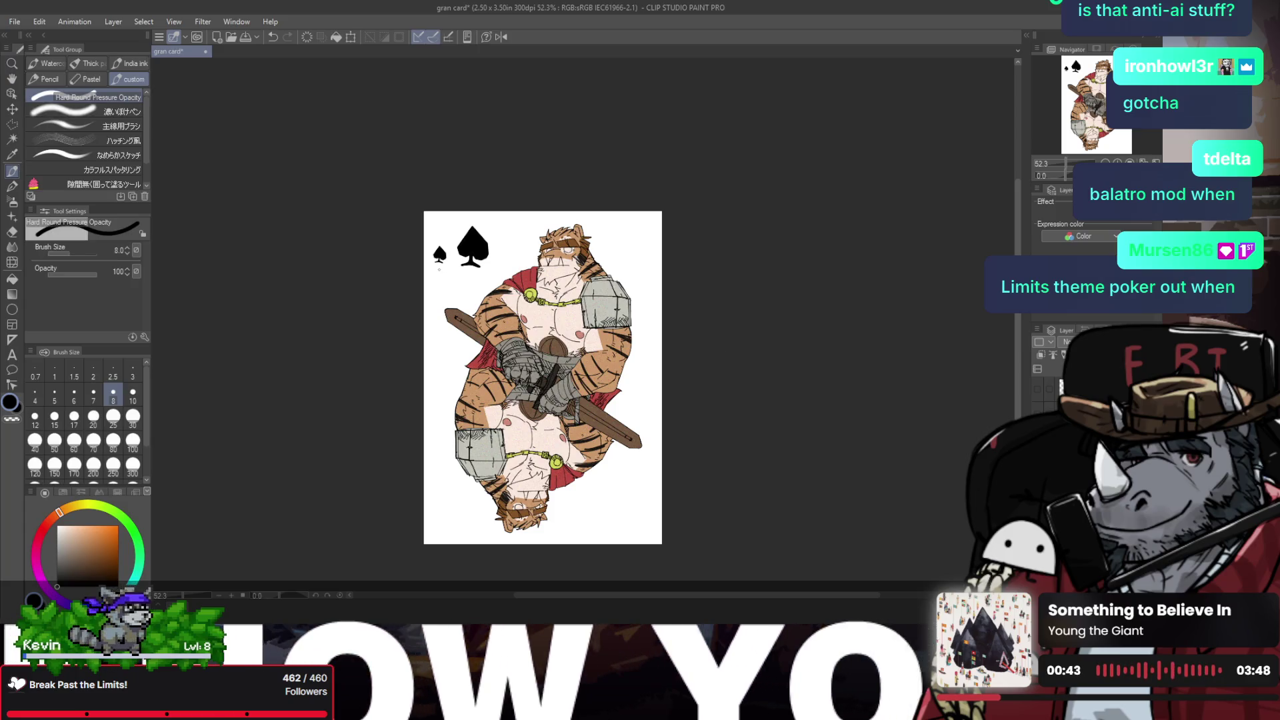
drag(439, 269, 430, 366)
key(ctrl+z)
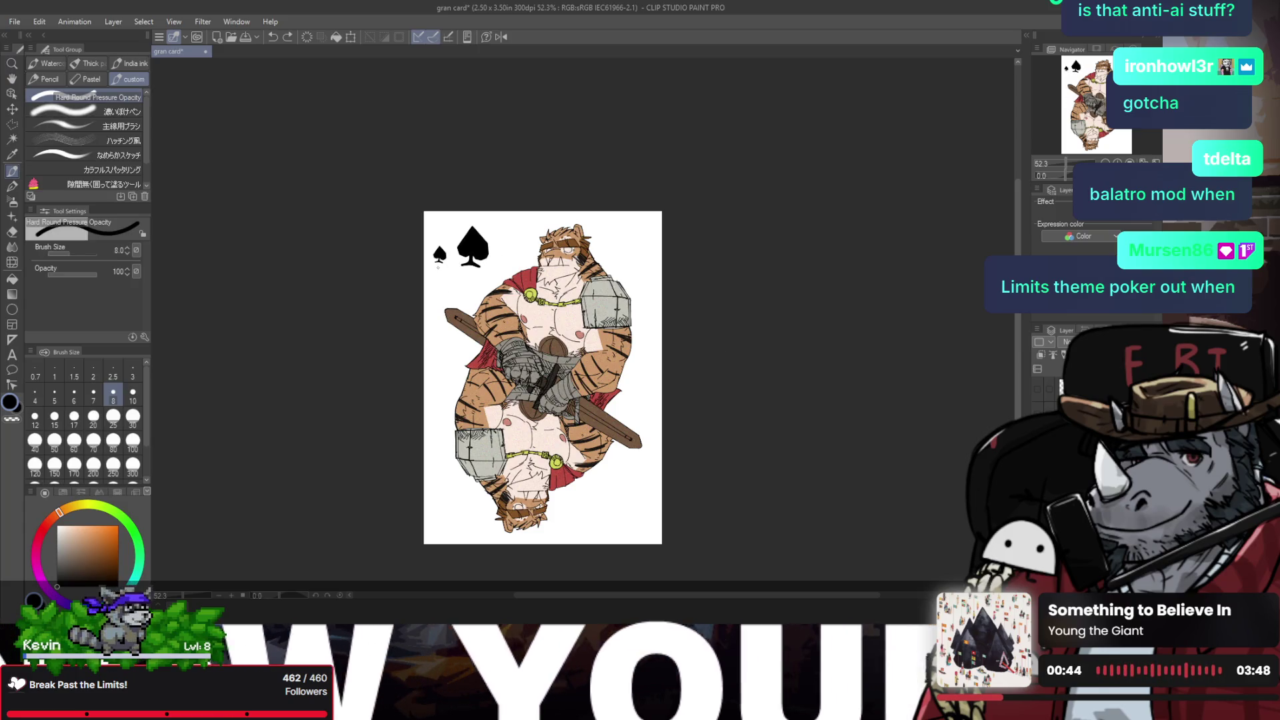
drag(438, 268, 437, 524)
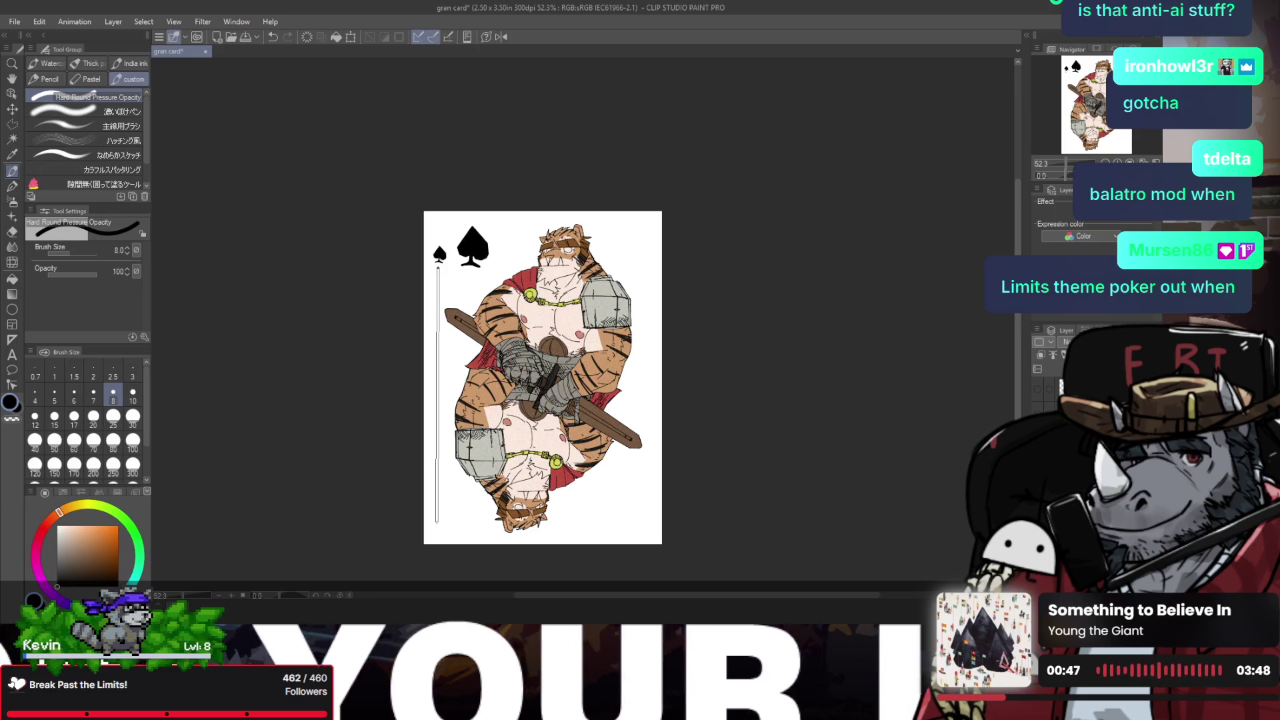
key(ctrl+z)
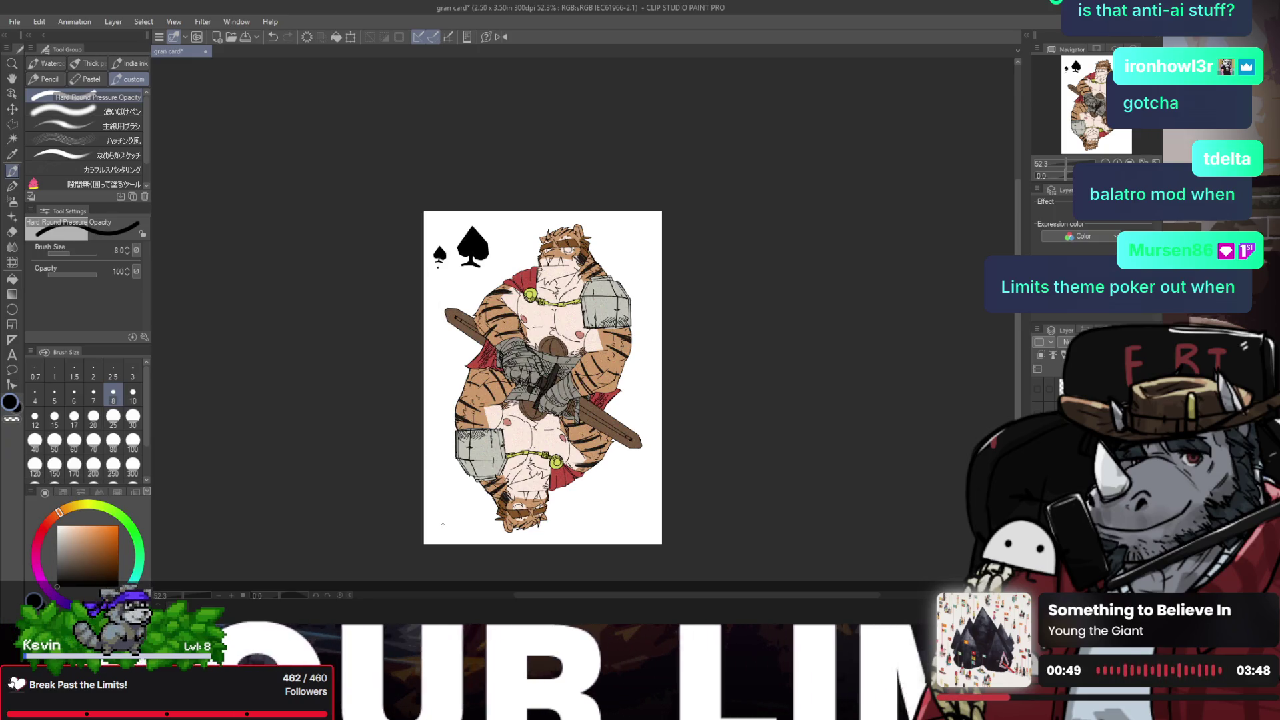
key(ctrl+z)
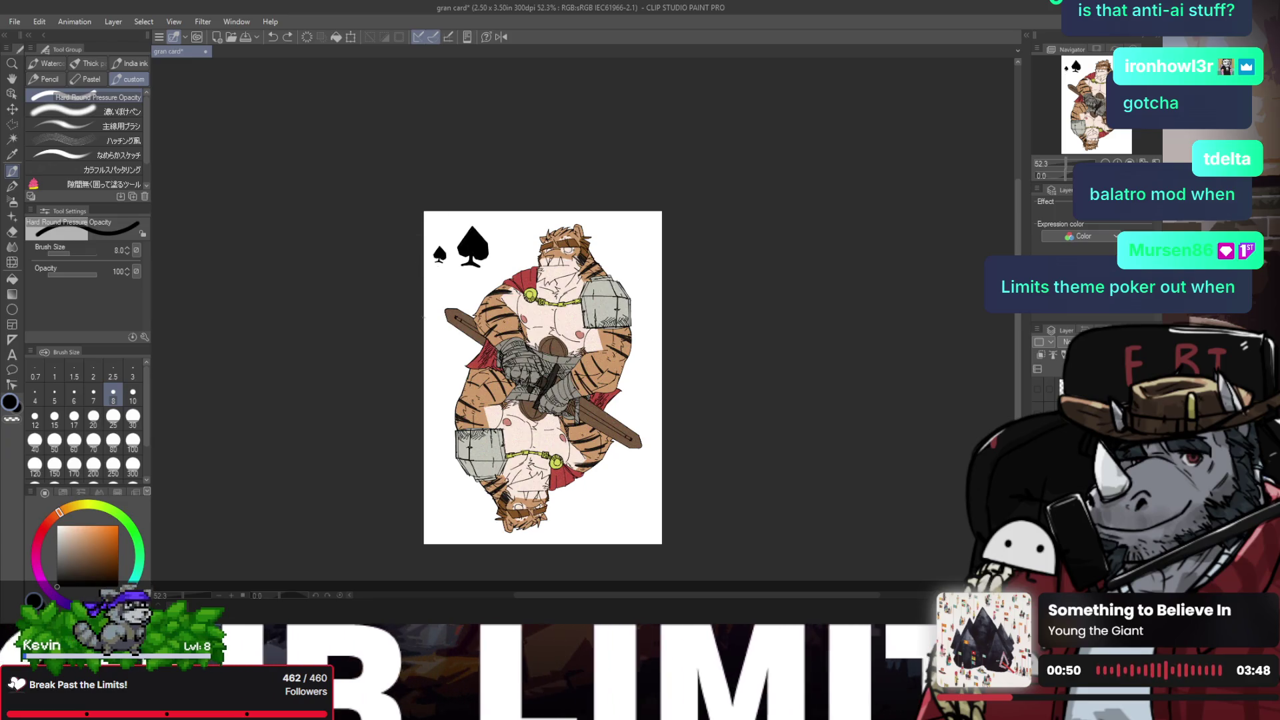
key(bracketleft)
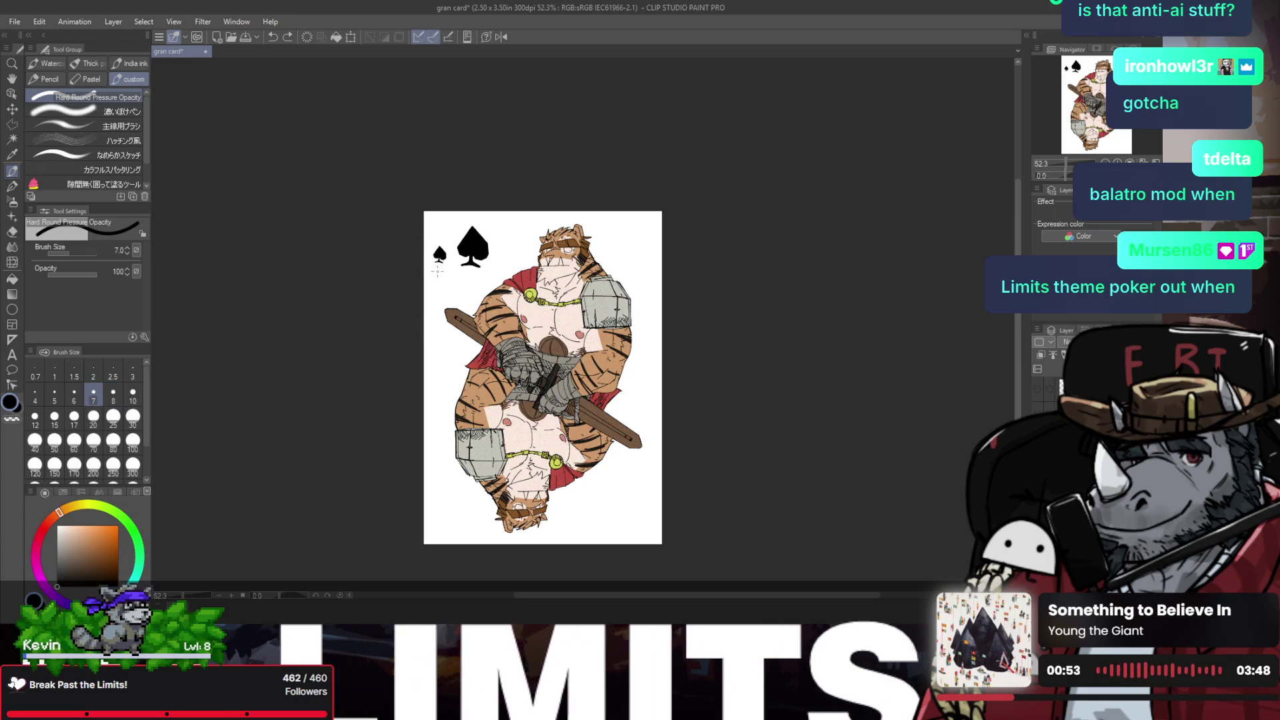
key(bracketleft)
key(bracketleft)
key(bracketleft)
key(bracketleft)
drag(438, 267, 441, 503)
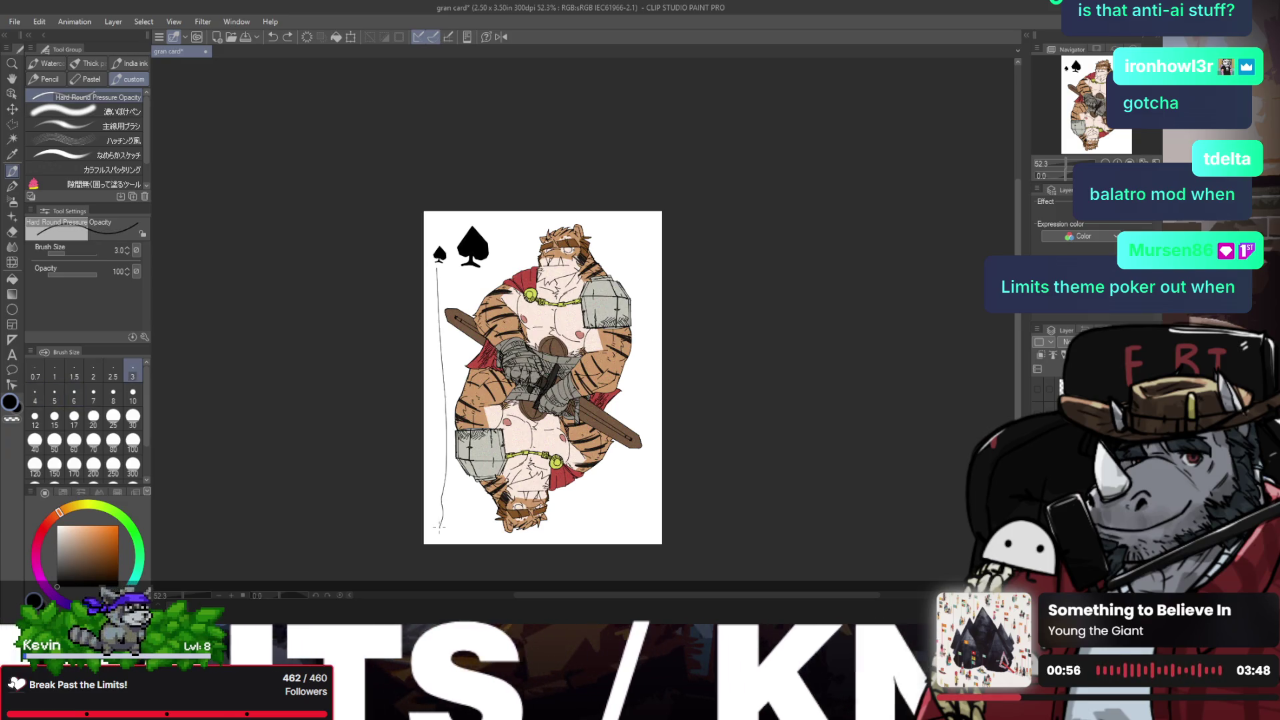
key(ctrl+z)
drag(436, 270, 438, 525)
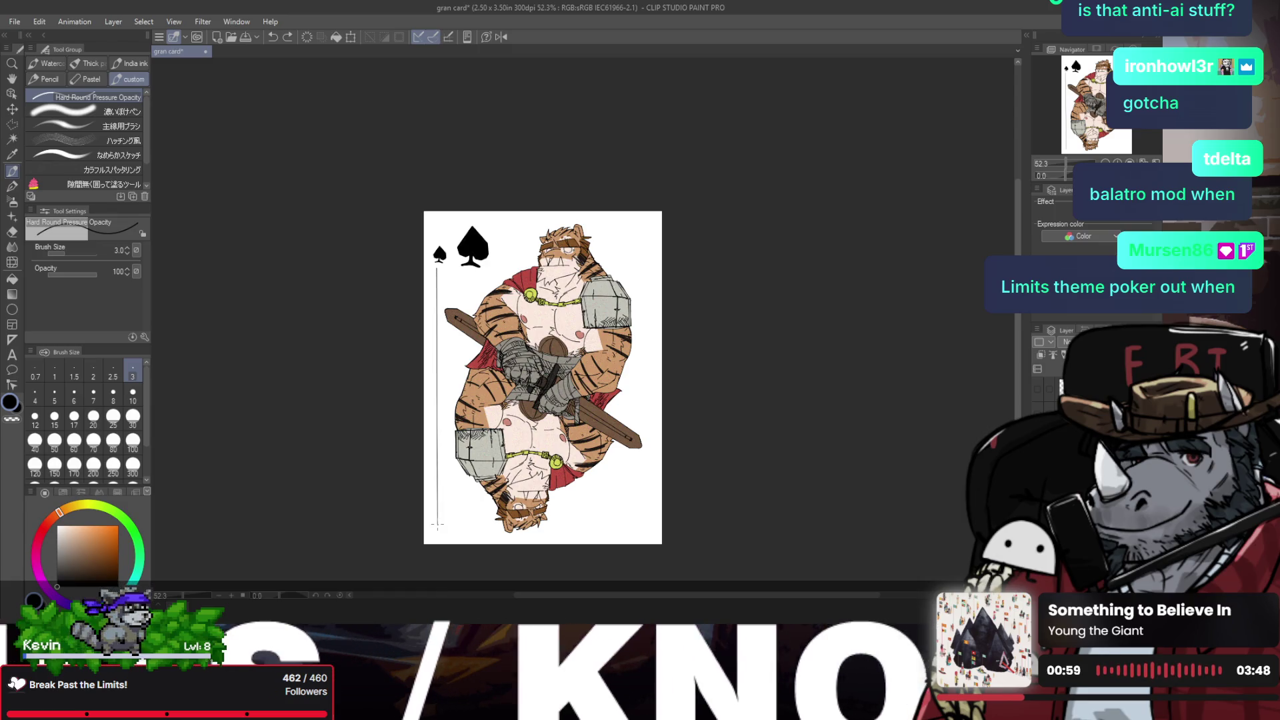
key(ctrl+z)
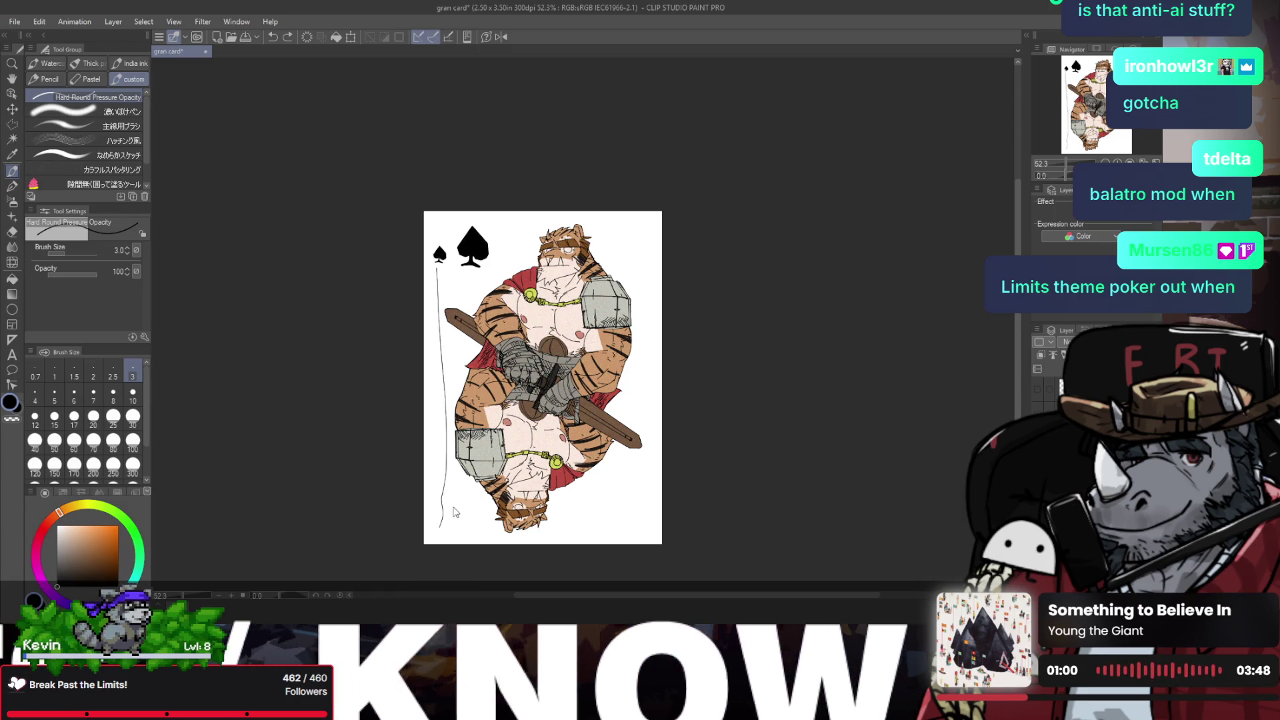
key(slash)
click(445, 499)
key(ctrl+z)
key(p)
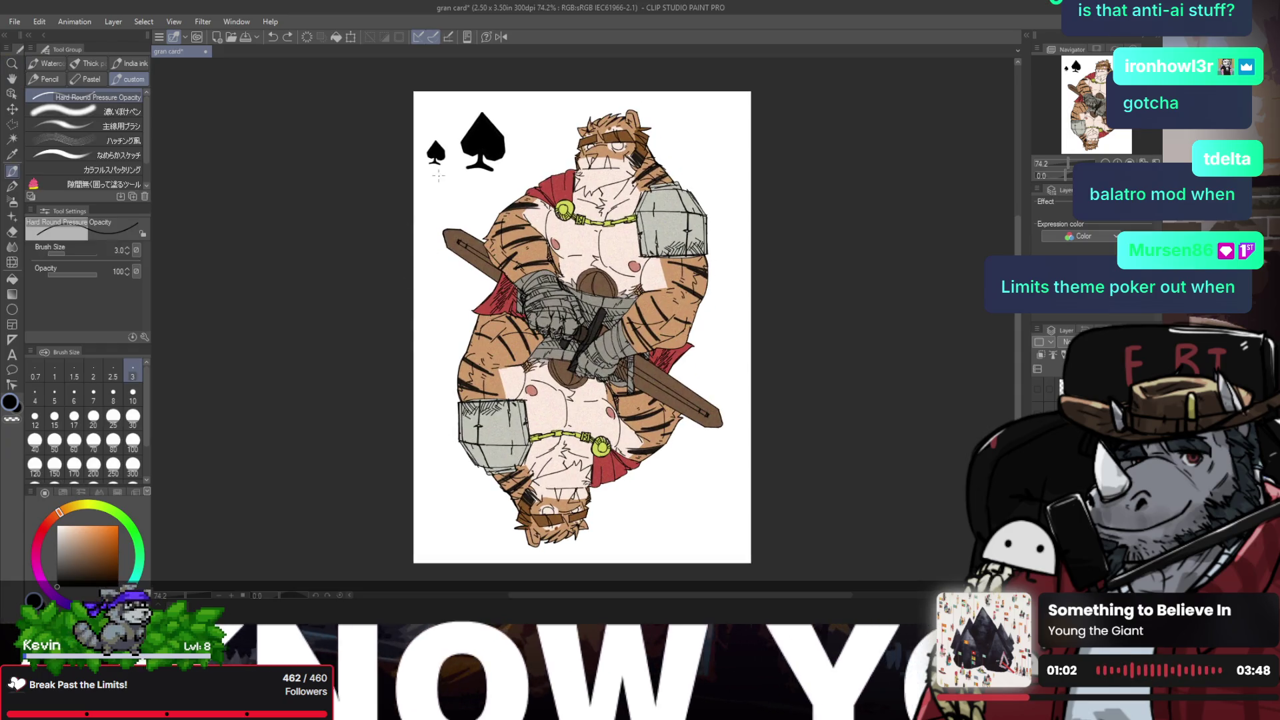
Step: Draw a straight left border line from below the small spade to the card's bottom
drag(432, 174, 434, 230)
key(ctrl+z)
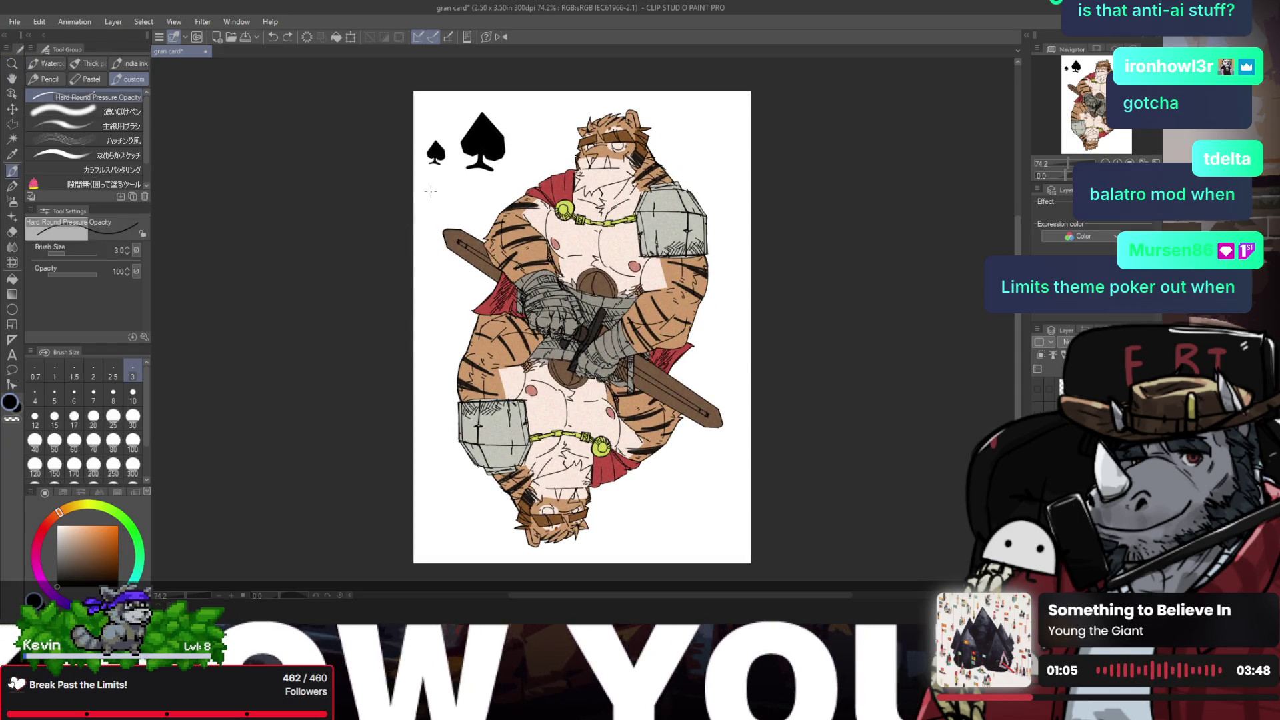
key(bracketright)
key(bracketright)
drag(432, 170, 434, 220)
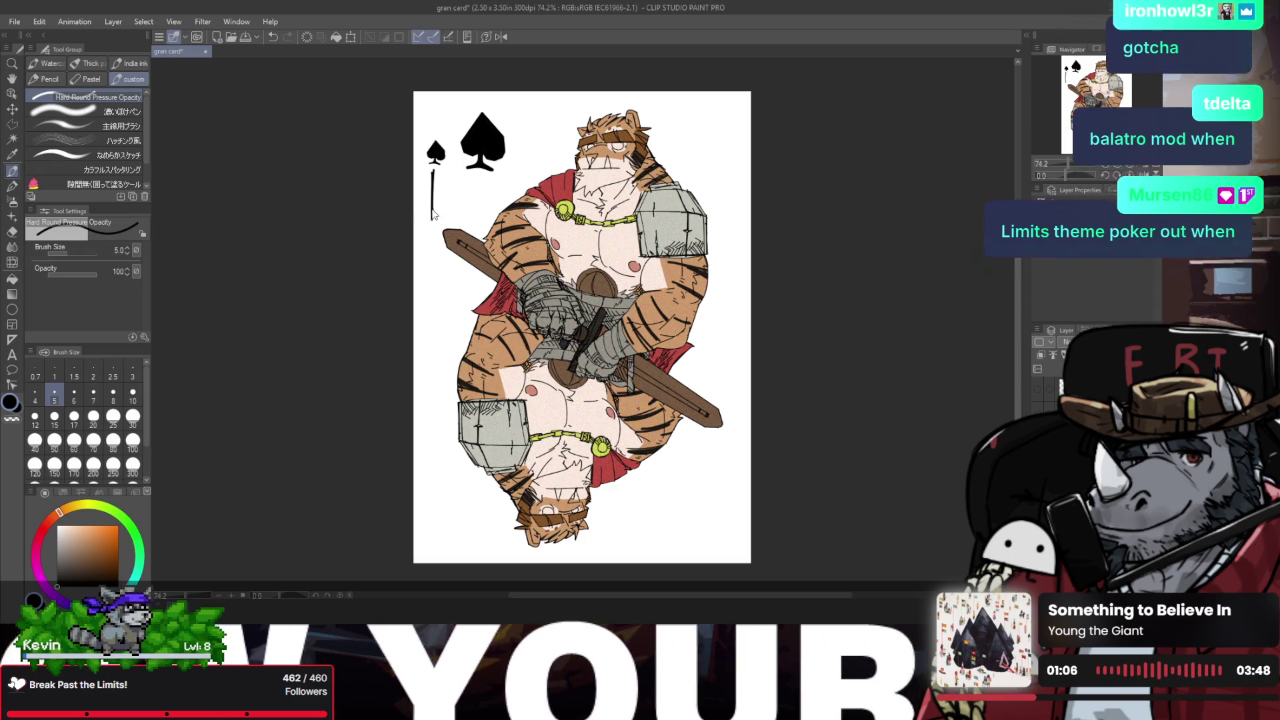
key(ctrl+z)
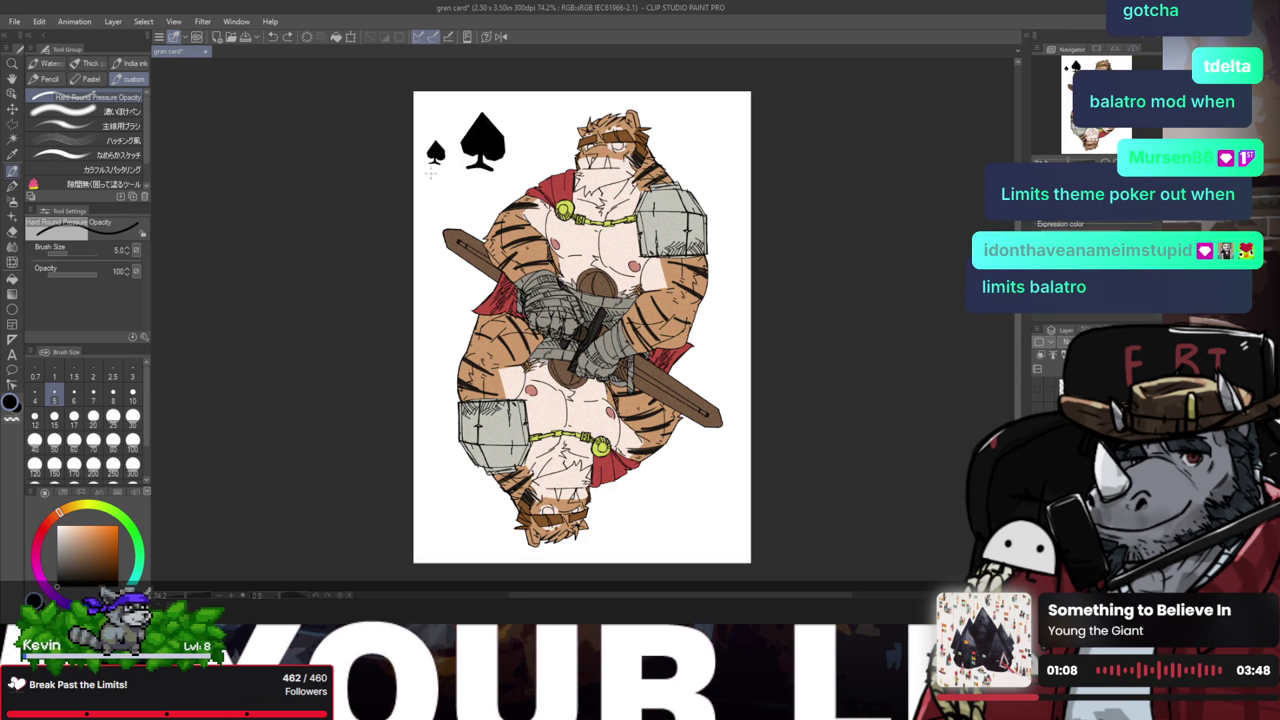
drag(433, 173, 436, 534)
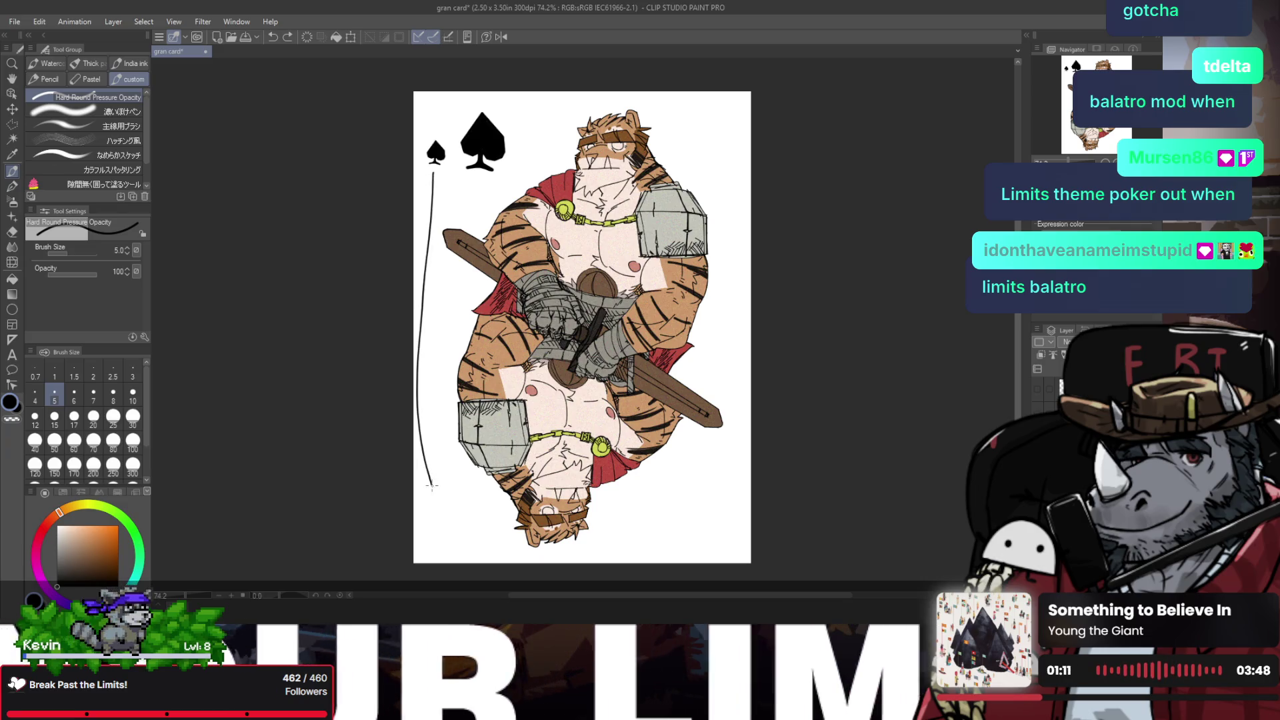
key(ctrl+z)
shift+click(436, 544)
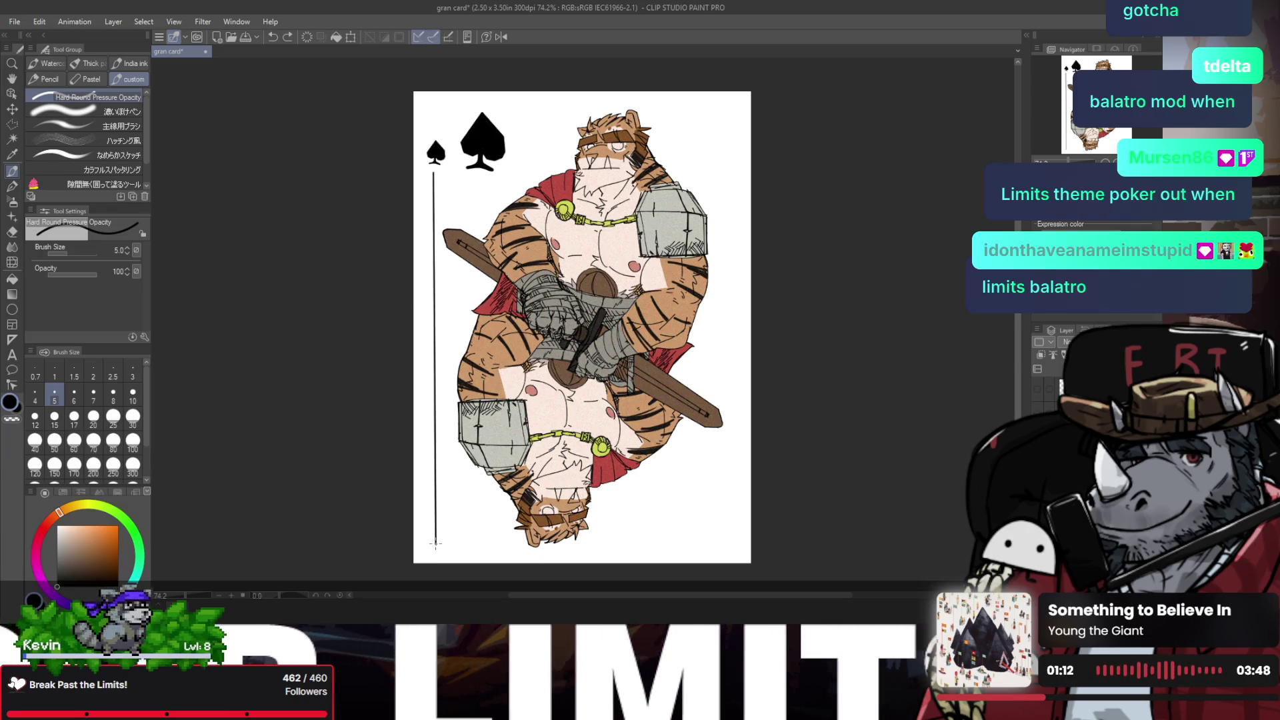
key(ctrl+z)
shift+click(437, 543)
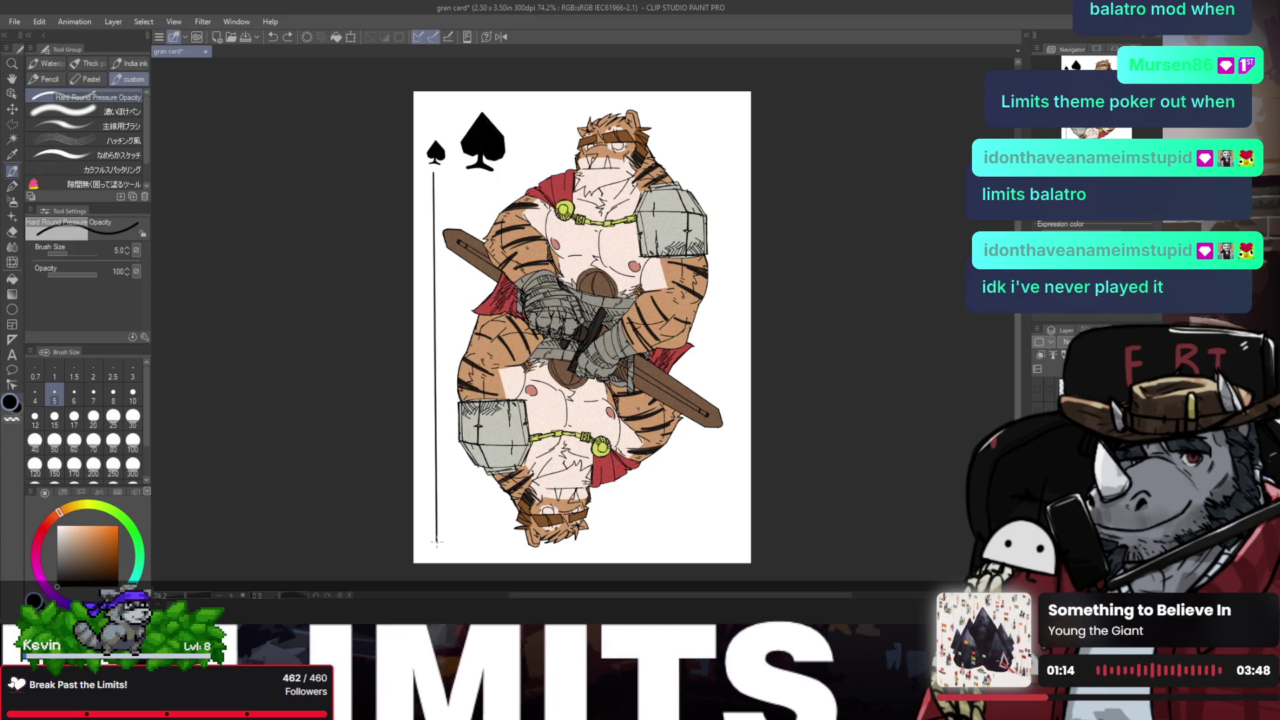
key(ctrl+z)
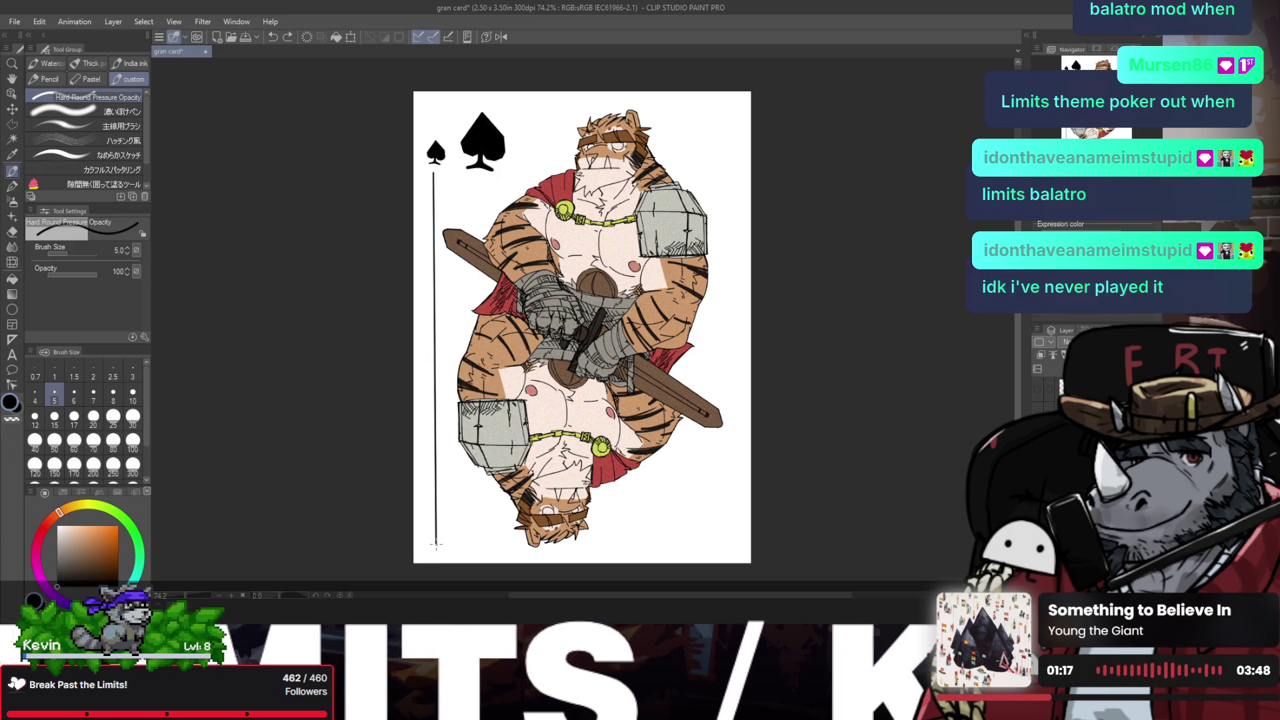
shift+click(436, 544)
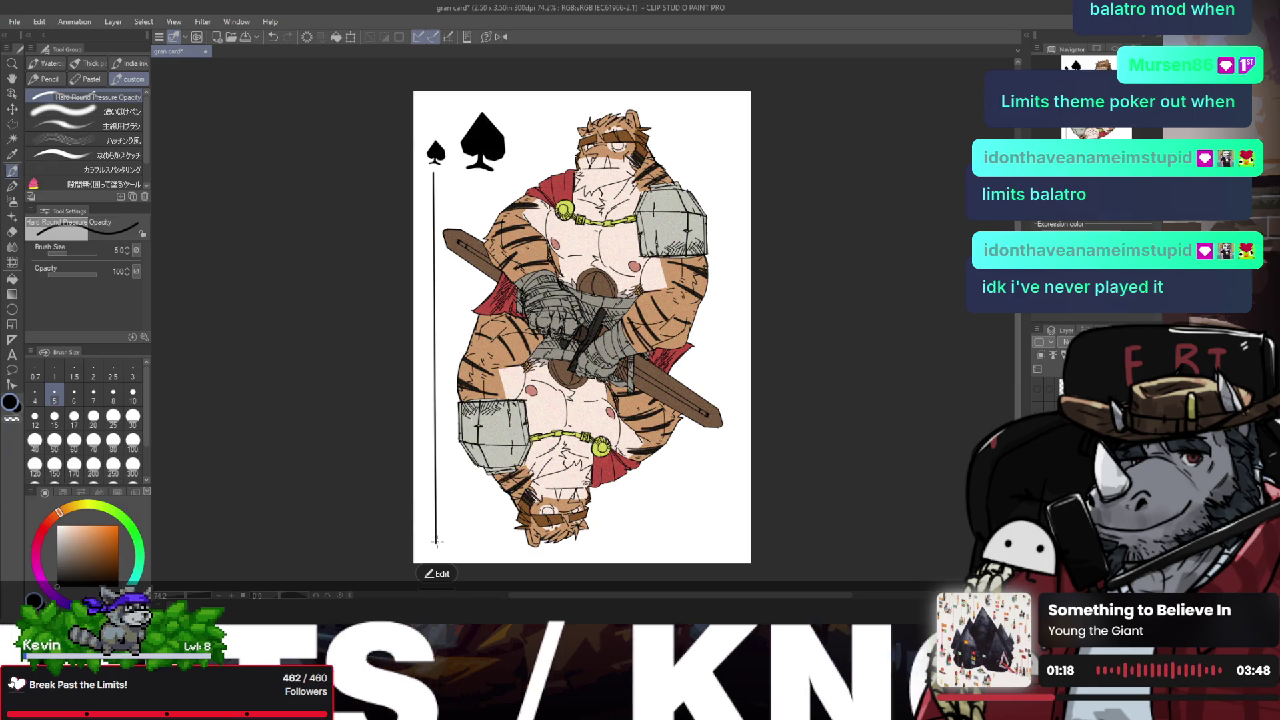
key(ctrl+z)
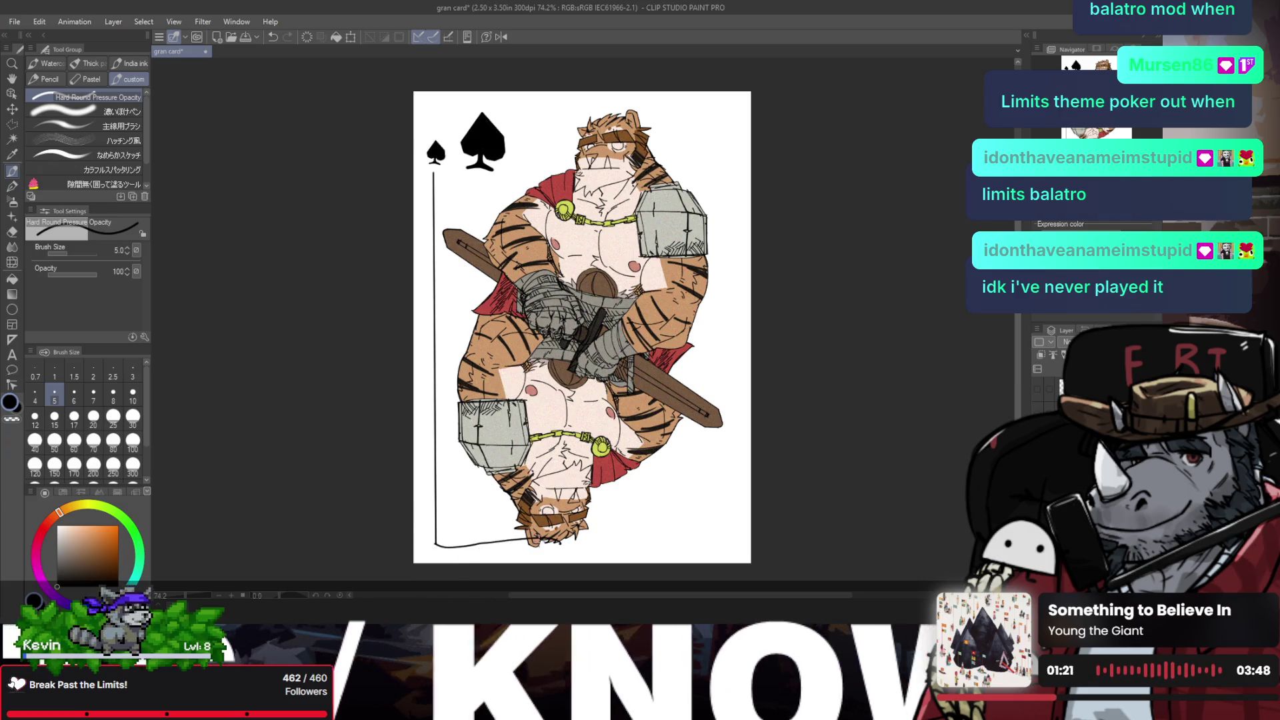
Step: Draw a straight bottom border line across the card
drag(435, 543, 725, 546)
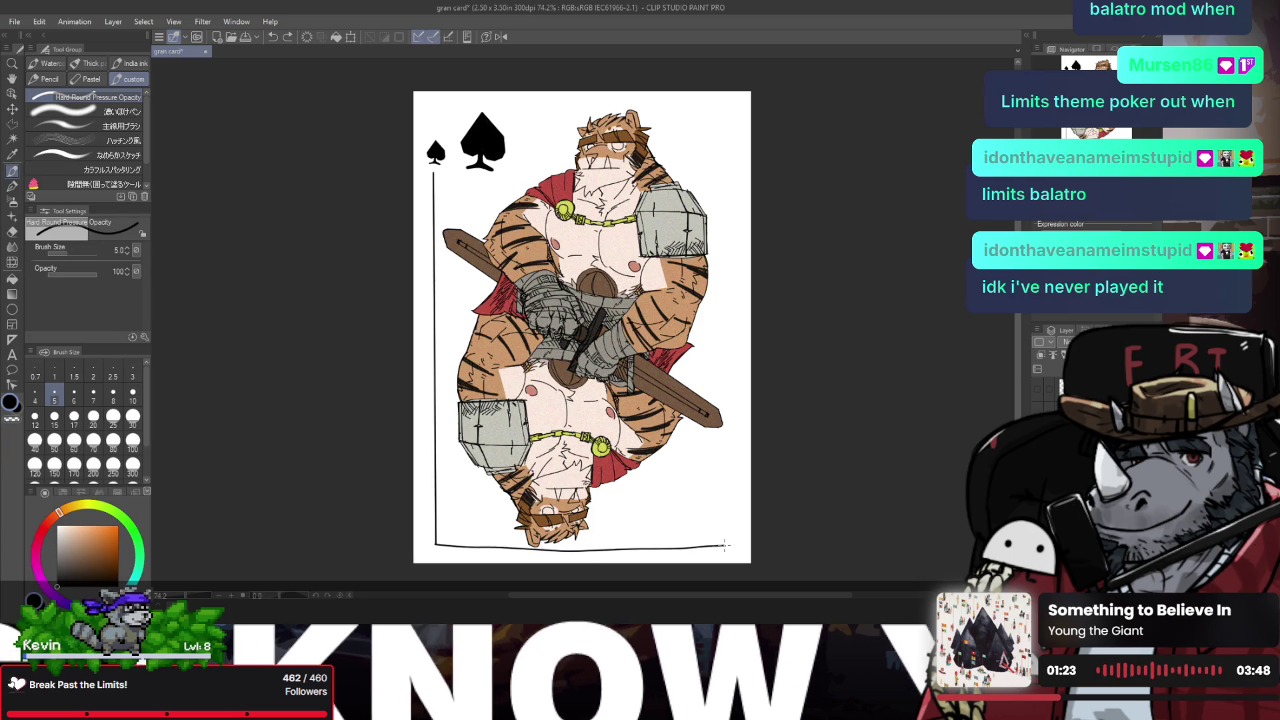
key(ctrl+z)
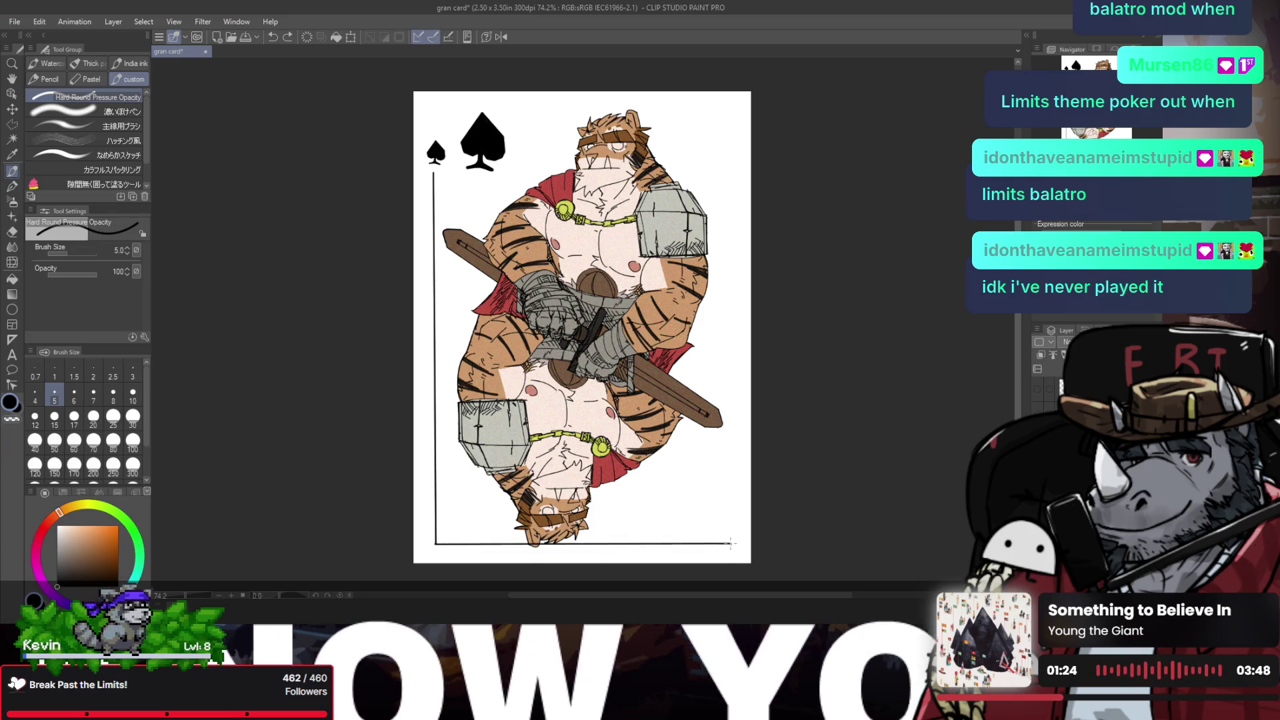
drag(434, 542, 730, 542)
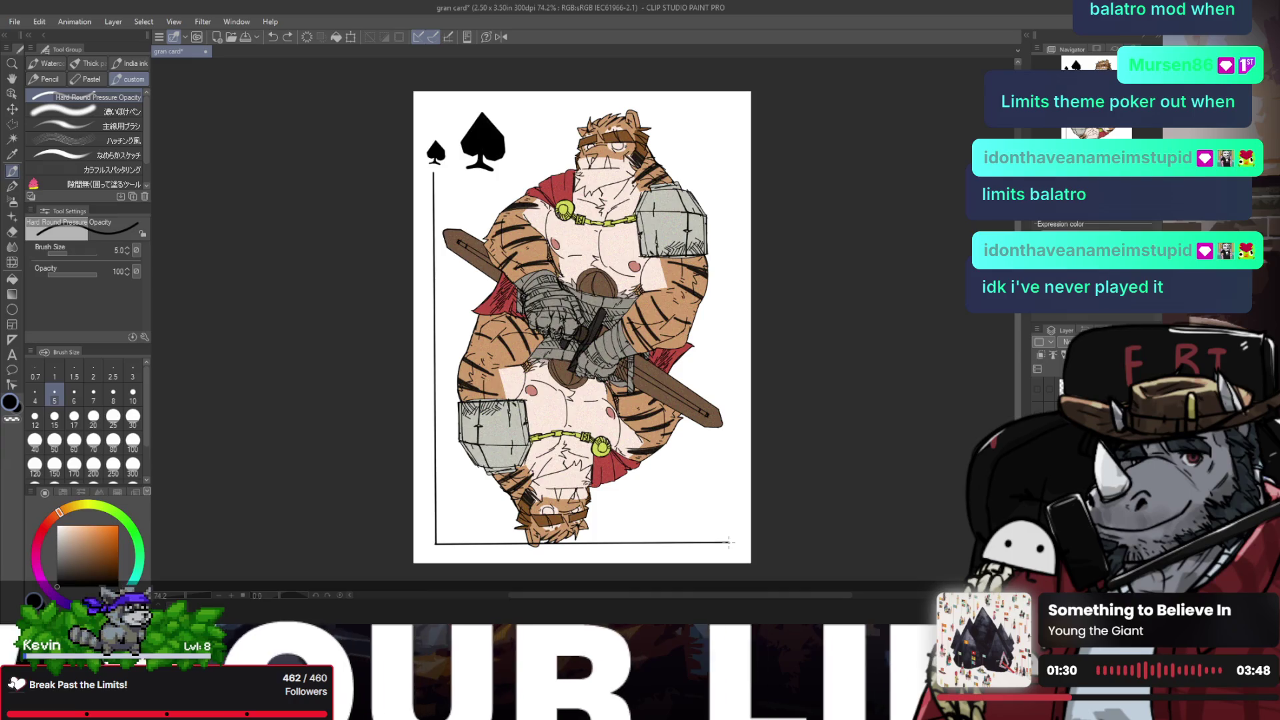
shift+click(729, 543)
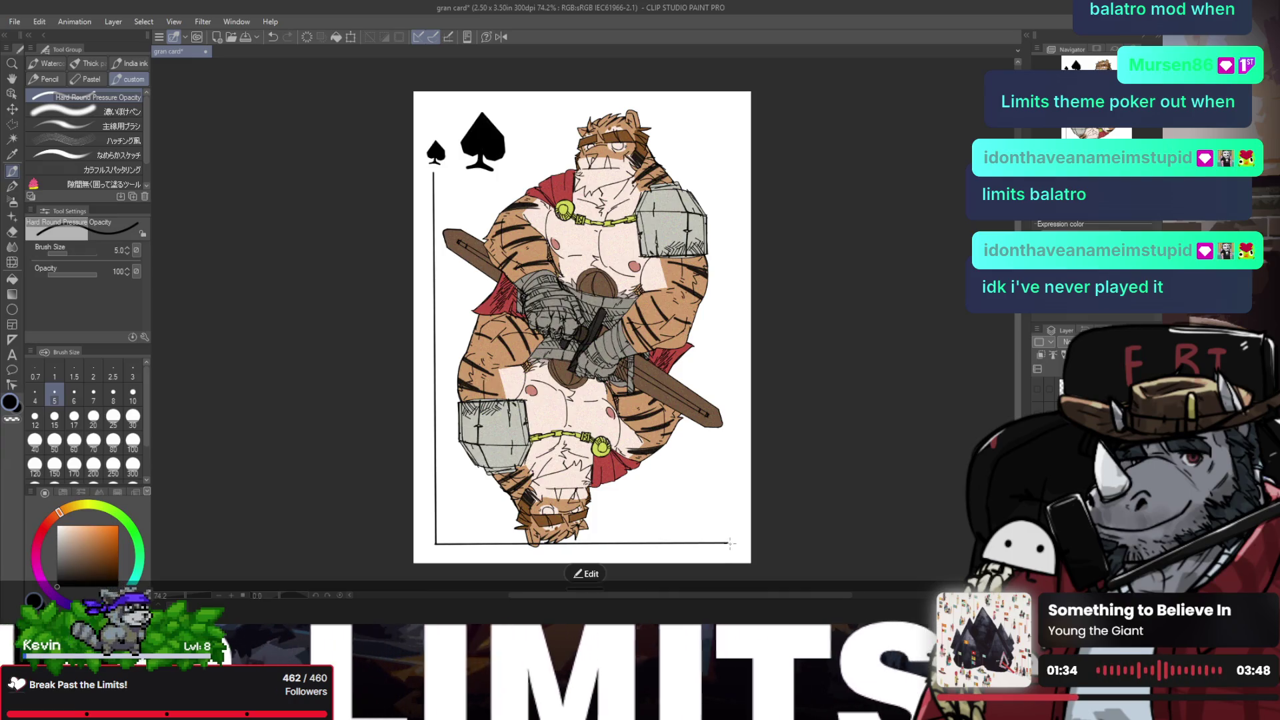
Step: Draw the right border side and the top border line across the card
drag(729, 543, 726, 123)
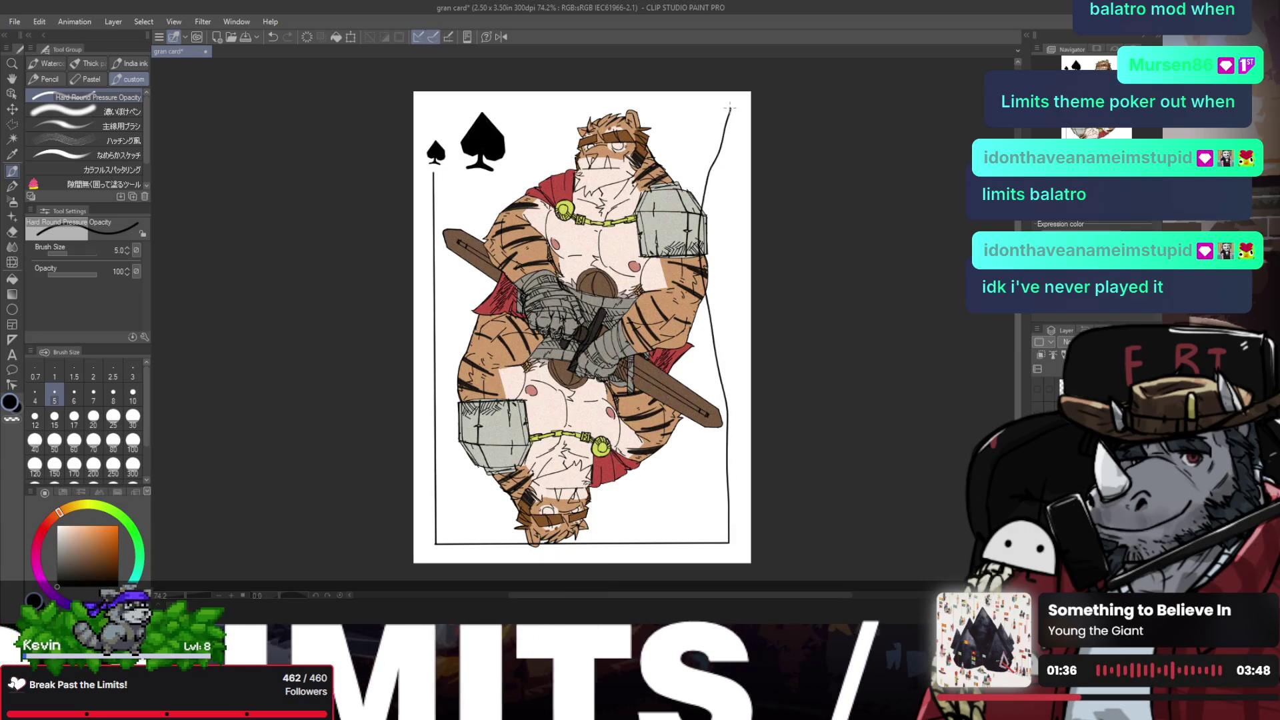
key(ctrl+z)
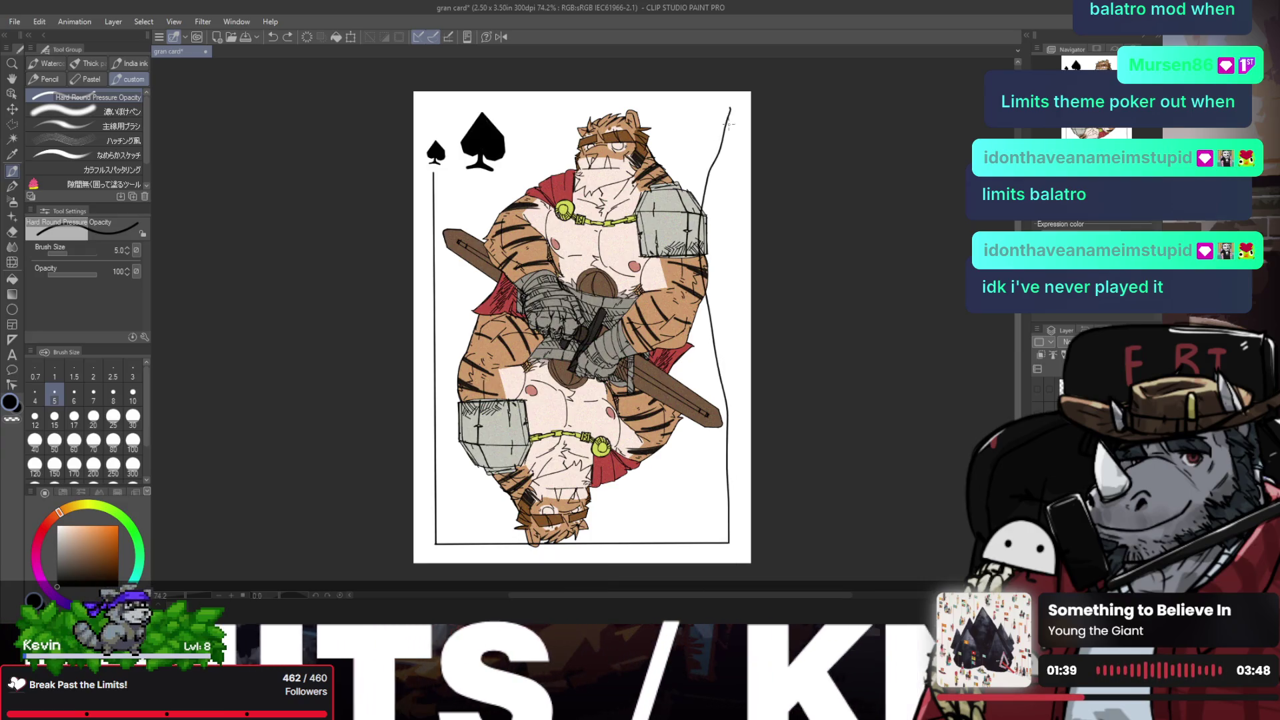
key(ctrl+z)
drag(730, 542, 728, 112)
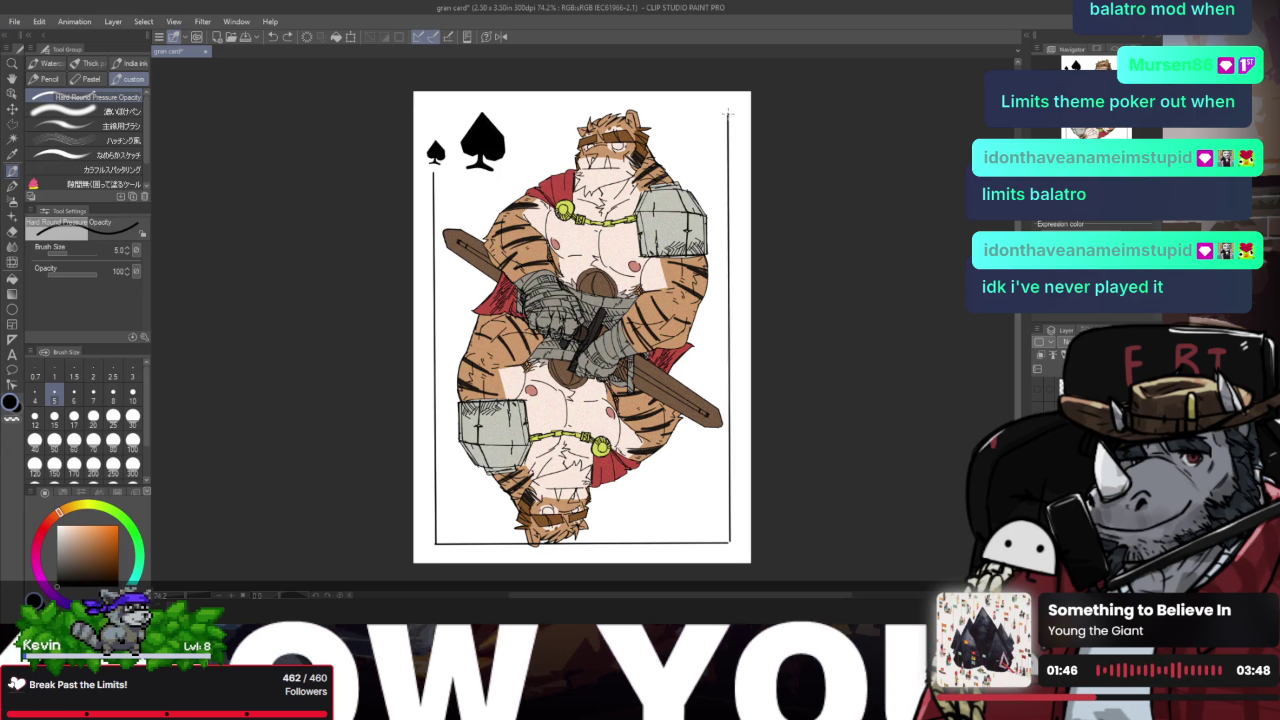
drag(728, 114, 453, 112)
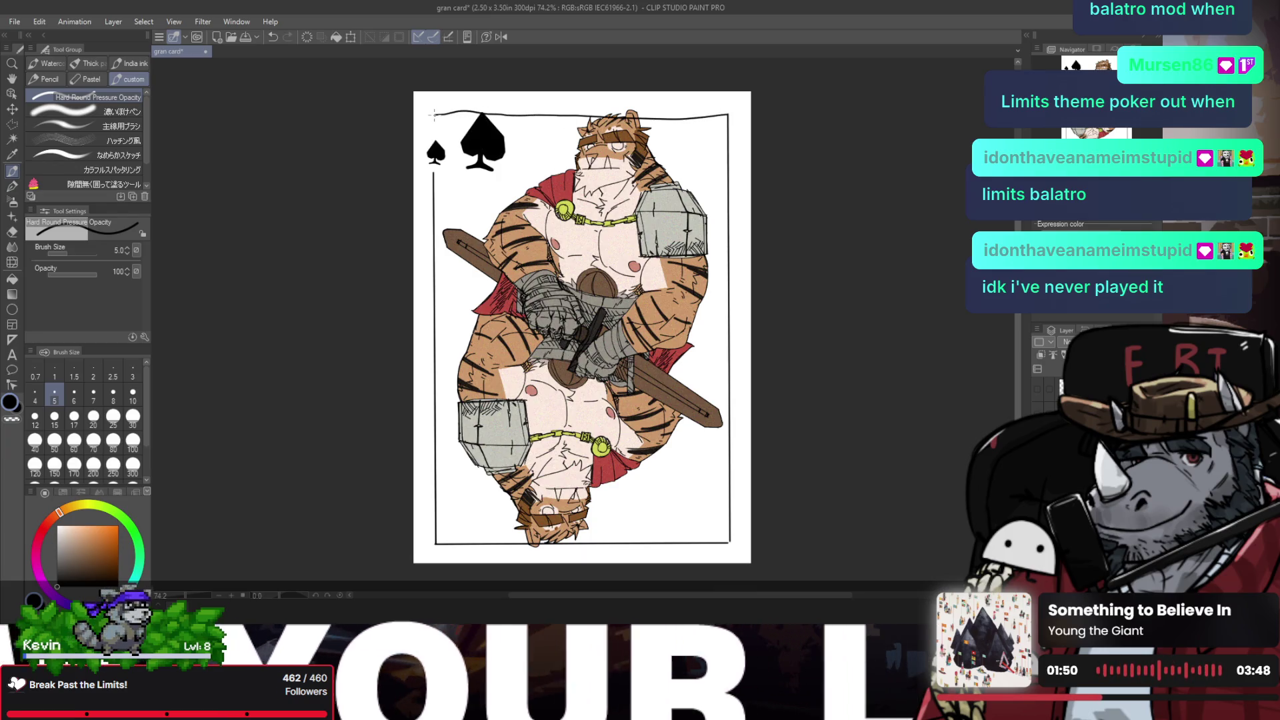
drag(434, 114, 434, 113)
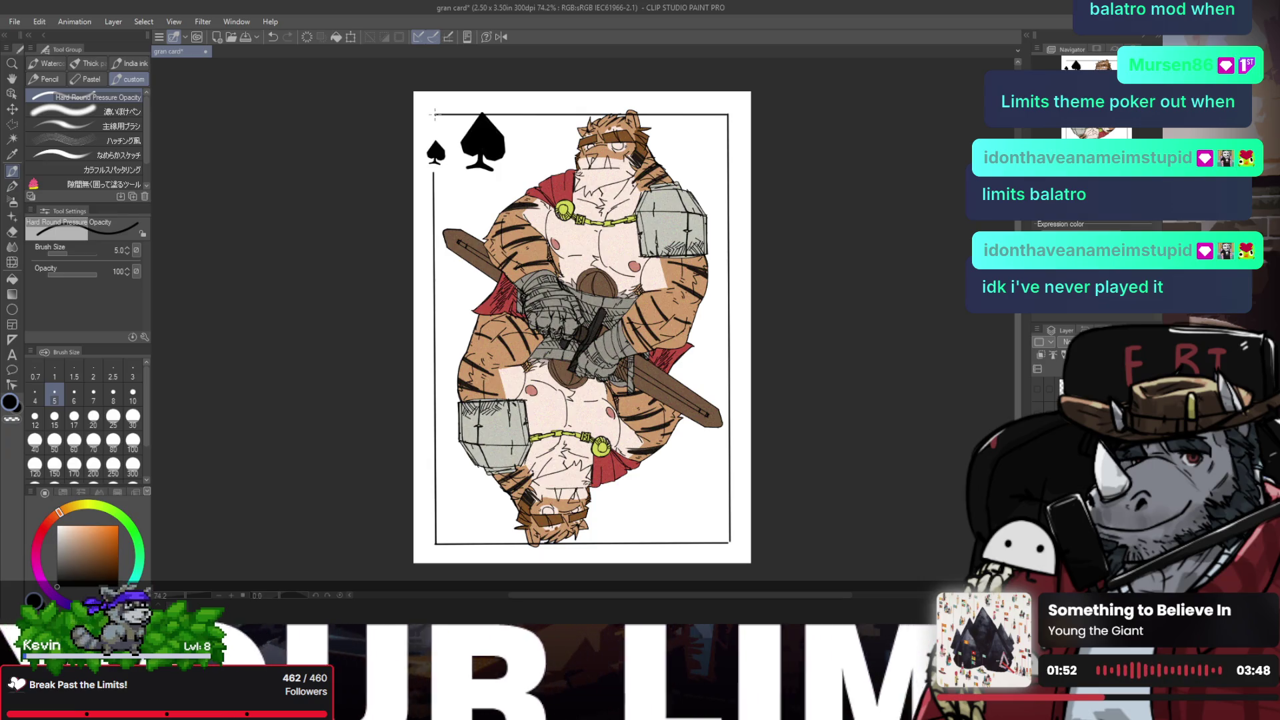
key(e)
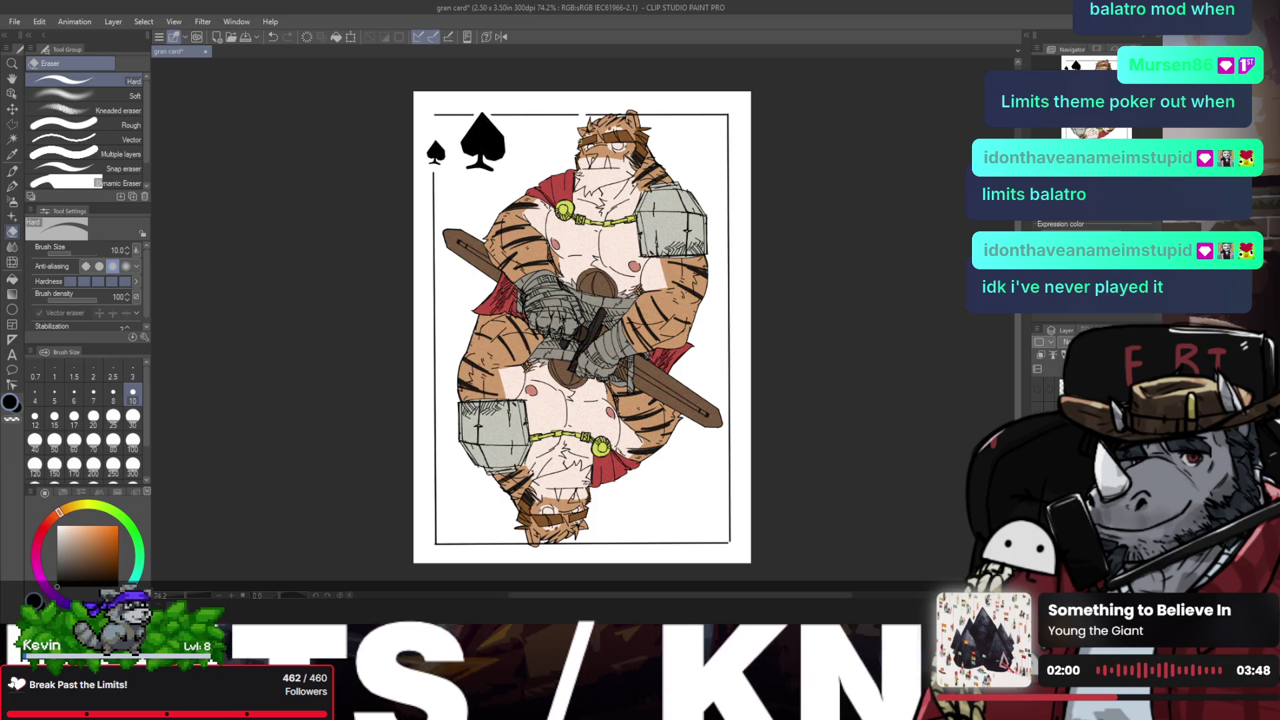
Step: Enlarge the eraser and fit the whole card in the window
key(bracketright)
key(bracketright)
key(bracketright)
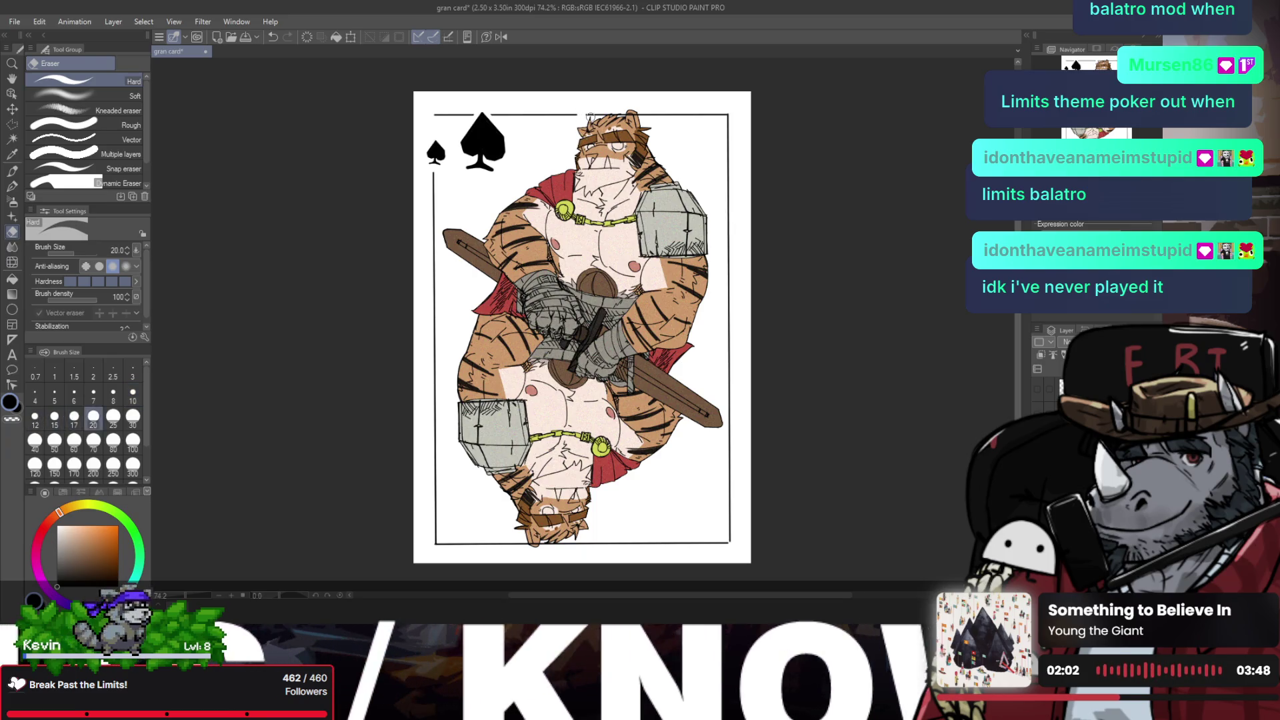
key(bracketright)
key(bracketright)
key(bracketright)
key(bracketright)
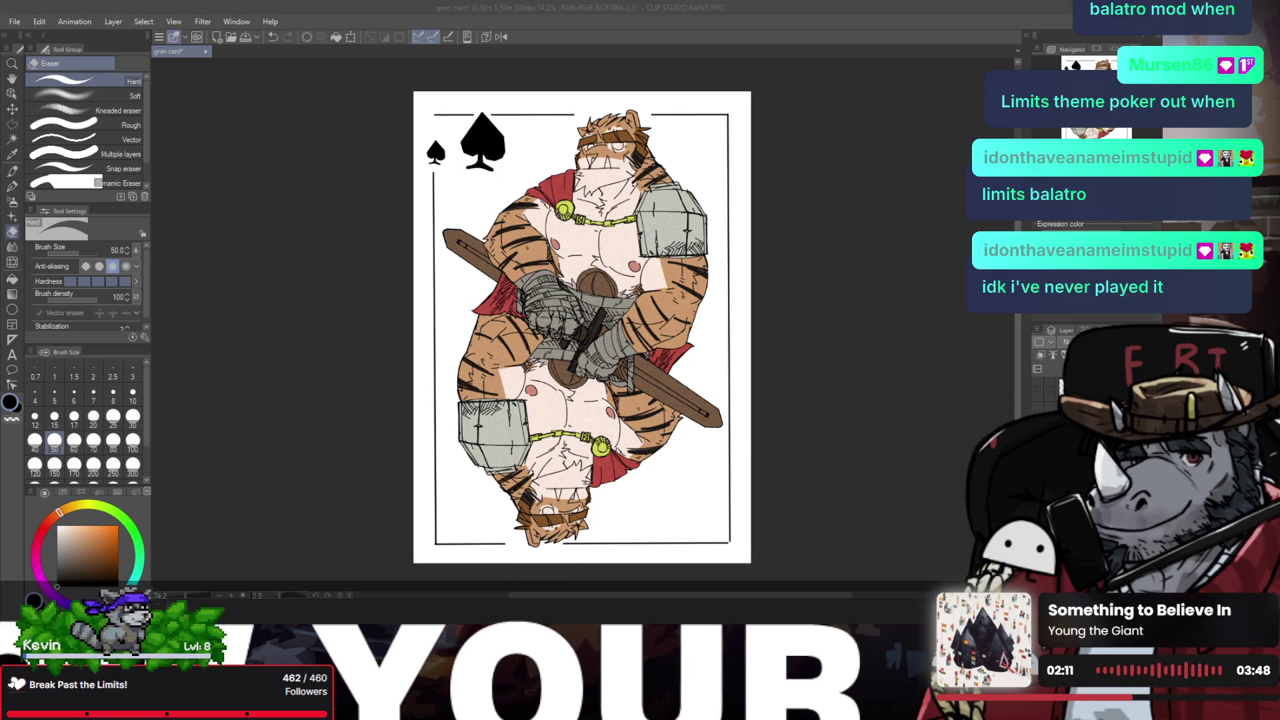
ctrl+click(532, 541)
key(ctrl+0)
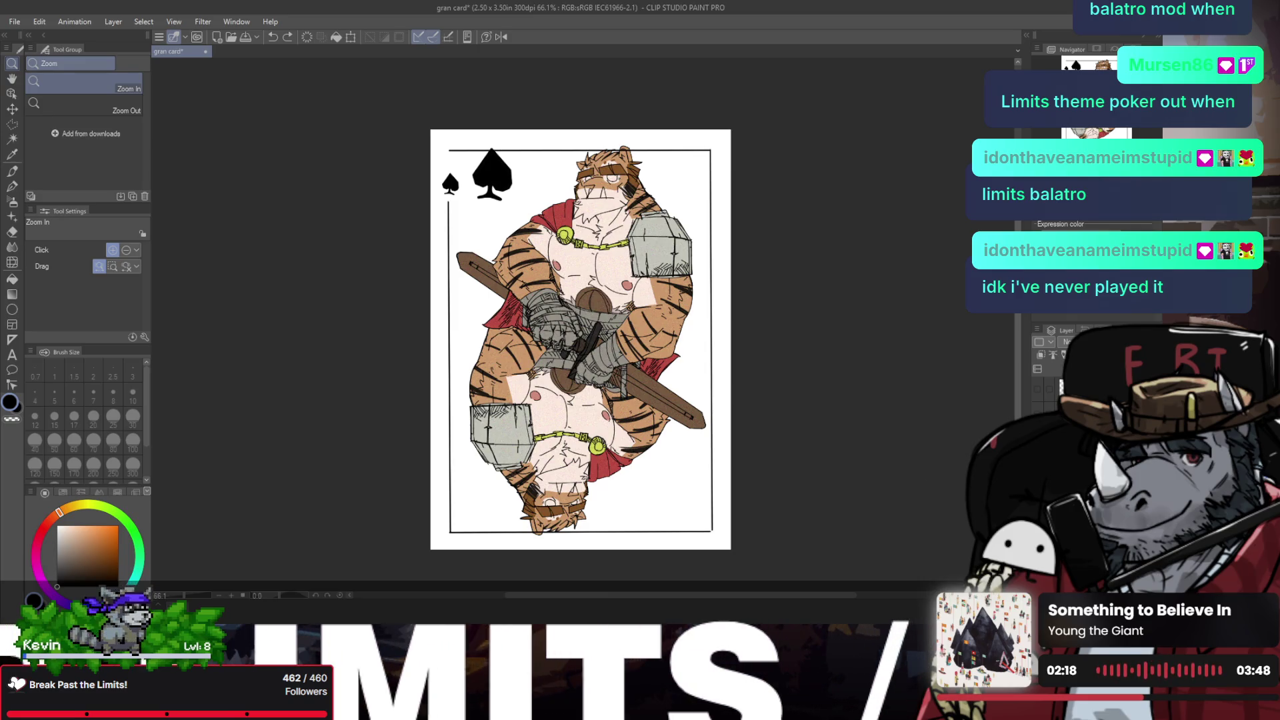
key(e)
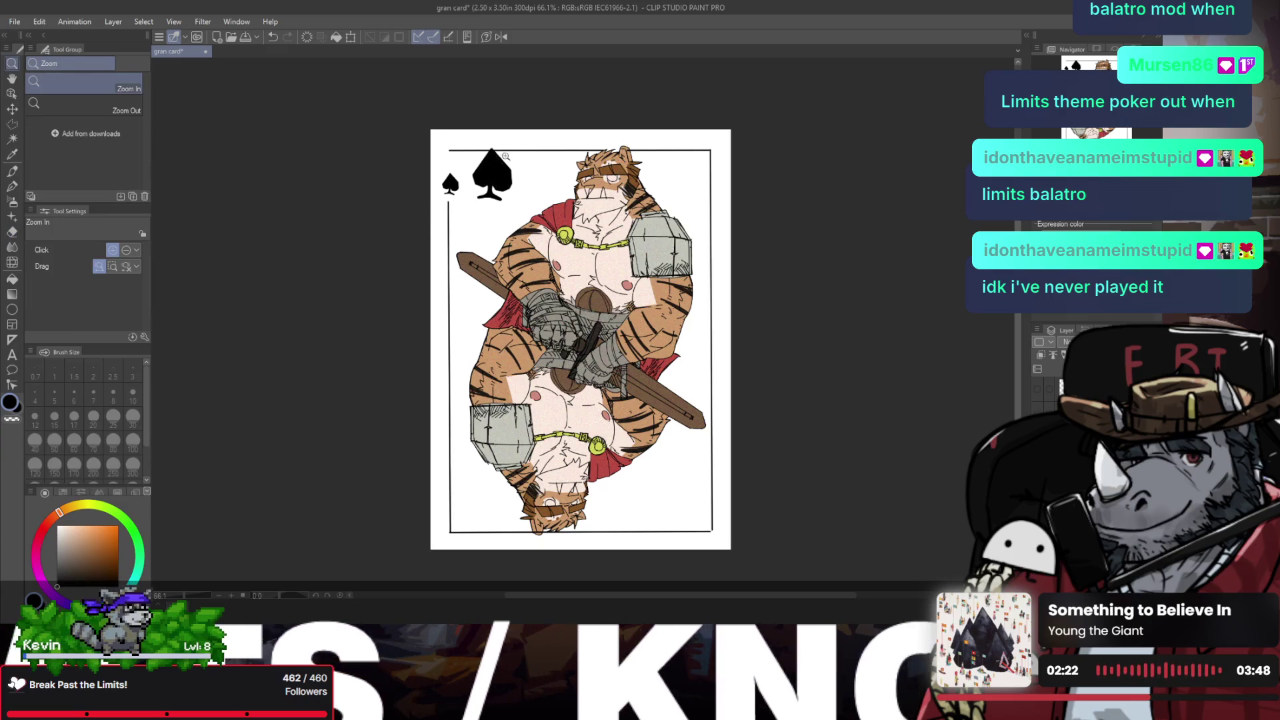
scroll(520, 150, up, 3)
Step: Erase the top border around the tiger's ear, then shrink the eraser to 17
drag(677, 164, 687, 176)
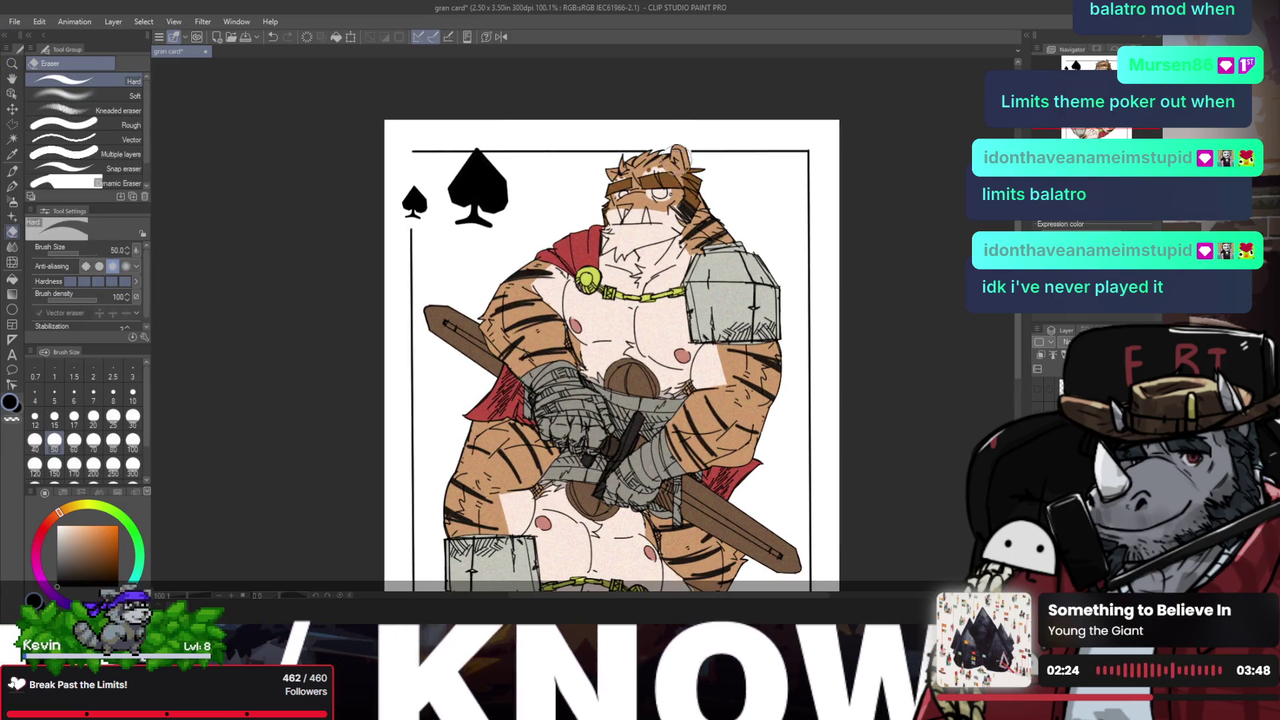
drag(646, 138, 624, 167)
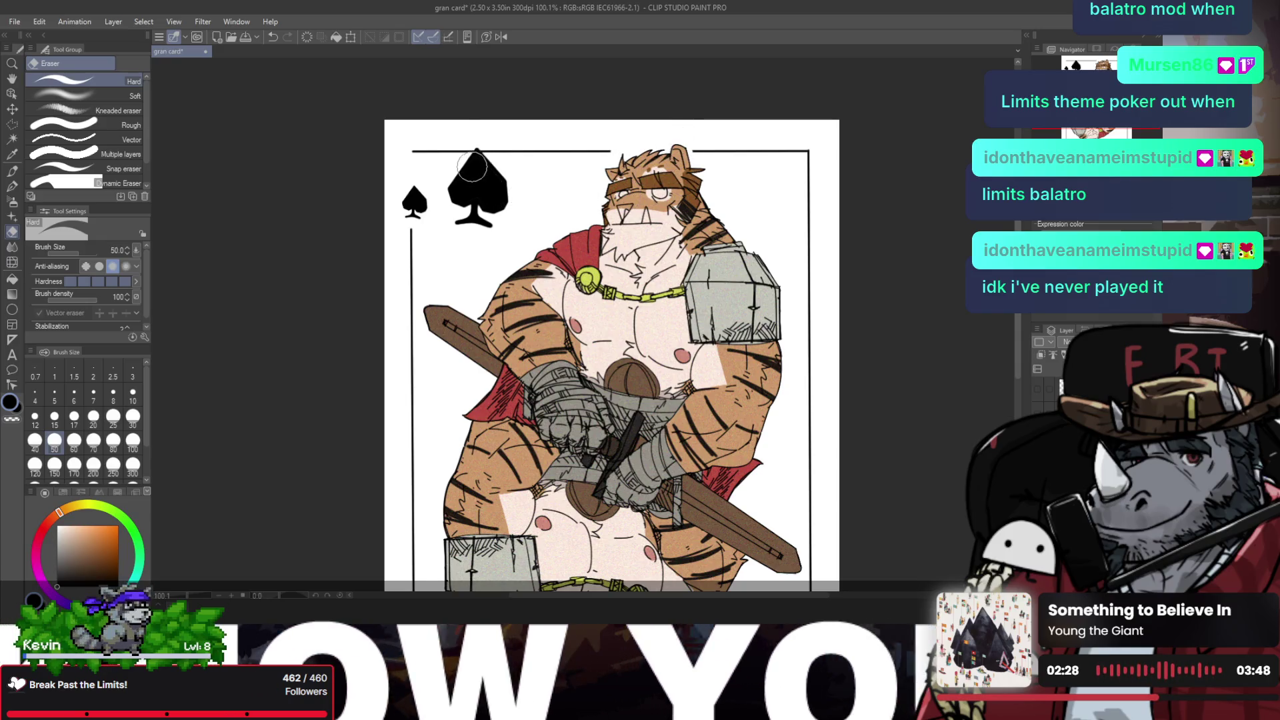
key(bracketleft)
key(bracketleft)
key(bracketleft)
key(bracketleft)
key(bracketleft)
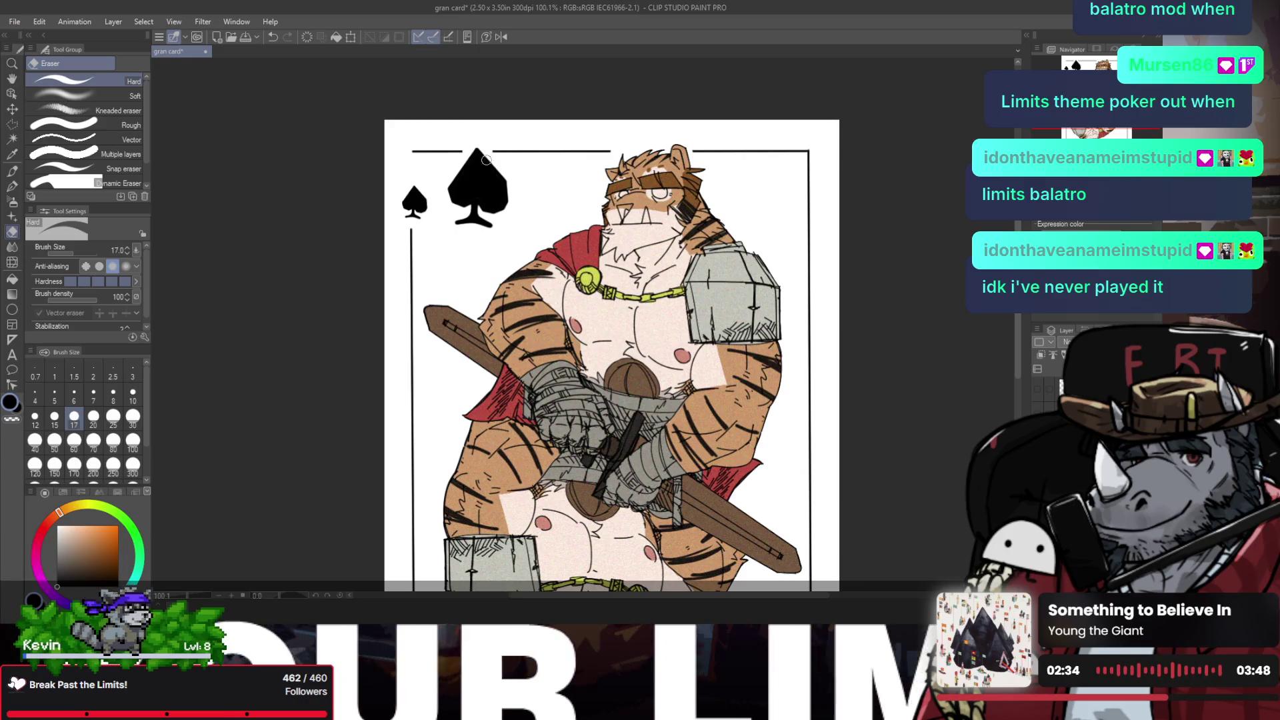
key(slash)
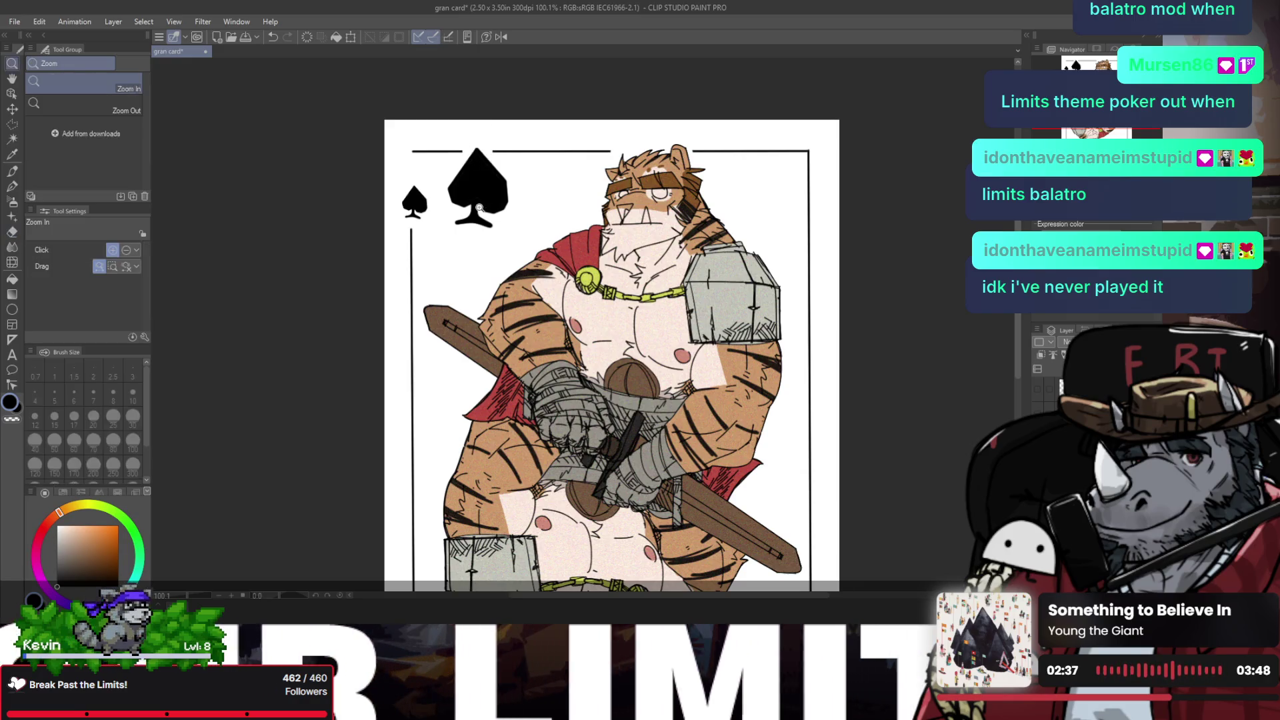
drag(474, 198, 462, 210)
click(462, 210)
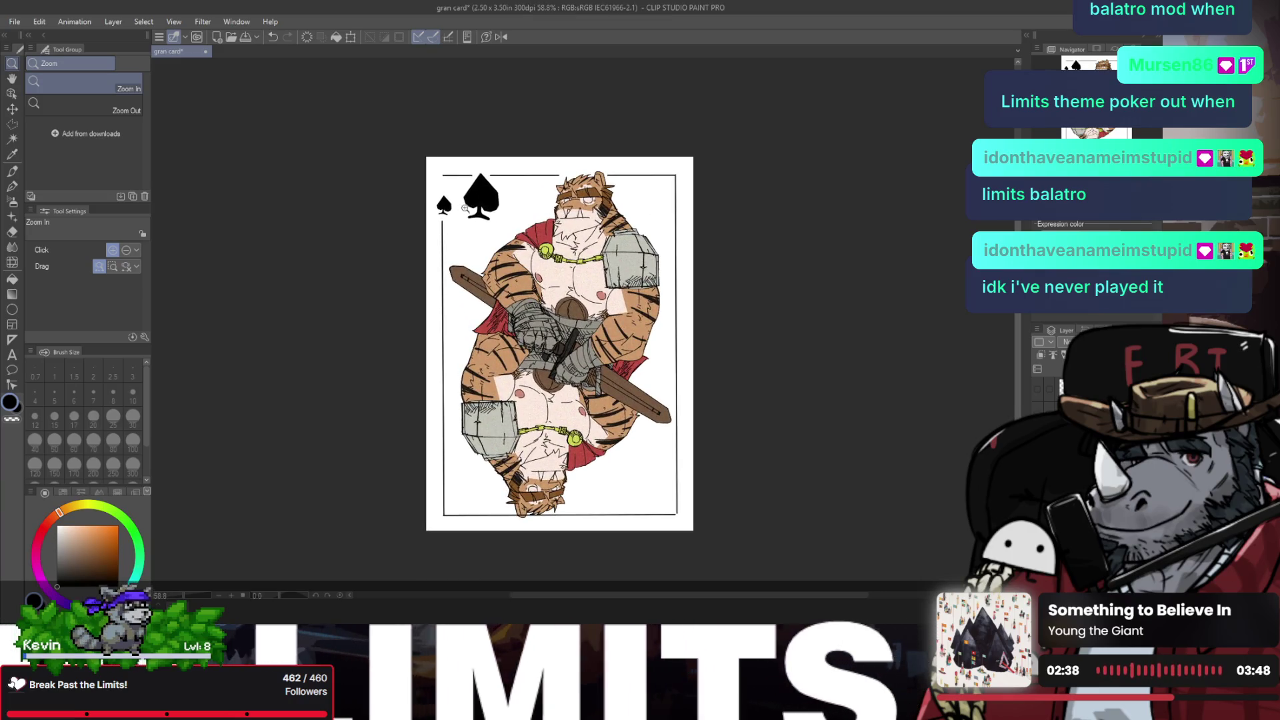
Step: Erase the top of the left border line just below the small spade
click(462, 210)
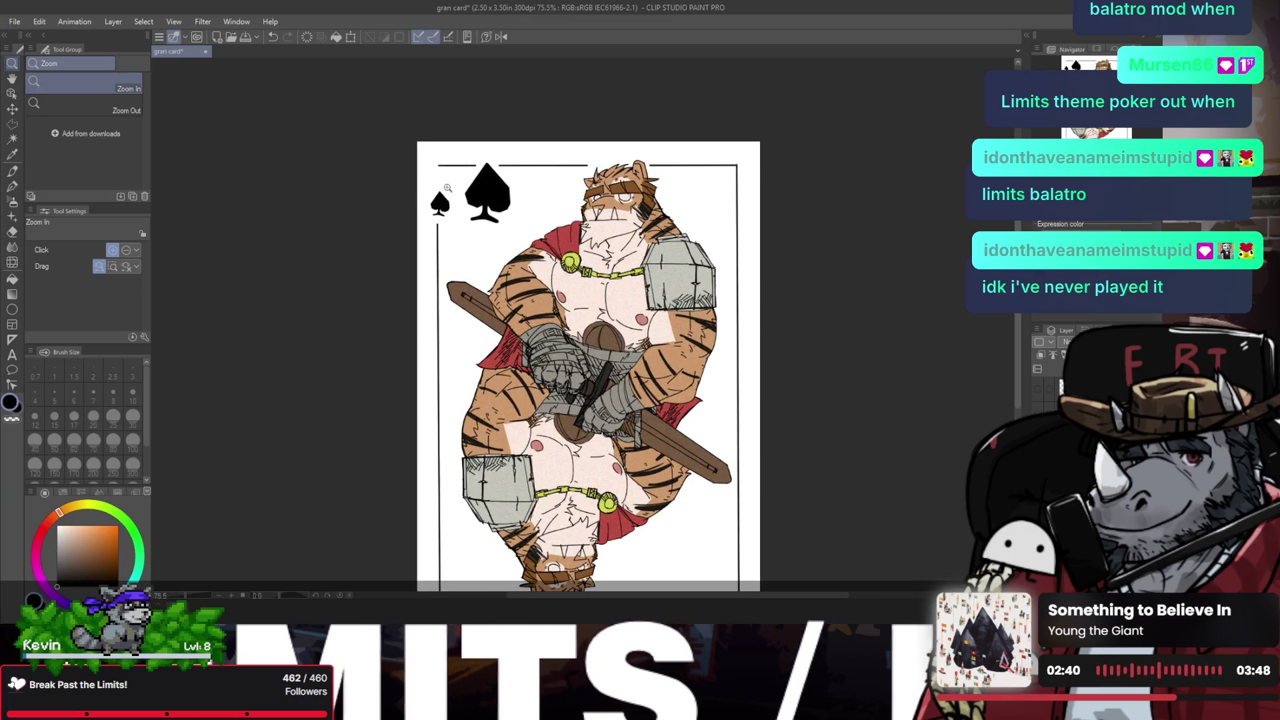
key(e)
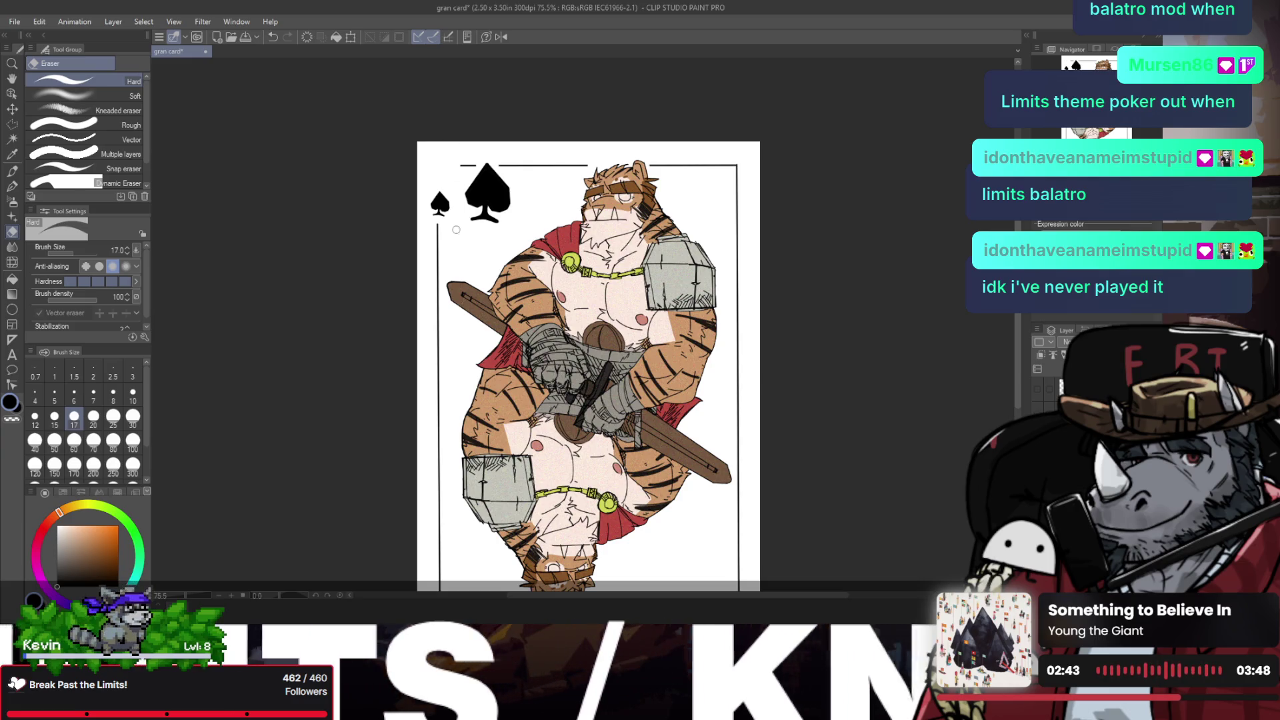
key(p)
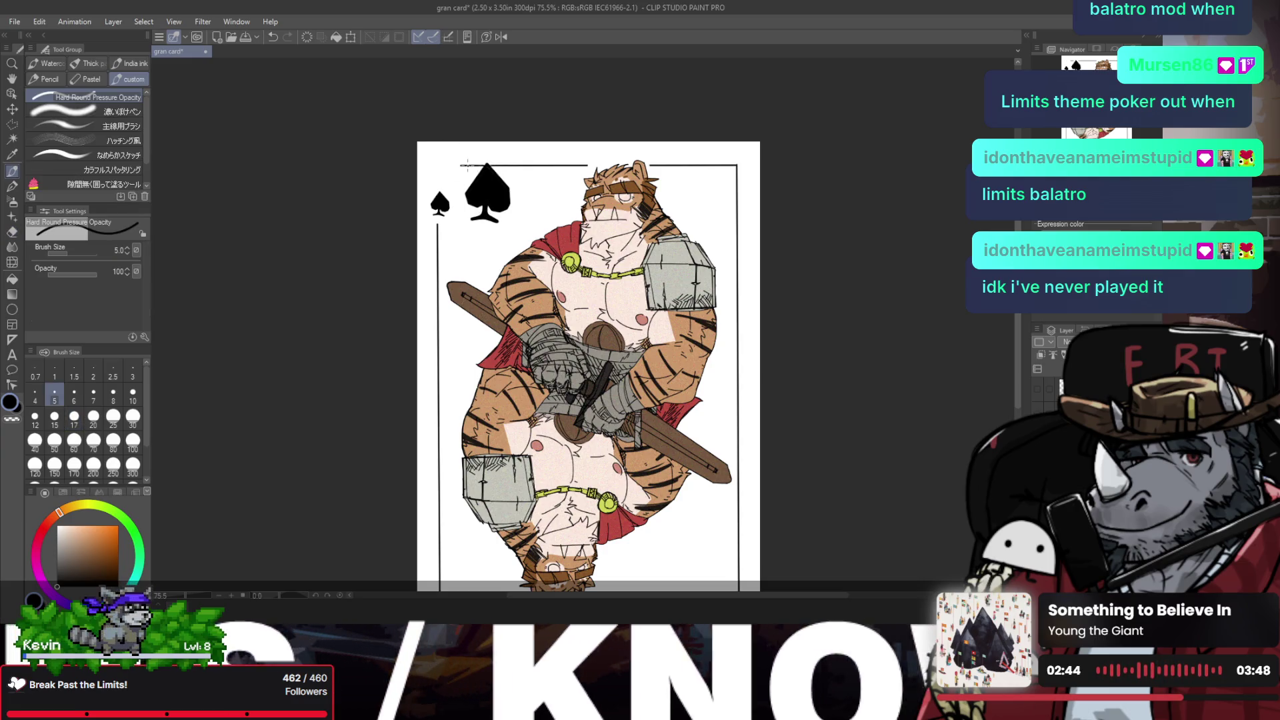
key(e)
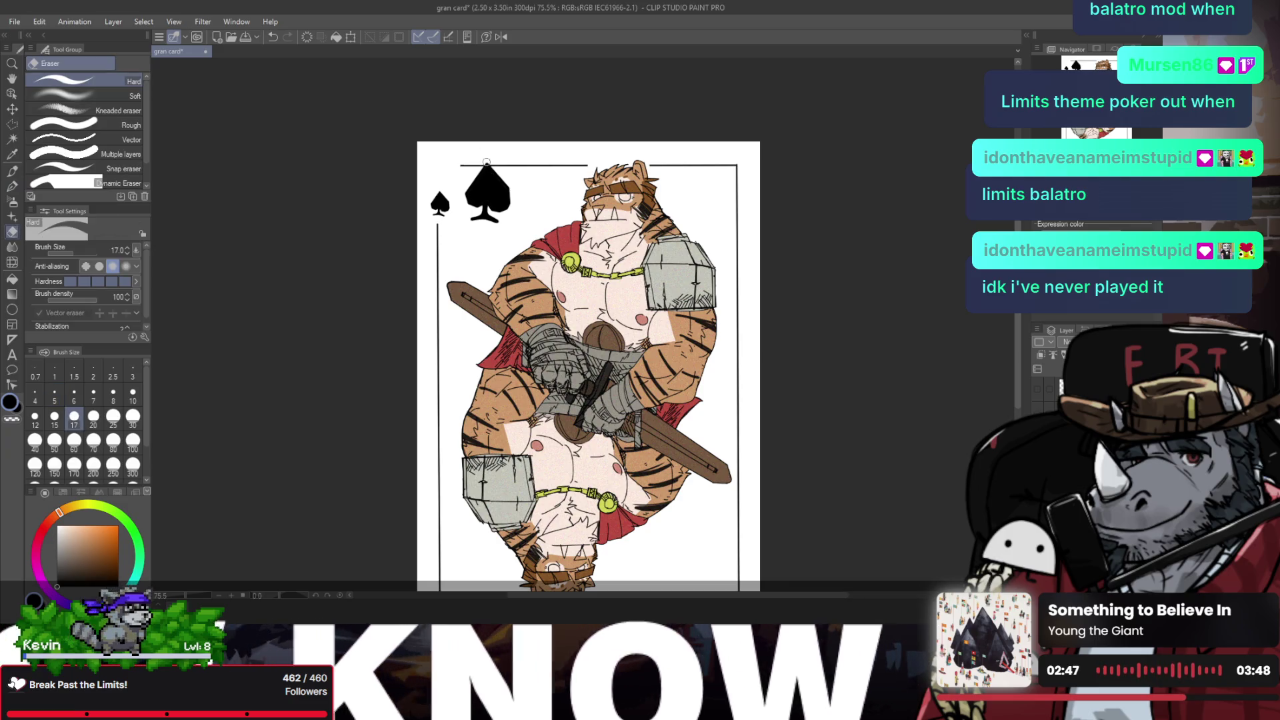
key(p)
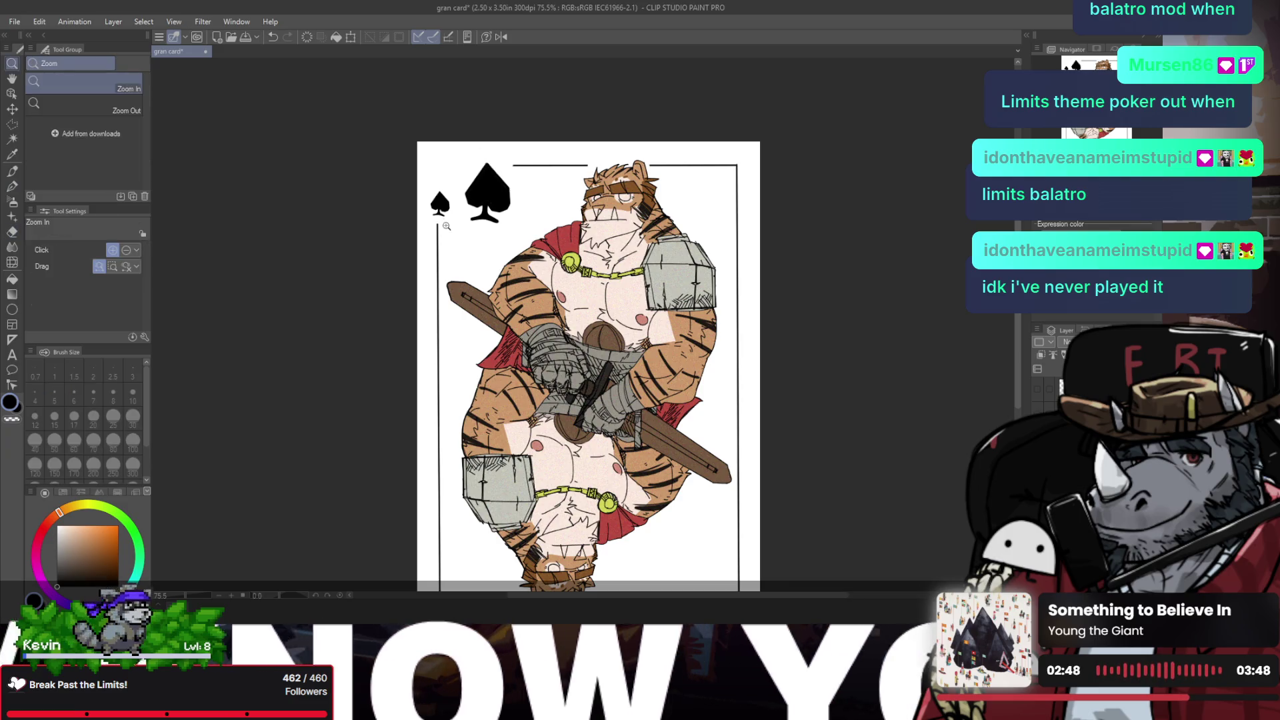
key(e)
drag(438, 236, 437, 224)
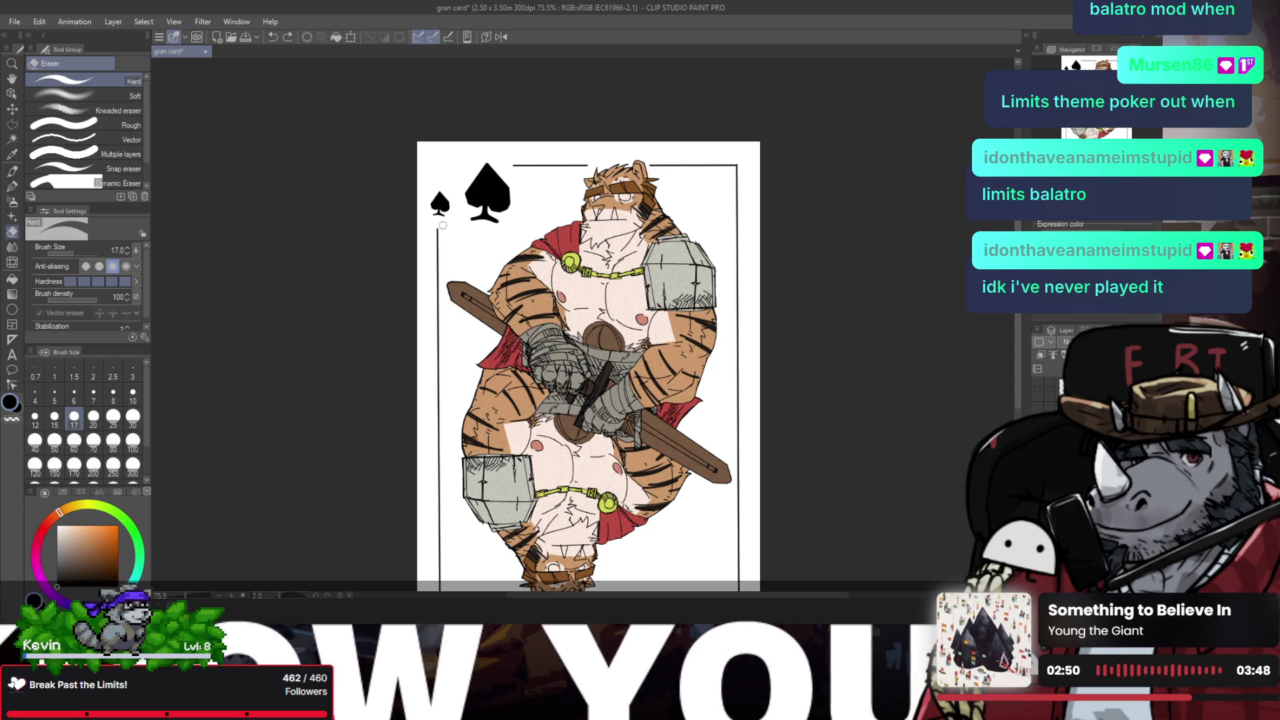
Step: Break the bottom border line where the upside-down tiger's chin overlaps it
key(slash)
scroll(561, 379, down, 2)
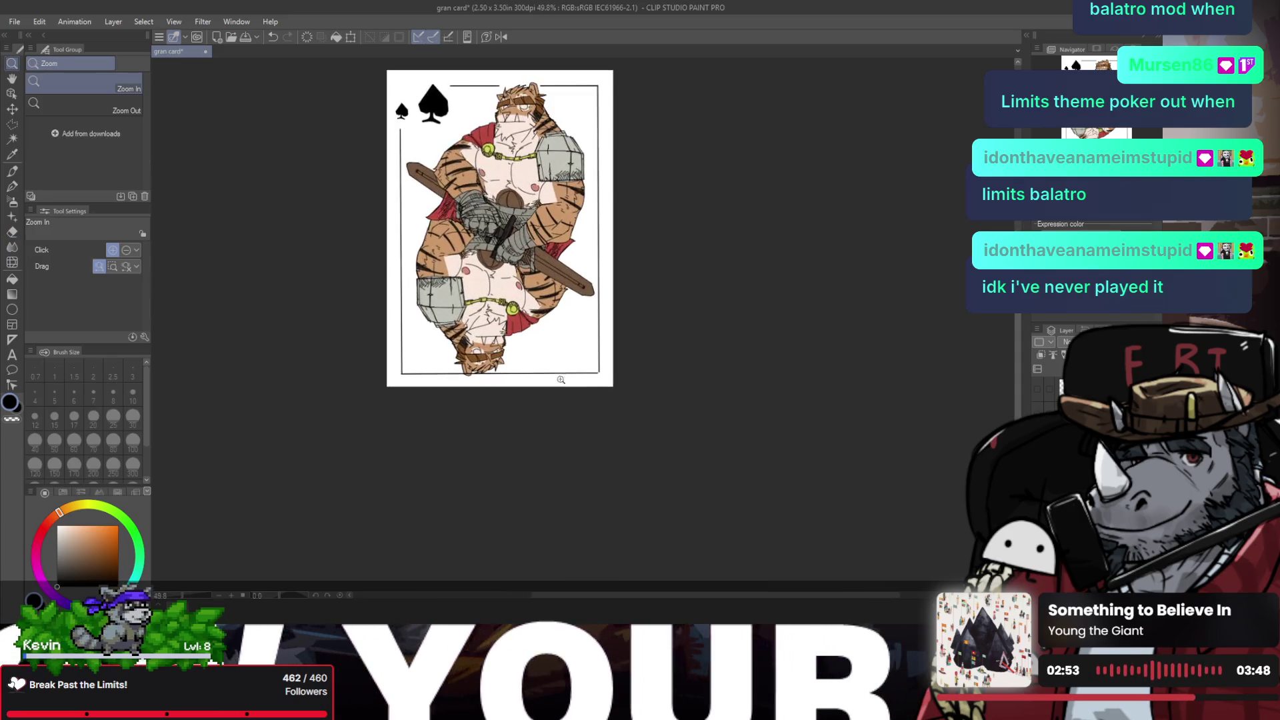
scroll(470, 388, up, 2)
key(e)
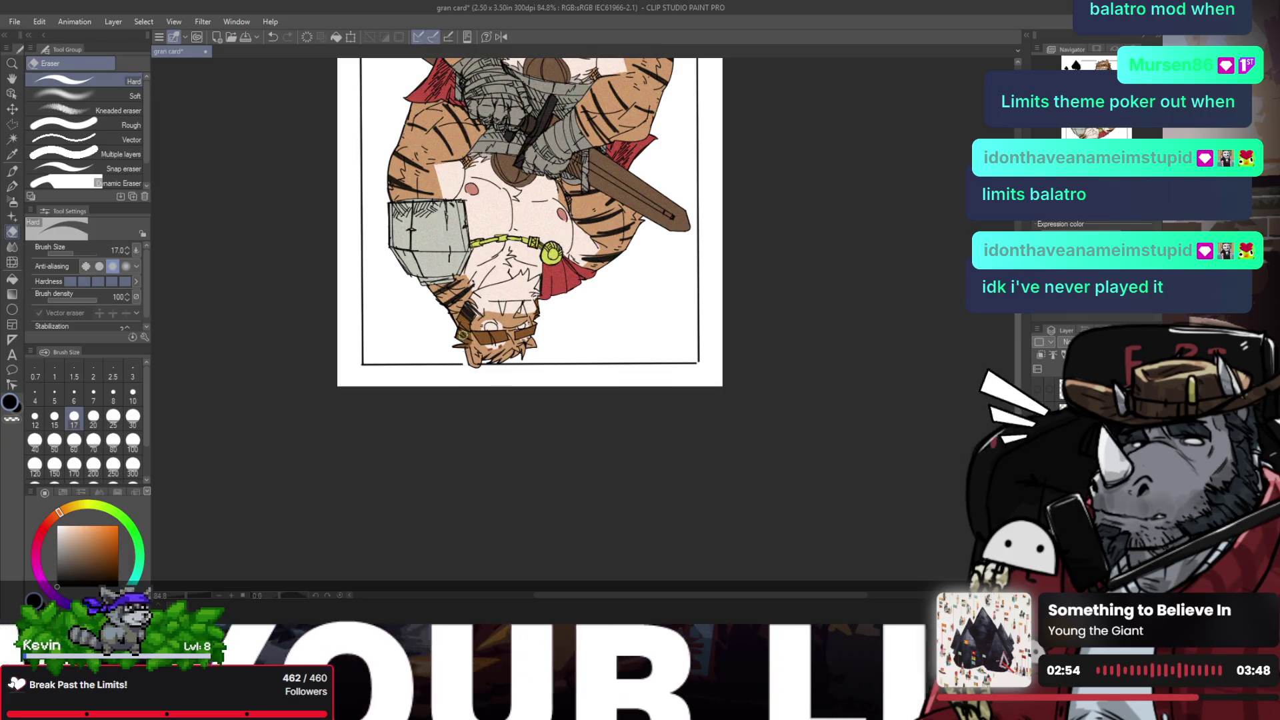
drag(462, 360, 520, 358)
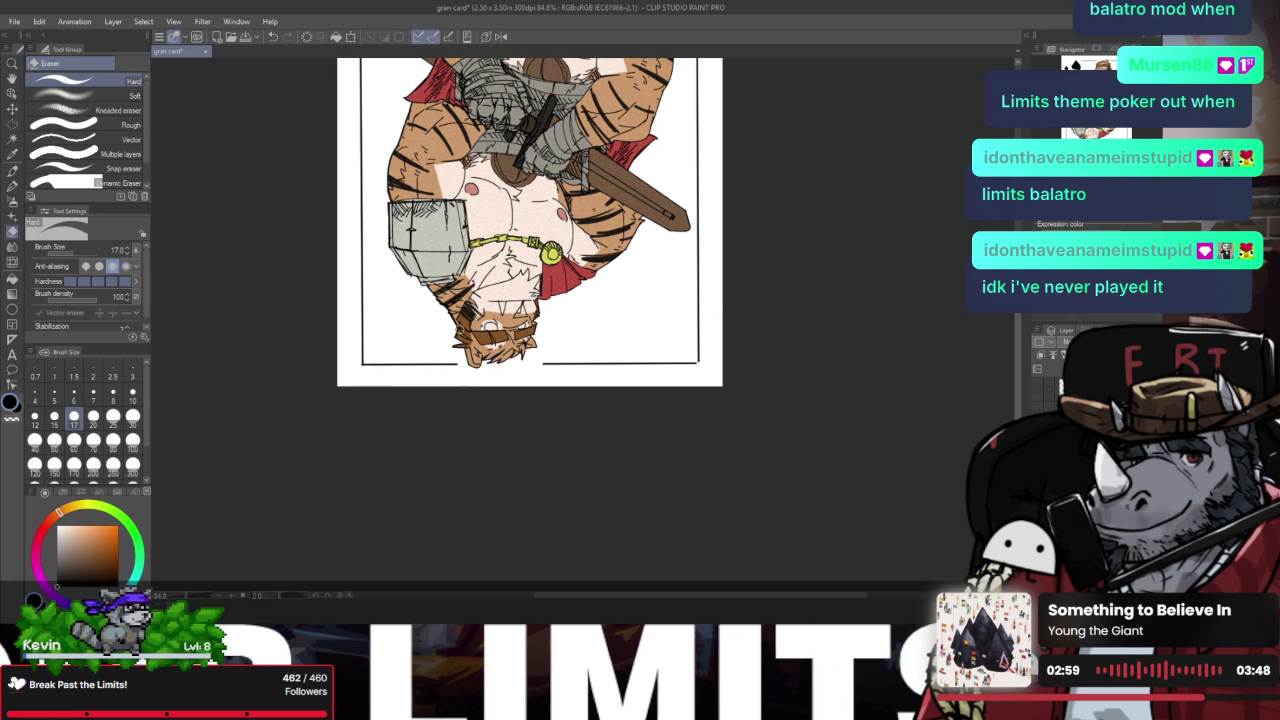
key(slash)
scroll(518, 362, down, 2)
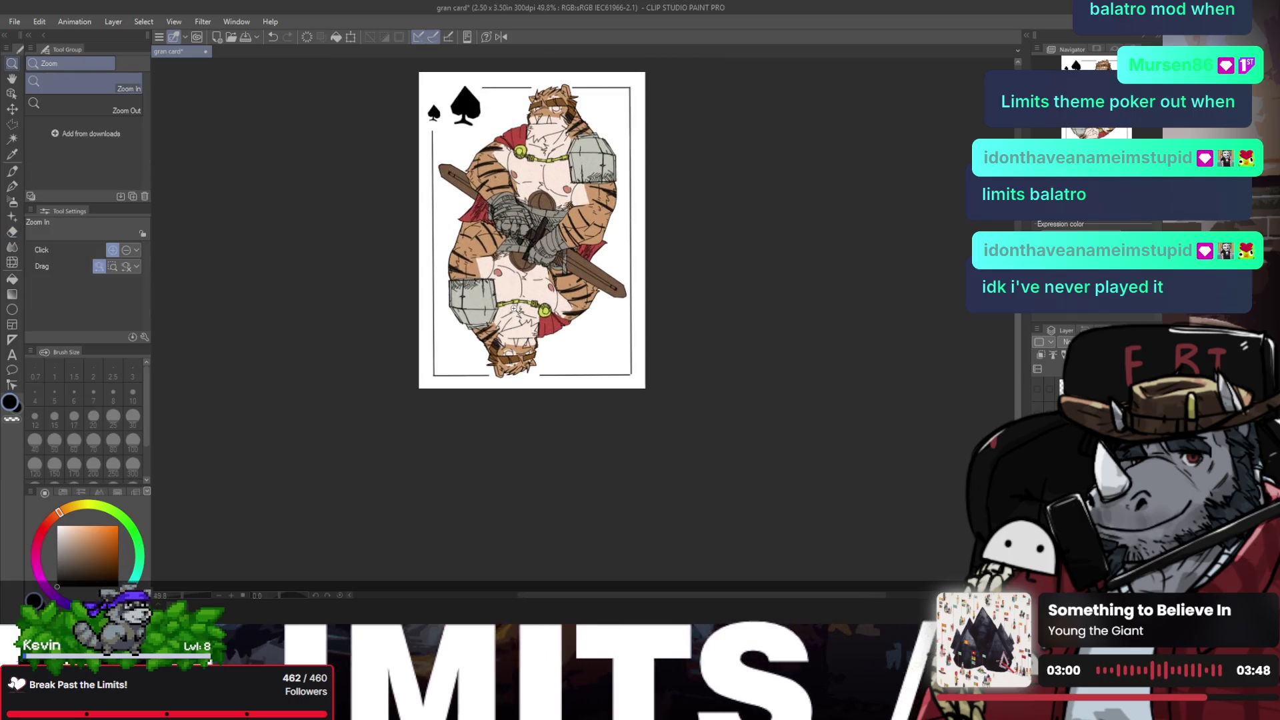
scroll(568, 70, up, 2)
key(e)
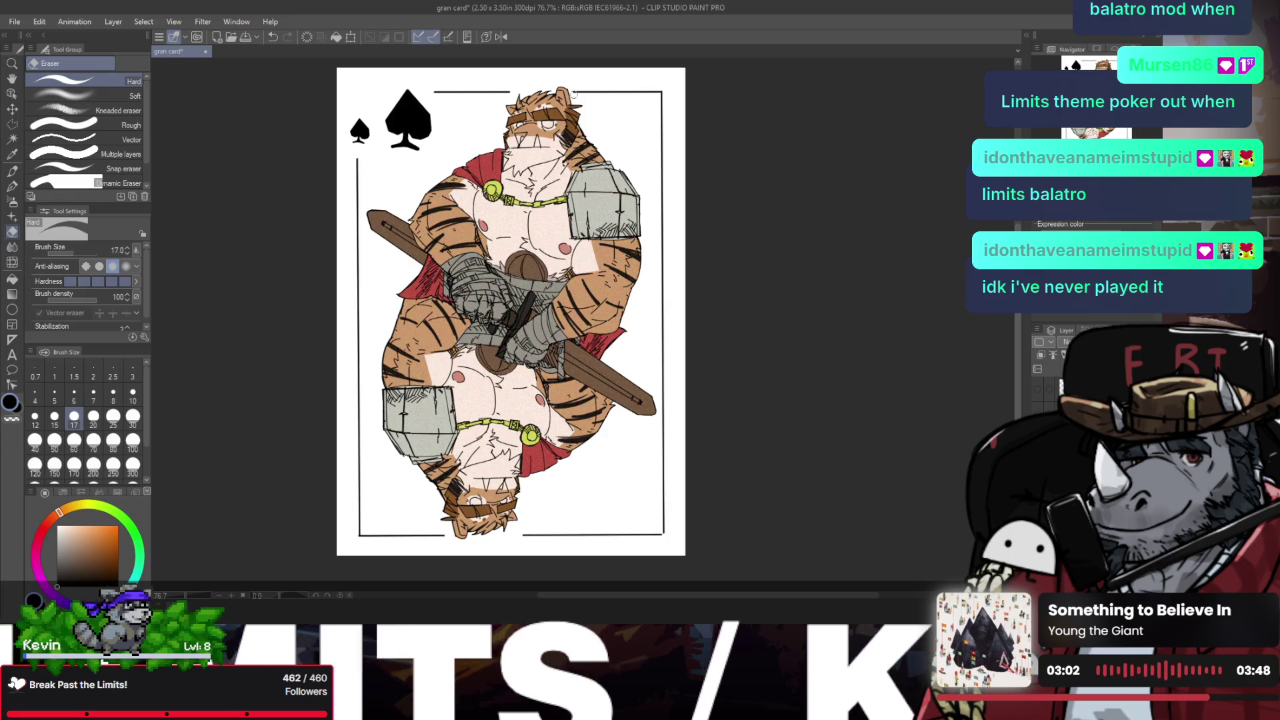
key(ctrl+z)
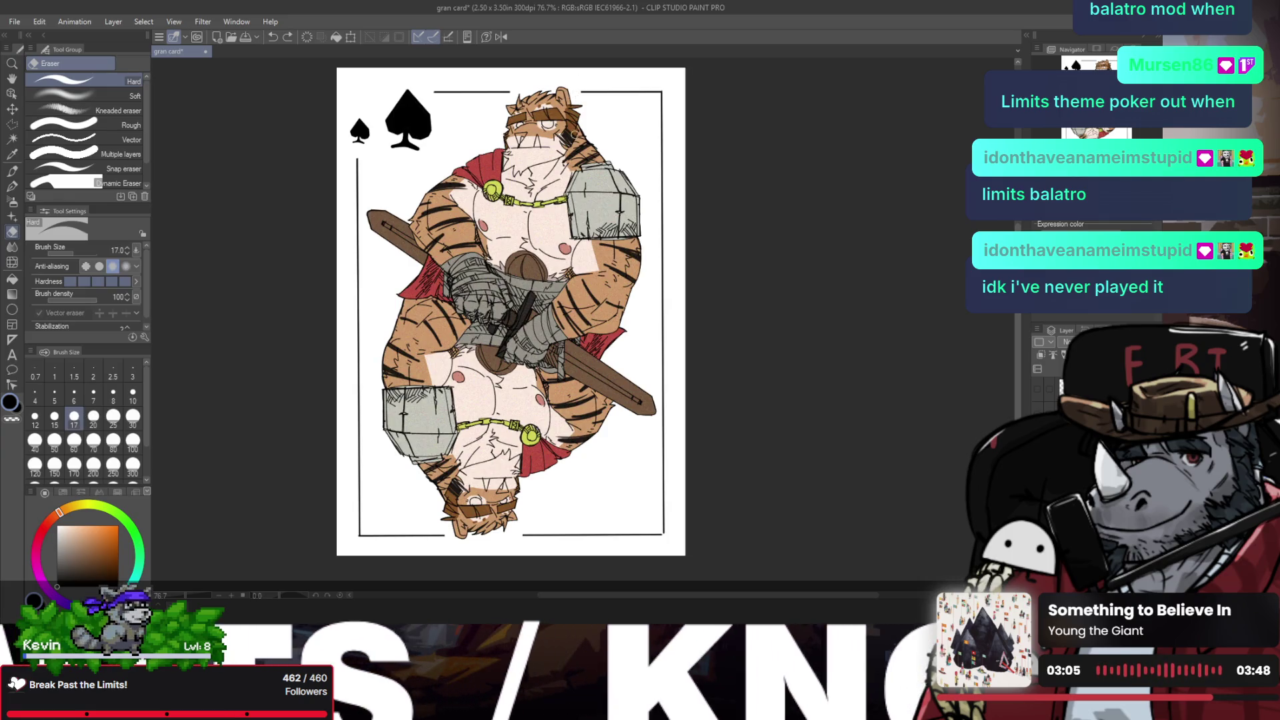
Step: Zoom out and pan the view to review the whole card
key(slash)
scroll(532, 160, down, 2)
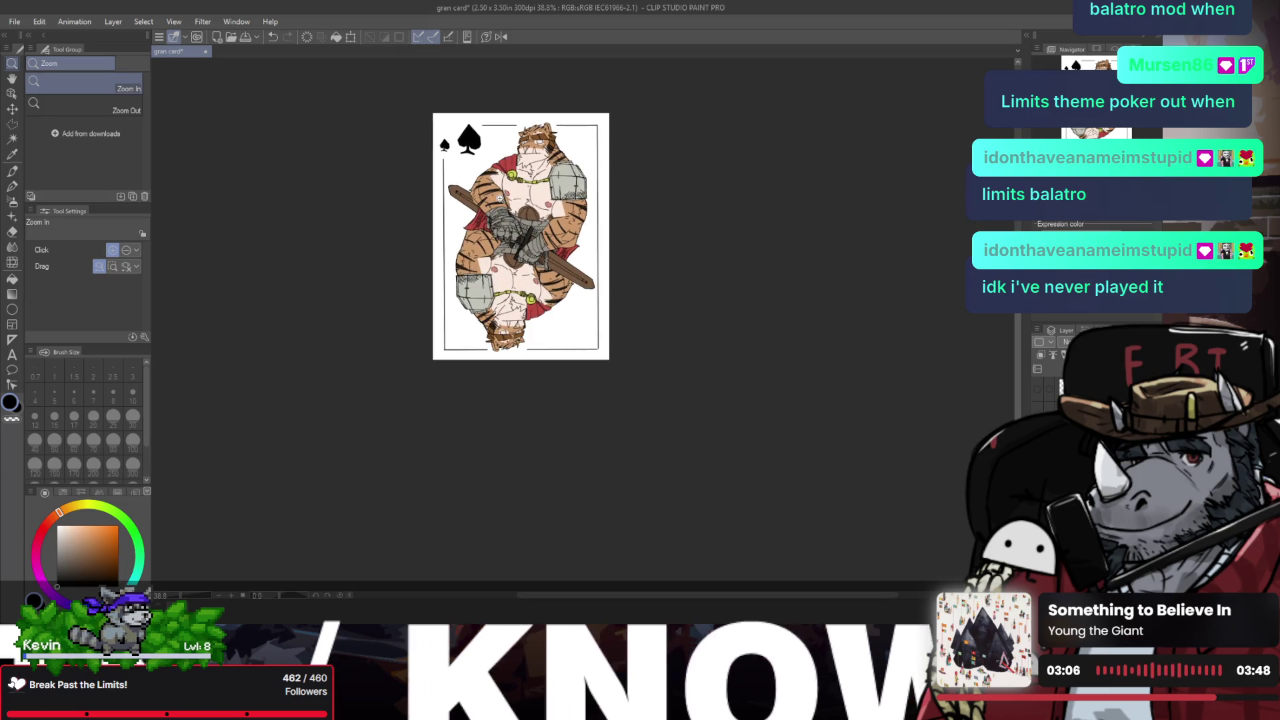
scroll(504, 363, up, 1)
scroll(490, 357, up, 2)
key(e)
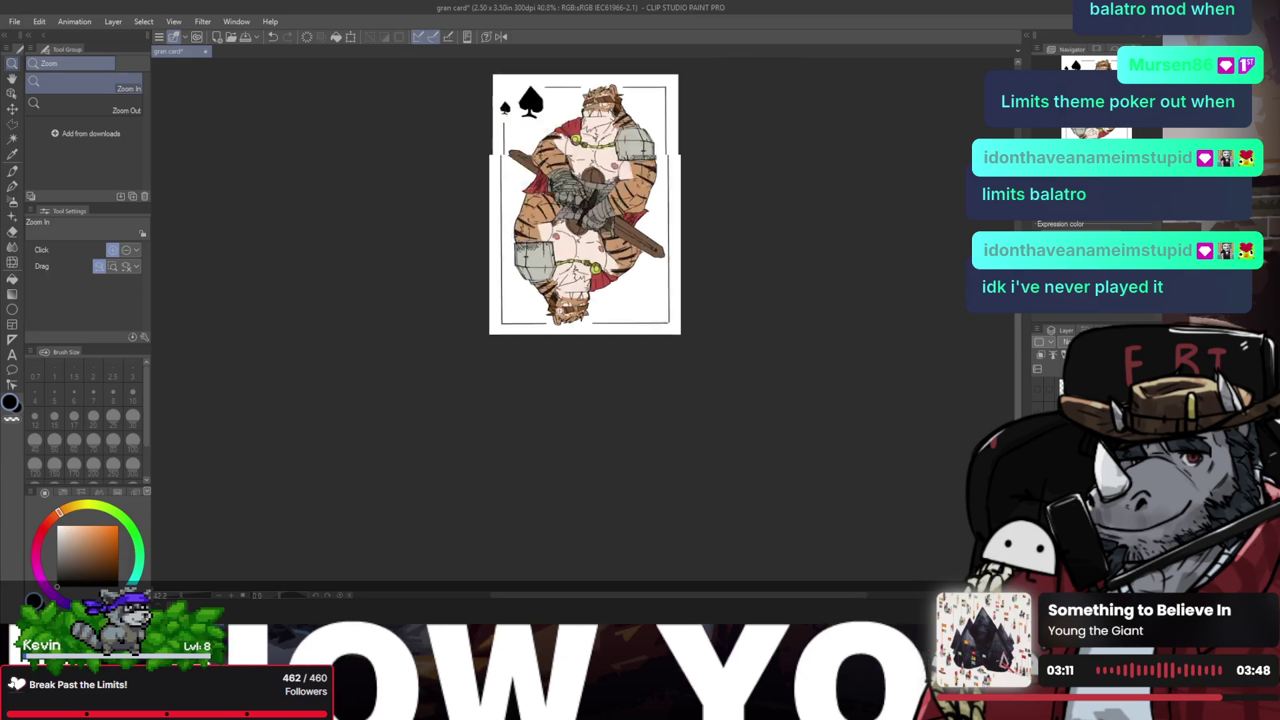
key(h)
scroll(553, 313, down, 3)
scroll(547, 302, down, 1)
drag(547, 302, 488, 379)
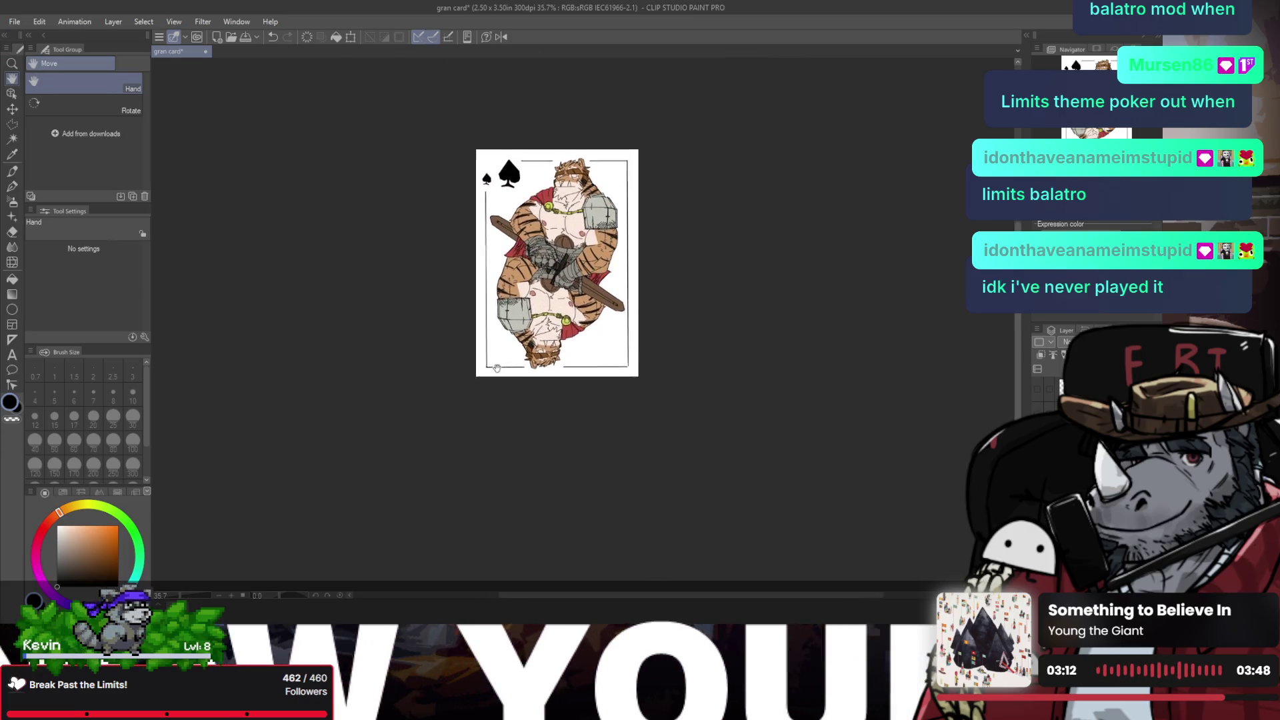
key(/)
click(520, 247)
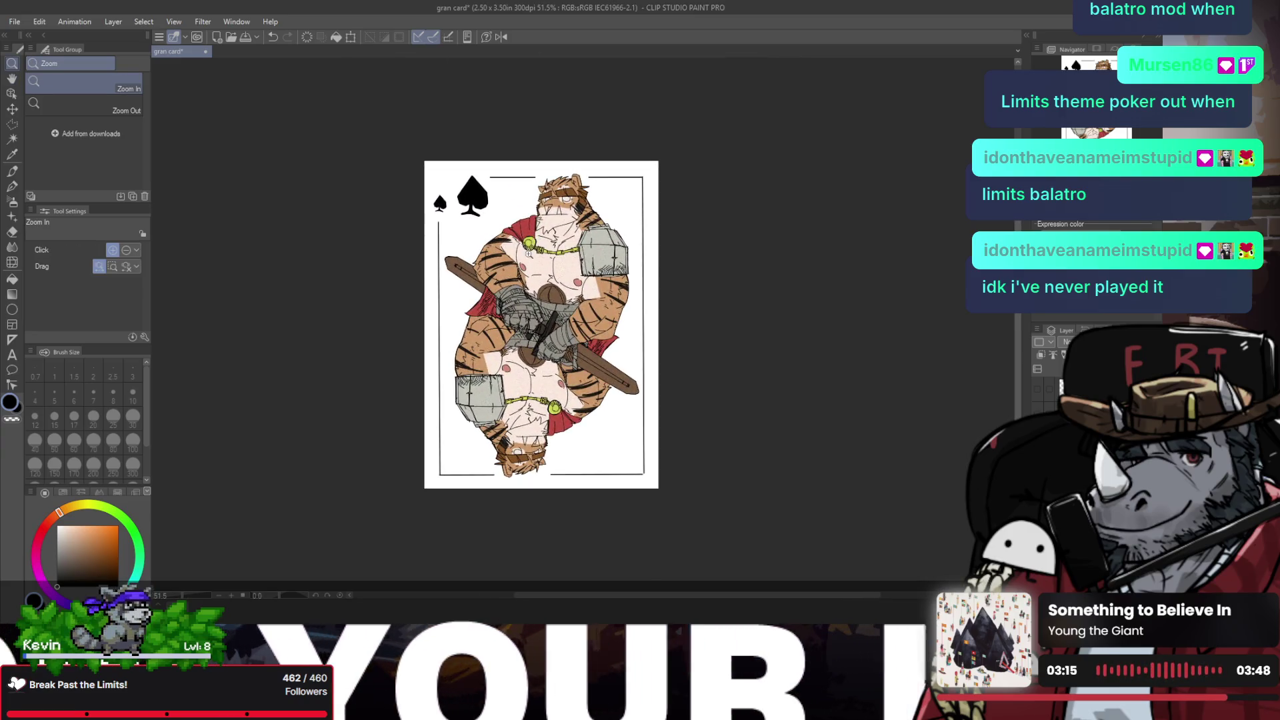
Step: Save the card document with Ctrl+S, checking the last change with undo and redo
key(ctrl+s)
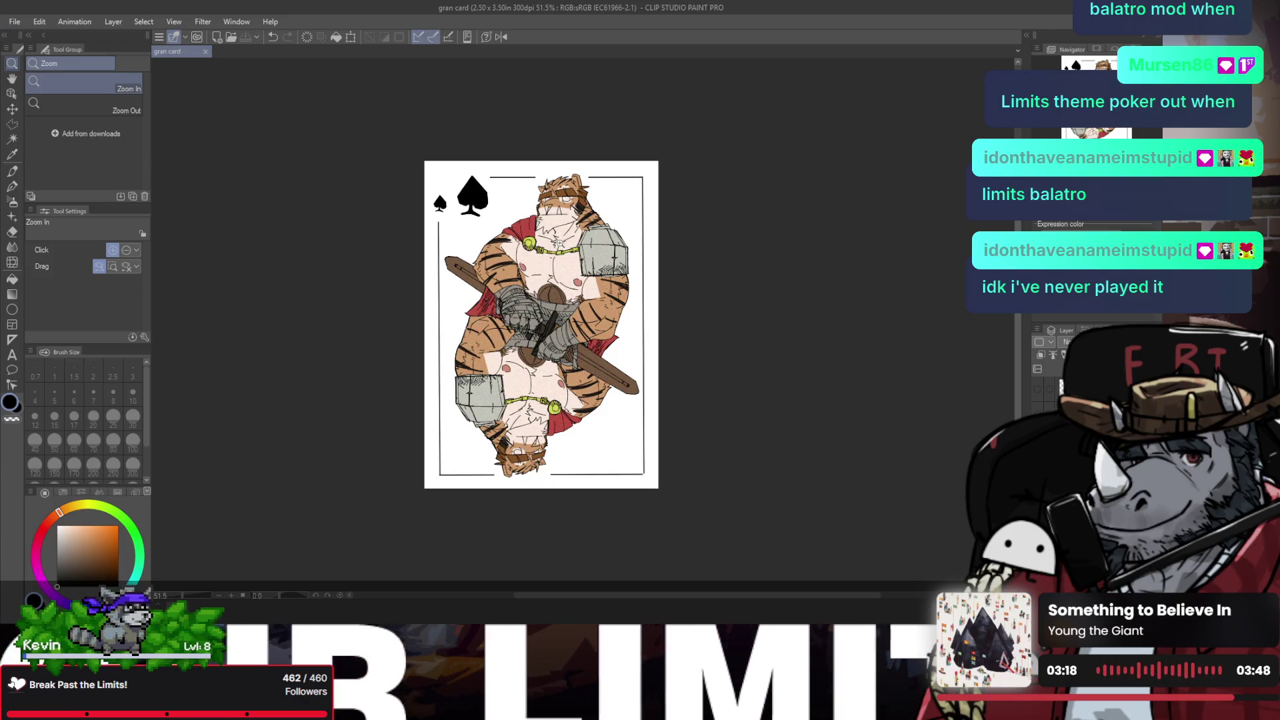
key(ctrl+z)
key(ctrl+y)
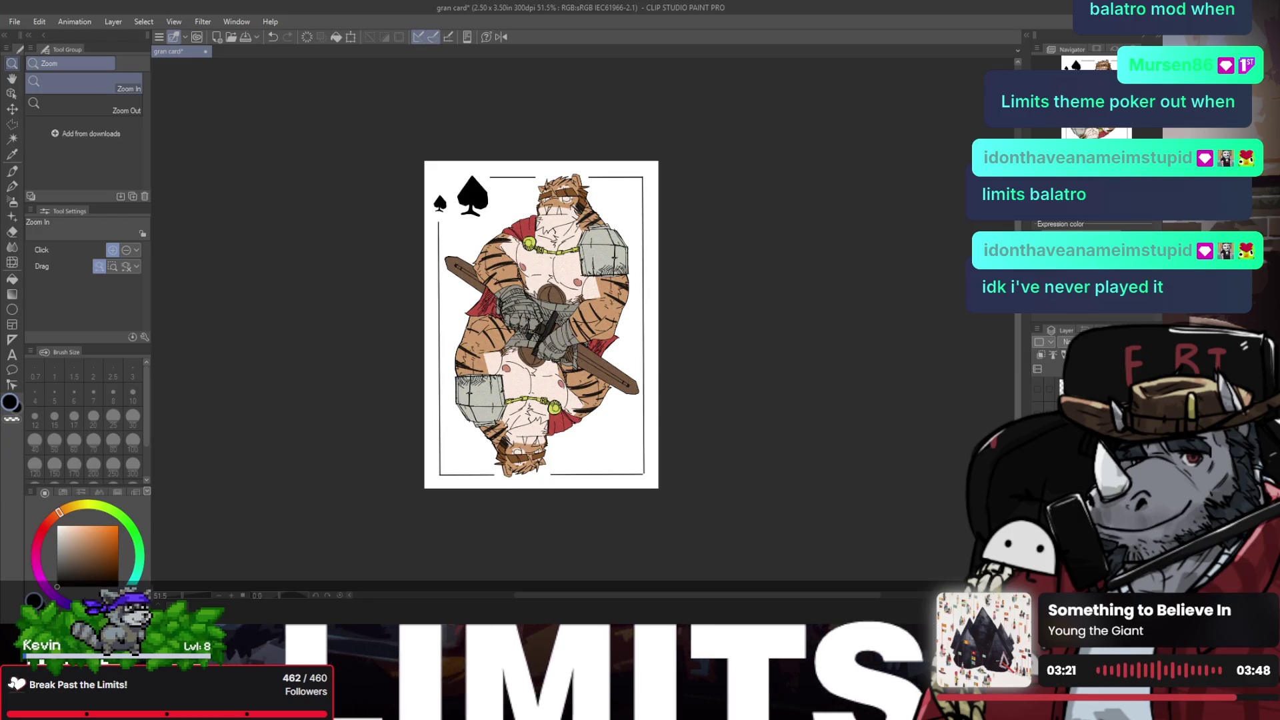
click(533, 189)
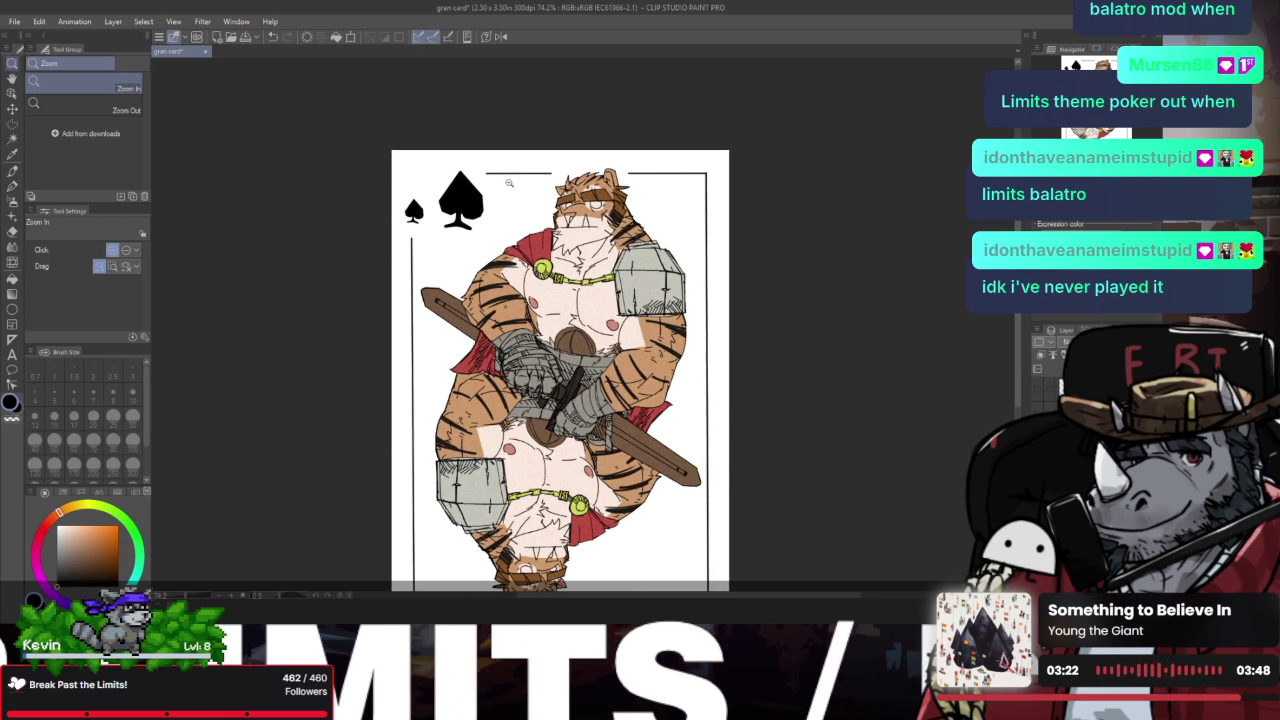
Step: Enlarge the large top-left spade to 116%
key(ctrl+t)
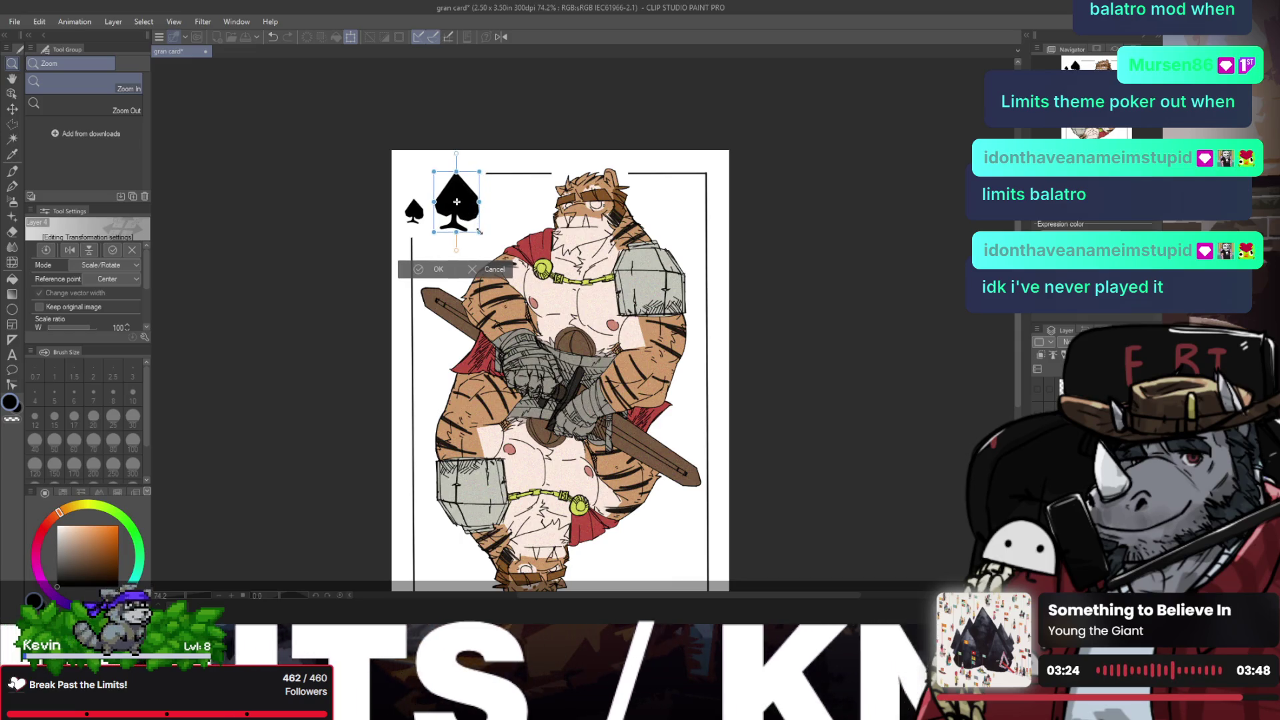
drag(479, 231, 483, 239)
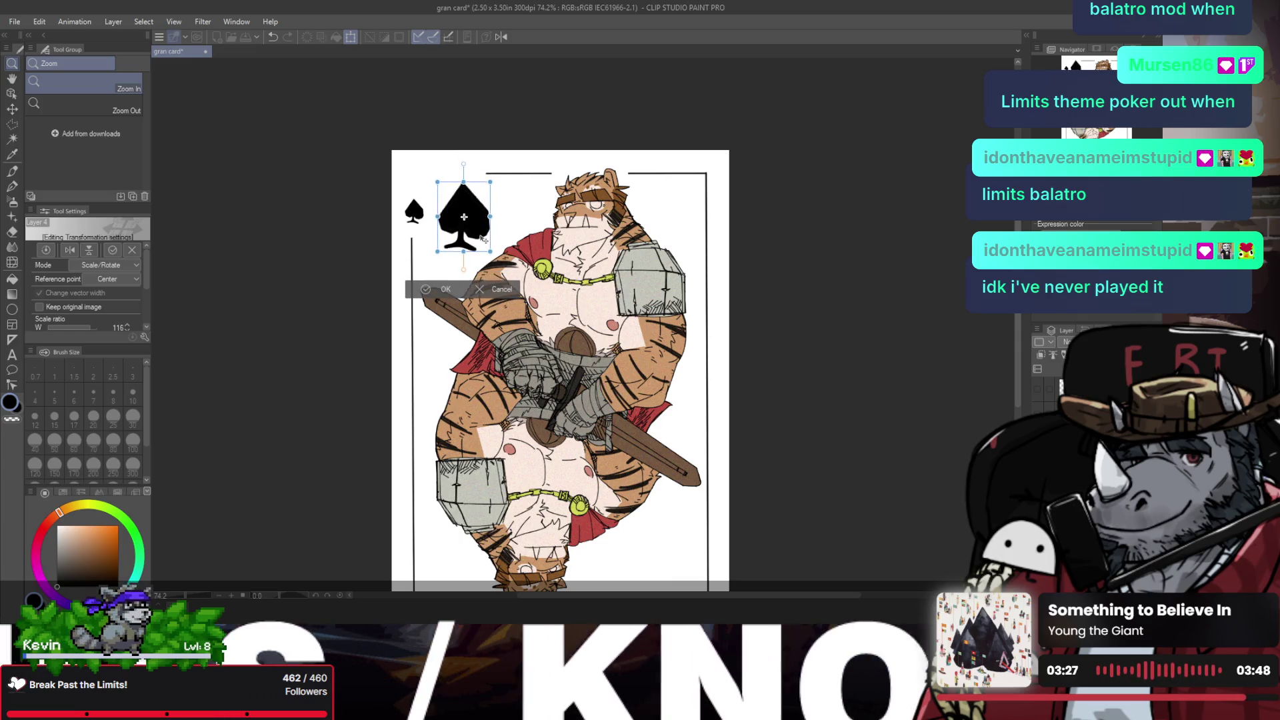
click(431, 292)
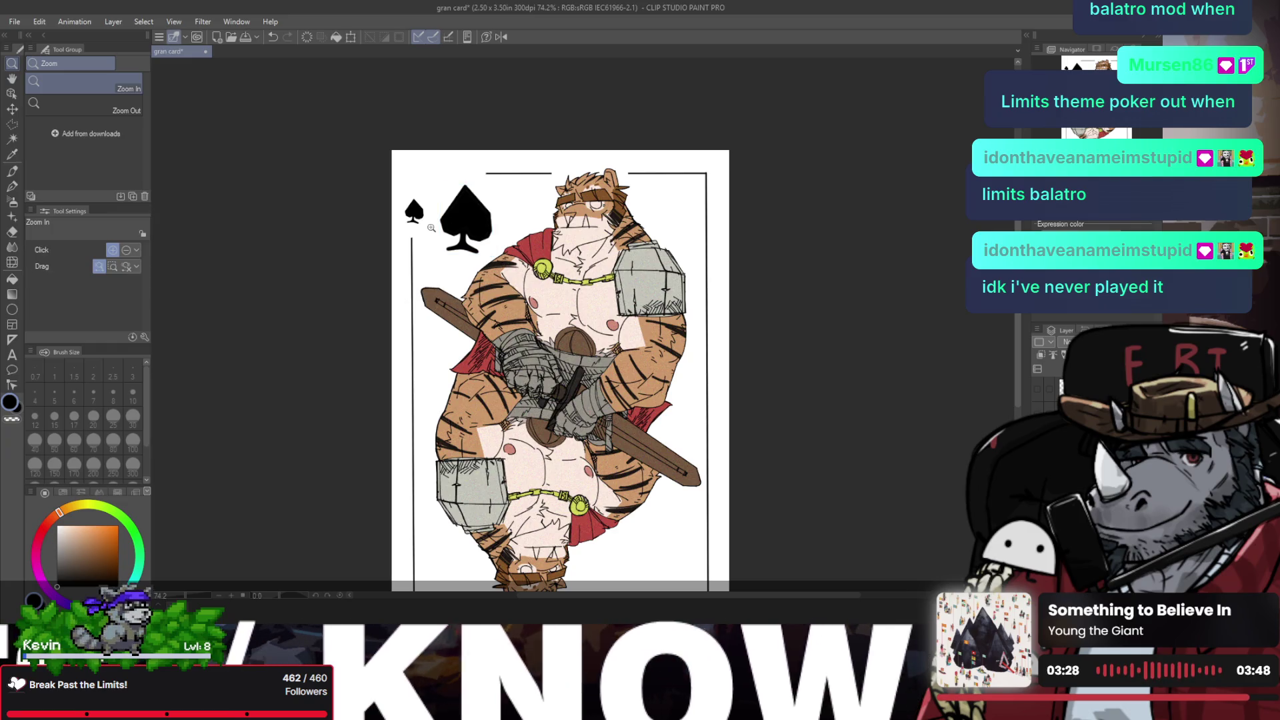
scroll(659, 266, down, 1)
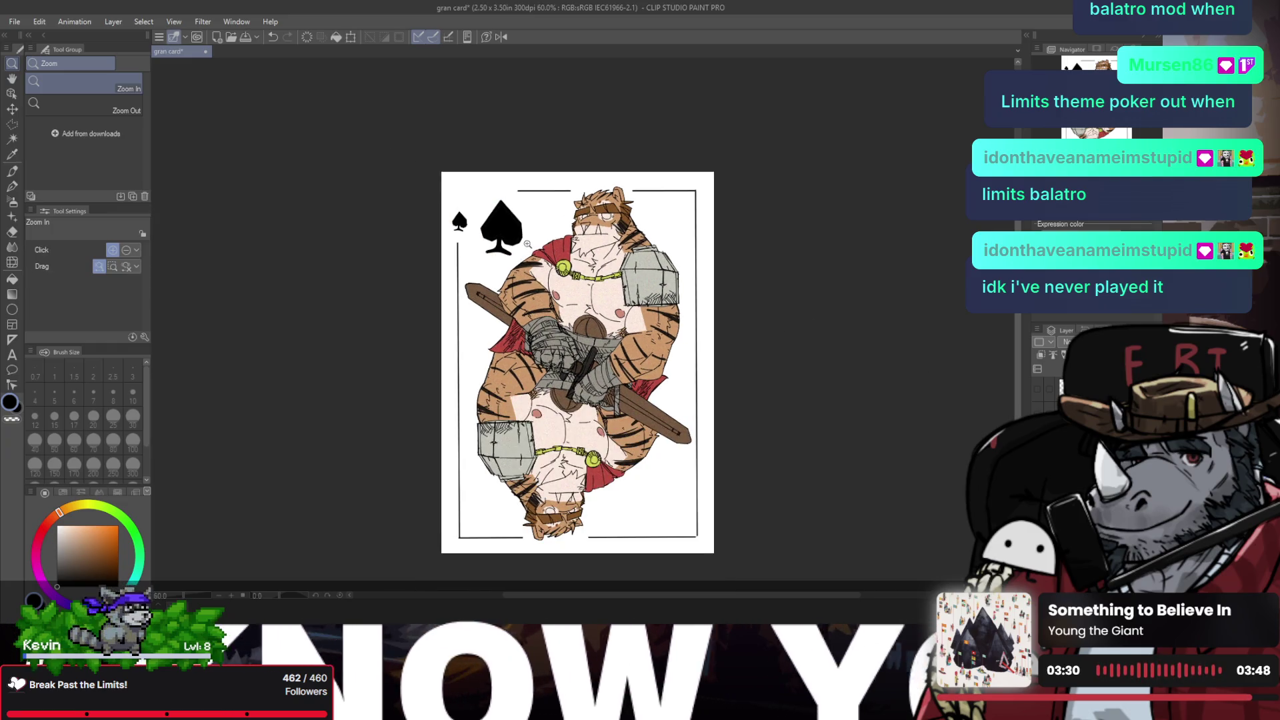
key(ctrl+t)
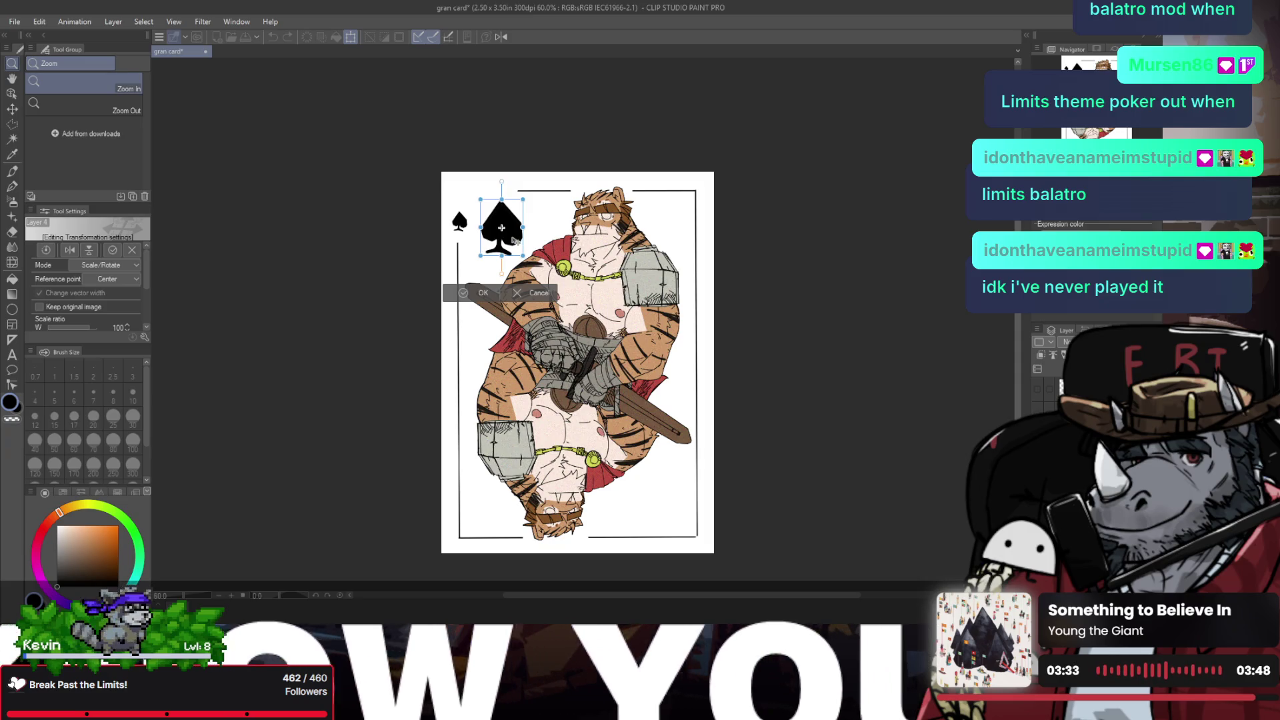
key(Return)
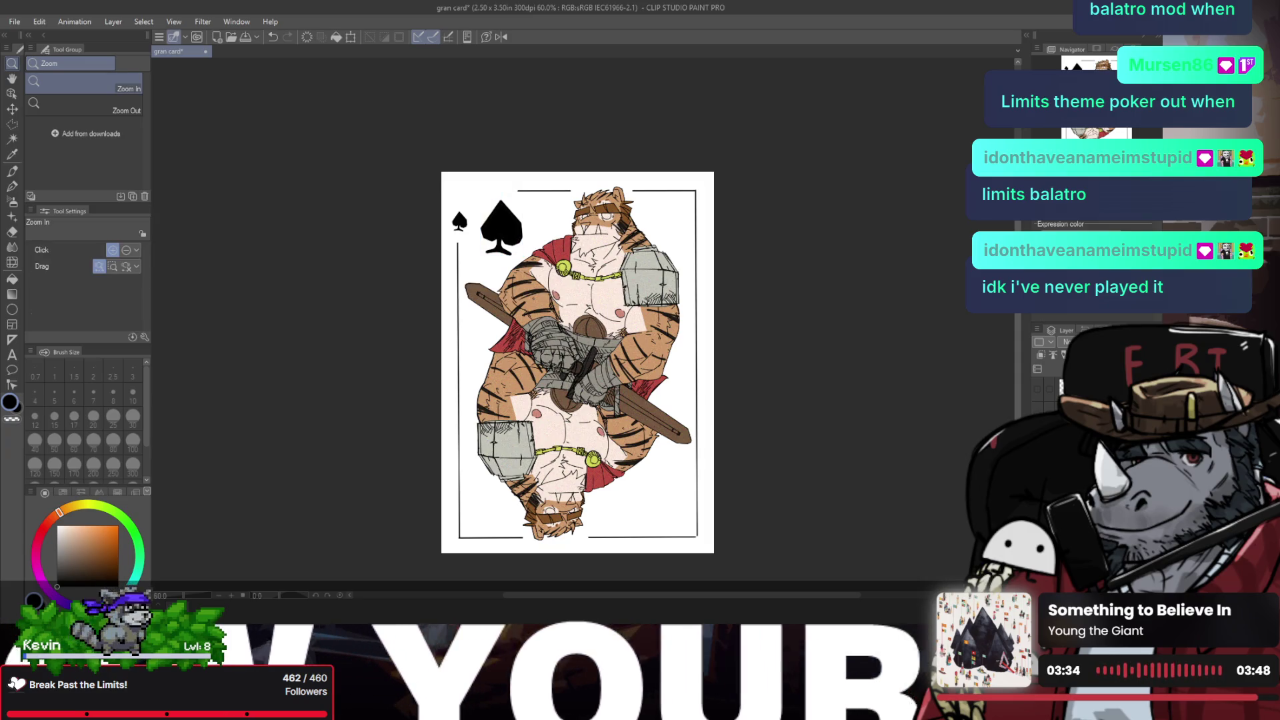
Step: Nudge the small spade slightly down and right beside the large one
key(ctrl+t)
drag(460, 220, 465, 220)
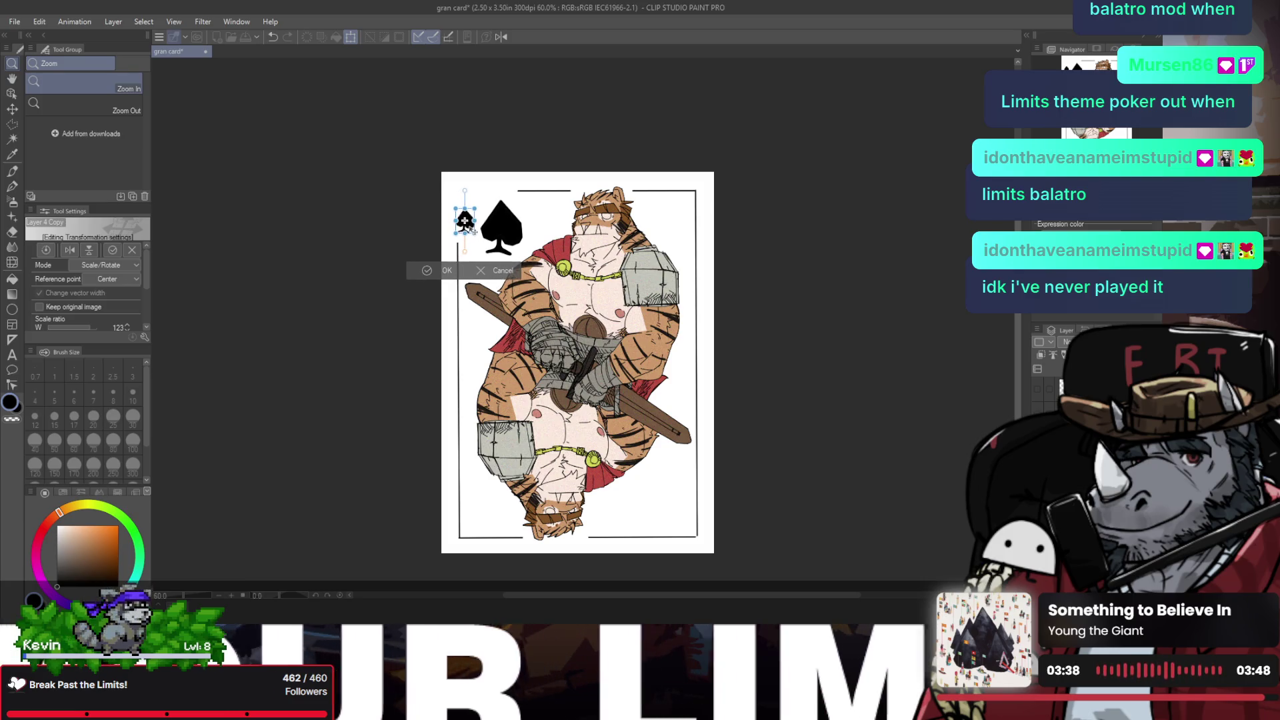
click(426, 271)
scroll(525, 285, down, 2)
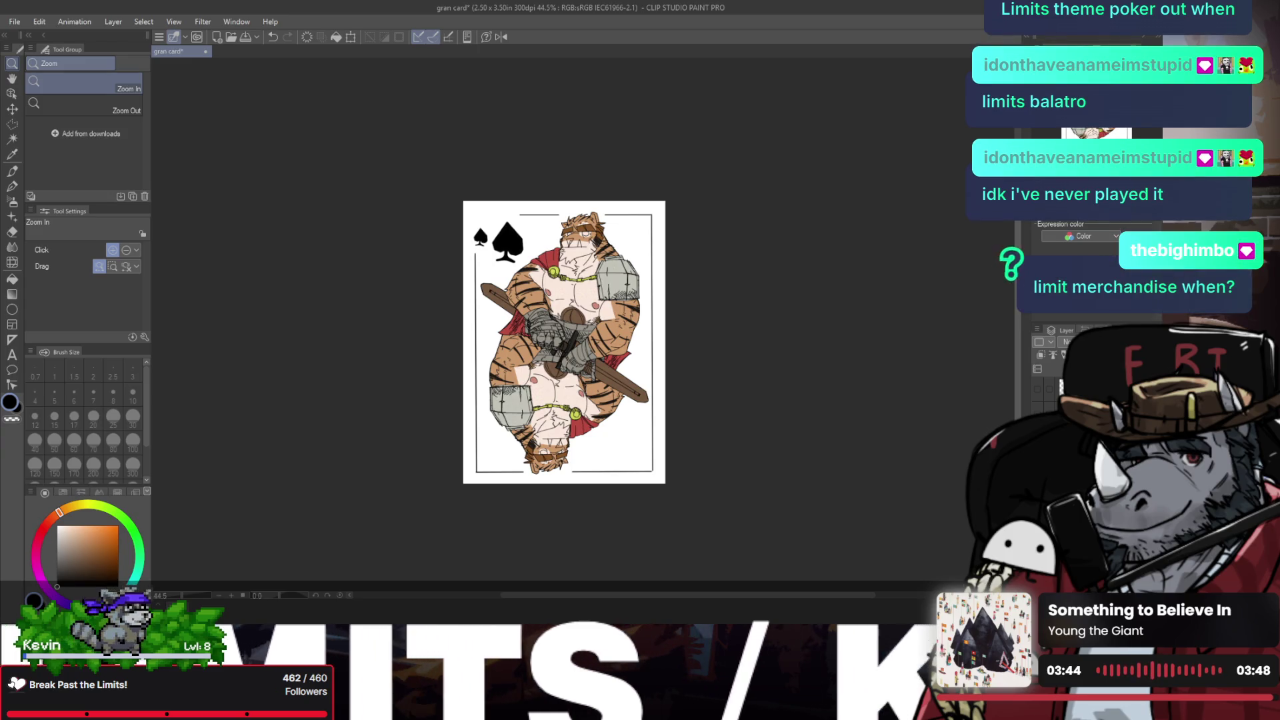
key(ctrl+t)
Step: Flip the copied spade pair horizontally and vertically and place it in the bottom-right corner
click(70, 250)
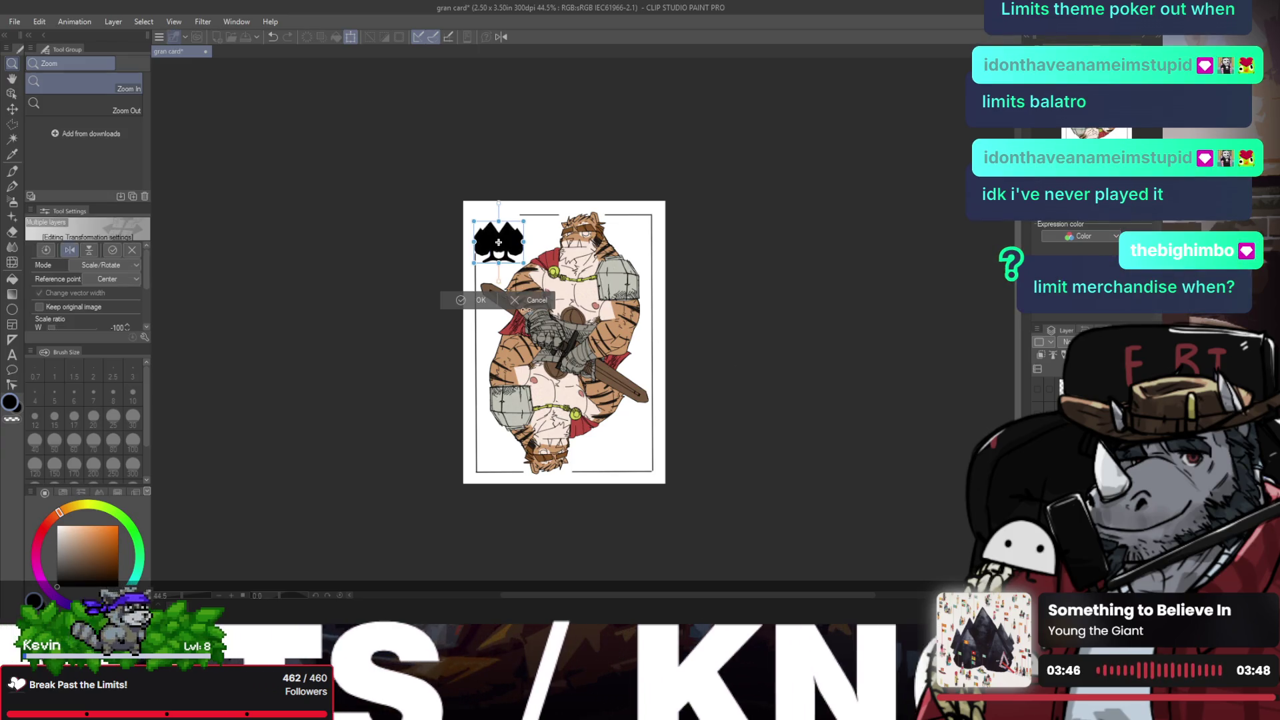
click(89, 250)
drag(499, 242, 652, 459)
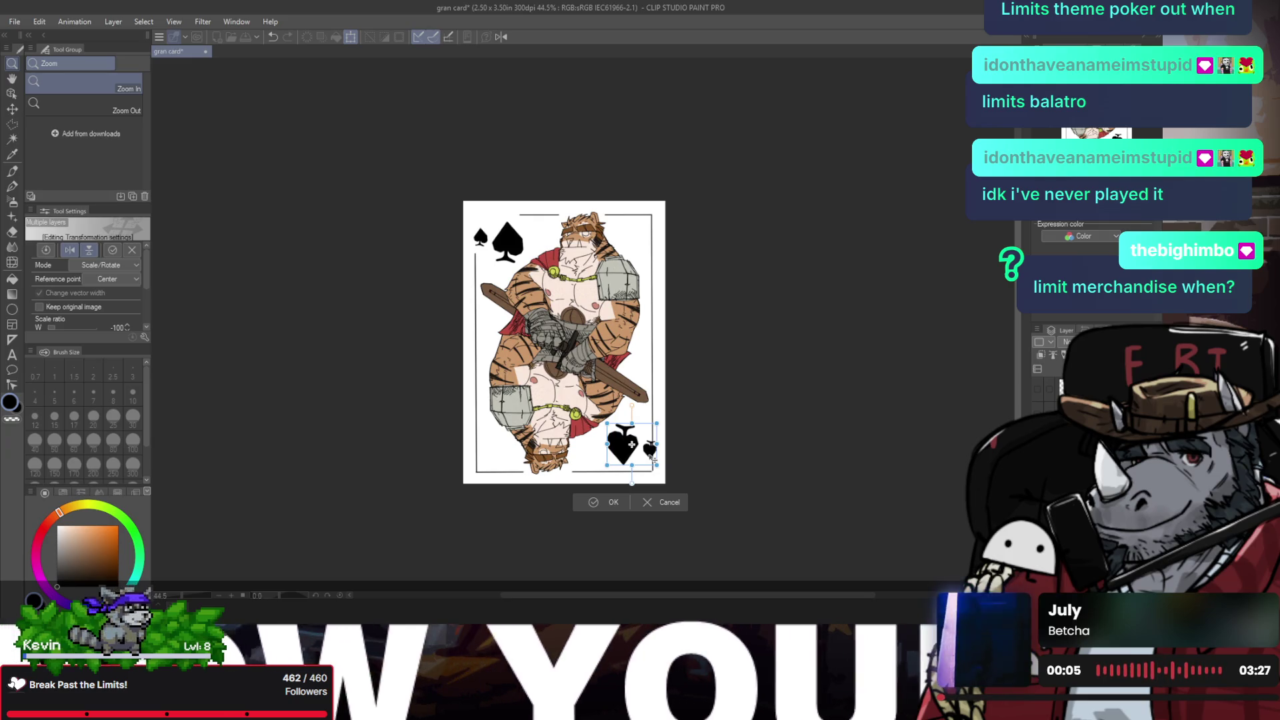
drag(653, 459, 650, 461)
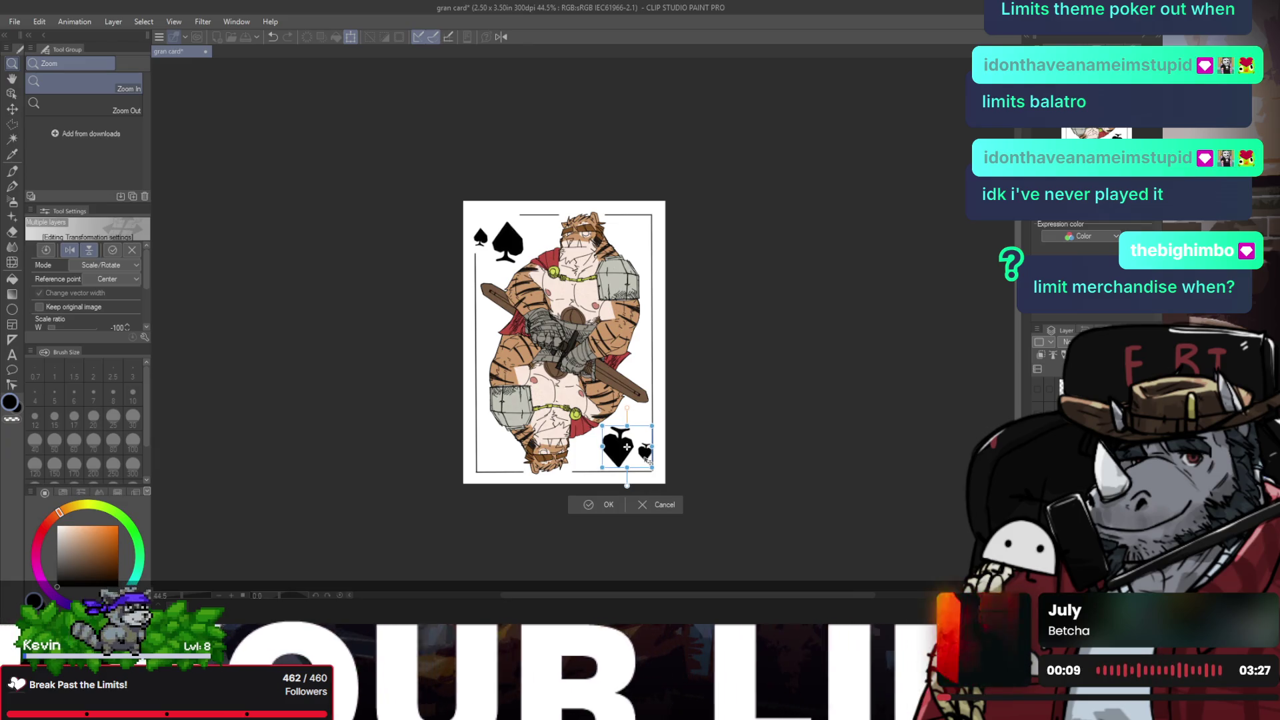
click(590, 505)
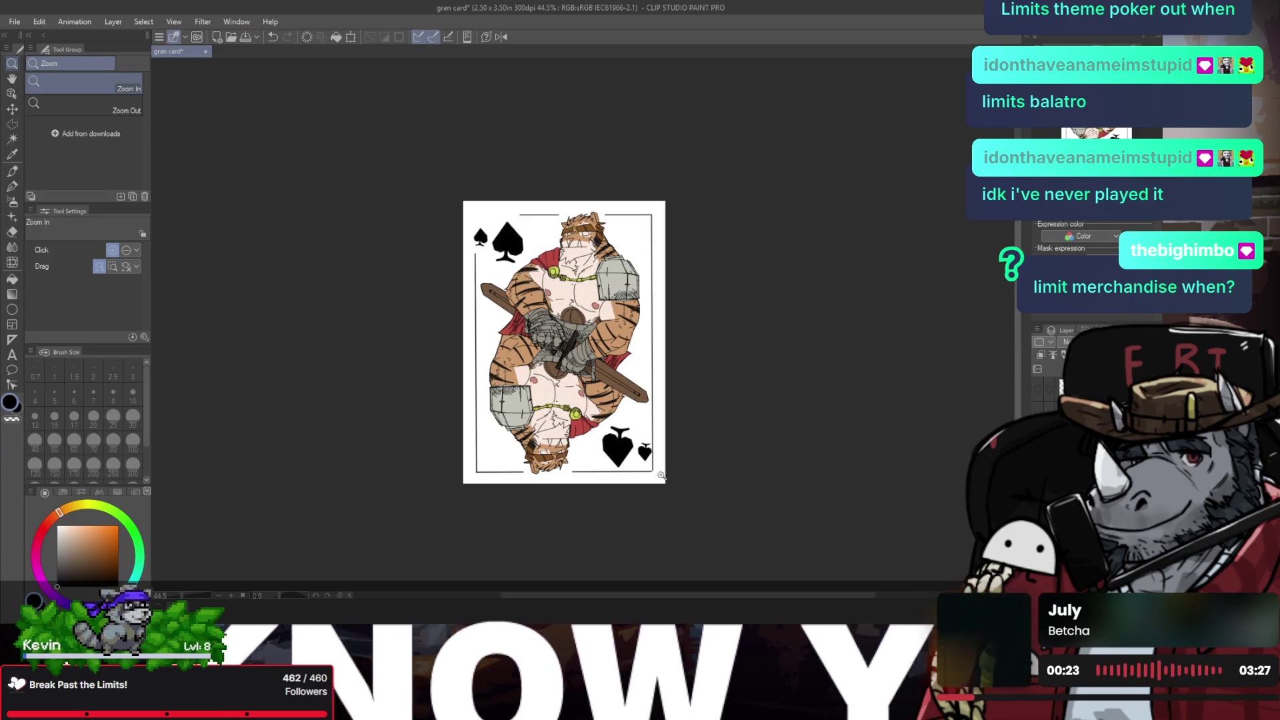
Step: Erase the border corner behind the bottom-right spades
scroll(657, 470, up, 1)
key(e)
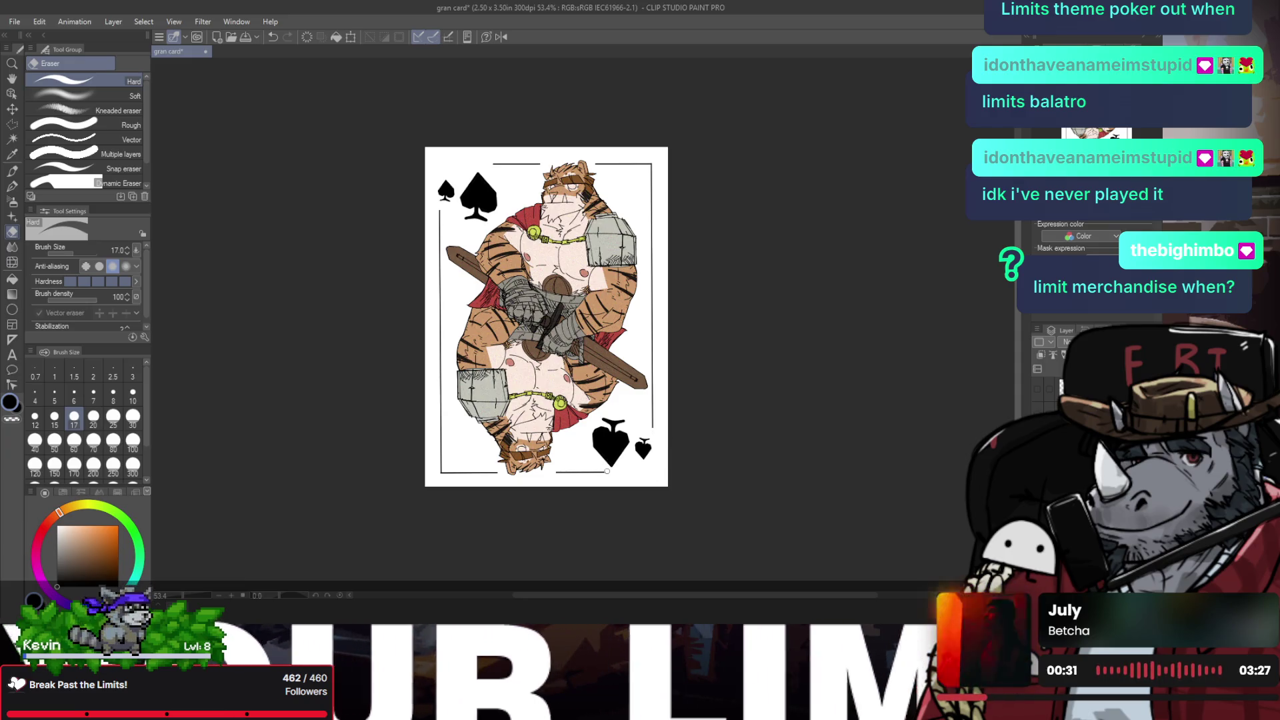
key(ctrl+z)
mouse_move(649, 474)
mouse_down()
mouse_move(607, 472)
mouse_move(662, 427)
mouse_up()
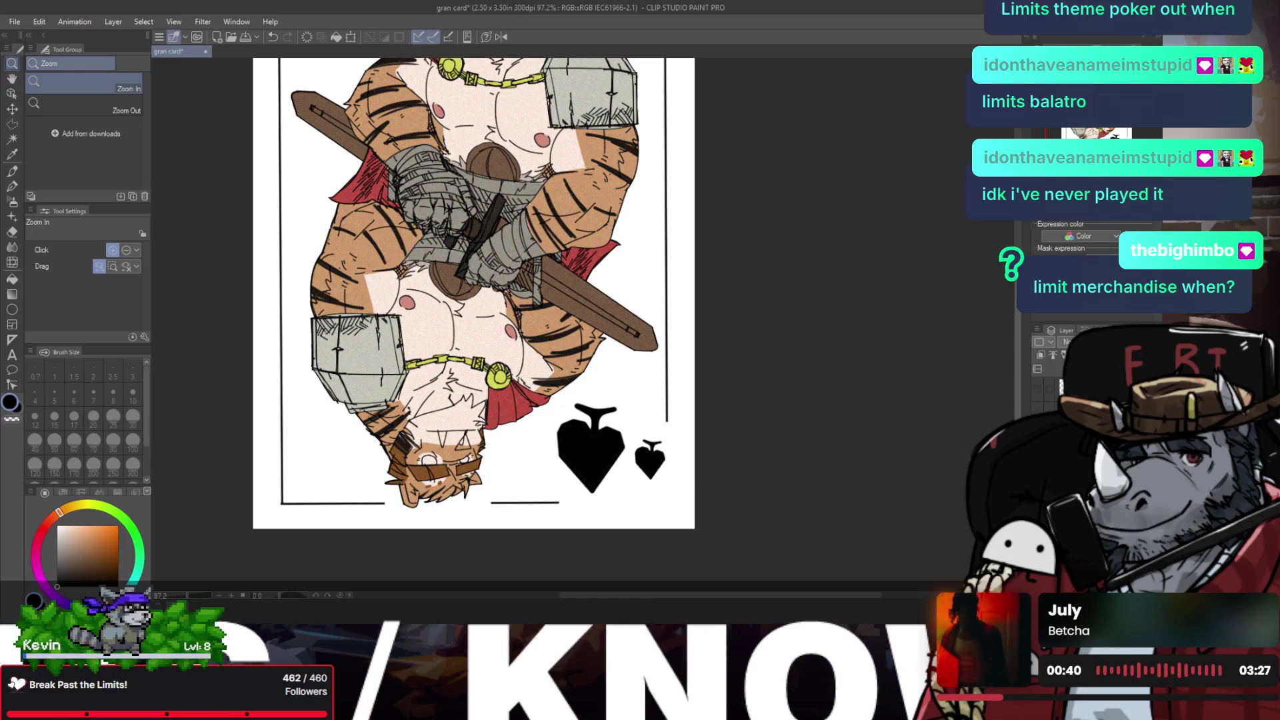
Step: Try rough pen strokes along the right border, undoing each attempt
key(p)
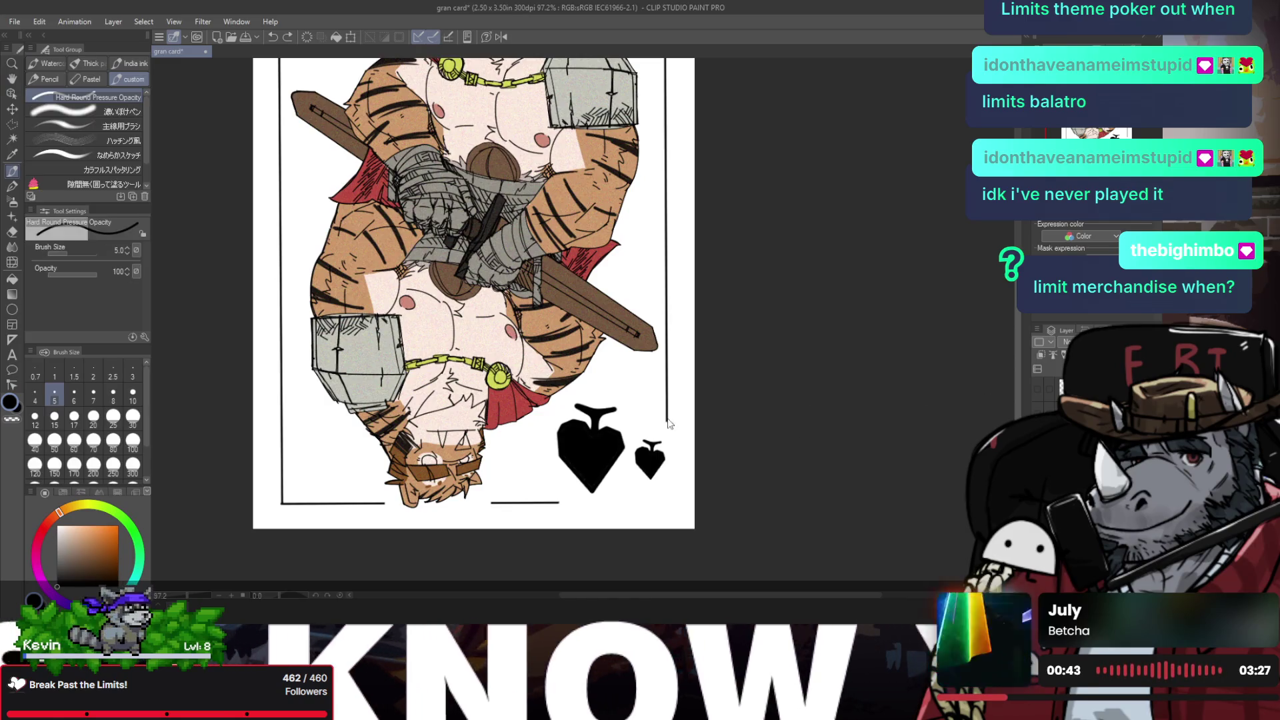
key(e)
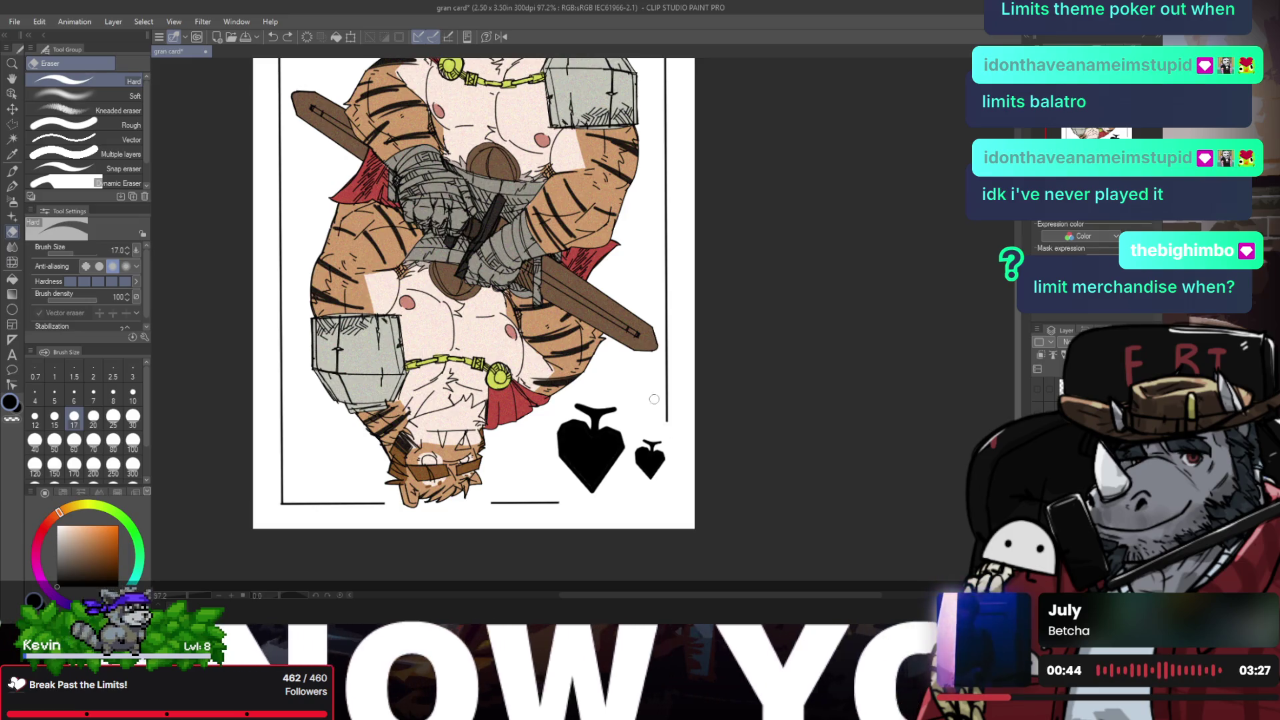
key(p)
mouse_move(666, 423)
mouse_down()
mouse_move(662, 294)
mouse_move(667, 402)
mouse_up()
key(ctrl+z)
key(e)
key(p)
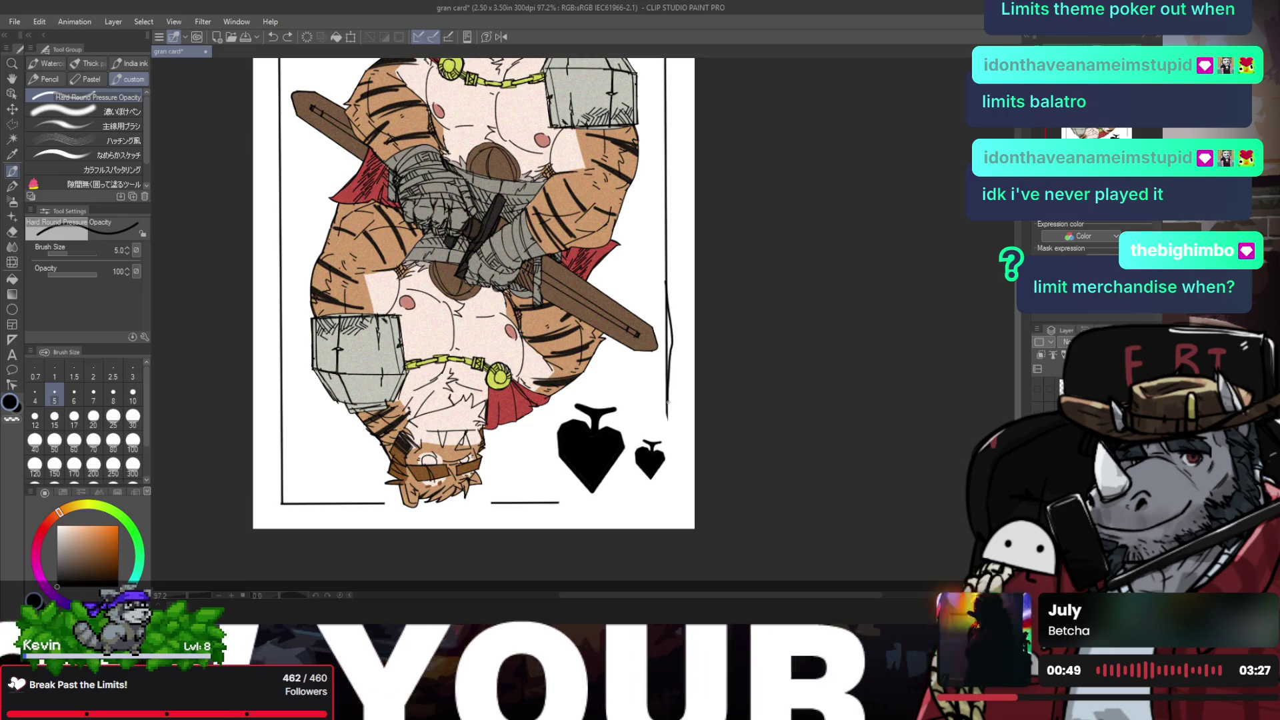
scroll(668, 402, down, 2)
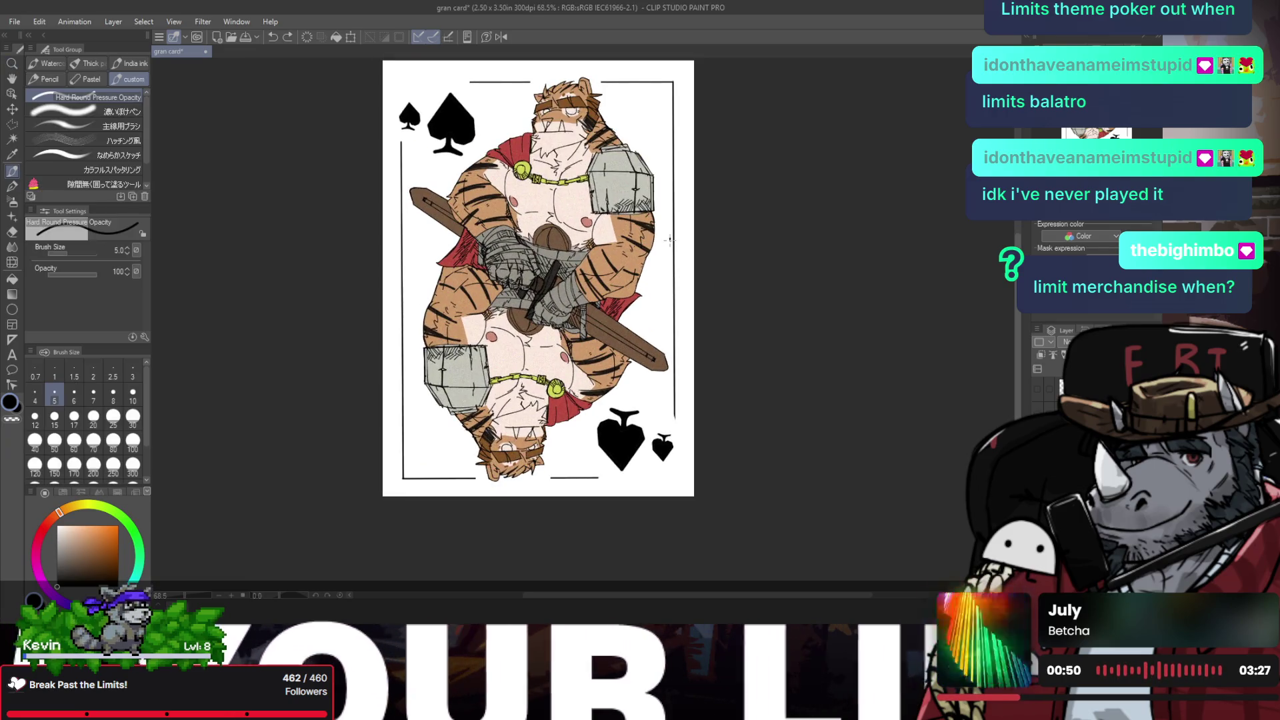
drag(670, 240, 670, 417)
key(ctrl+z)
Step: Ink the right border as sketchy strokes, lower part then upper part
drag(669, 228, 672, 403)
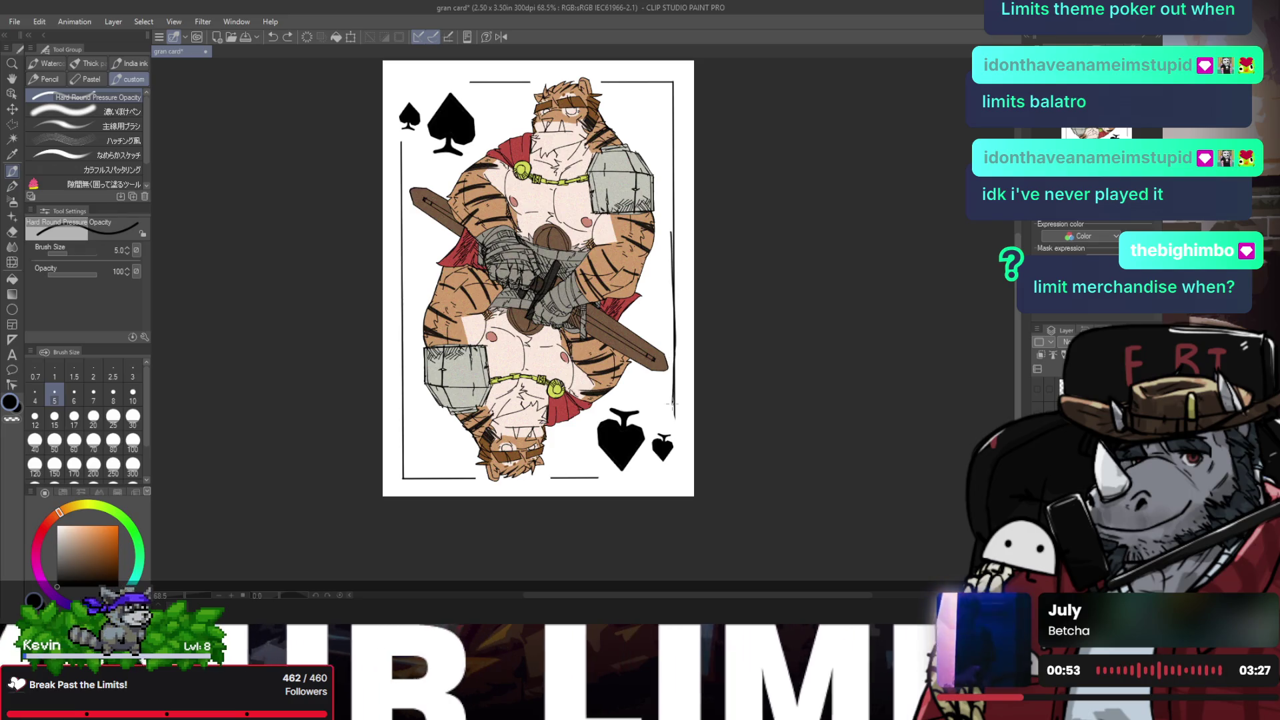
key(ctrl+z)
drag(672, 180, 676, 298)
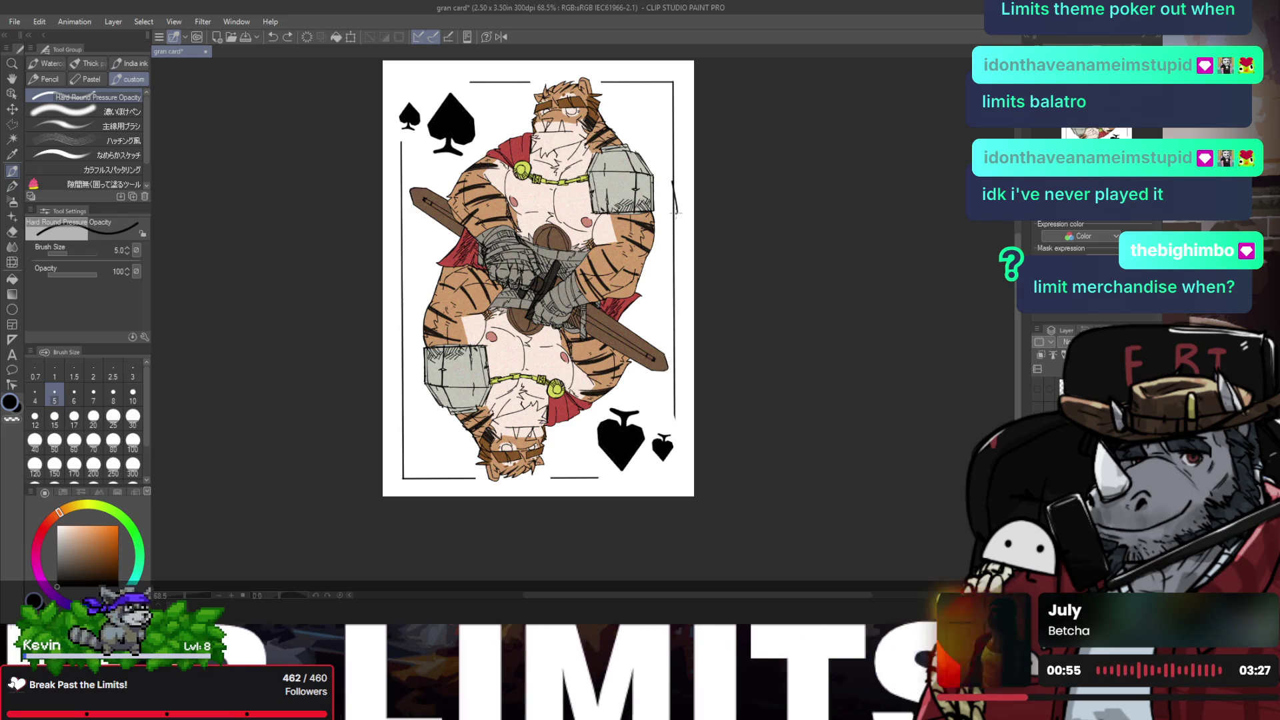
key(ctrl+z)
drag(673, 186, 675, 421)
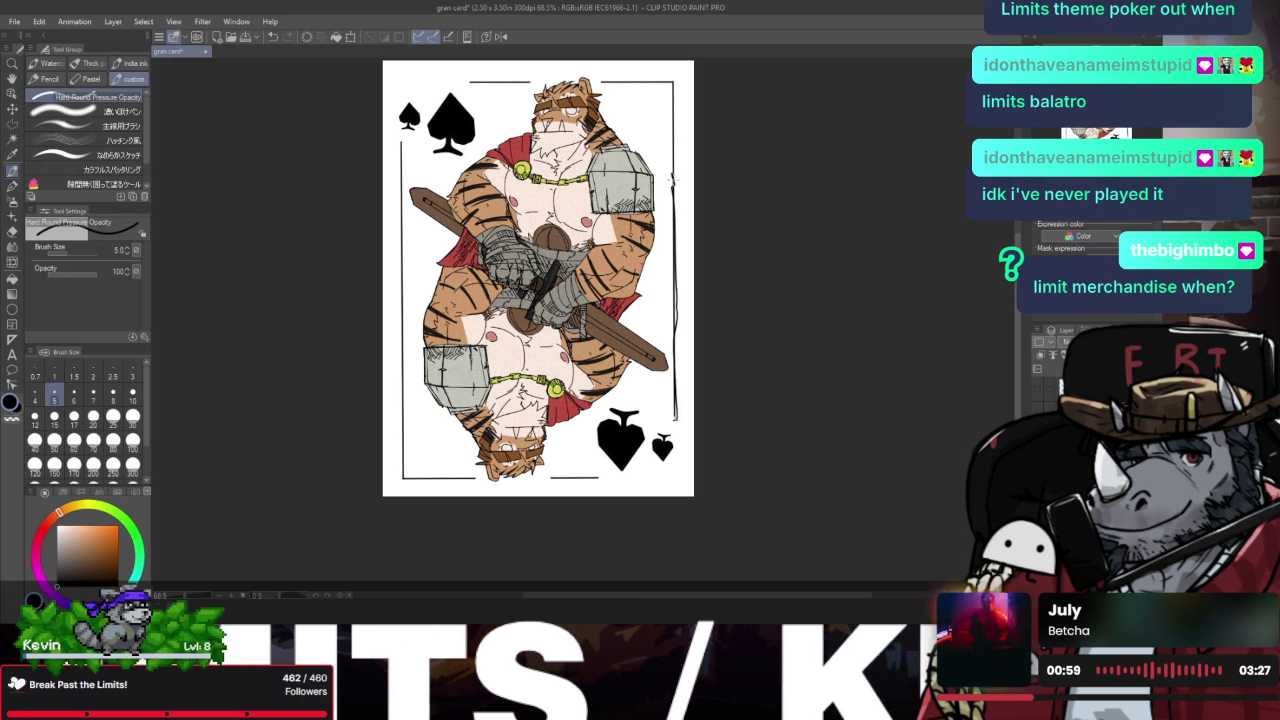
drag(674, 188, 674, 88)
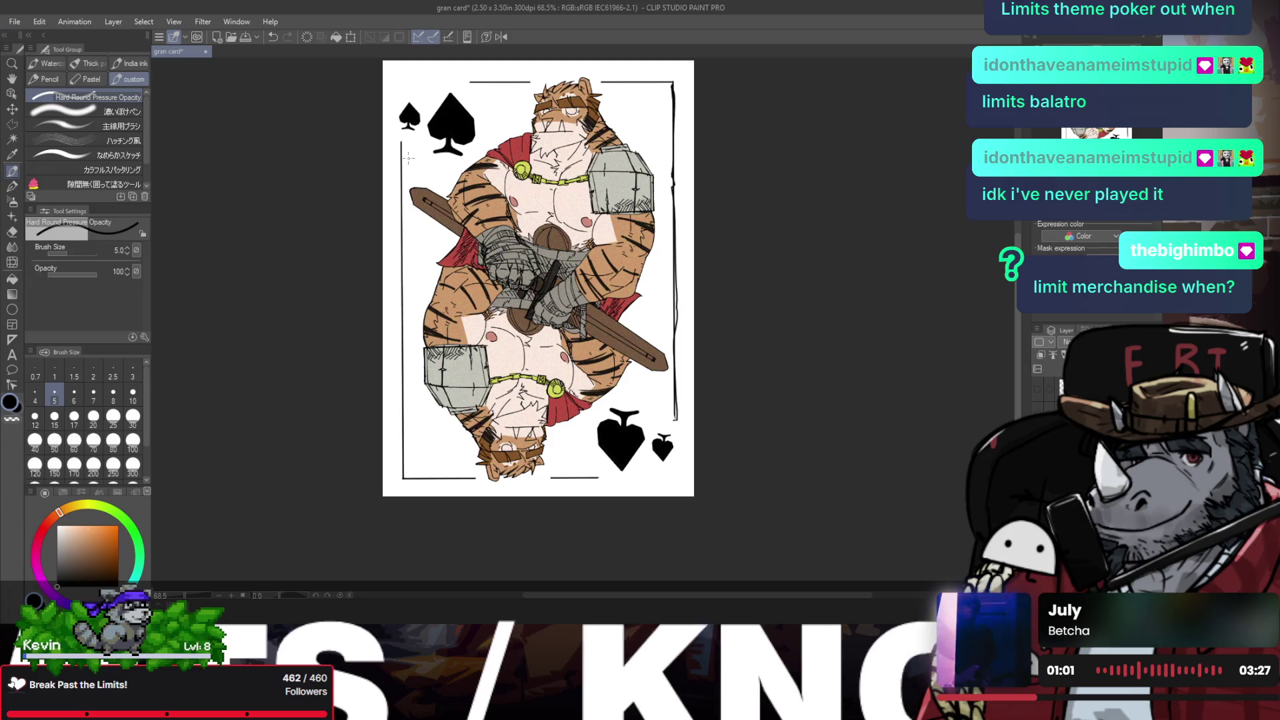
Step: Ink the left border in two strokes and the left section of the bottom border
drag(401, 154, 401, 216)
mouse_move(403, 274)
mouse_down()
mouse_move(404, 486)
mouse_move(402, 417)
mouse_up()
mouse_move(402, 479)
mouse_down()
mouse_move(476, 479)
mouse_move(436, 485)
mouse_move(689, 300)
mouse_move(584, 298)
mouse_move(622, 381)
mouse_up()
Step: Redraw the upper left-border stroke with the pen, toggling it with undo and redo
scroll(584, 298, up, 2)
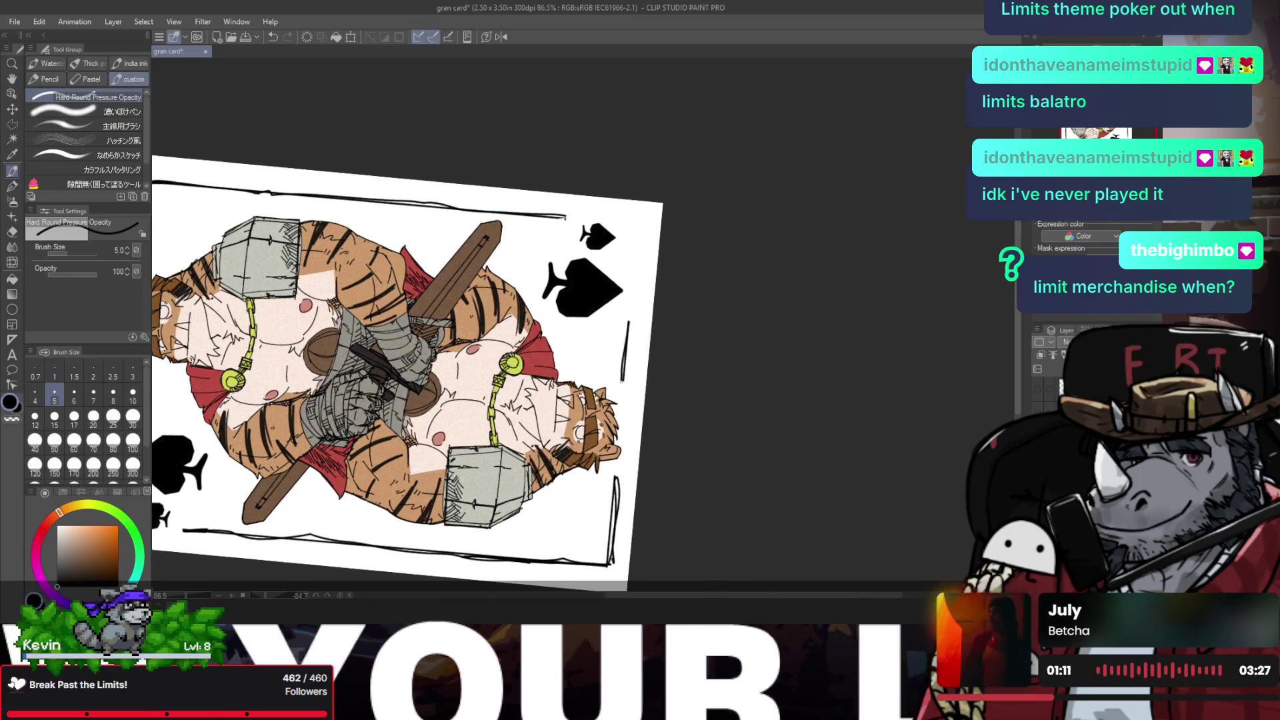
scroll(600, 311, down, 4)
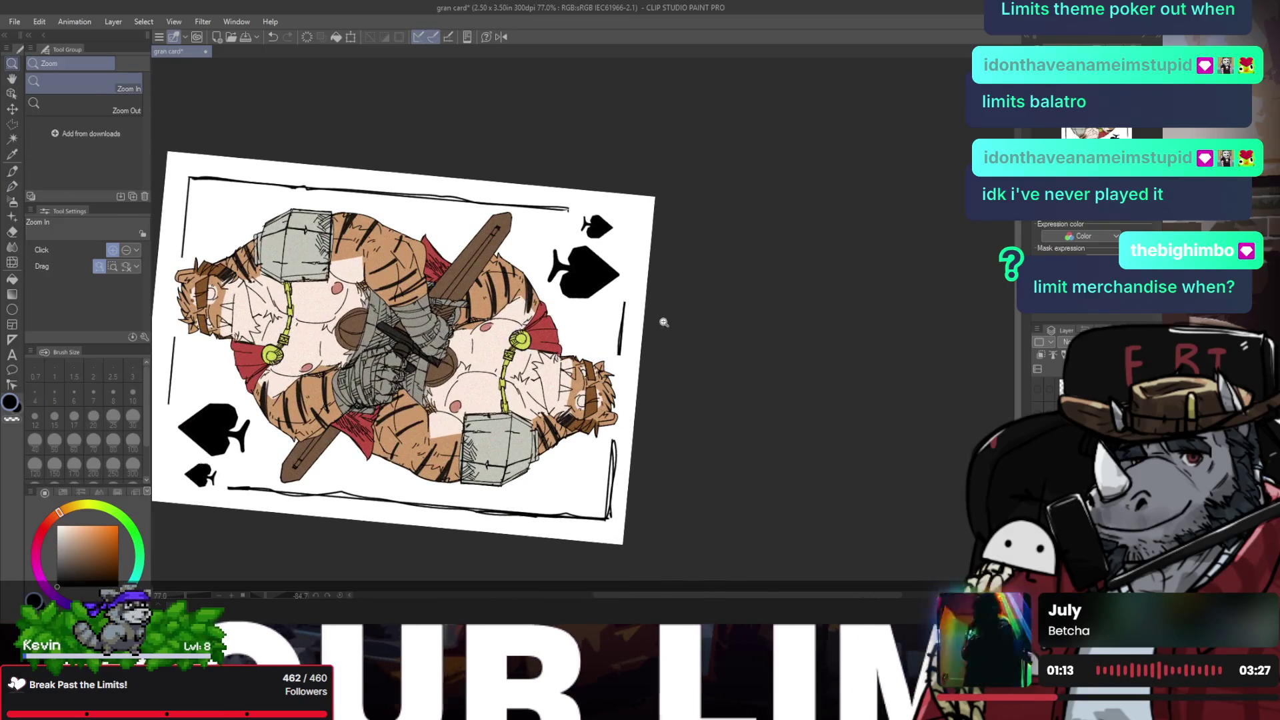
scroll(638, 334, up, 3)
scroll(625, 301, down, 4)
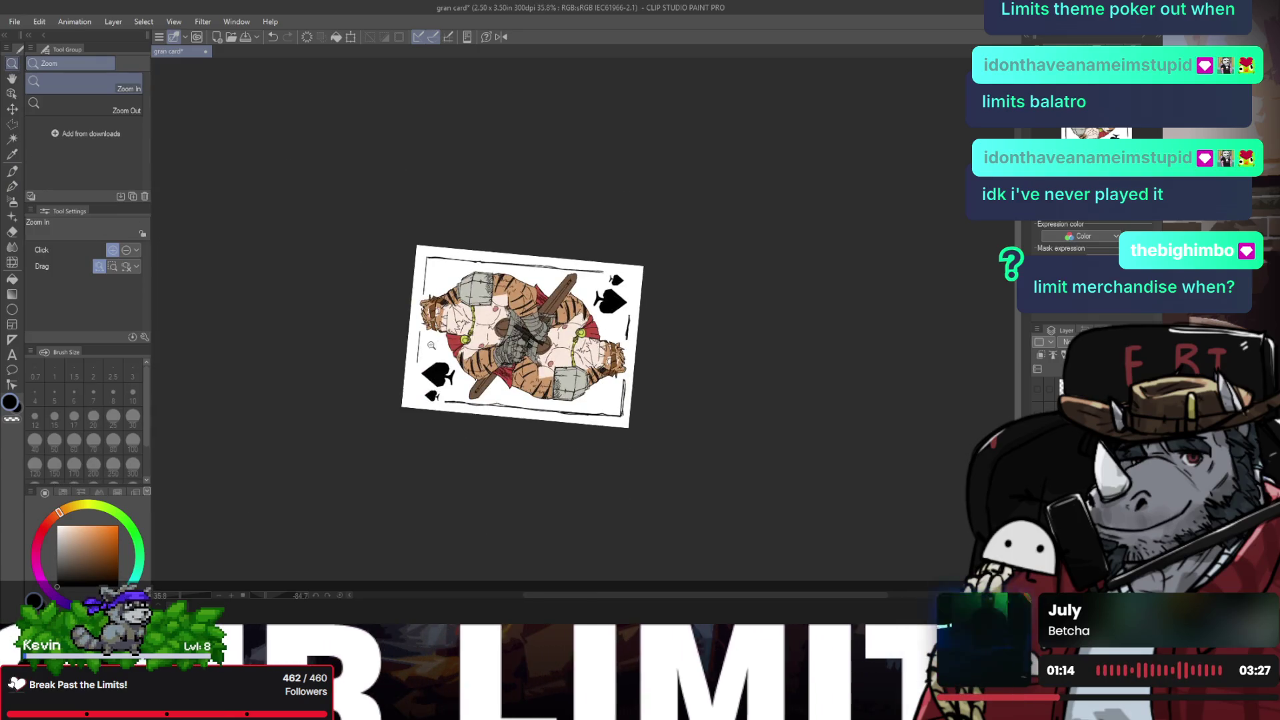
scroll(397, 334, up, 3)
key(p)
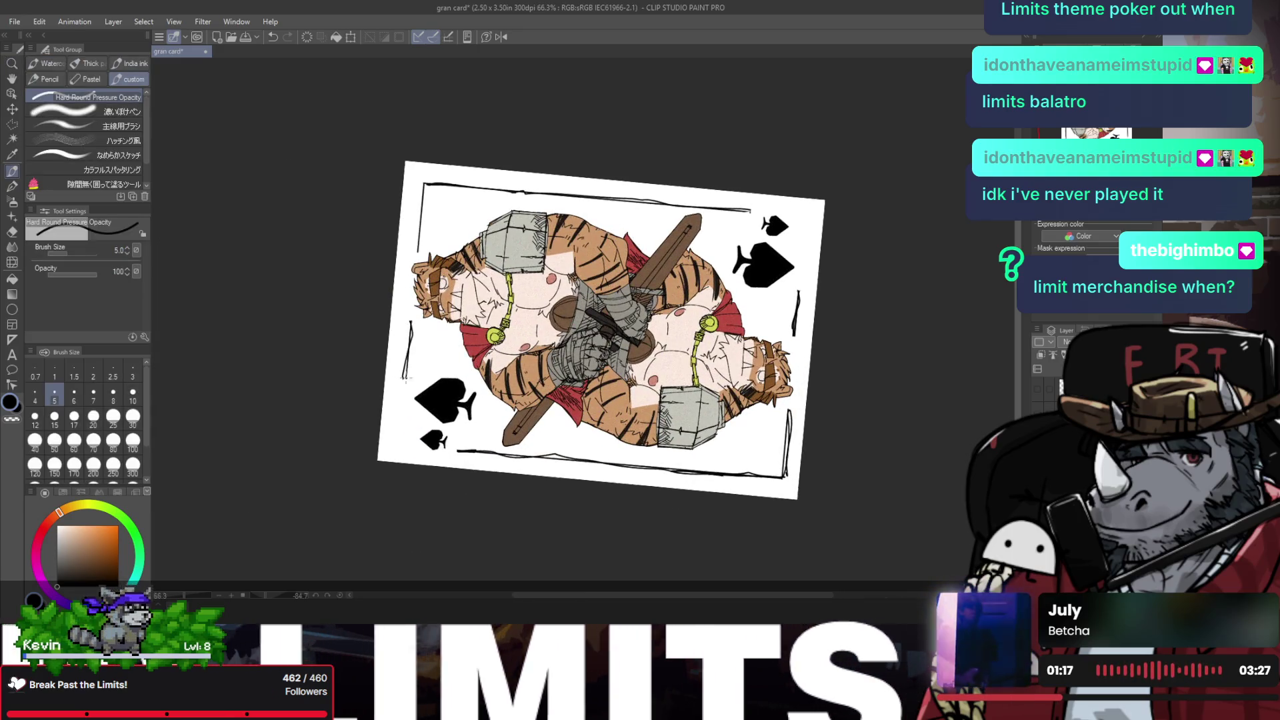
scroll(407, 374, up, 1)
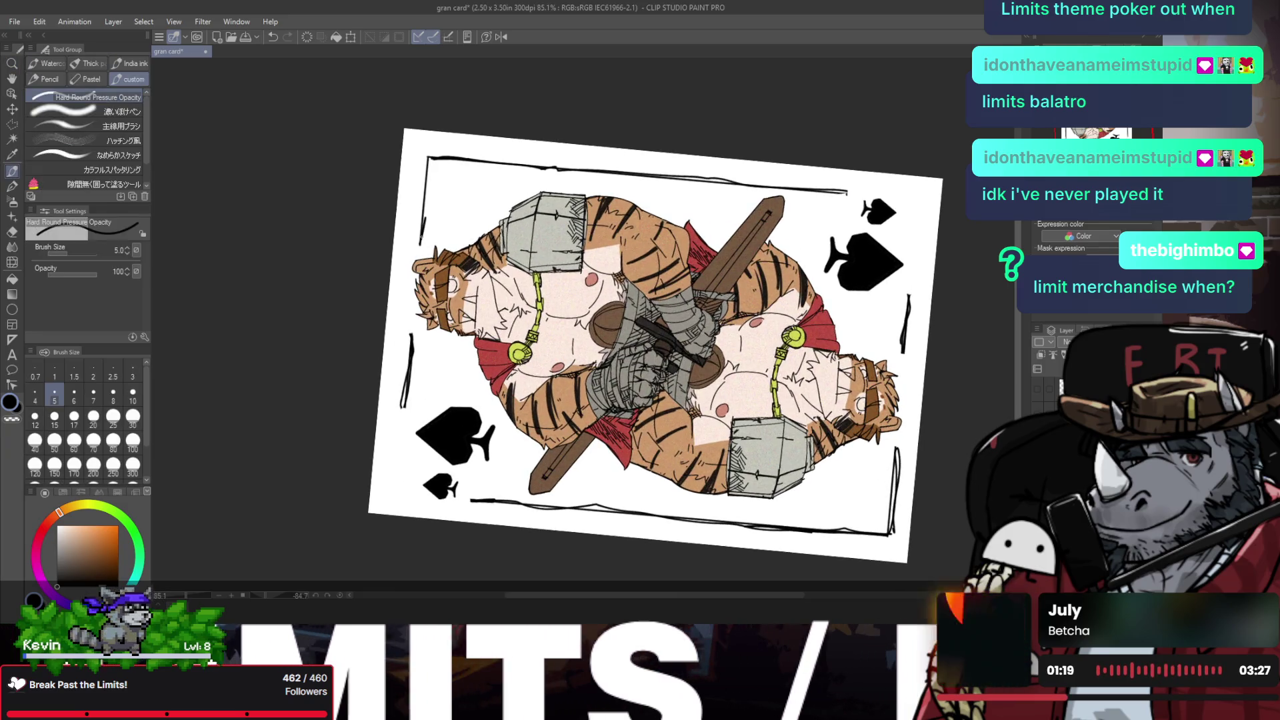
drag(427, 156, 424, 218)
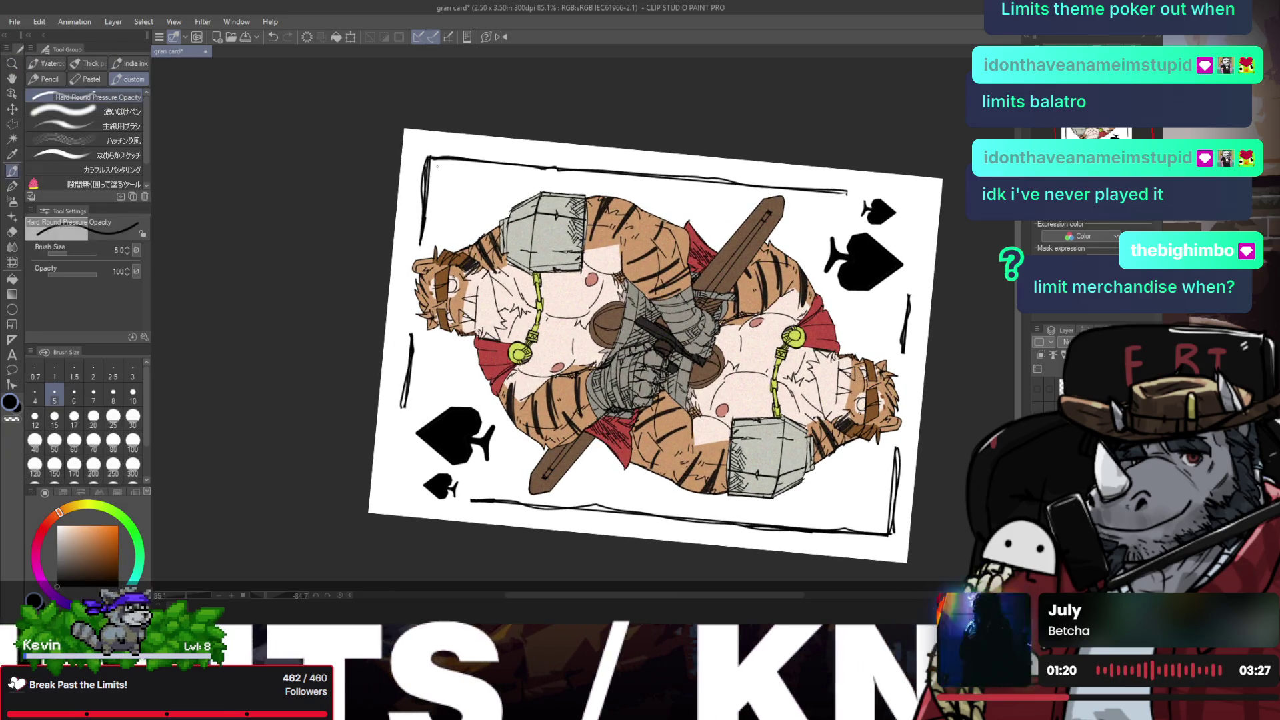
key(ctrl+z)
key(ctrl+z)
key(ctrl+y)
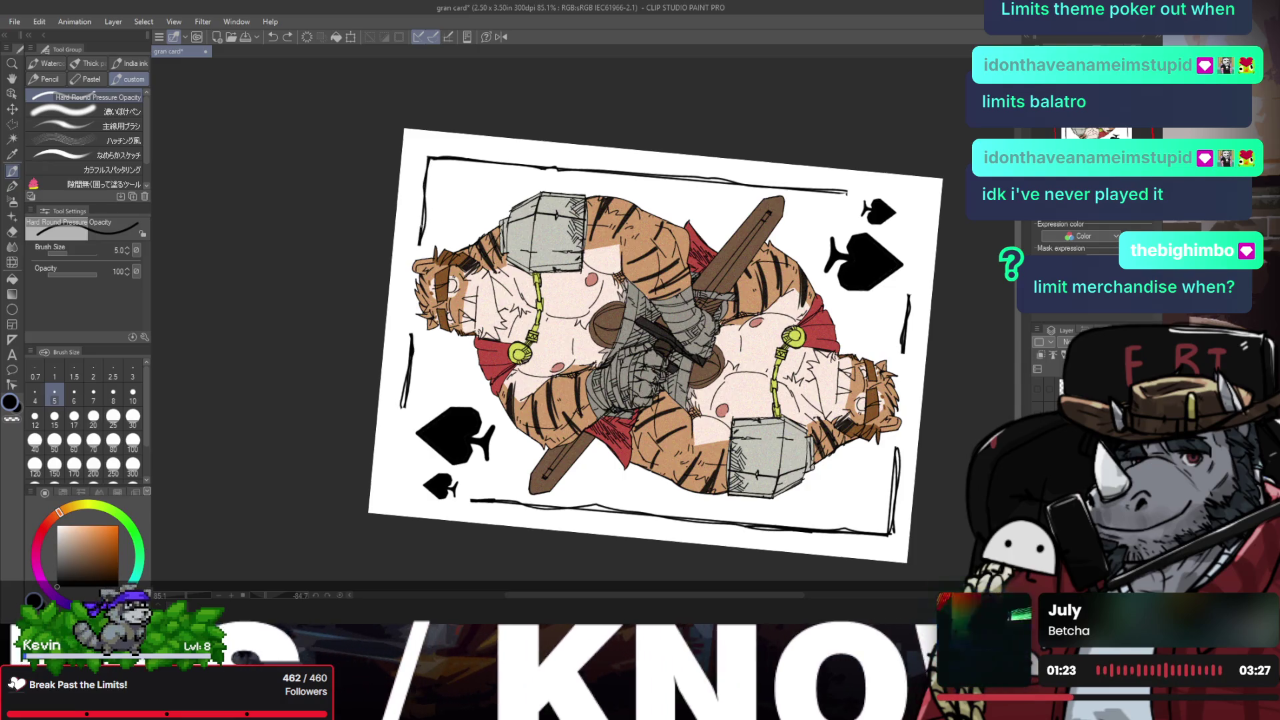
Step: Rotate the canvas view back upright to see the whole card
scroll(654, 347, down, 3)
drag(666, 200, 507, 280)
mouse_move(544, 230)
mouse_down()
mouse_move(639, 297)
mouse_move(575, 333)
mouse_up()
scroll(639, 297, up, 3)
key(h)
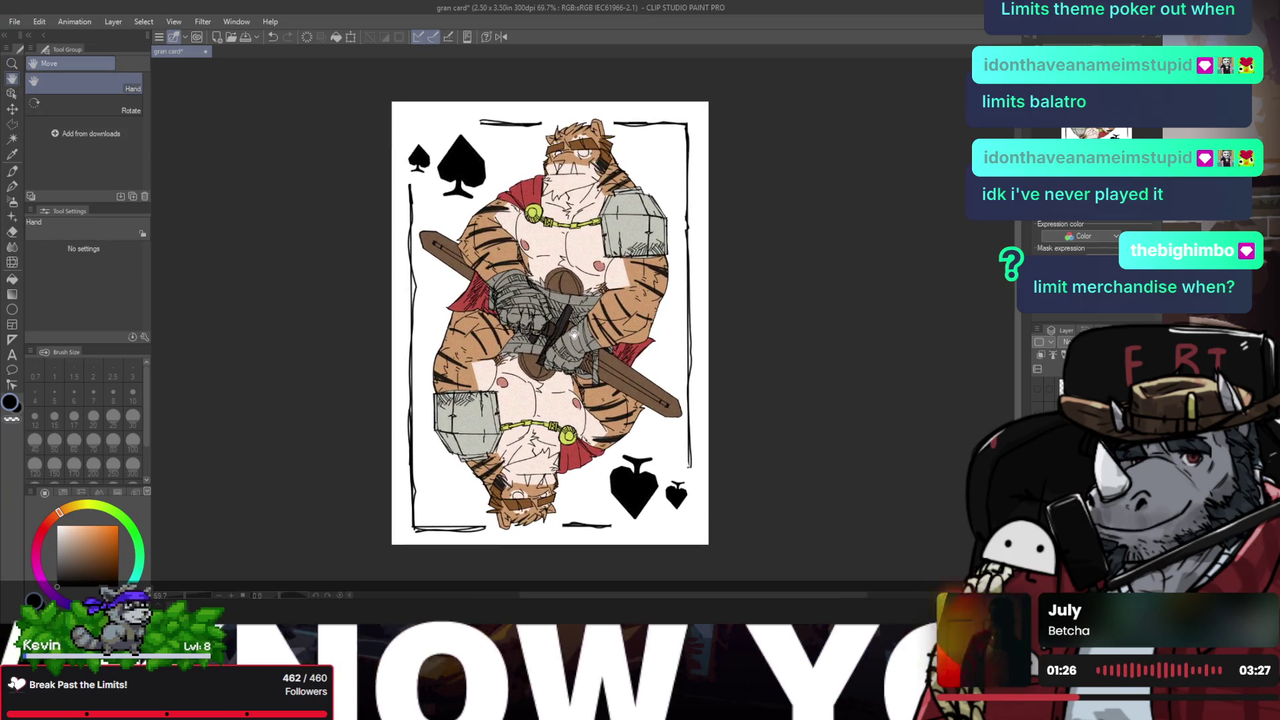
key(/)
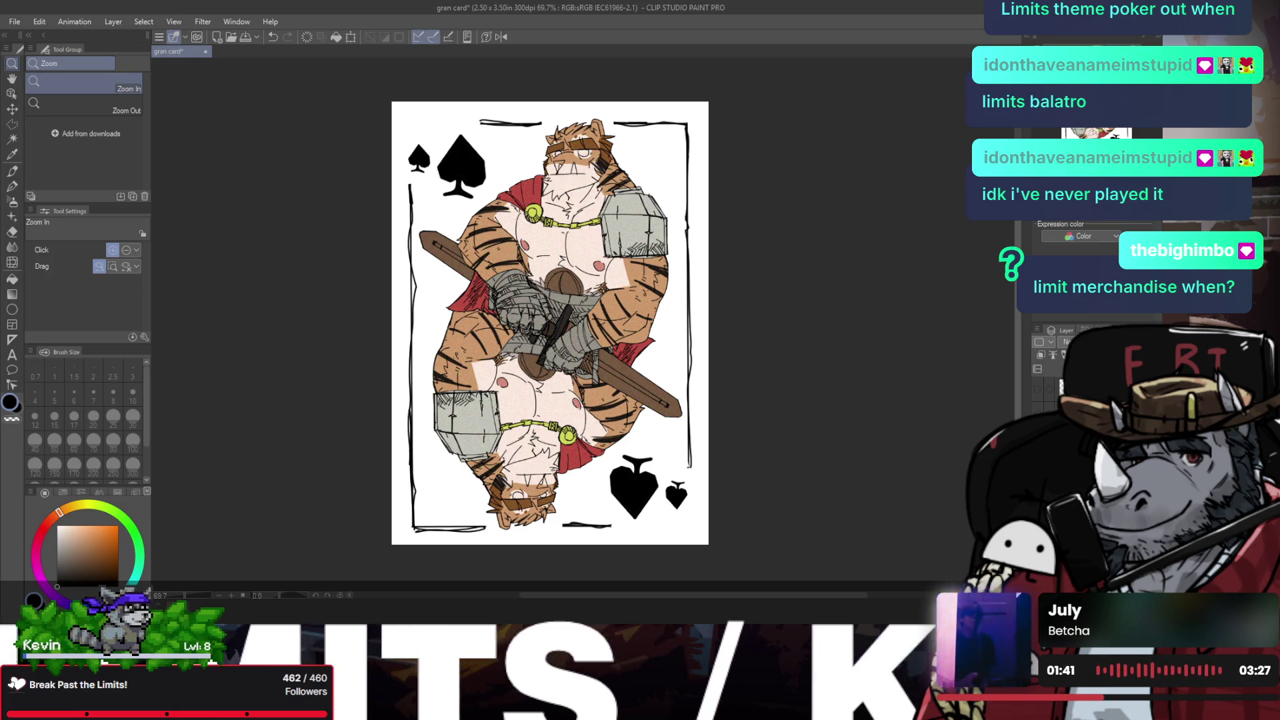
Step: Rotate the view slightly and shift the top-left spades a touch to the right
key(ctrl+t)
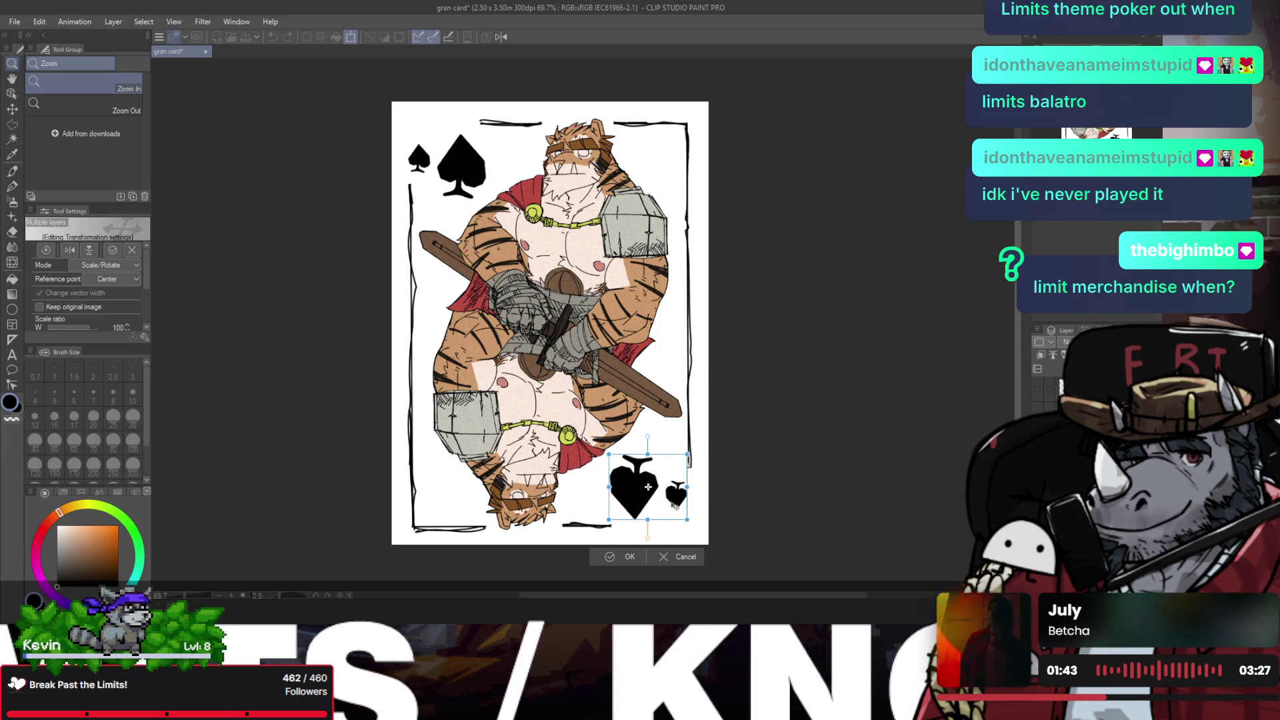
key(Return)
key(r)
mouse_move(693, 410)
mouse_down()
mouse_move(496, 272)
mouse_move(503, 312)
mouse_move(544, 303)
mouse_up()
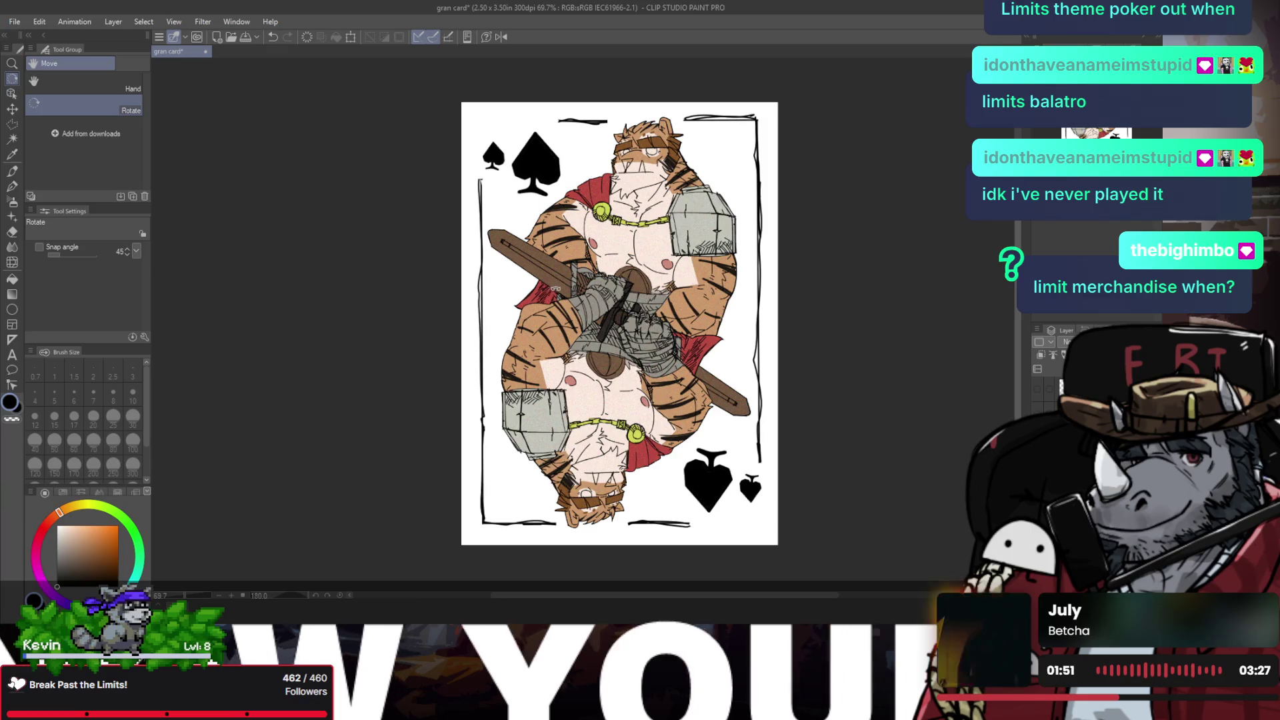
key(ctrl+t)
drag(544, 183, 548, 179)
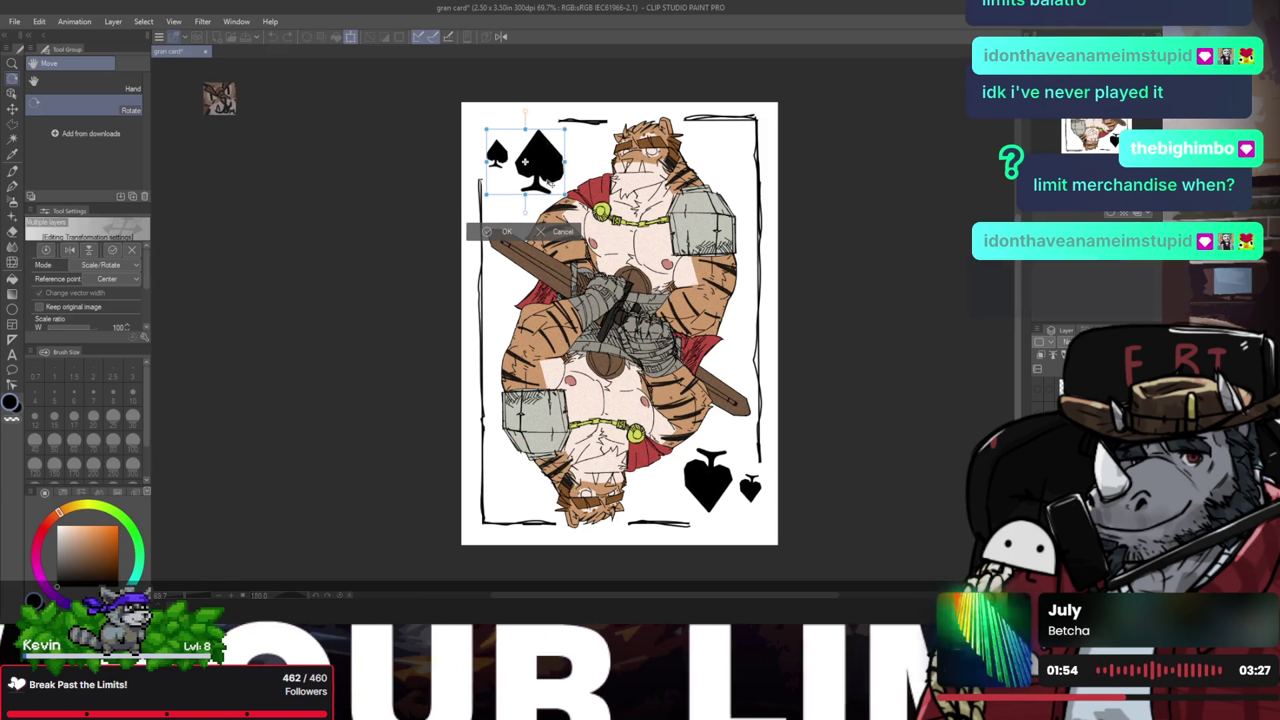
click(503, 230)
Step: Turn the view upright and move the spades right toward the top centre over the tiger's head
drag(533, 246, 524, 244)
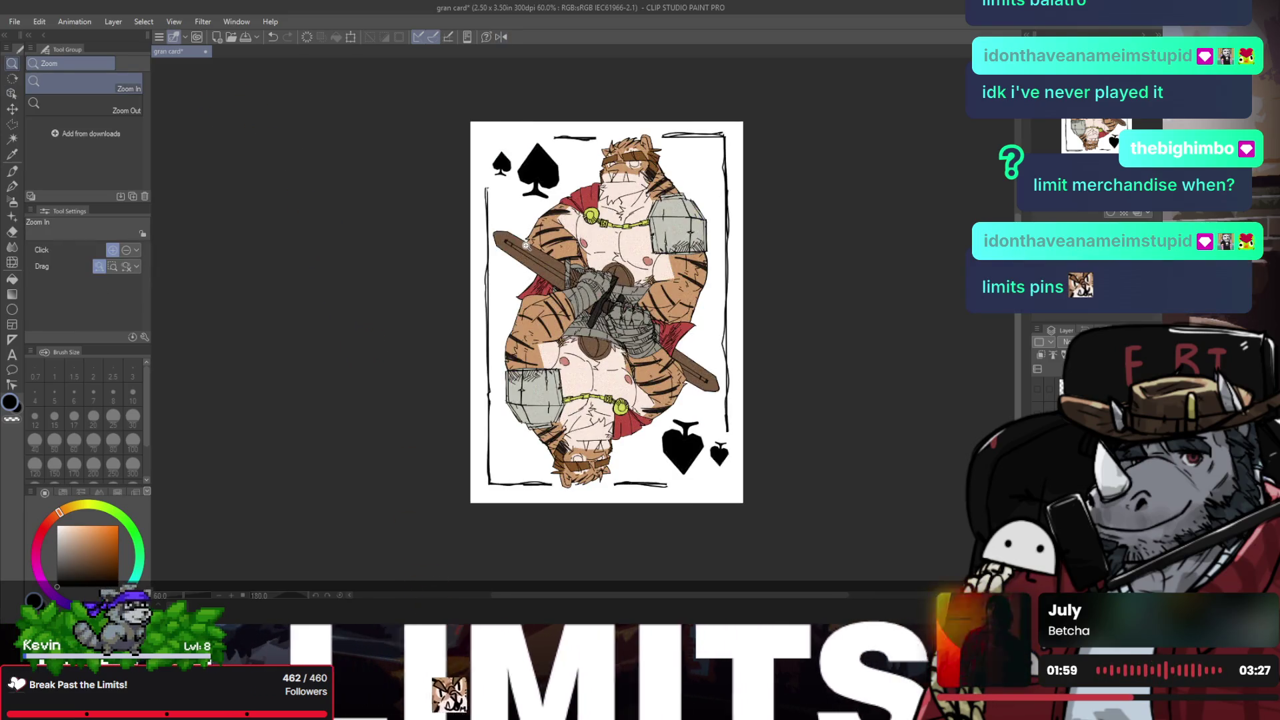
key(r)
mouse_move(549, 254)
mouse_down()
mouse_move(544, 362)
mouse_move(612, 291)
mouse_move(530, 353)
mouse_move(589, 319)
mouse_move(656, 335)
mouse_up()
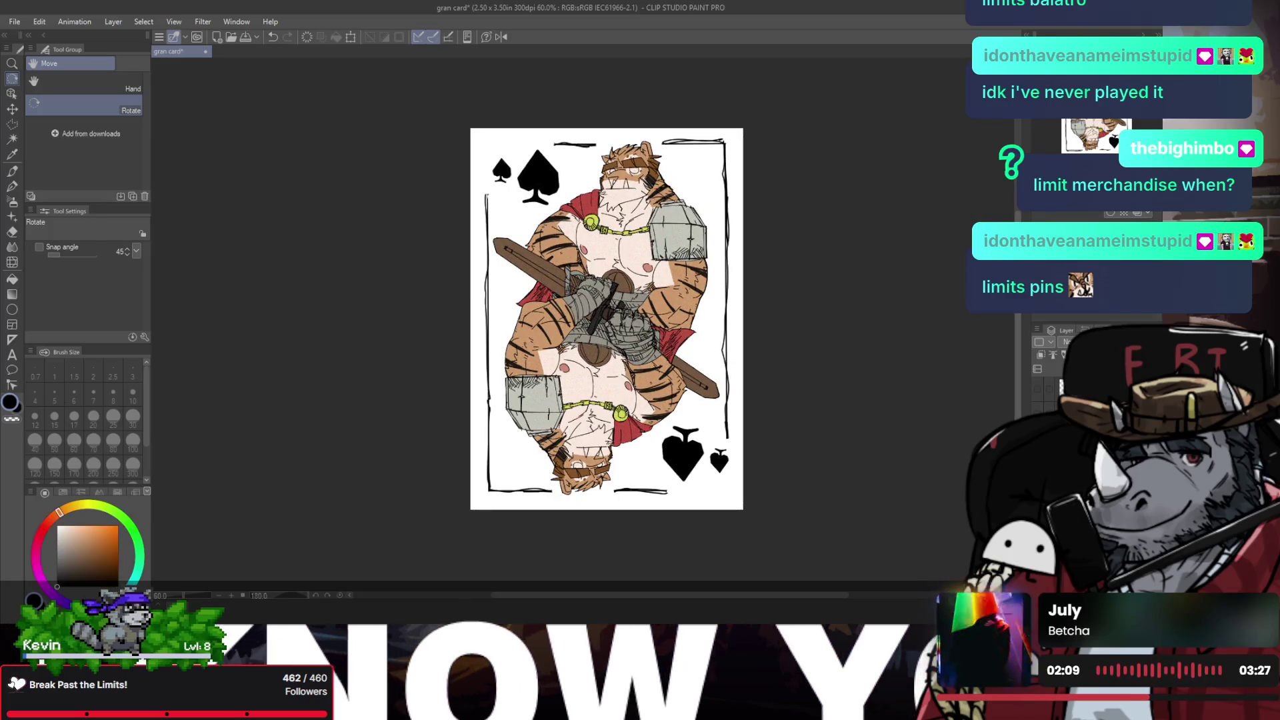
key(ctrl+t)
drag(530, 177, 614, 173)
scroll(690, 180, up, 4)
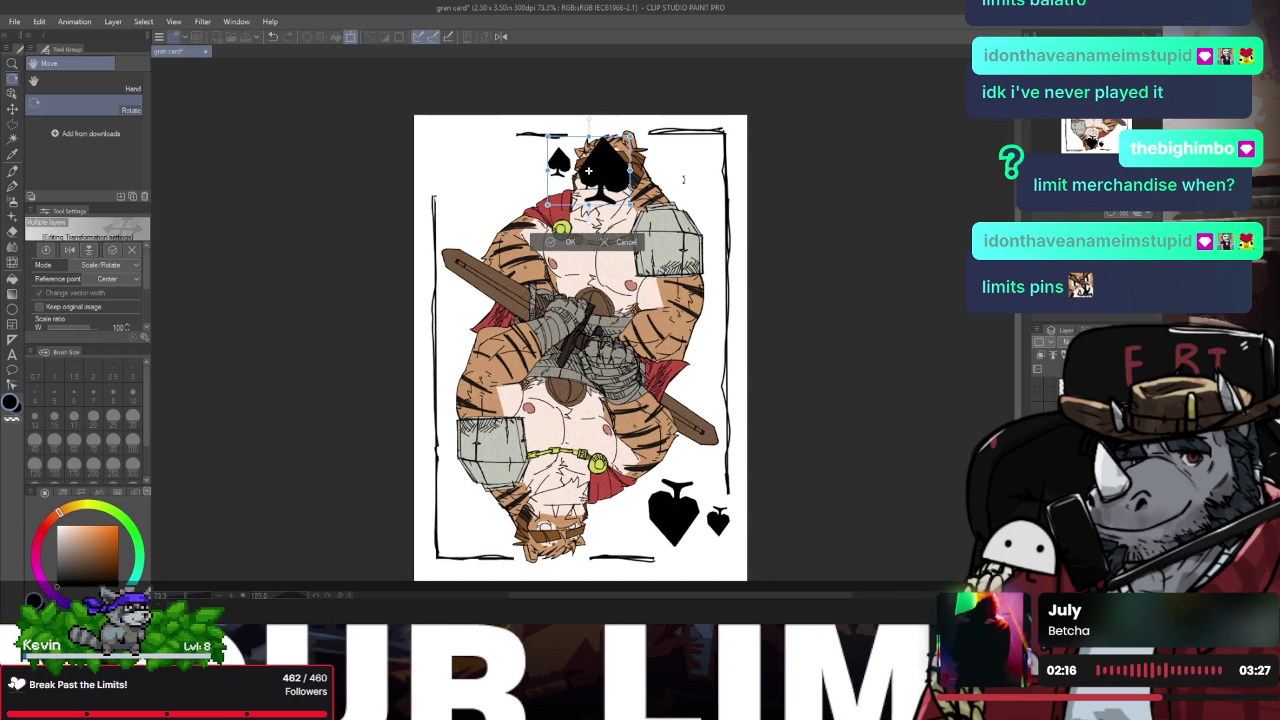
drag(562, 175, 566, 177)
Step: Confirm the centred spades, then try dragging them back left and undo that move
click(497, 276)
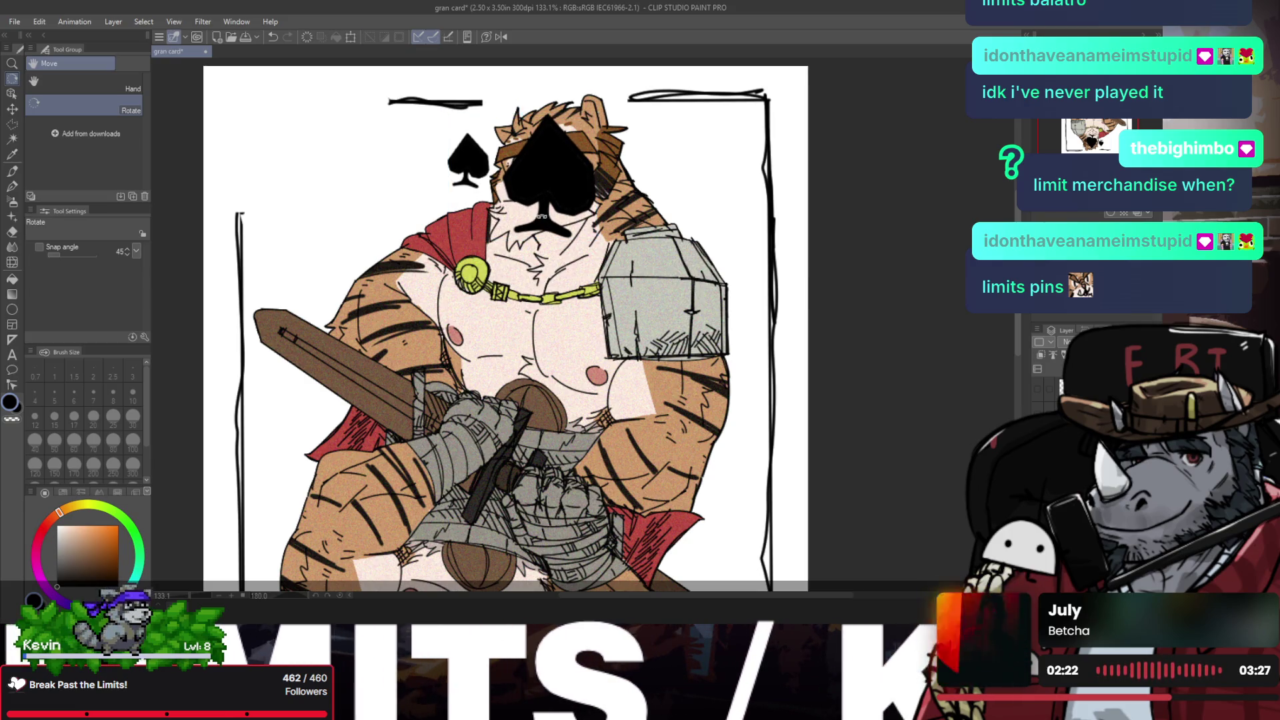
key(ctrl+t)
drag(522, 174, 376, 175)
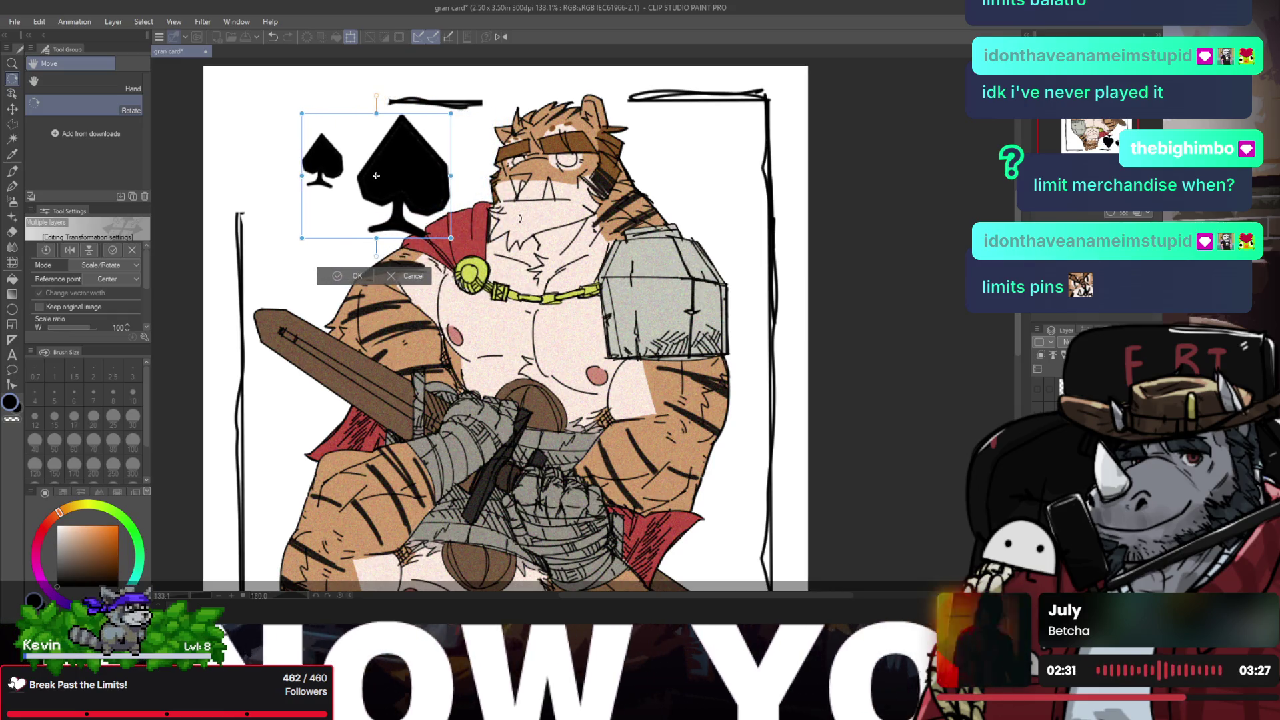
mouse_move(434, 209)
mouse_down()
mouse_move(460, 207)
mouse_move(403, 203)
mouse_move(575, 211)
mouse_move(393, 211)
mouse_up()
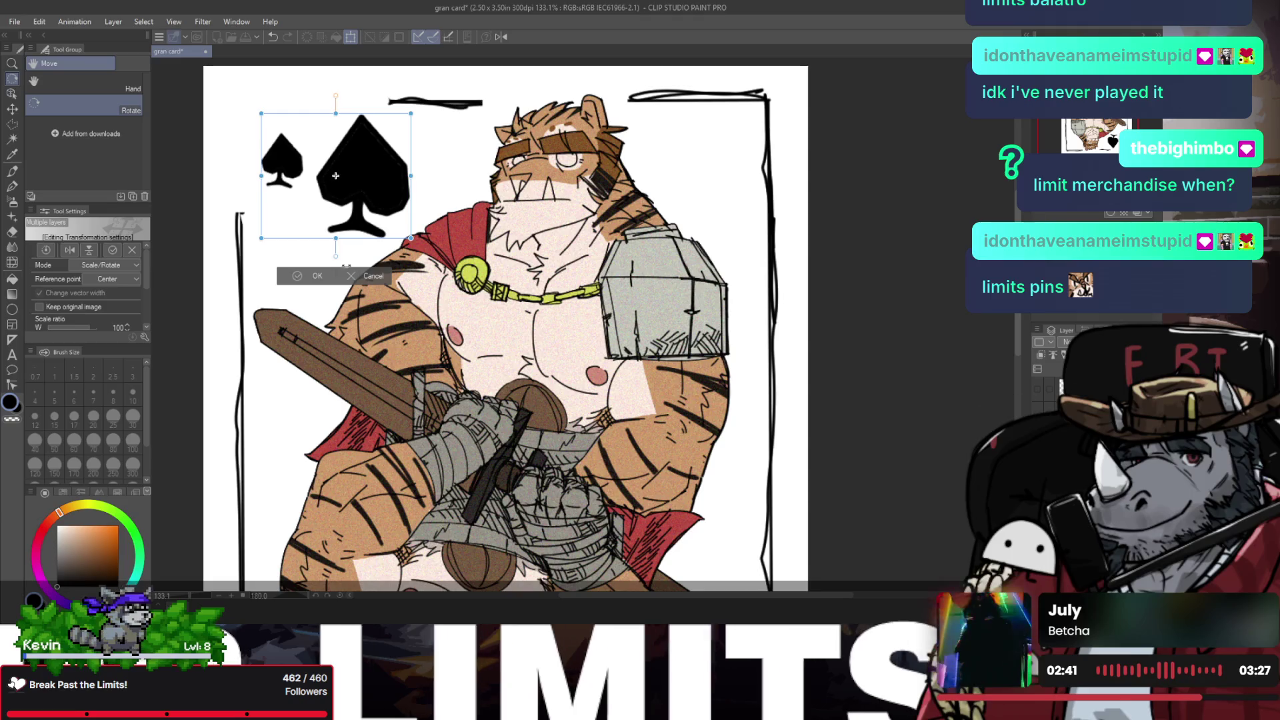
key(Return)
scroll(446, 269, down, 2)
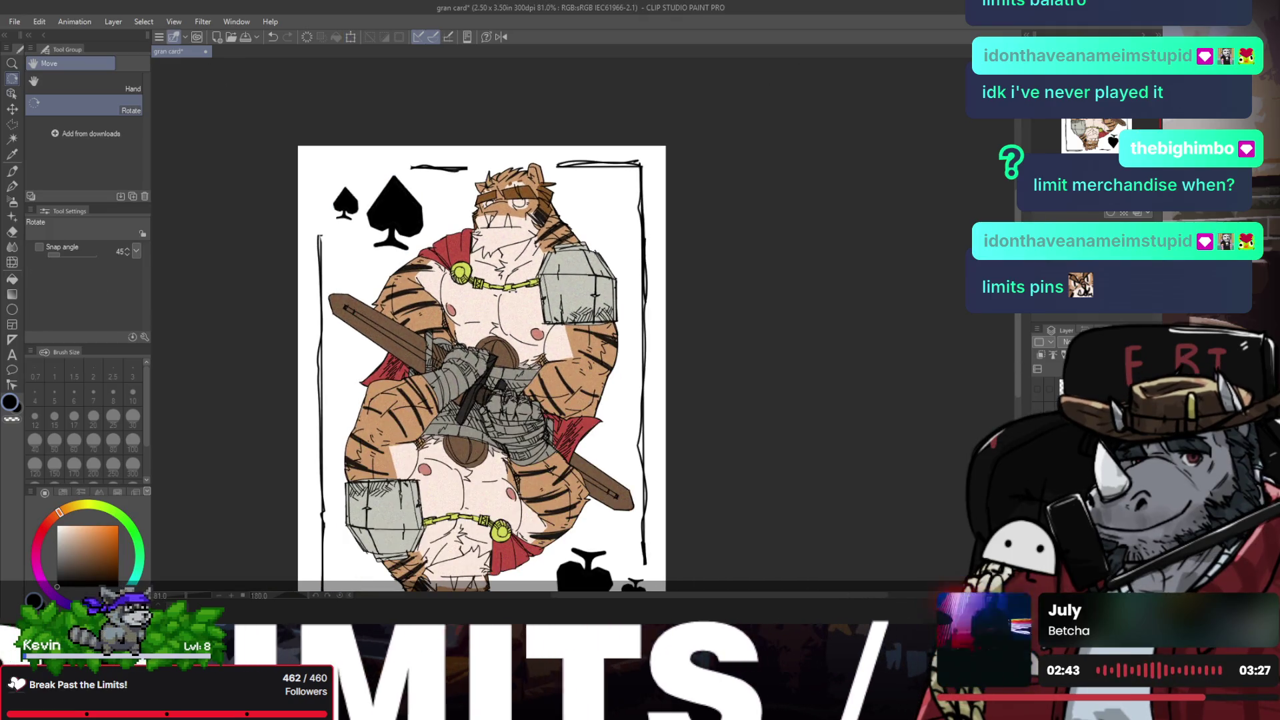
key(ctrl+z)
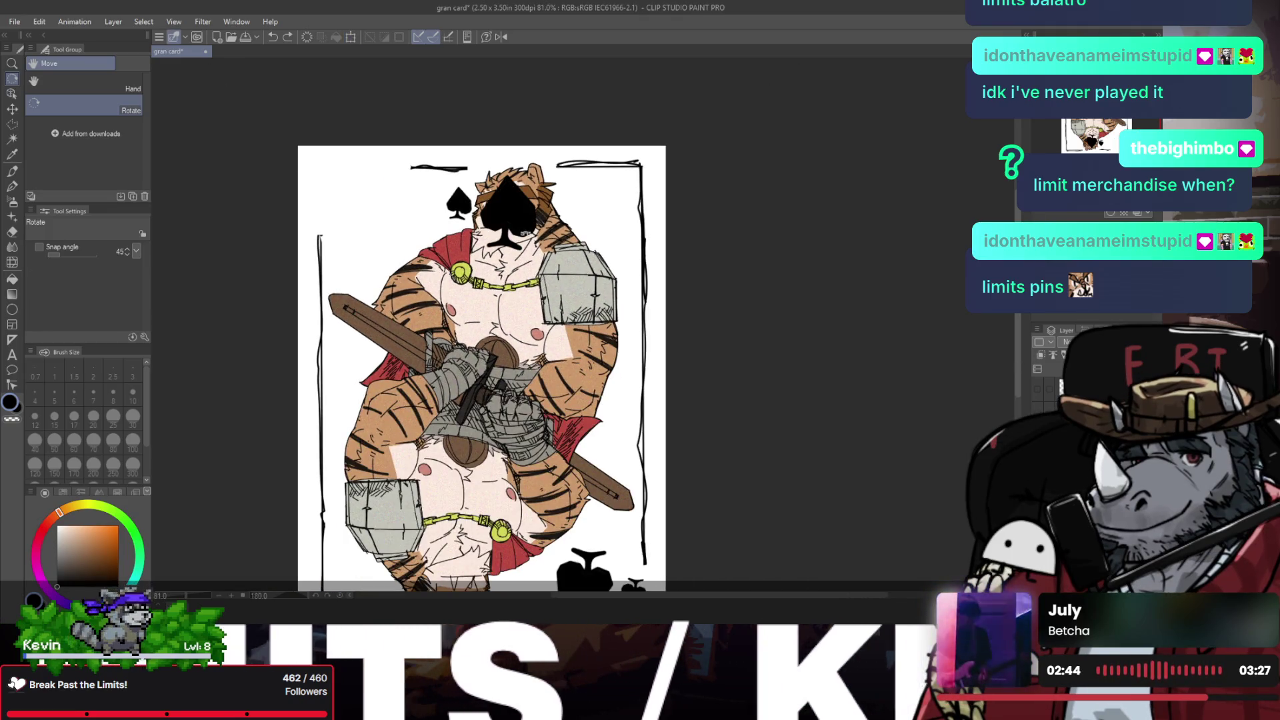
Step: Move the spades into the card's top-left corner and confirm
key(ctrl+t)
drag(492, 212, 355, 212)
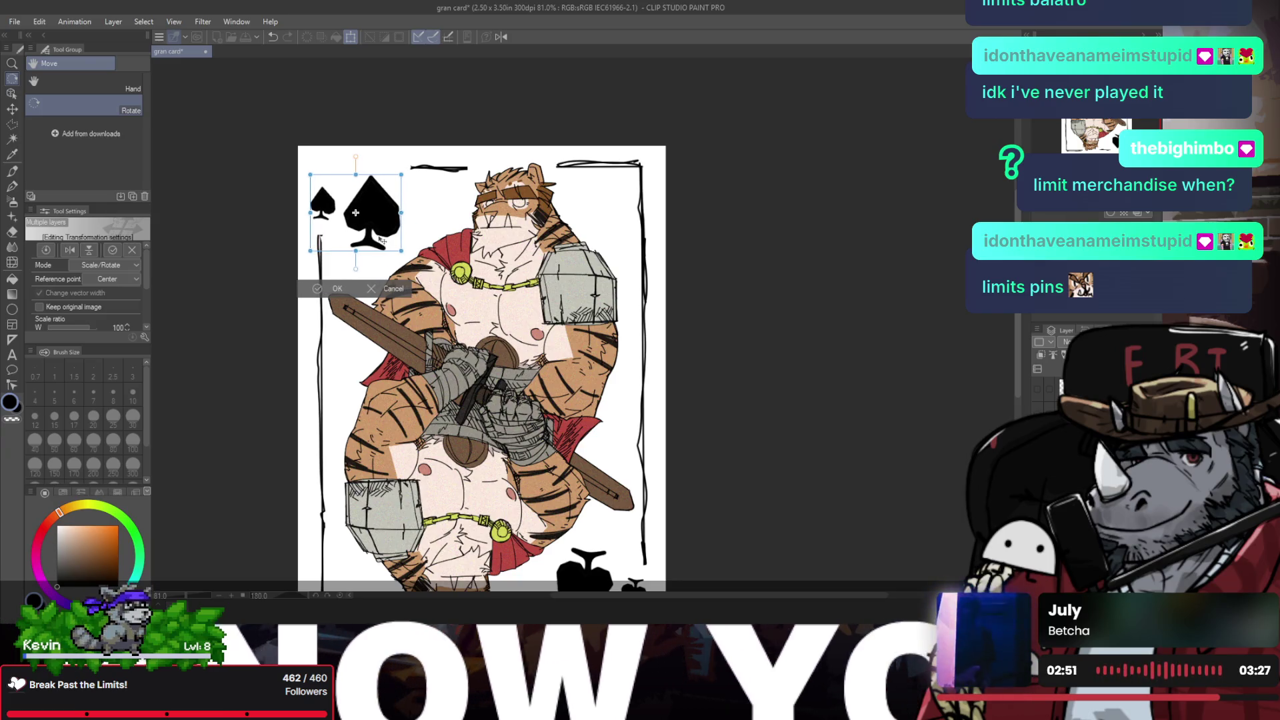
click(335, 290)
scroll(480, 347, down, 3)
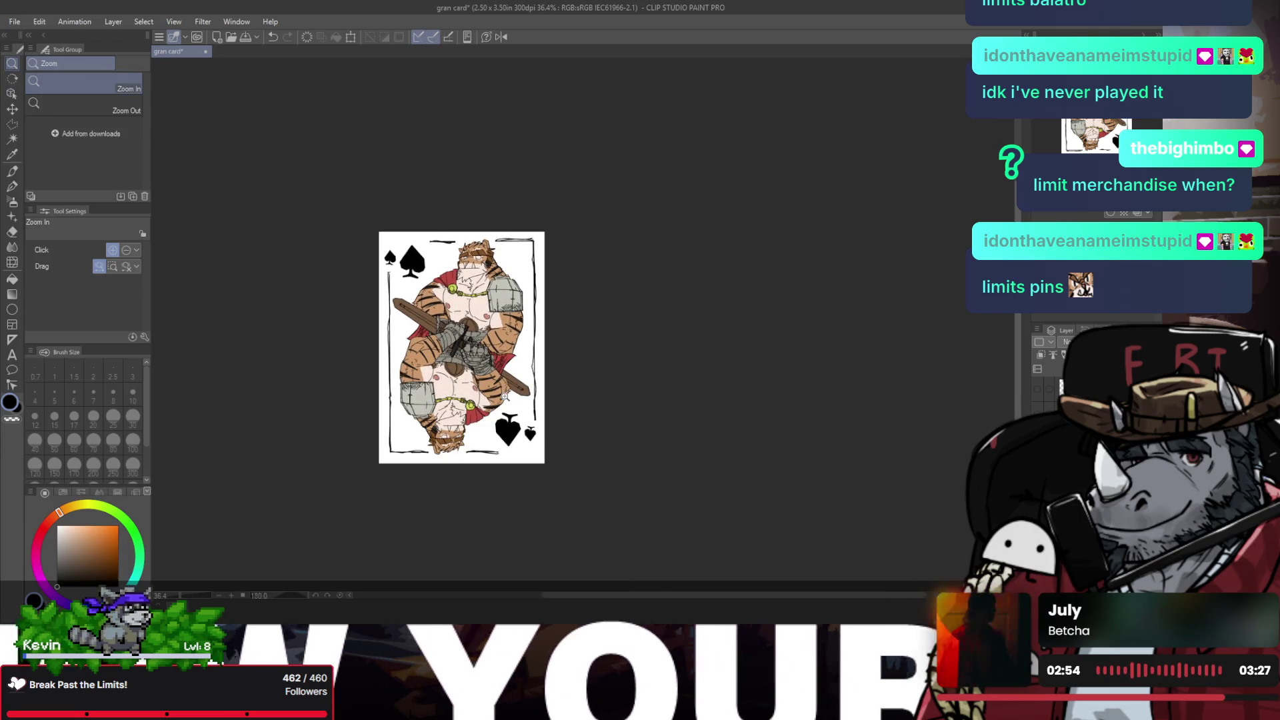
Step: Rotate the view a half turn, try the spades at top centre, then settle them in the corner
key(r)
drag(603, 366, 561, 249)
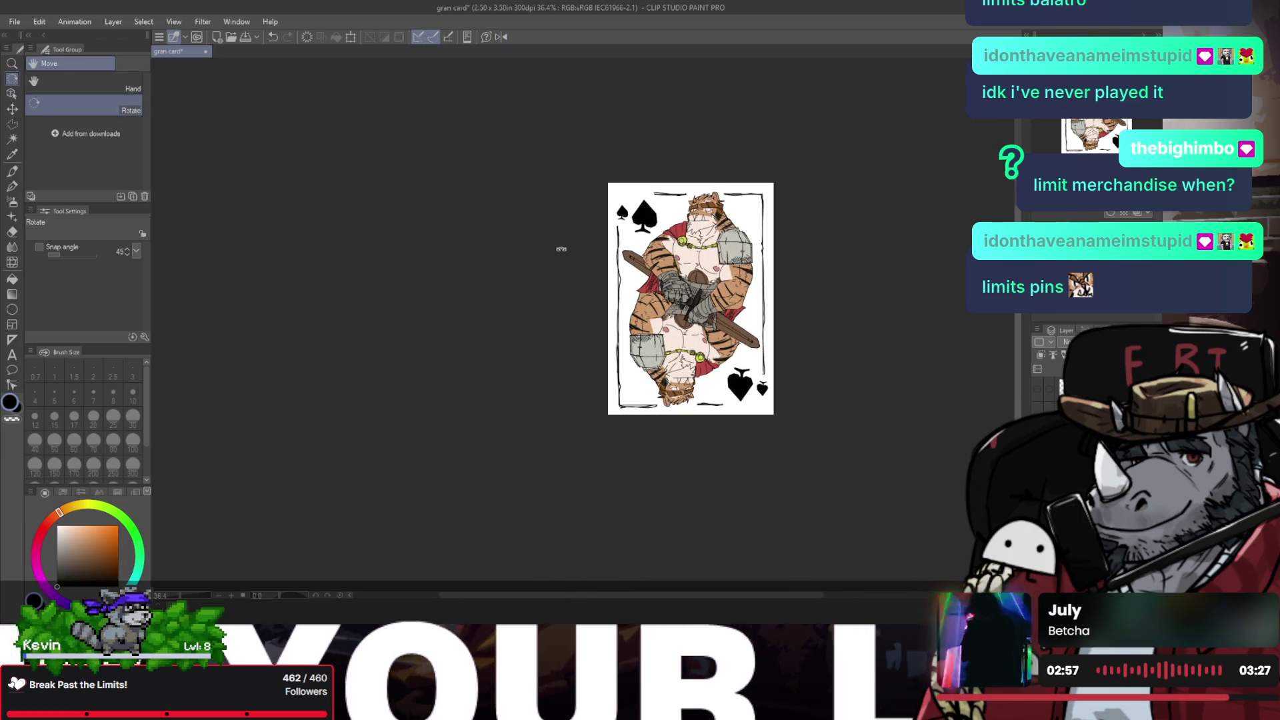
scroll(578, 256, up, 3)
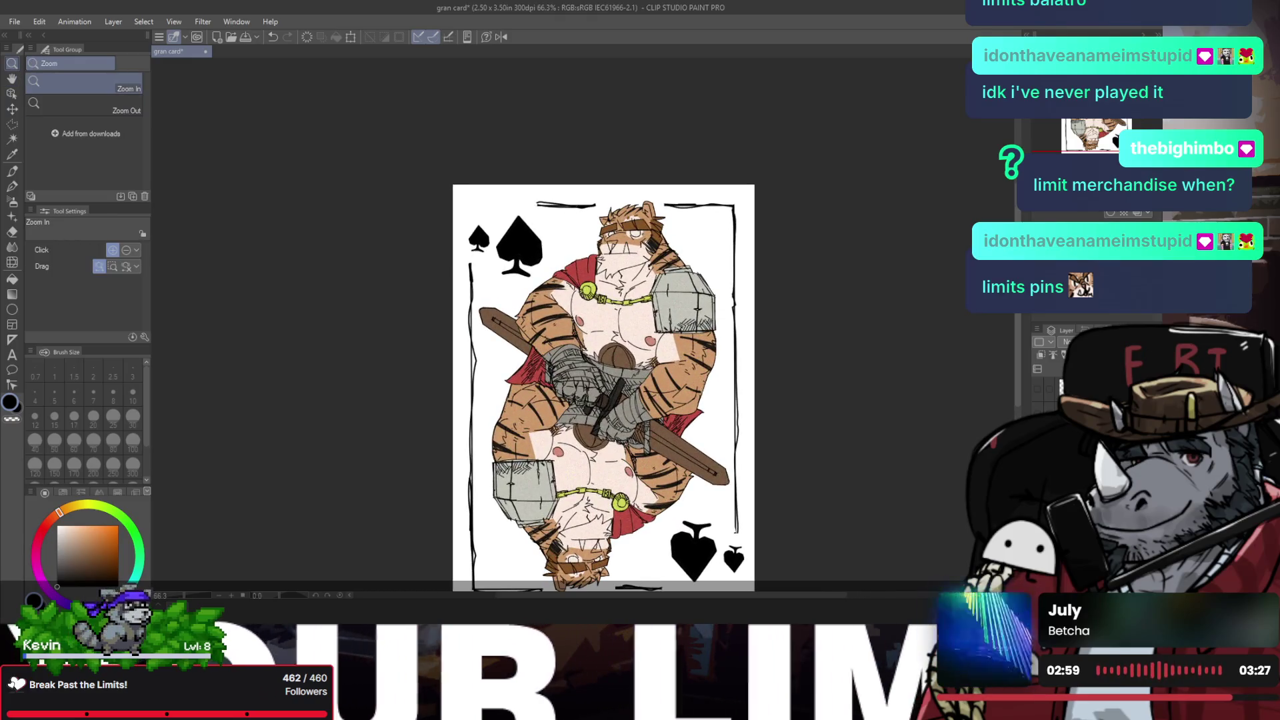
key(ctrl+t)
drag(508, 248, 643, 251)
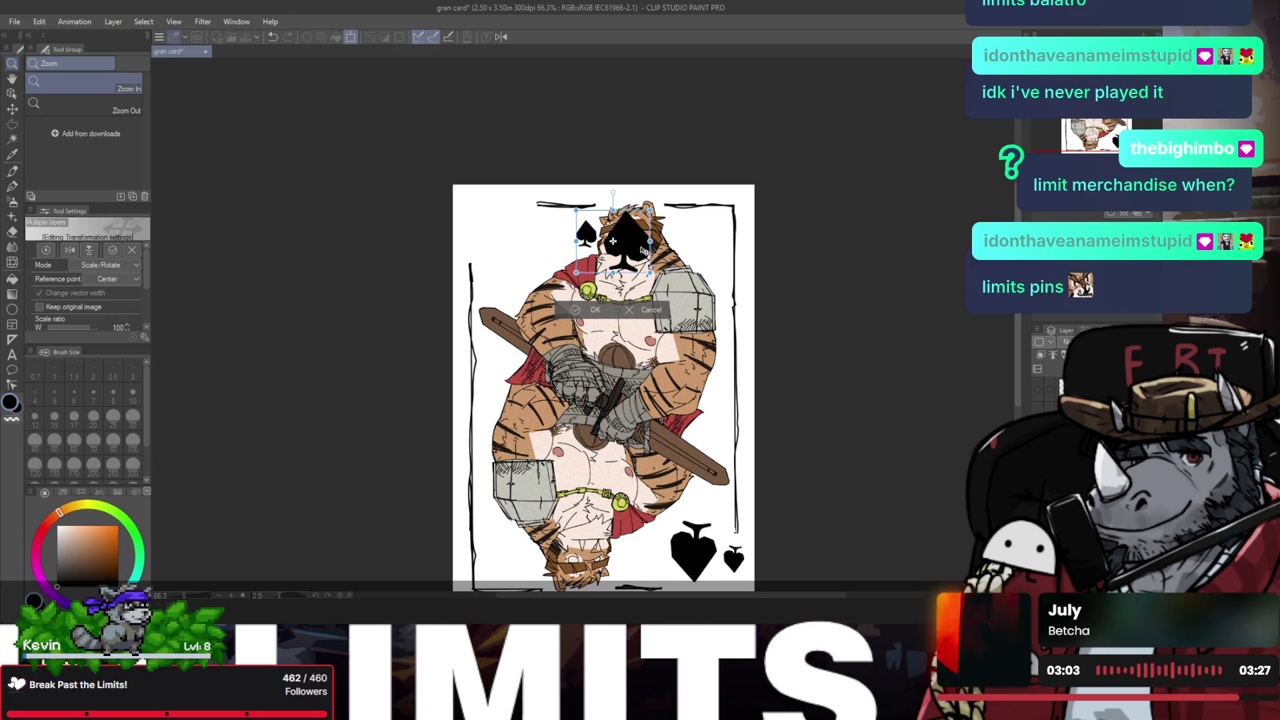
drag(637, 260, 526, 264)
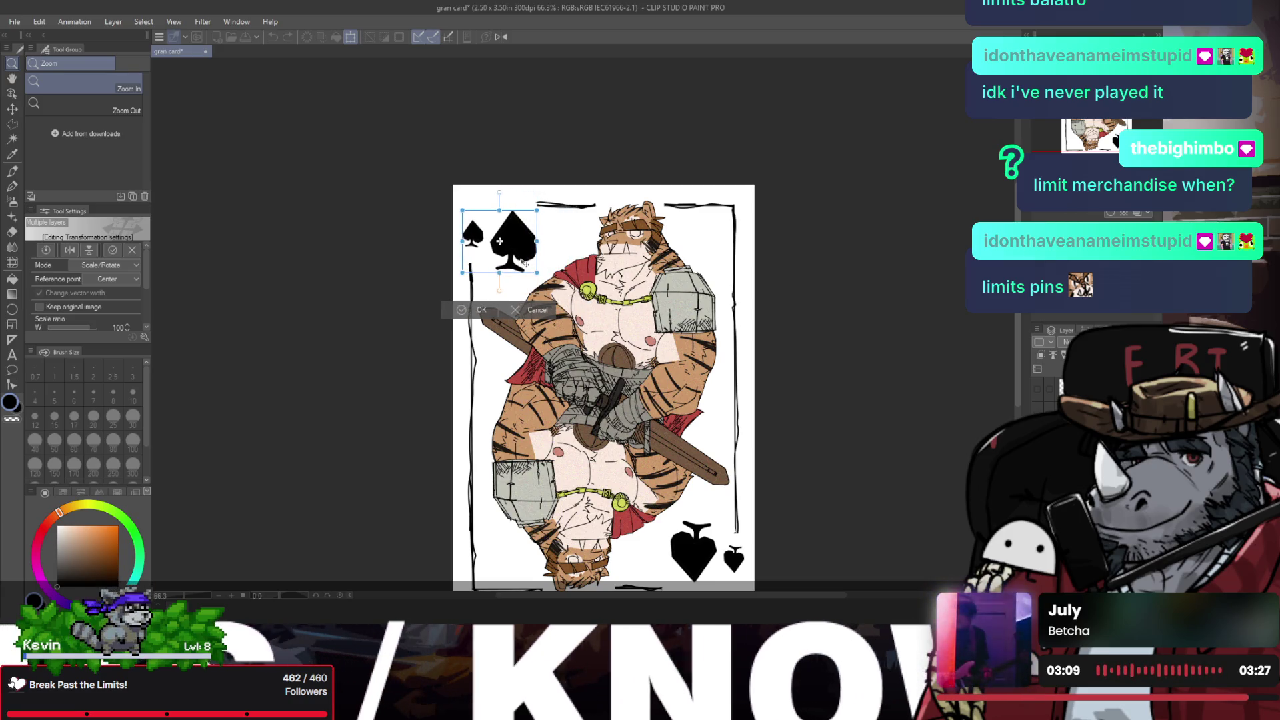
click(468, 315)
Step: Zoom and pan around the card to review the finished layout
key(ctrl+minus)
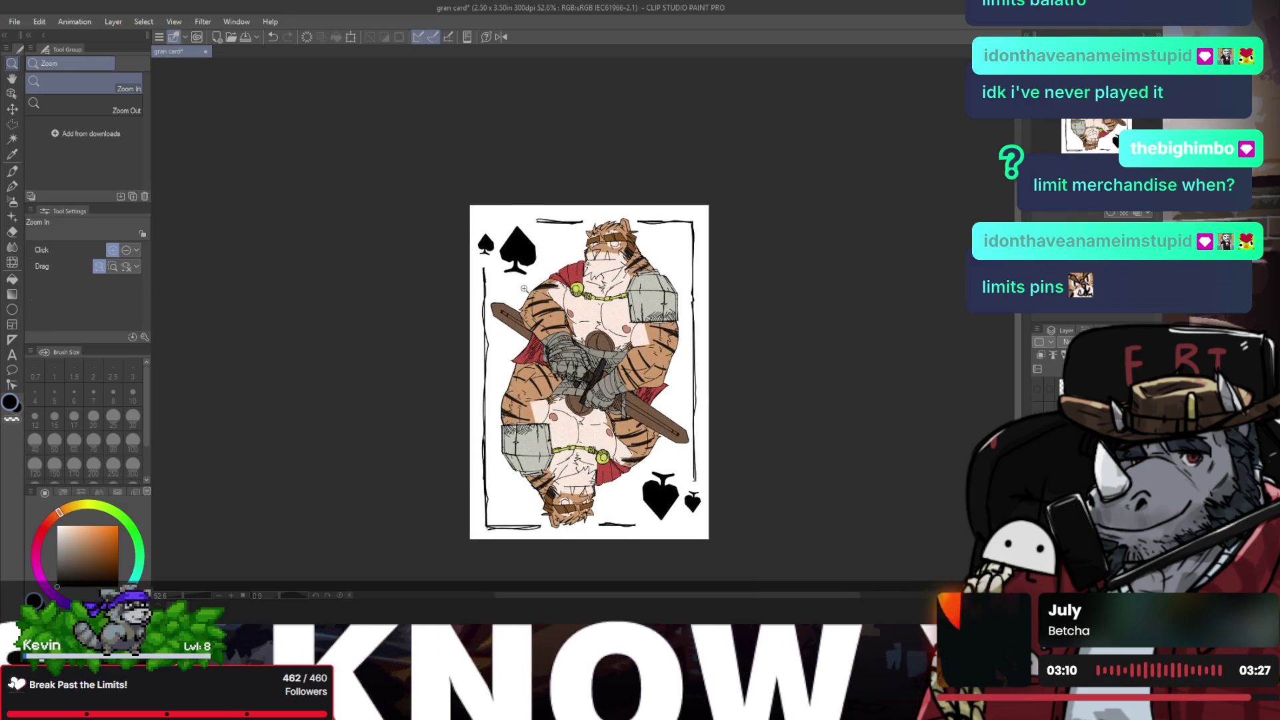
mouse_move(601, 308)
mouse_down()
mouse_move(588, 248)
mouse_move(561, 252)
mouse_up()
key(h)
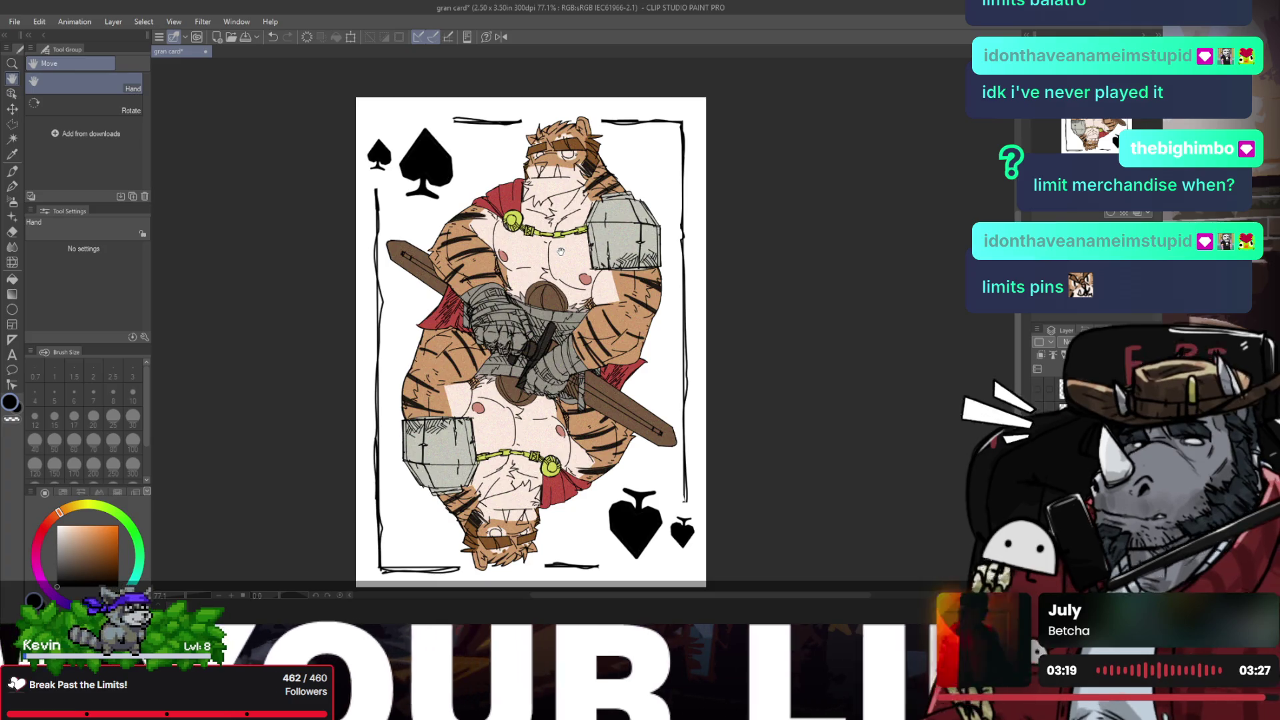
key(slash)
alt+click(547, 278)
key(ctrl+plus)
key(ctrl+plus)
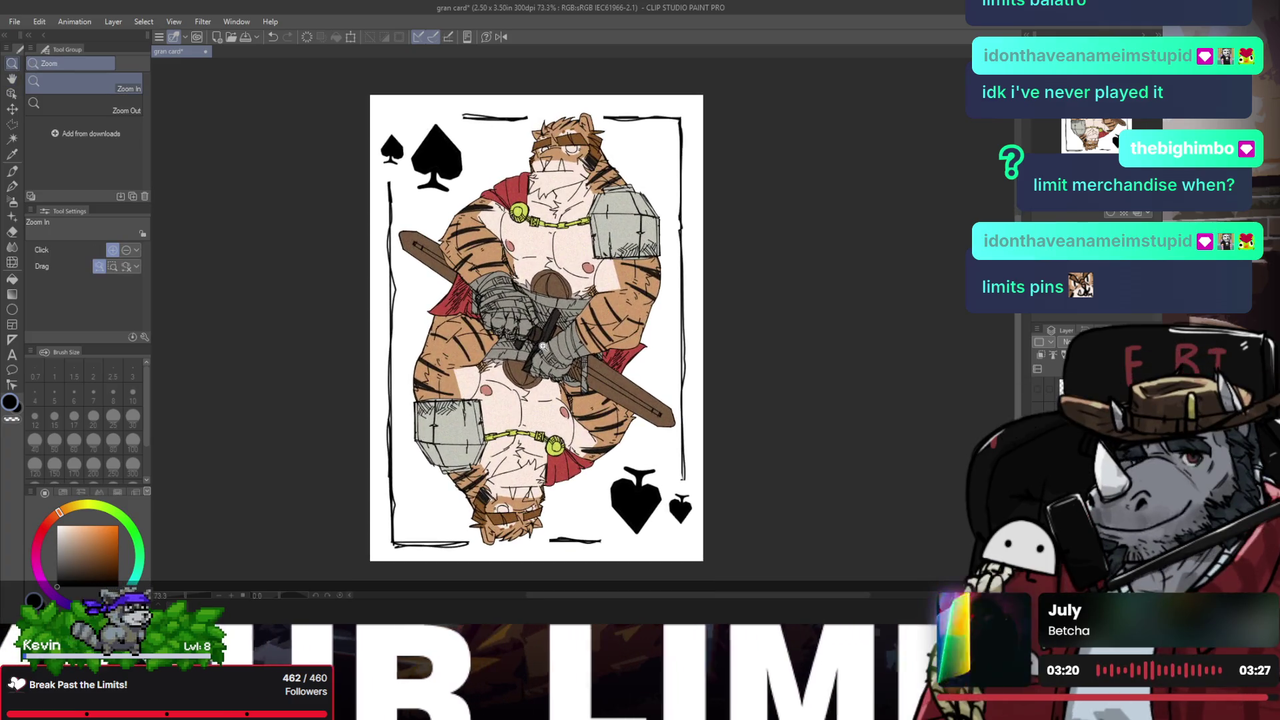
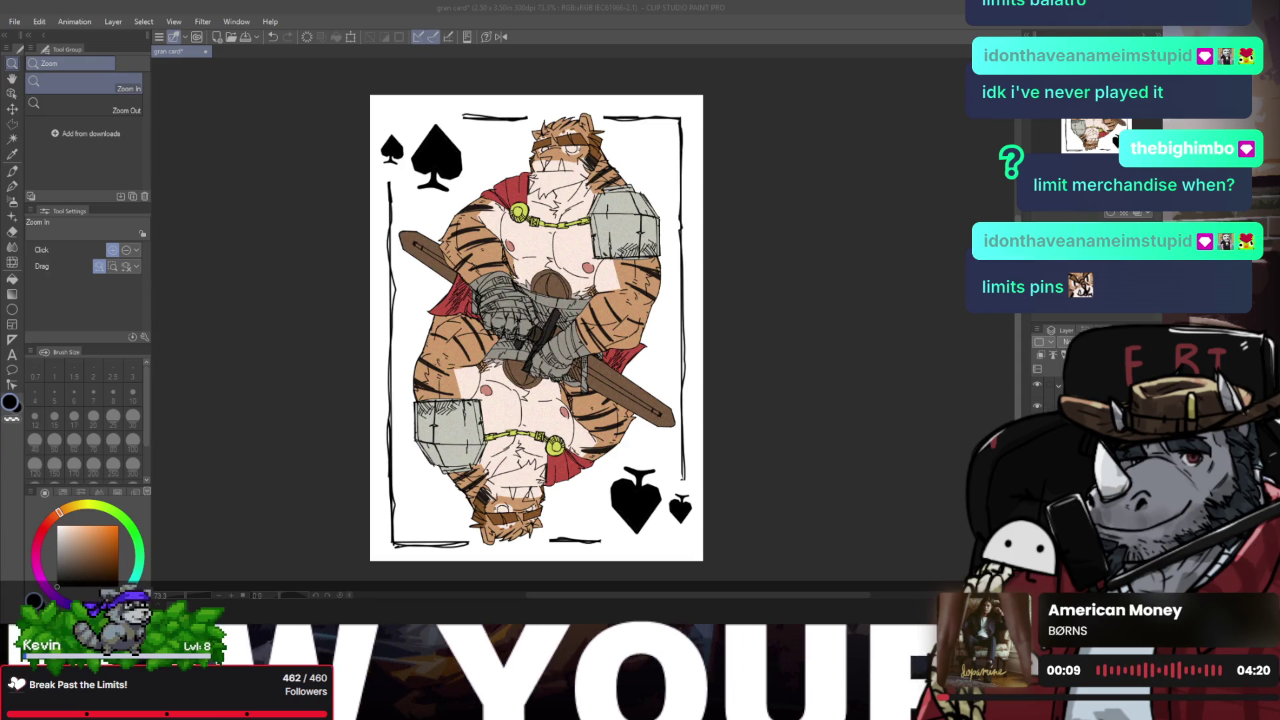
Step: Keep the large bottom spade and delete the small spade in the top-left corner
click(681, 509)
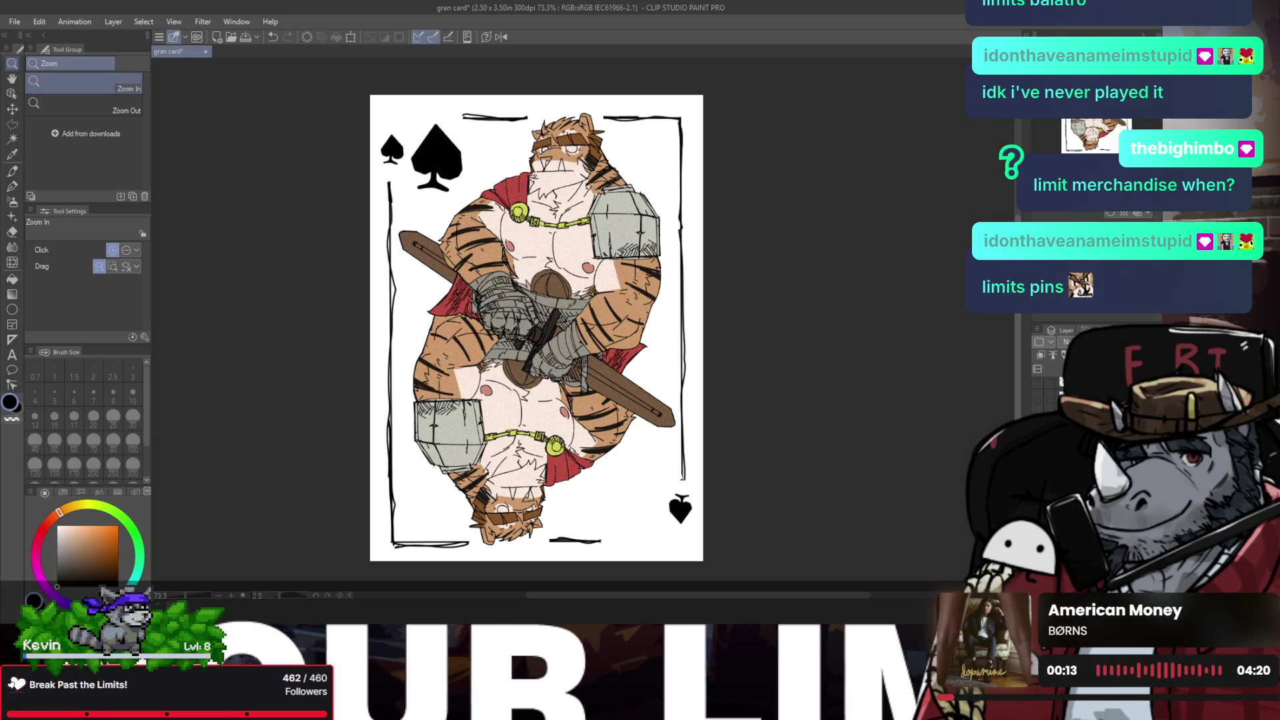
key(ctrl+z)
key(ctrl+y)
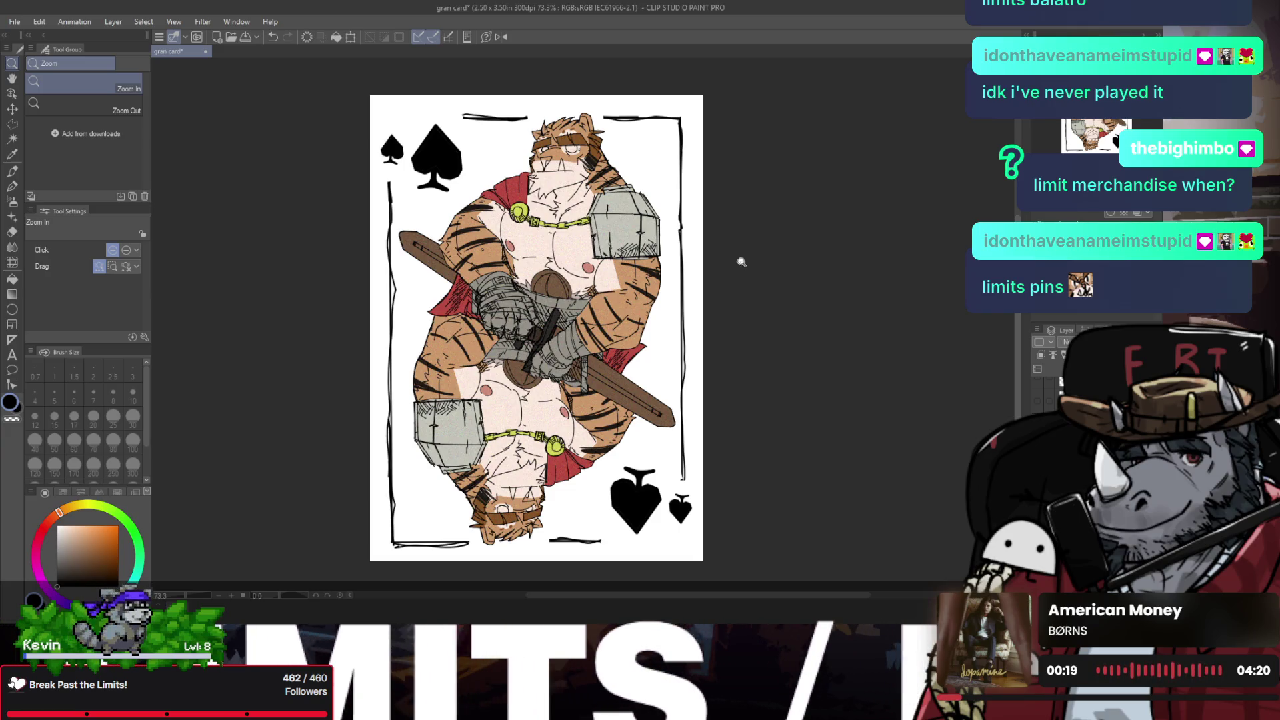
click(430, 140)
key(e)
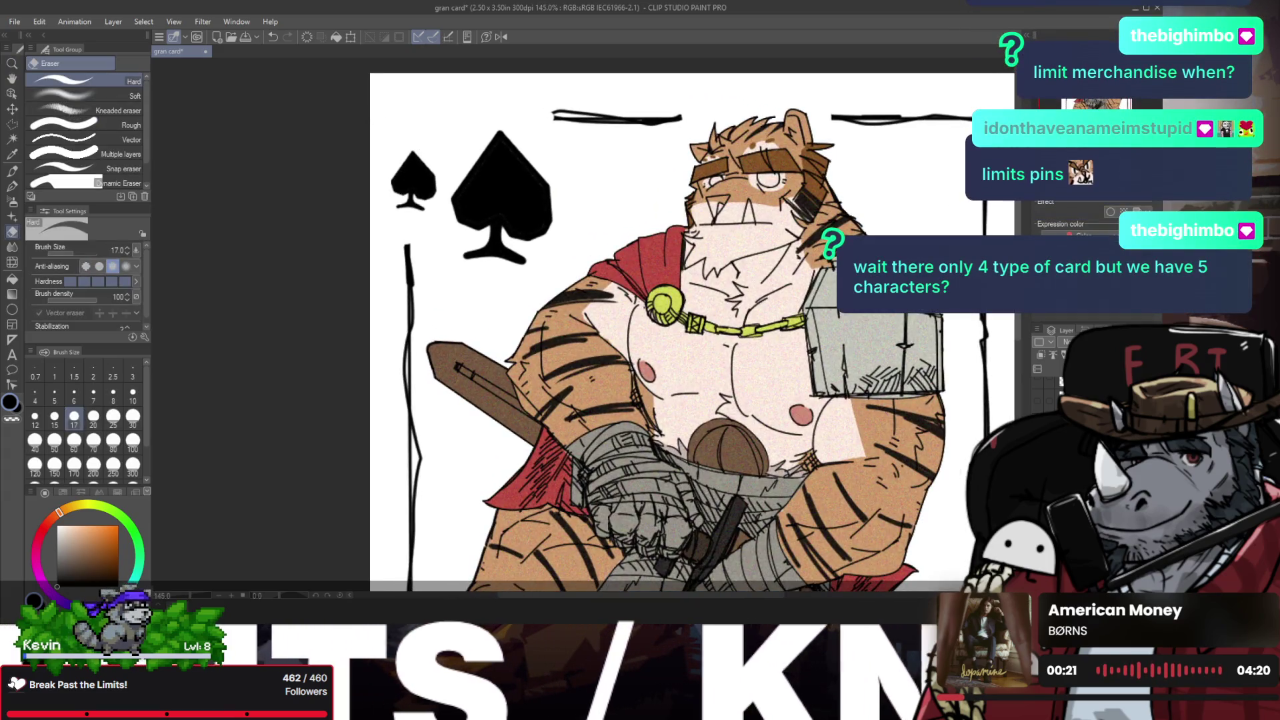
key(ctrl+z)
key(p)
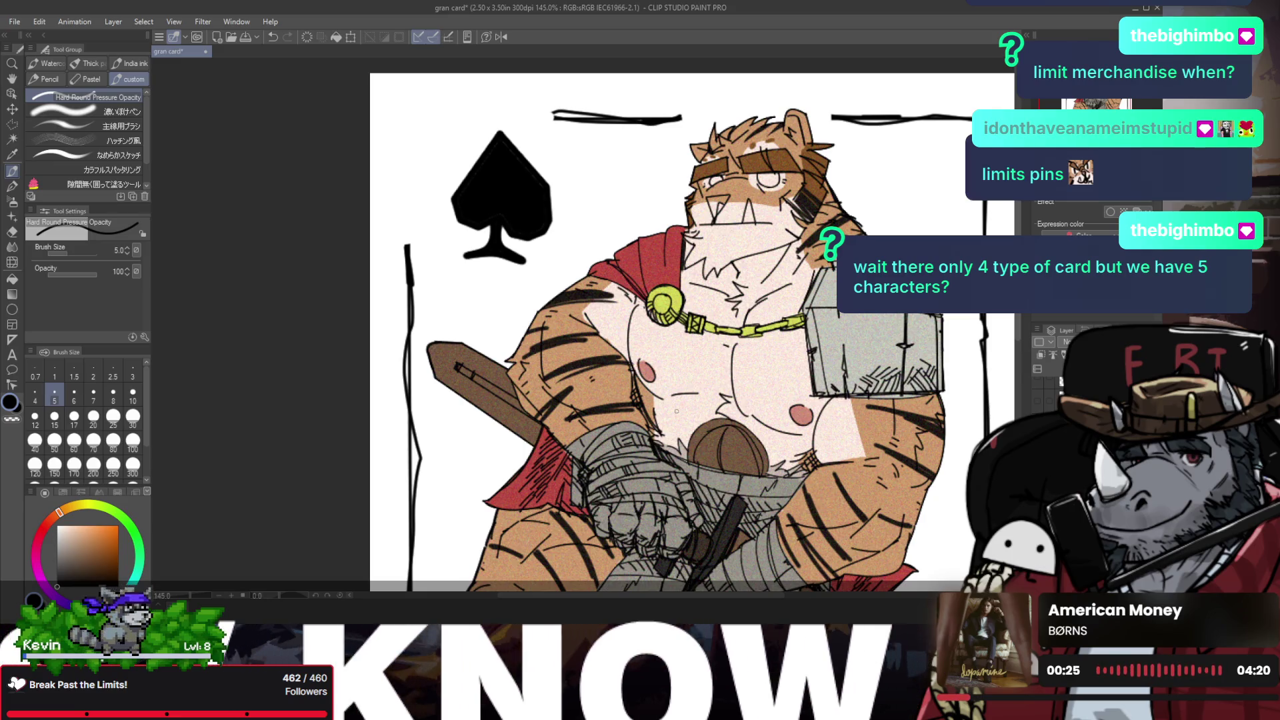
Step: Mirror the canvas horizontally, undo a stray stroke, and raise the brush size to 8
key(h)
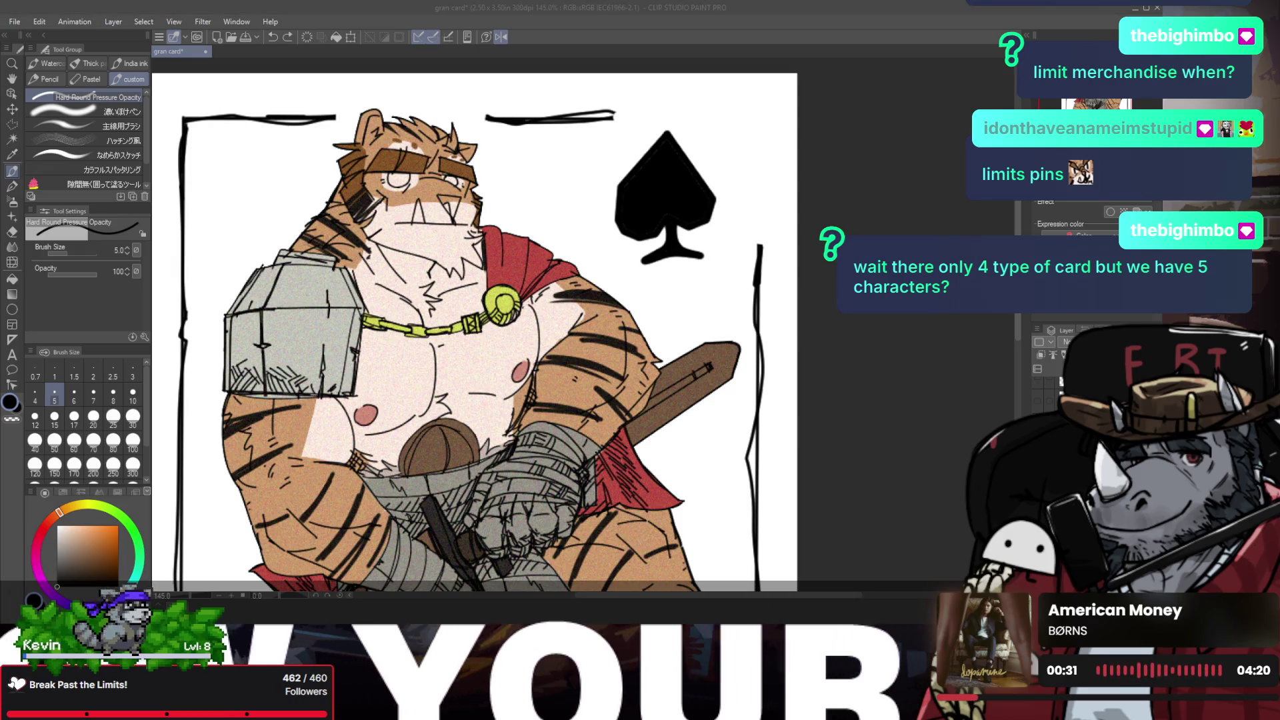
click(411, 252)
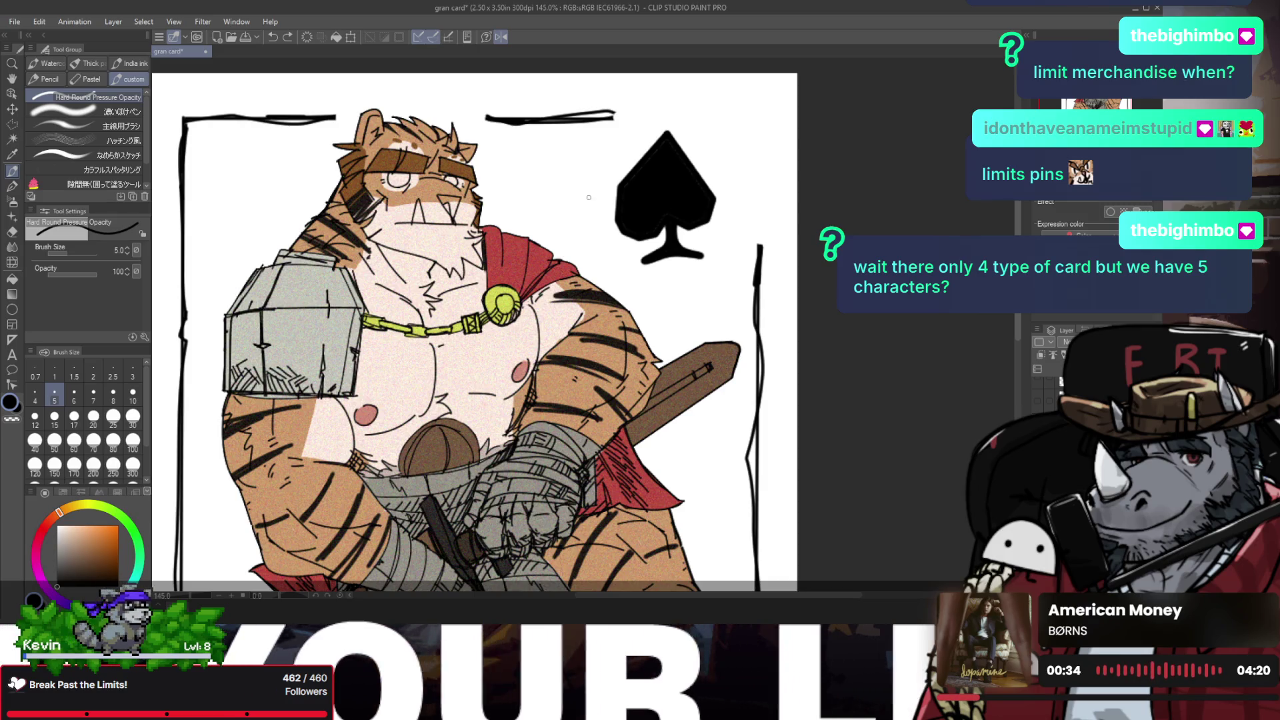
scroll(589, 197, down, 4)
scroll(601, 194, up, 4)
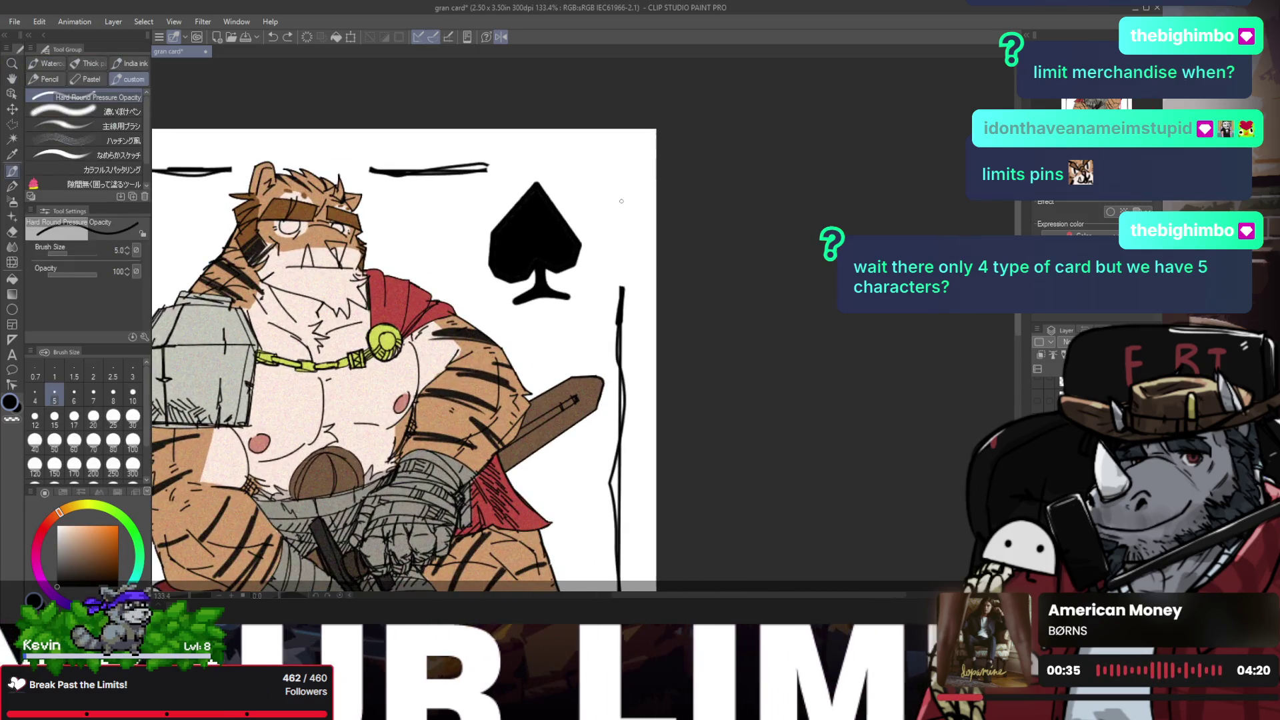
key(ctrl+z)
key(bracketright)
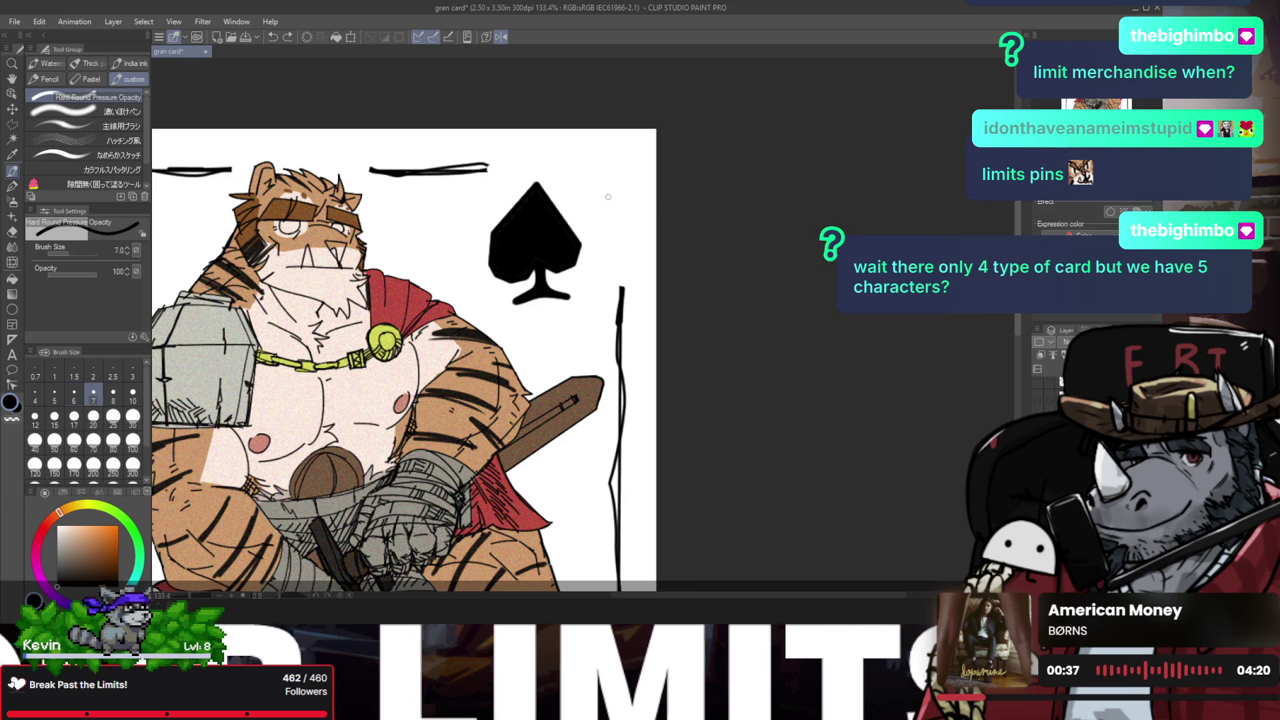
key(bracketright)
key(bracketright)
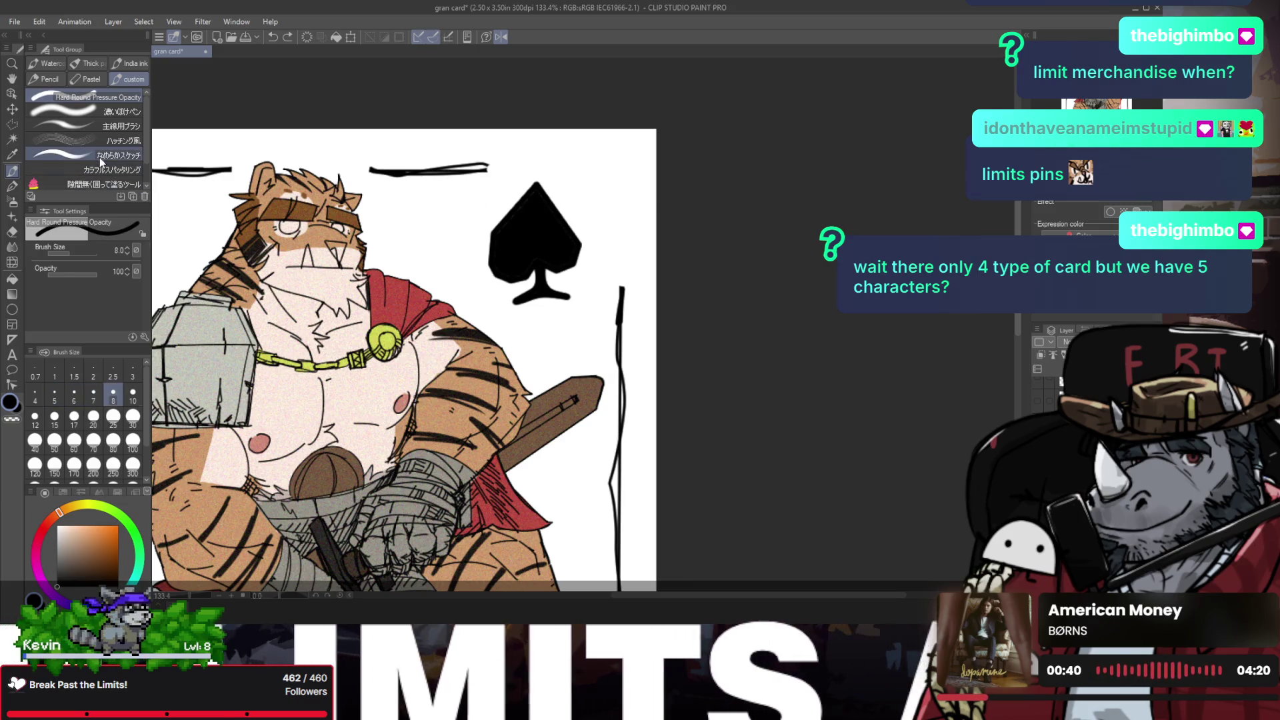
Step: Try other pen brushes with a test stroke at the top right, undoing it
click(98, 156)
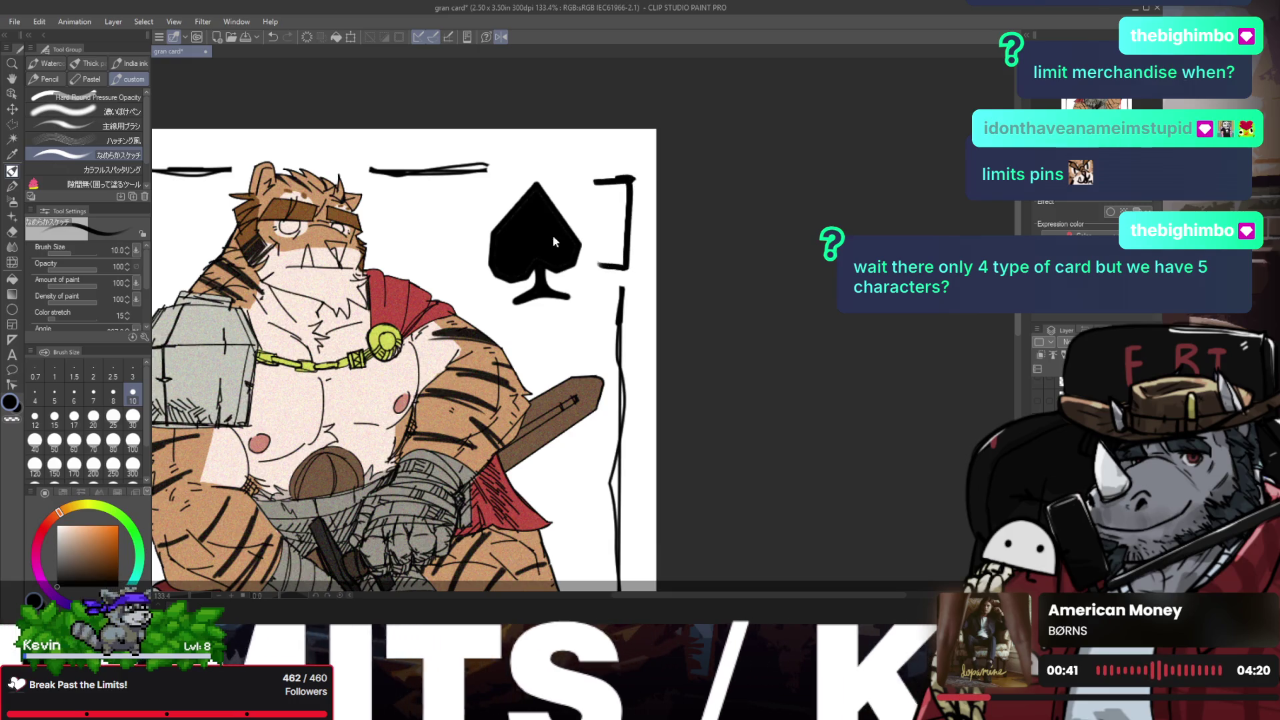
click(114, 98)
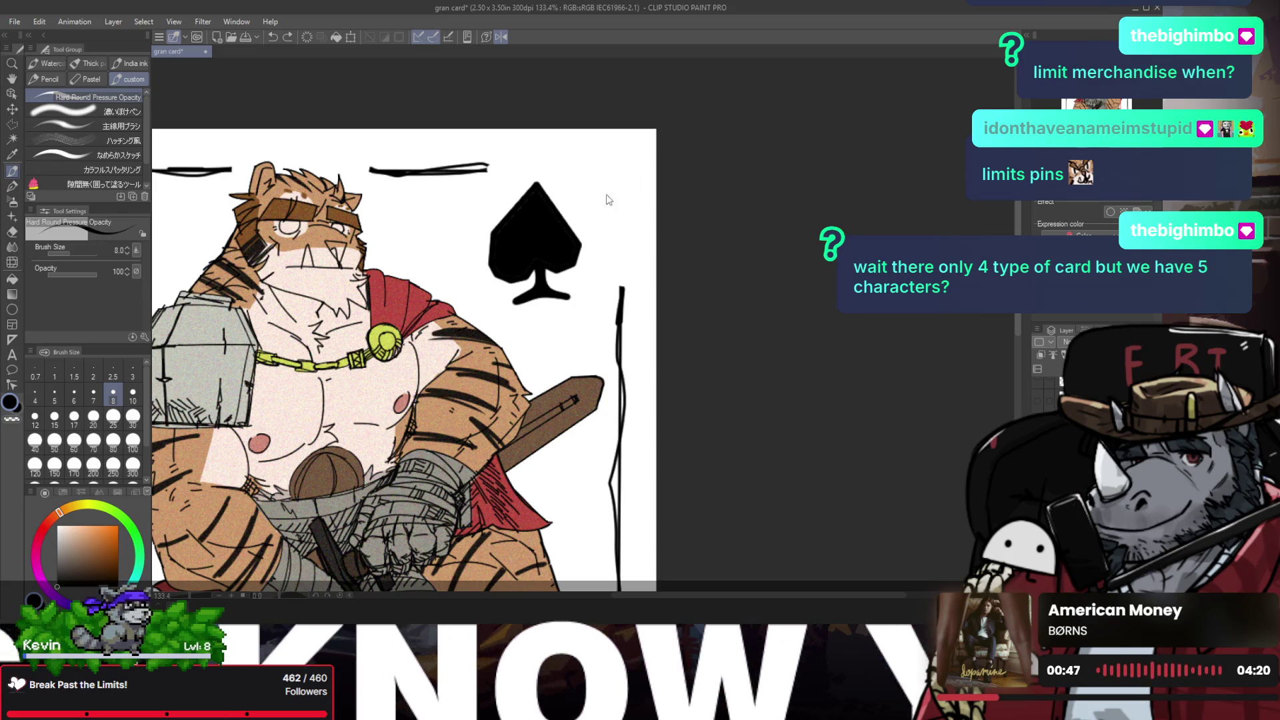
drag(581, 173, 636, 167)
key(ctrl+z)
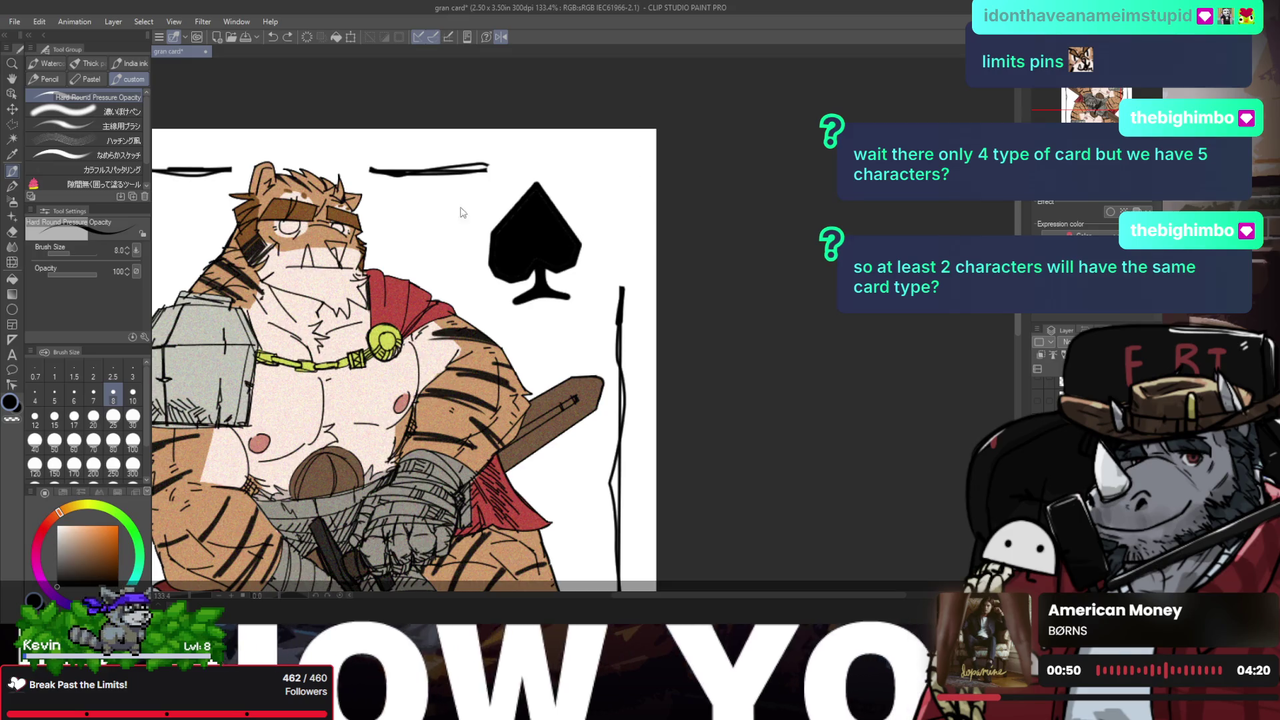
click(130, 112)
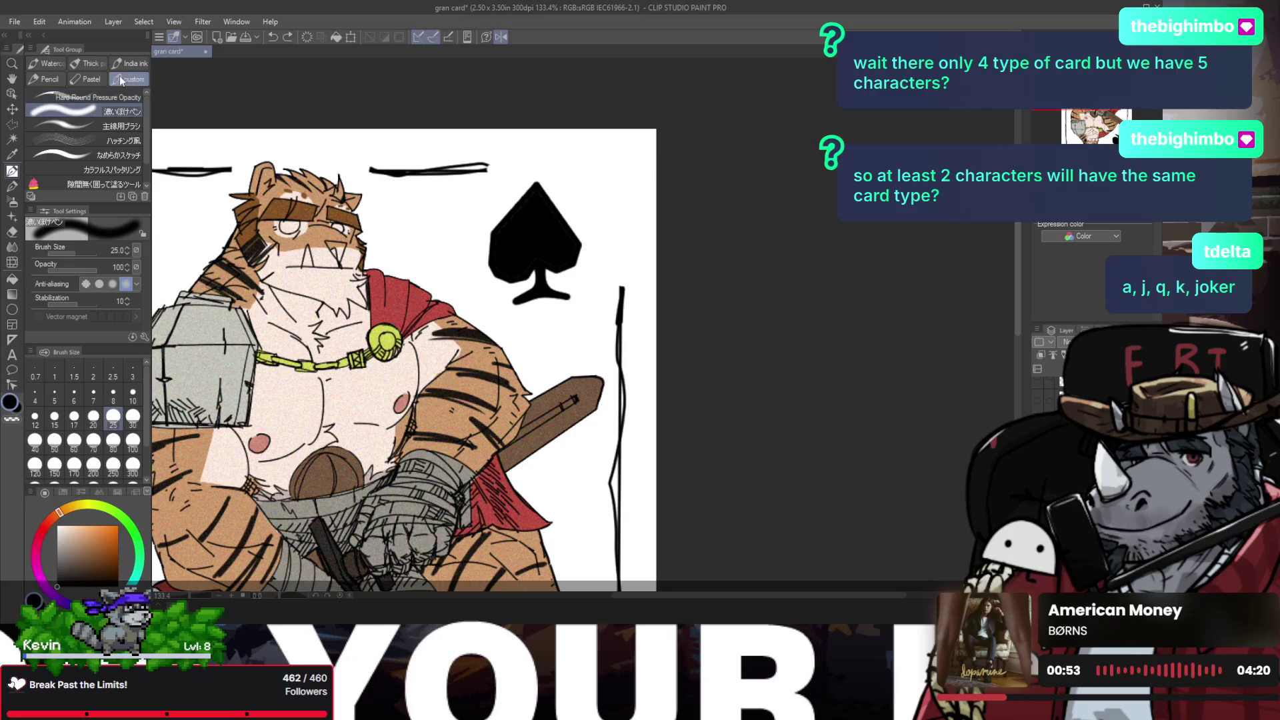
click(50, 63)
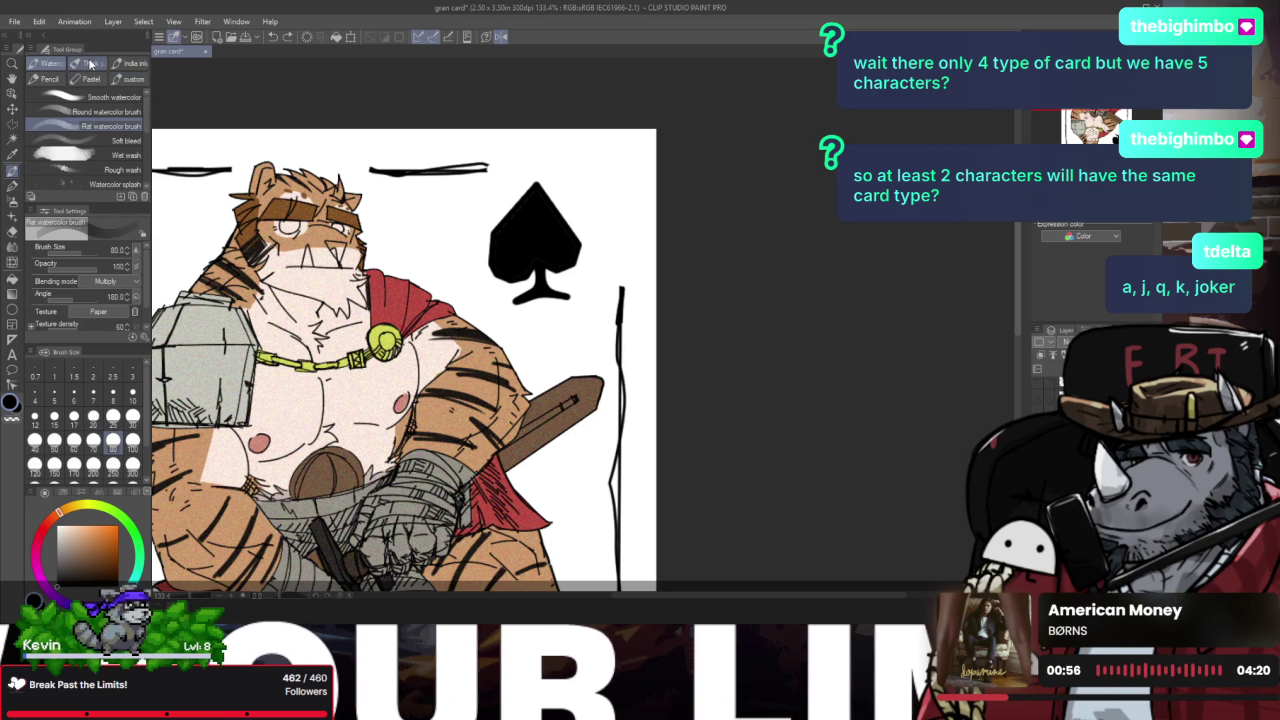
click(90, 62)
click(115, 60)
click(90, 63)
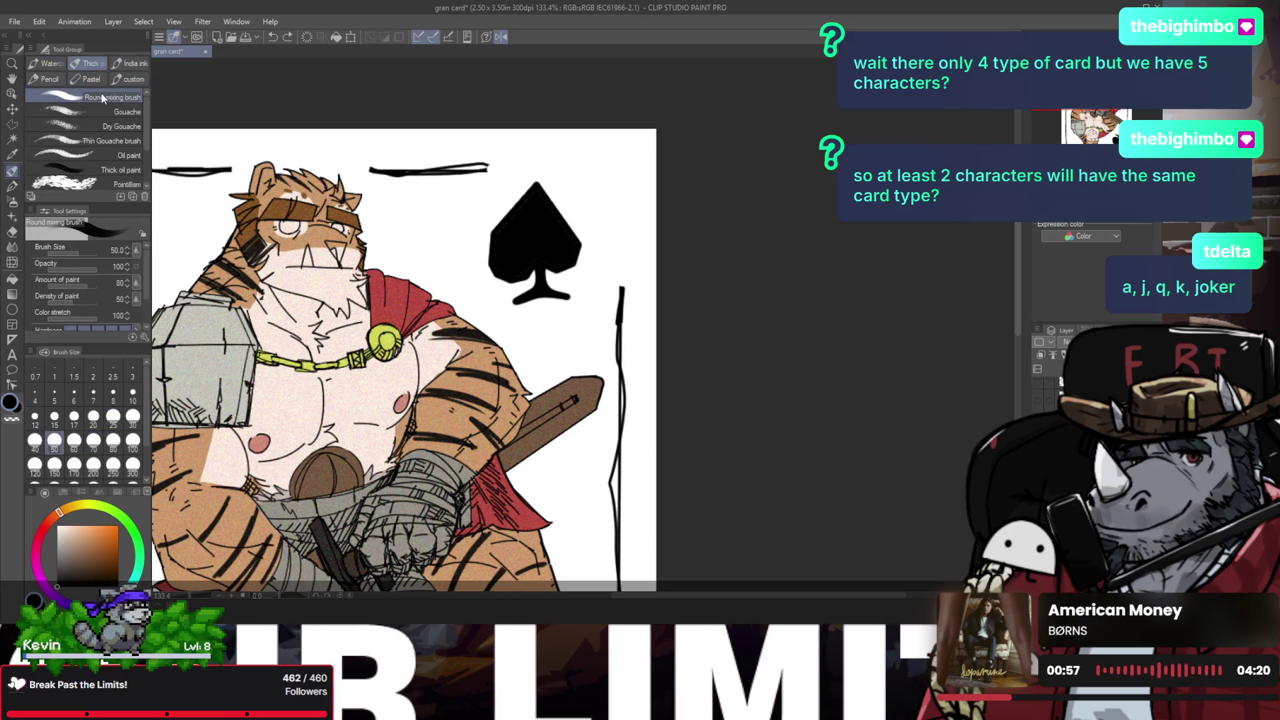
click(123, 63)
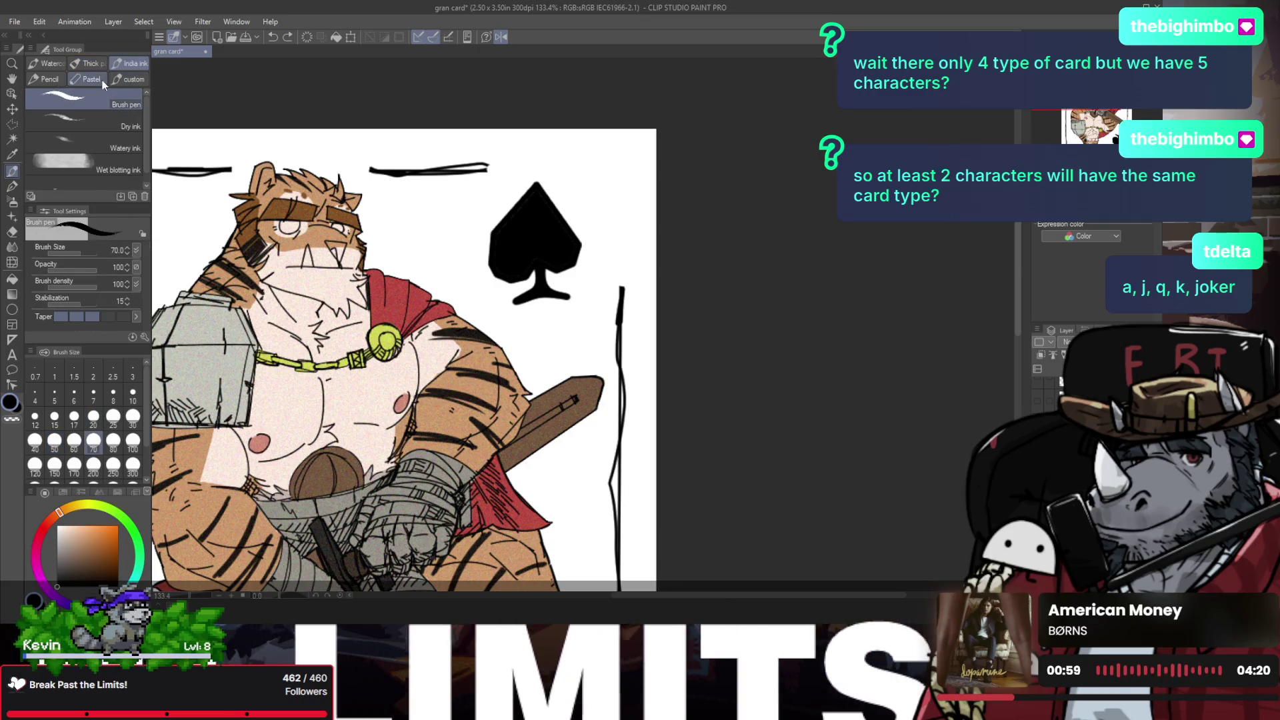
click(61, 63)
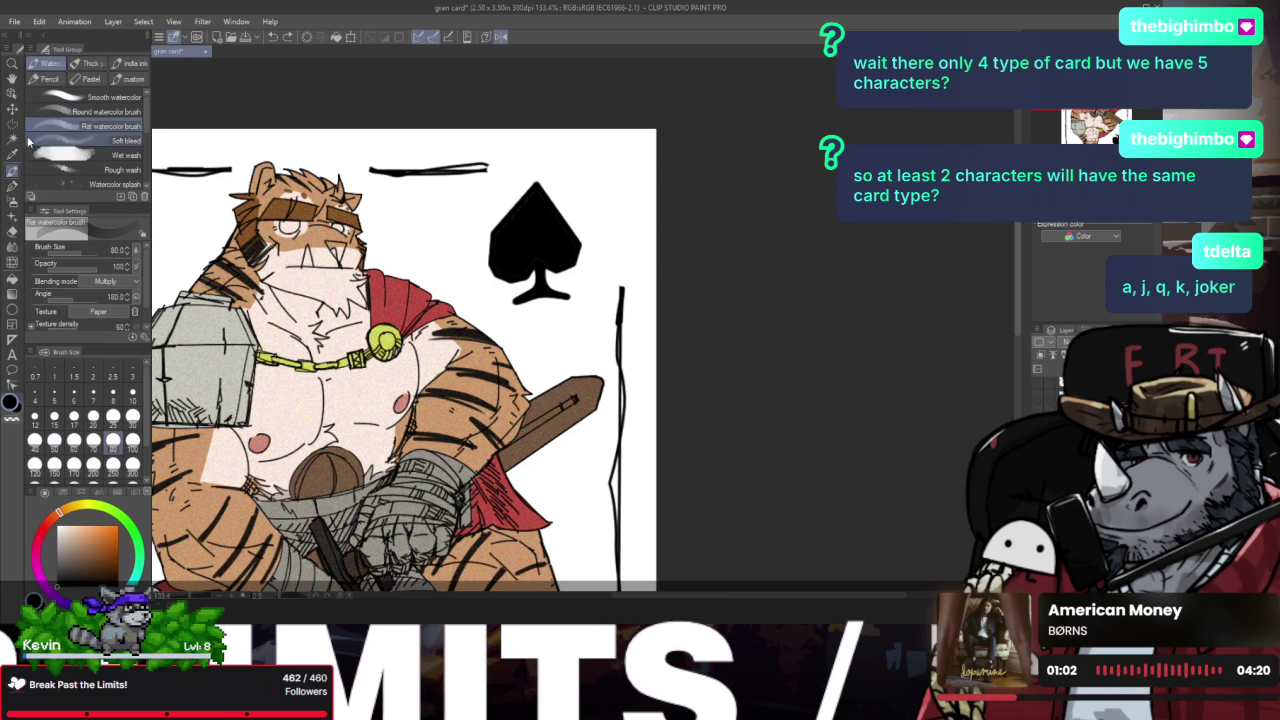
click(12, 185)
click(70, 123)
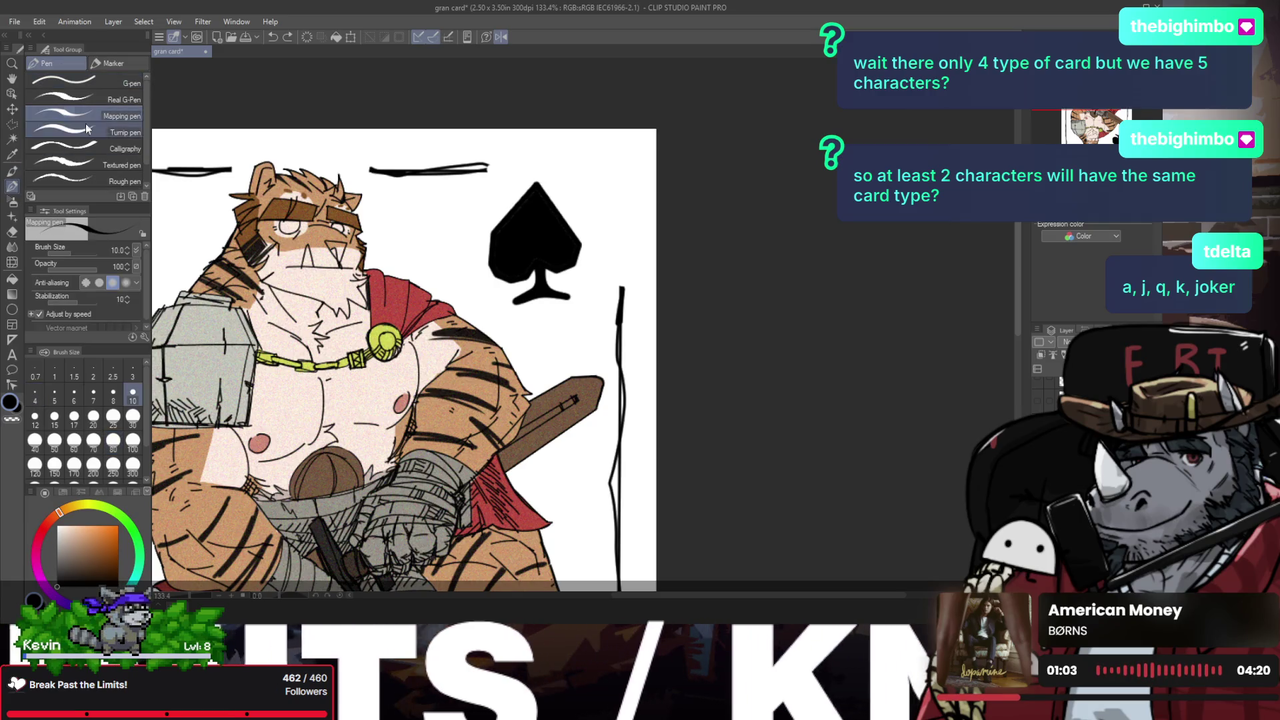
drag(588, 174, 605, 245)
key(ctrl+z)
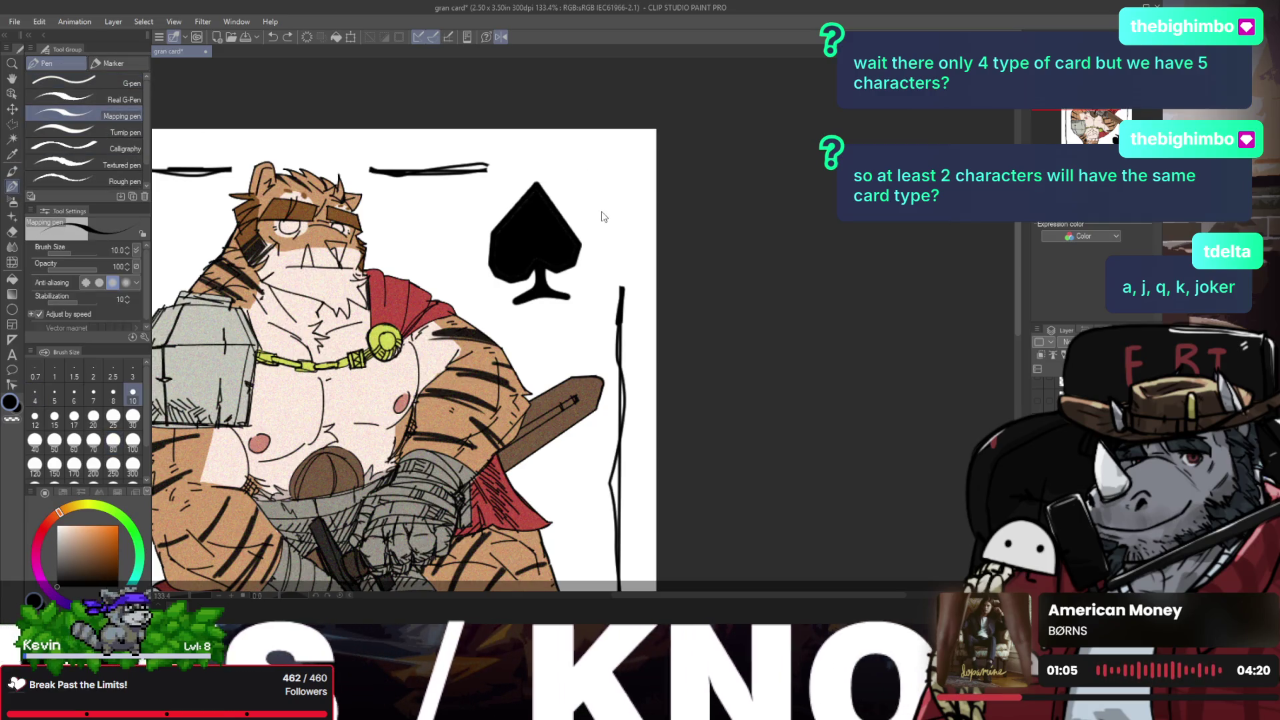
click(122, 131)
drag(590, 167, 634, 291)
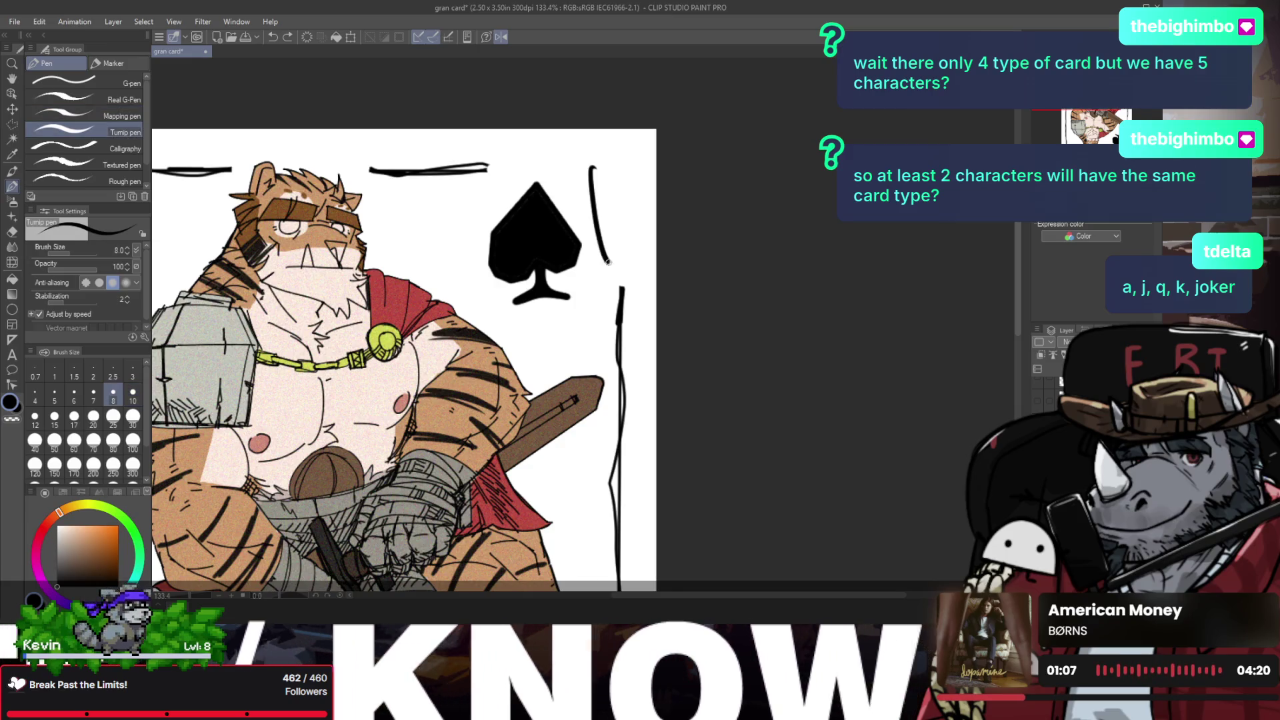
key(ctrl+z)
mouse_move(574, 166)
mouse_down()
mouse_move(626, 240)
mouse_move(627, 201)
mouse_up()
click(628, 201)
key(ctrl+z)
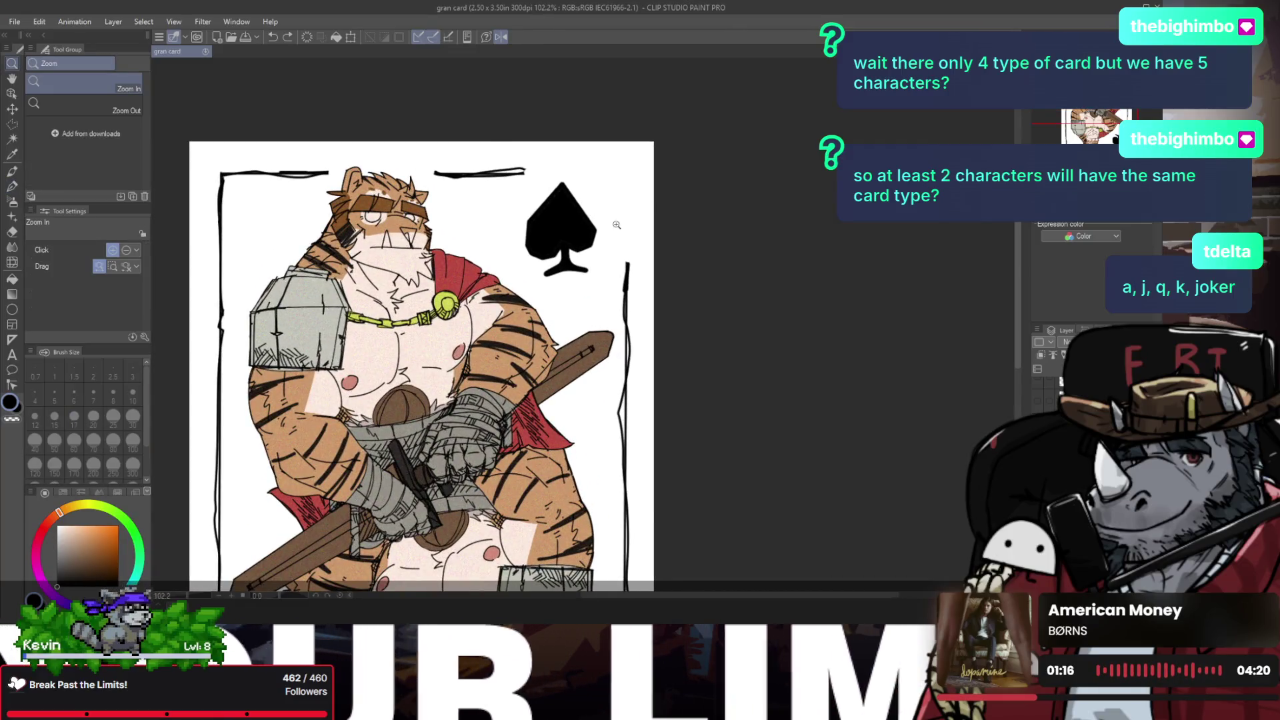
Step: Unflip the view, zoom into the top-left corner and test the calligraphy pen, discarding strokes
key(h)
drag(482, 187, 503, 172)
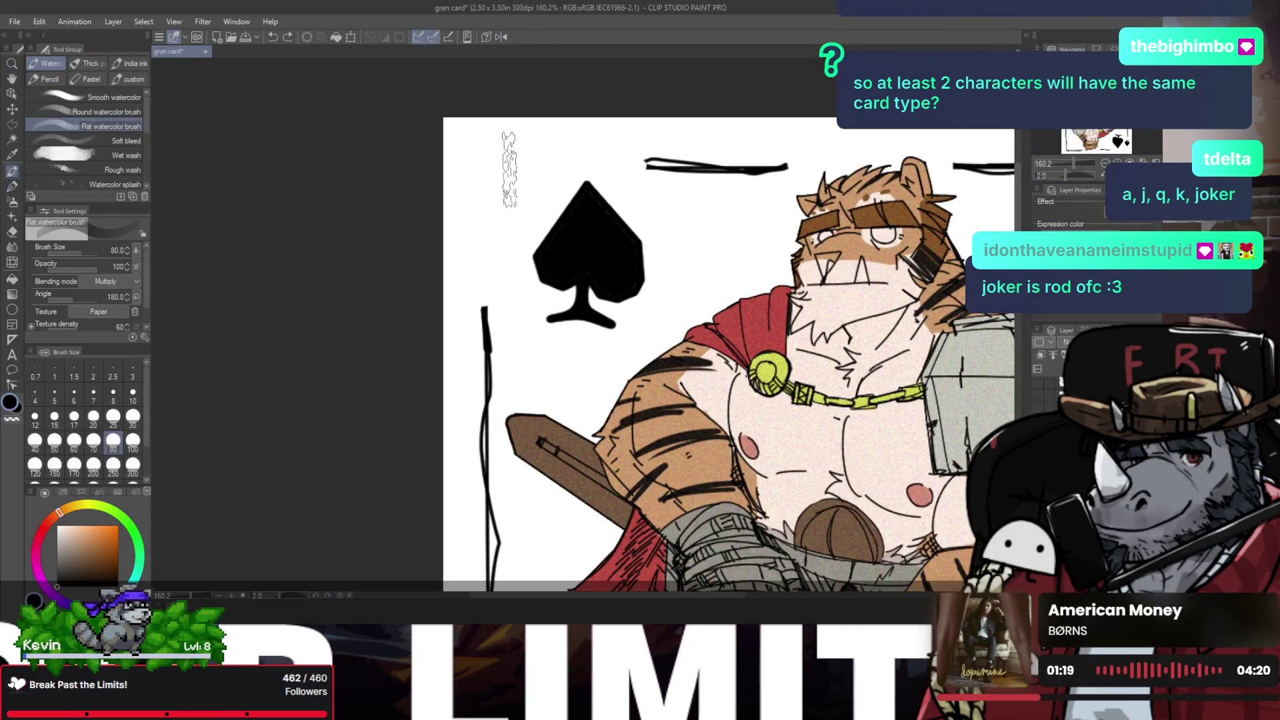
key(b)
key(p)
key(p)
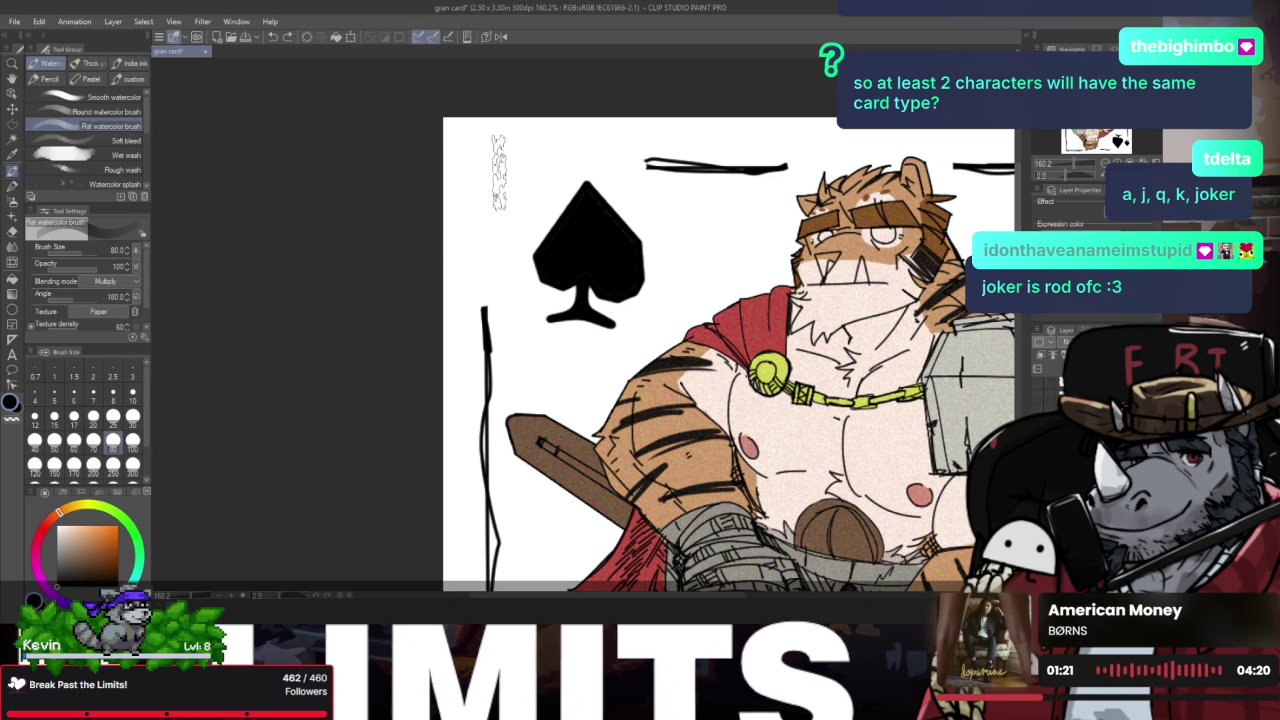
key(p)
drag(522, 151, 460, 252)
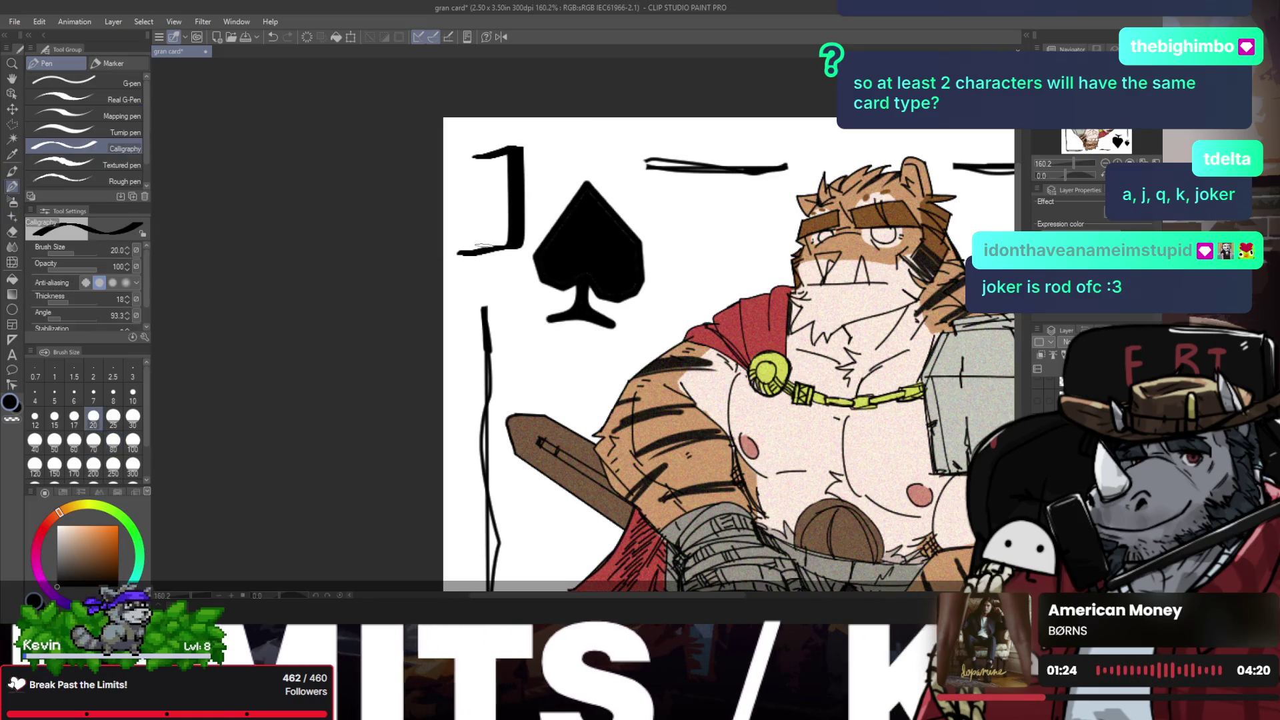
key(ctrl+z)
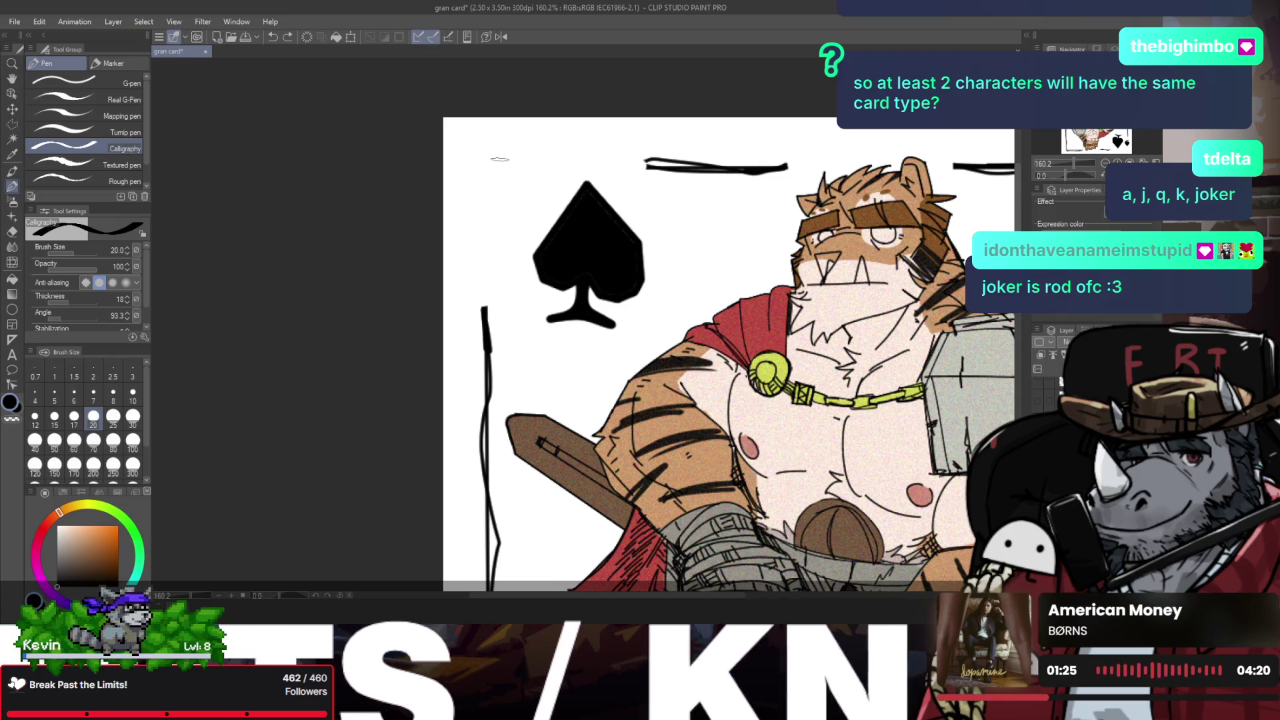
drag(492, 161, 501, 237)
key(ctrl+z)
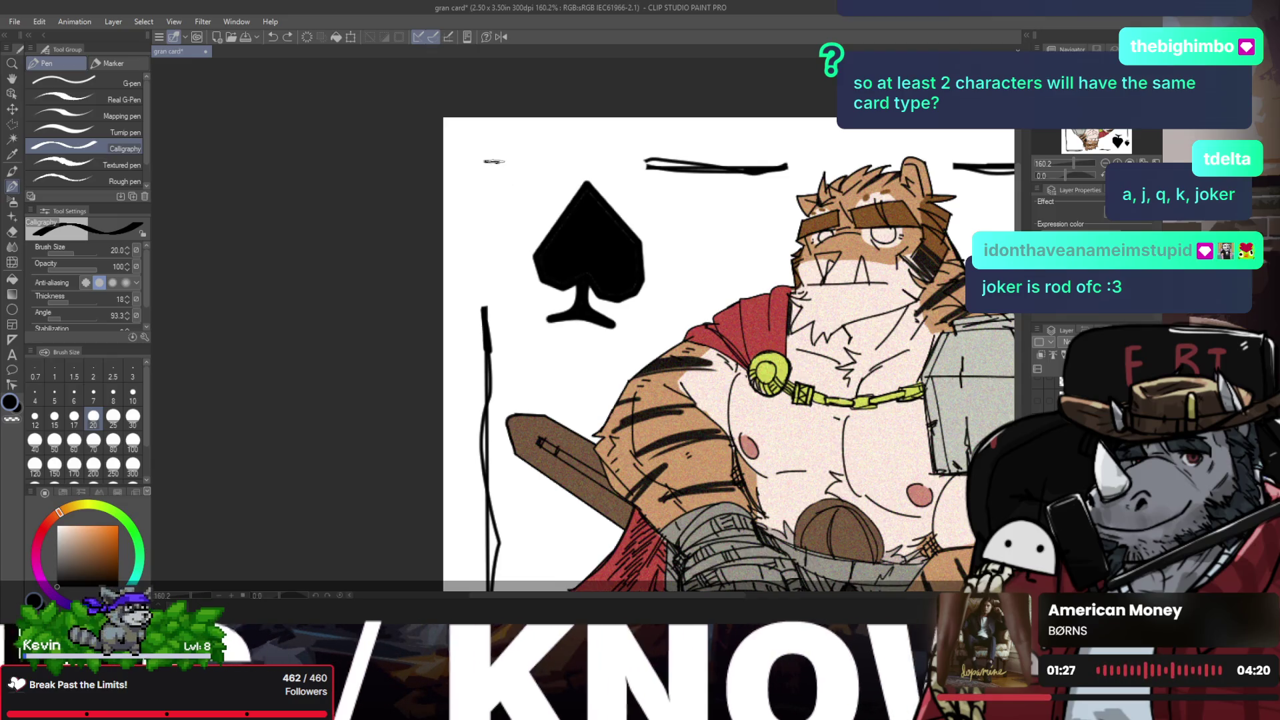
Step: Draw a J at the top-left, review it zoomed out, then undo it
drag(500, 150, 455, 208)
ctrl+alt+click(514, 219)
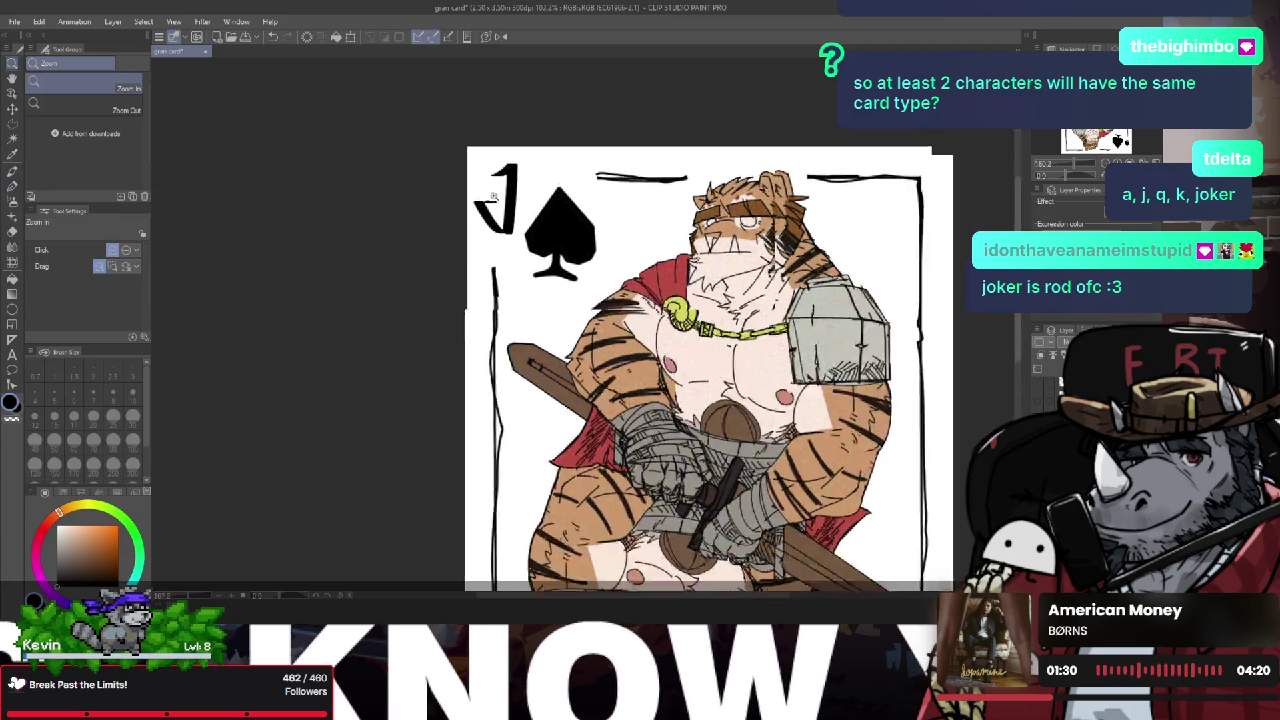
alt+click(514, 220)
click(526, 220)
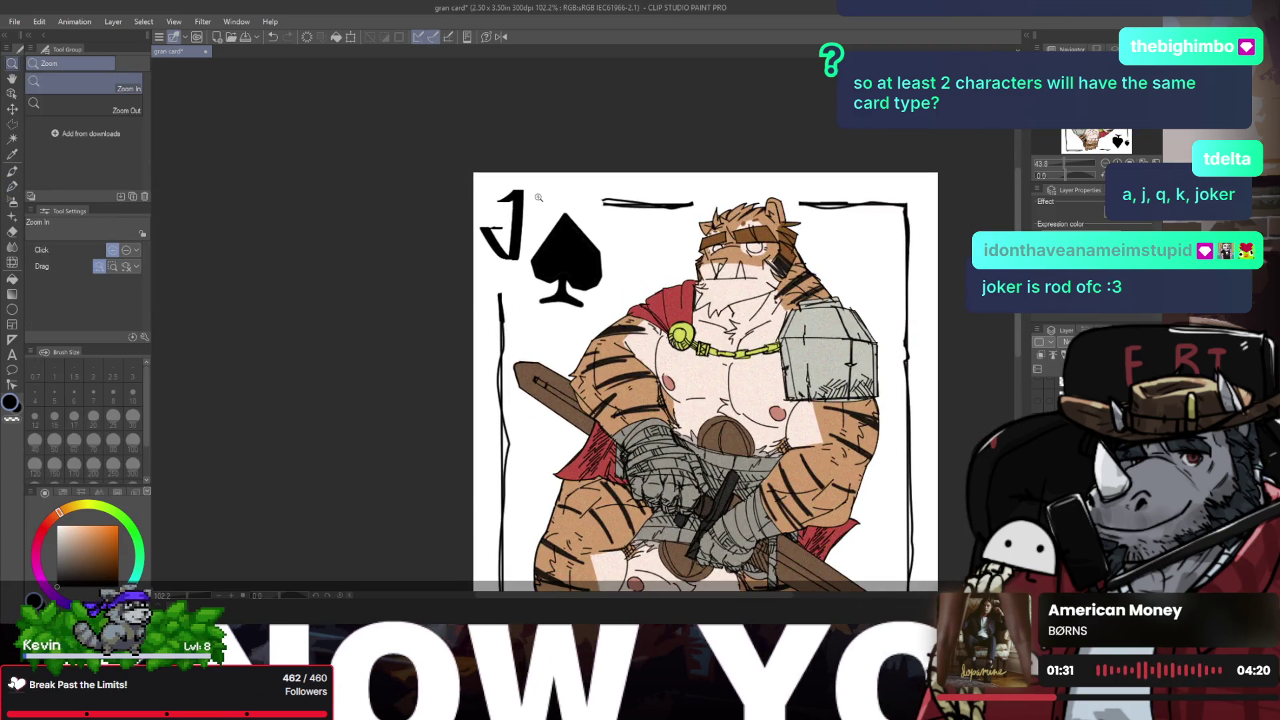
key(ctrl+z)
click(514, 219)
Step: Redraw the final black J beside the top-left spade with the calligraphy pen
key(b)
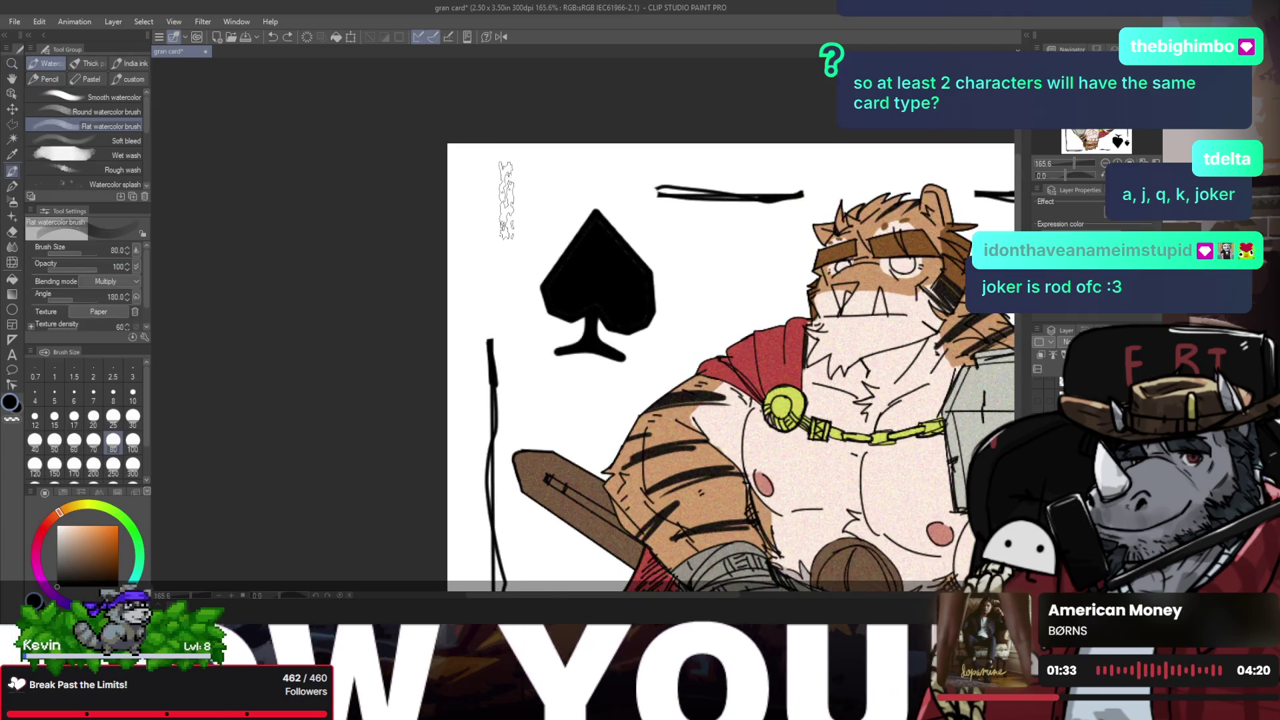
key(b)
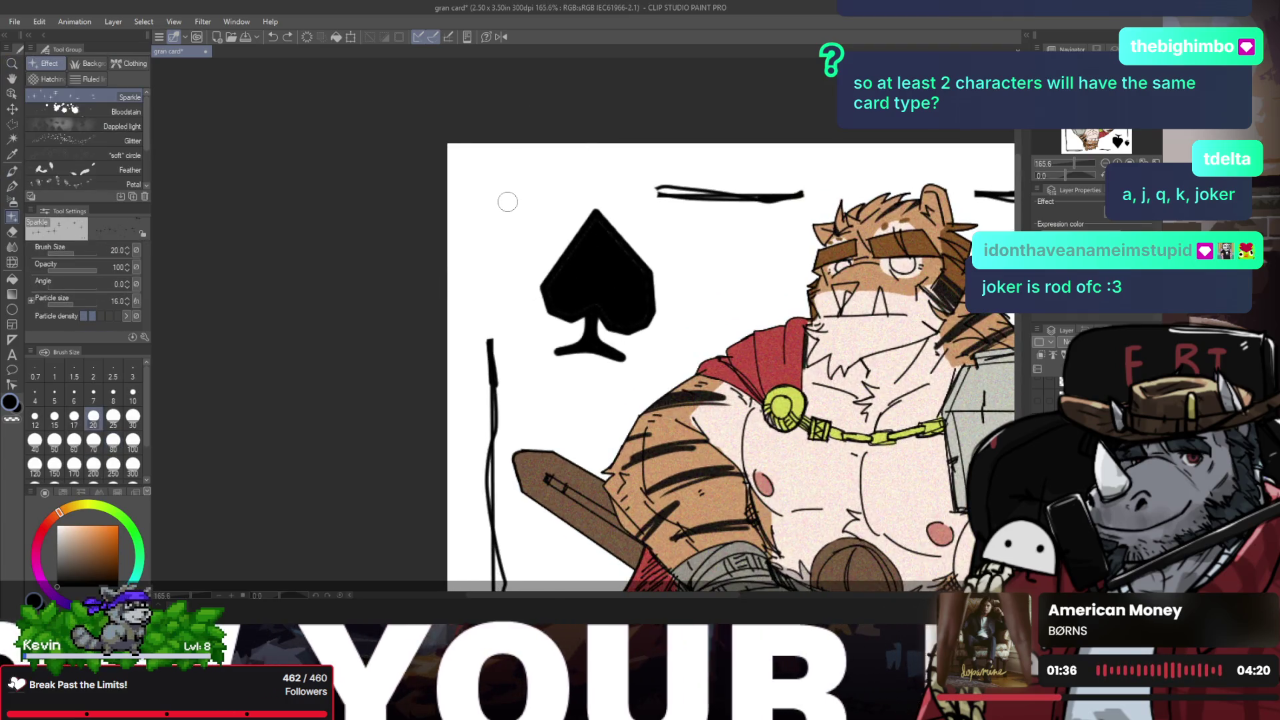
key(p)
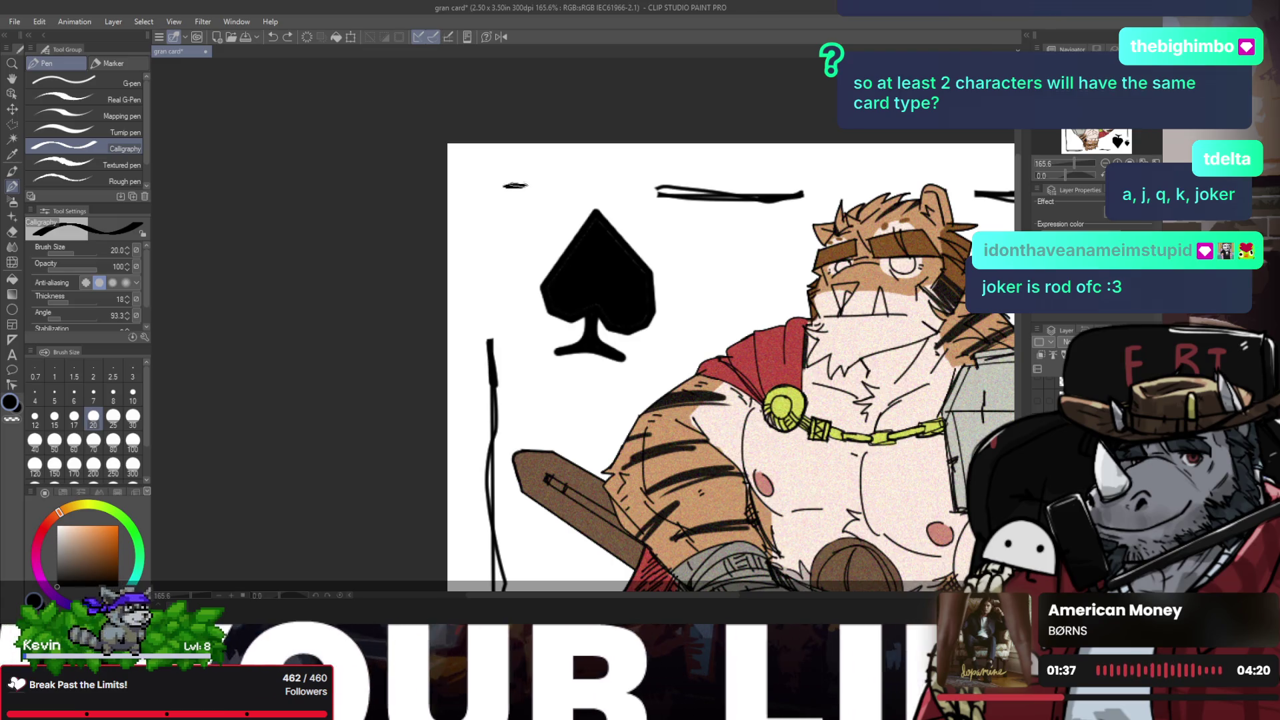
drag(515, 190, 514, 286)
key(ctrl+z)
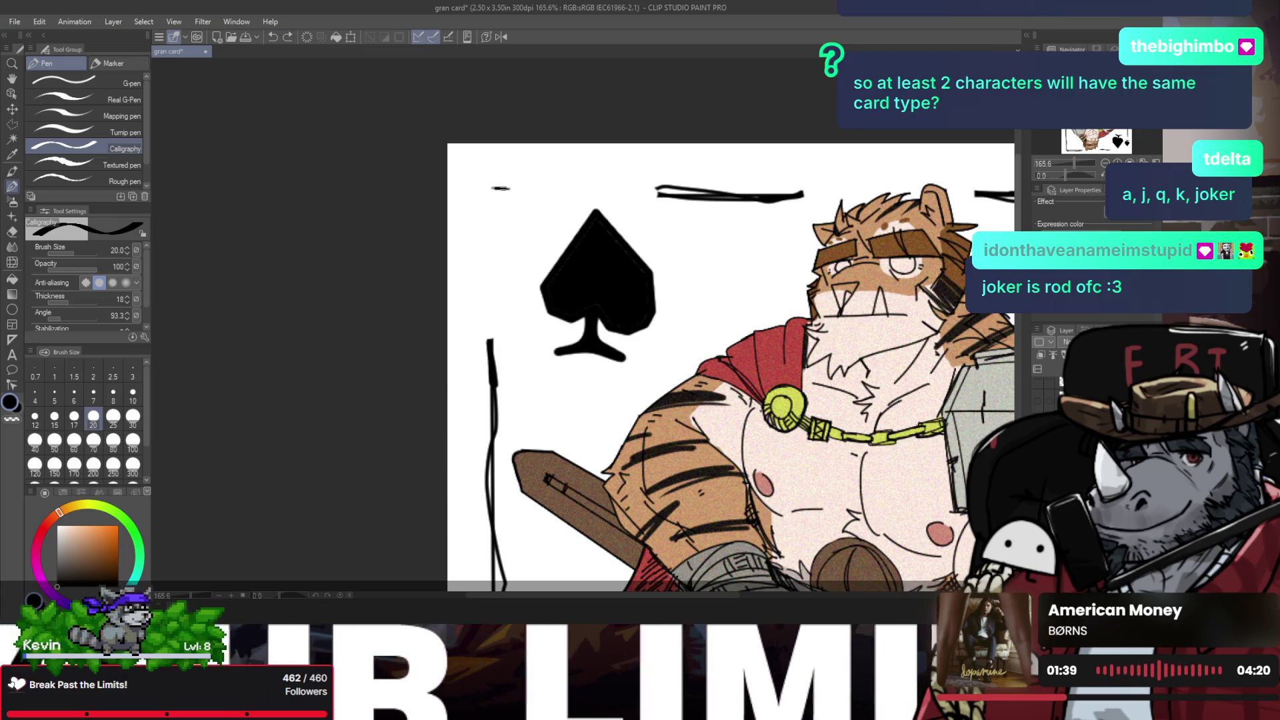
drag(493, 187, 472, 240)
alt+click(500, 229)
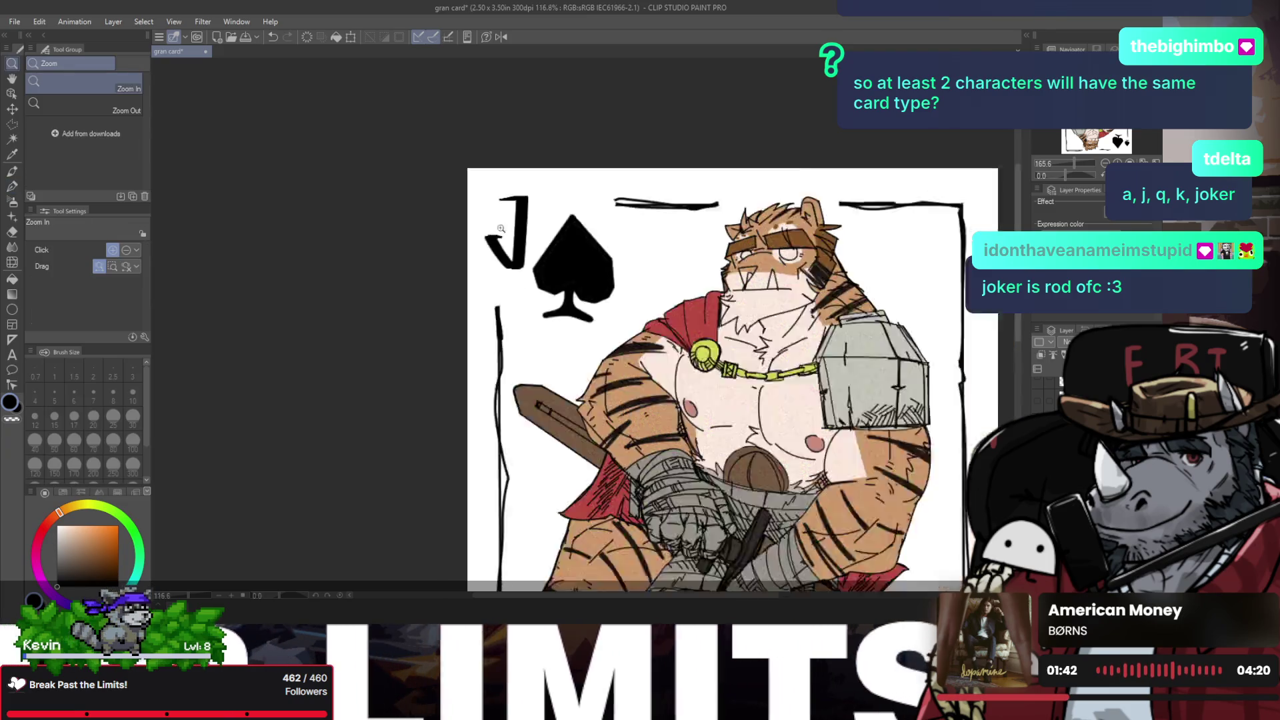
alt+click(500, 229)
Step: Reframe the whole card in view and start, then cancel, a transform of the J
key(j)
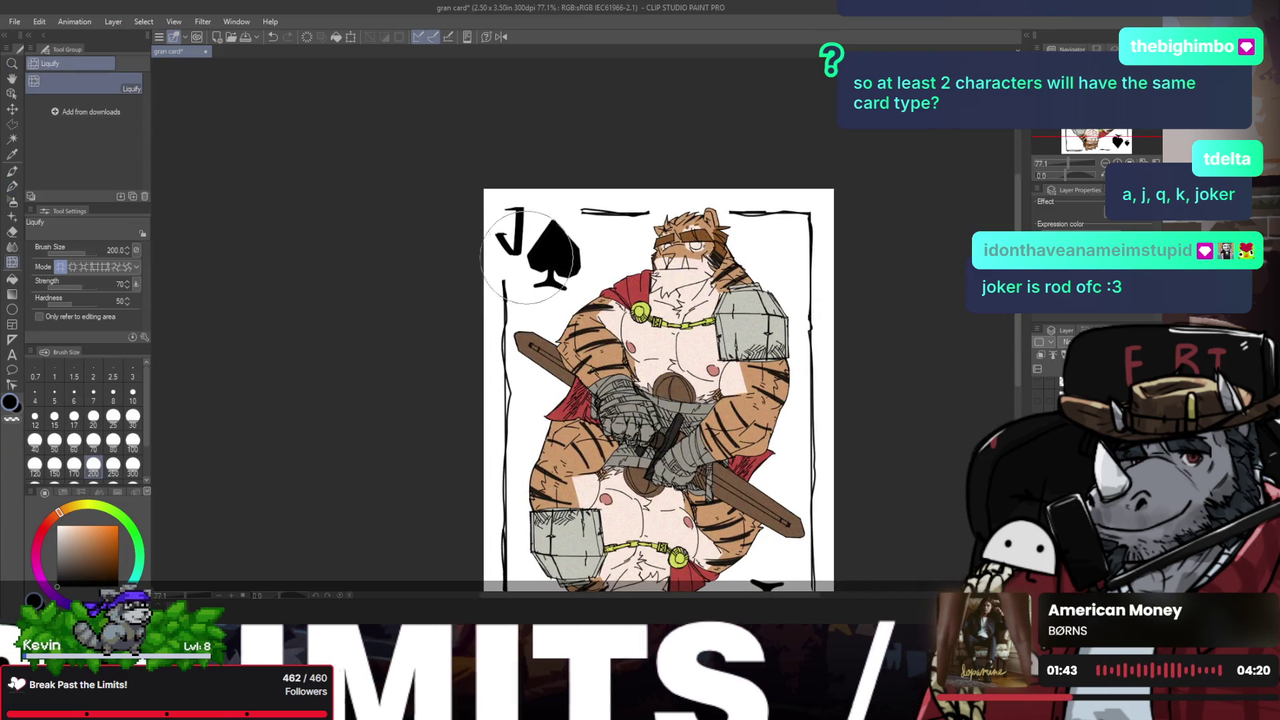
key(slash)
alt+click(467, 225)
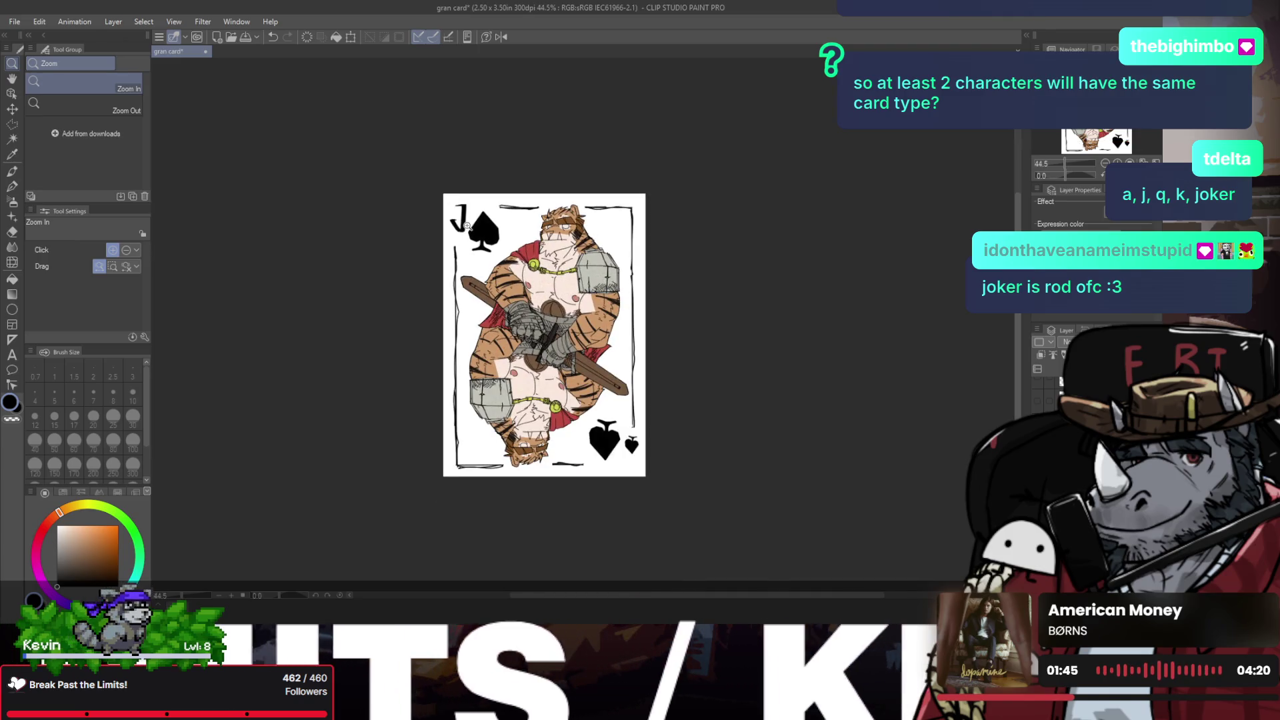
click(537, 287)
key(h)
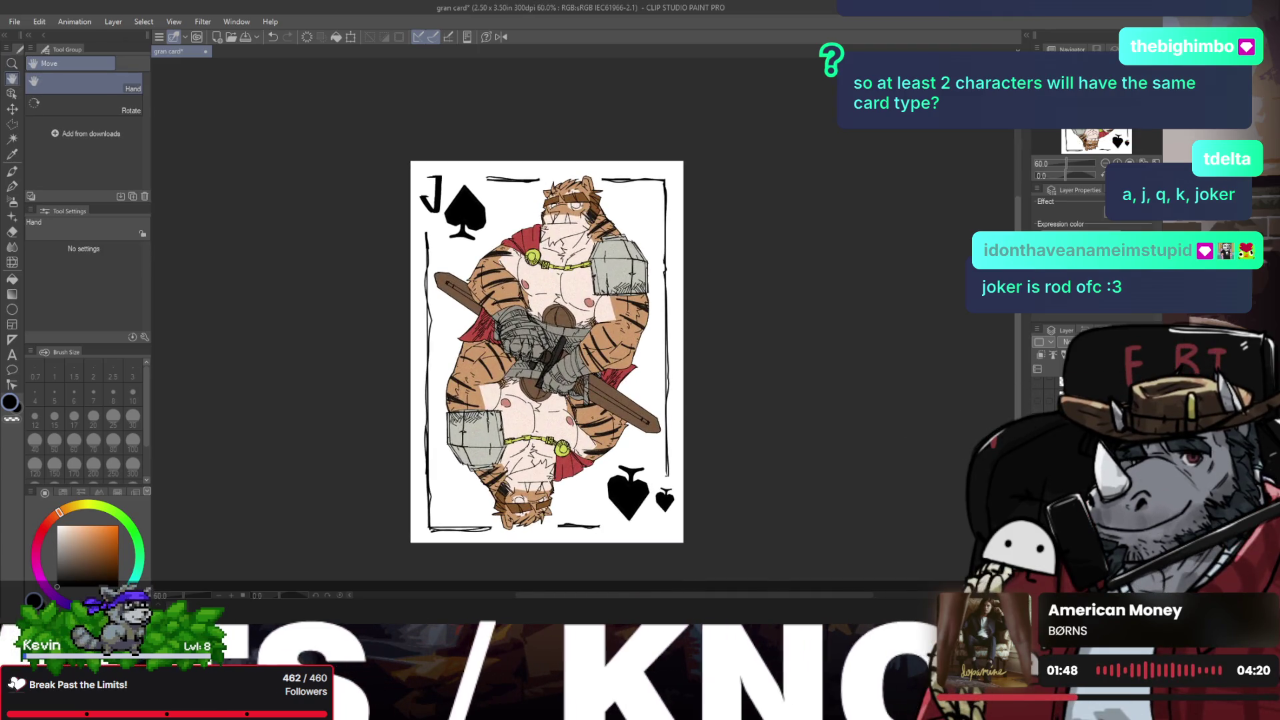
key(ctrl+t)
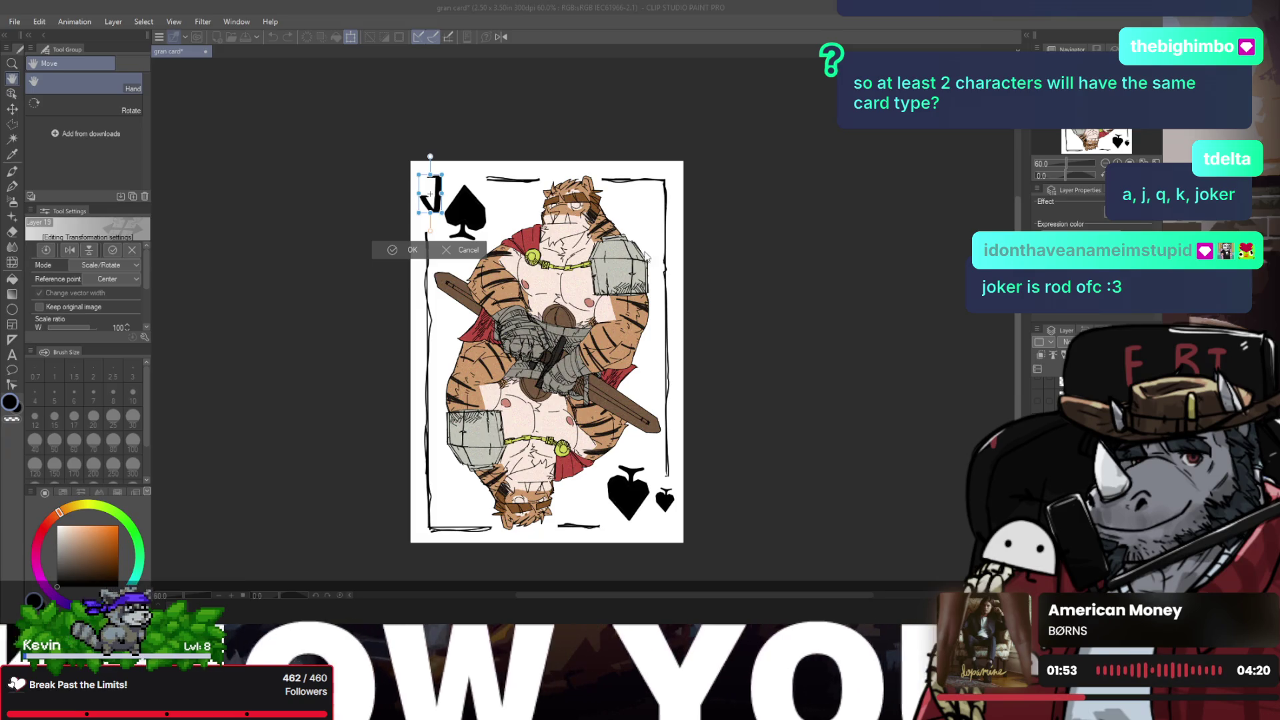
key(Return)
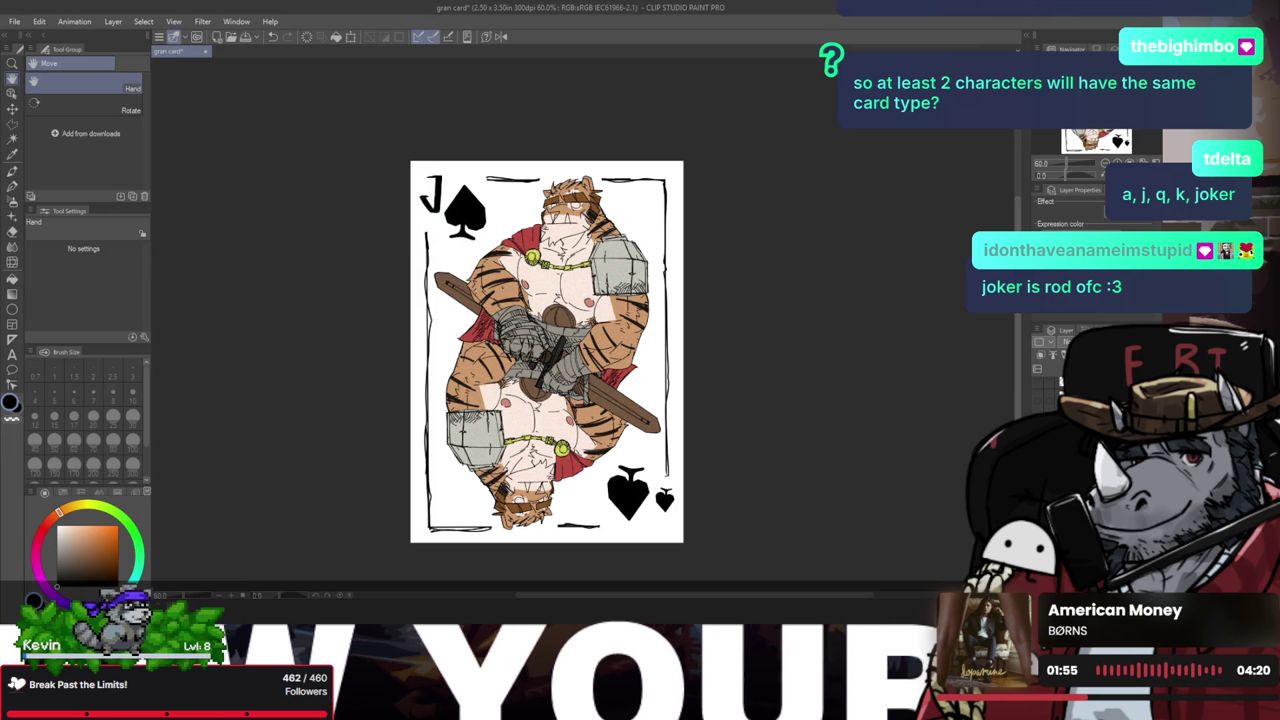
Step: Flip the J copy horizontally and vertically and move it beside the bottom-right spade
key(ctrl+t)
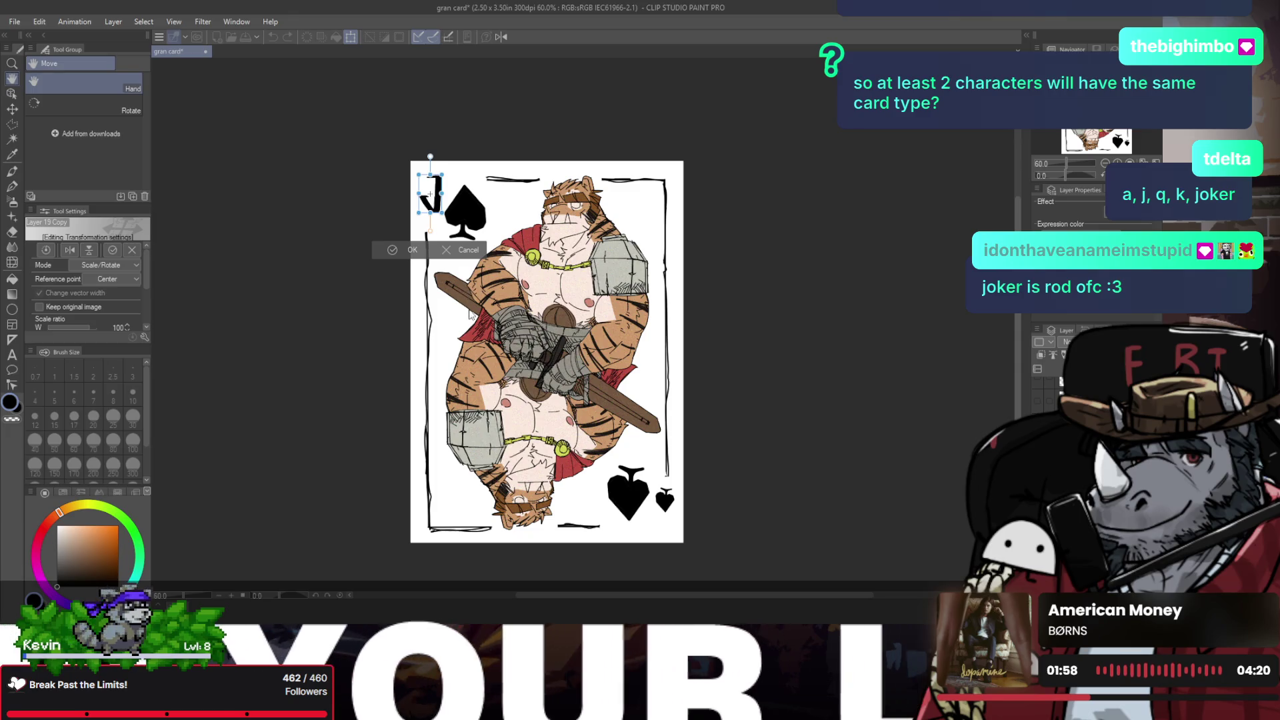
click(69, 250)
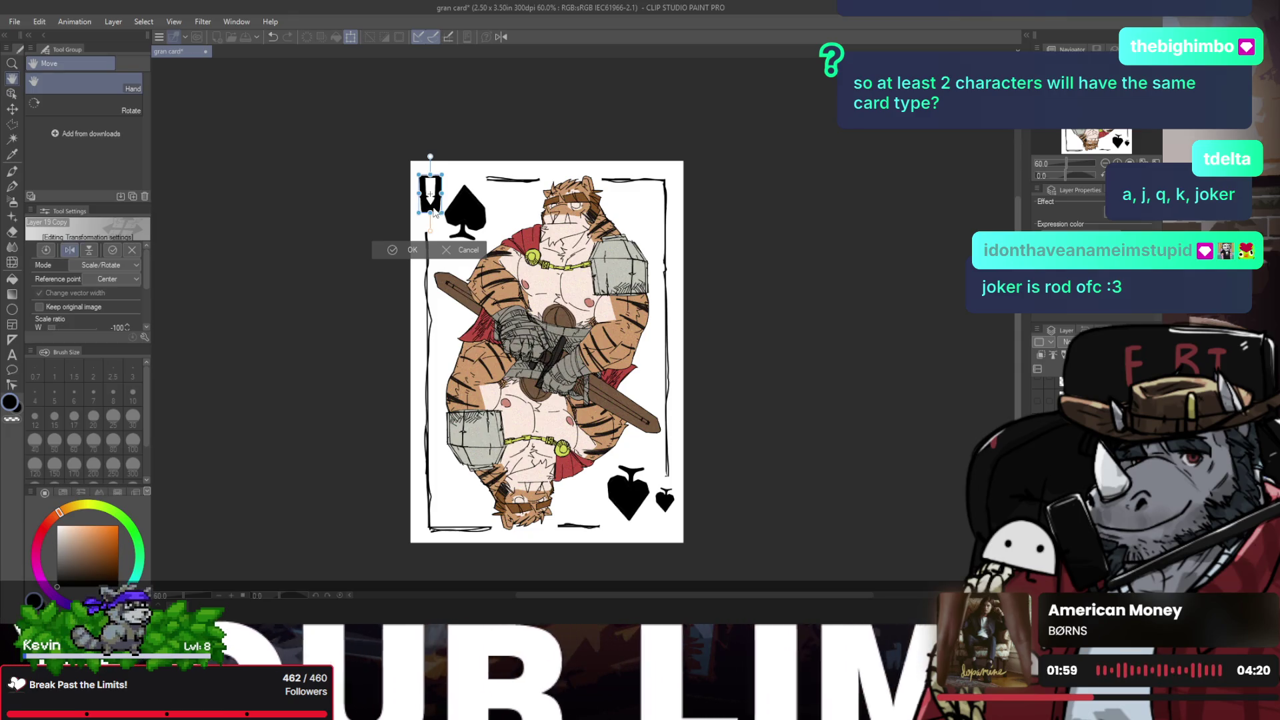
click(89, 250)
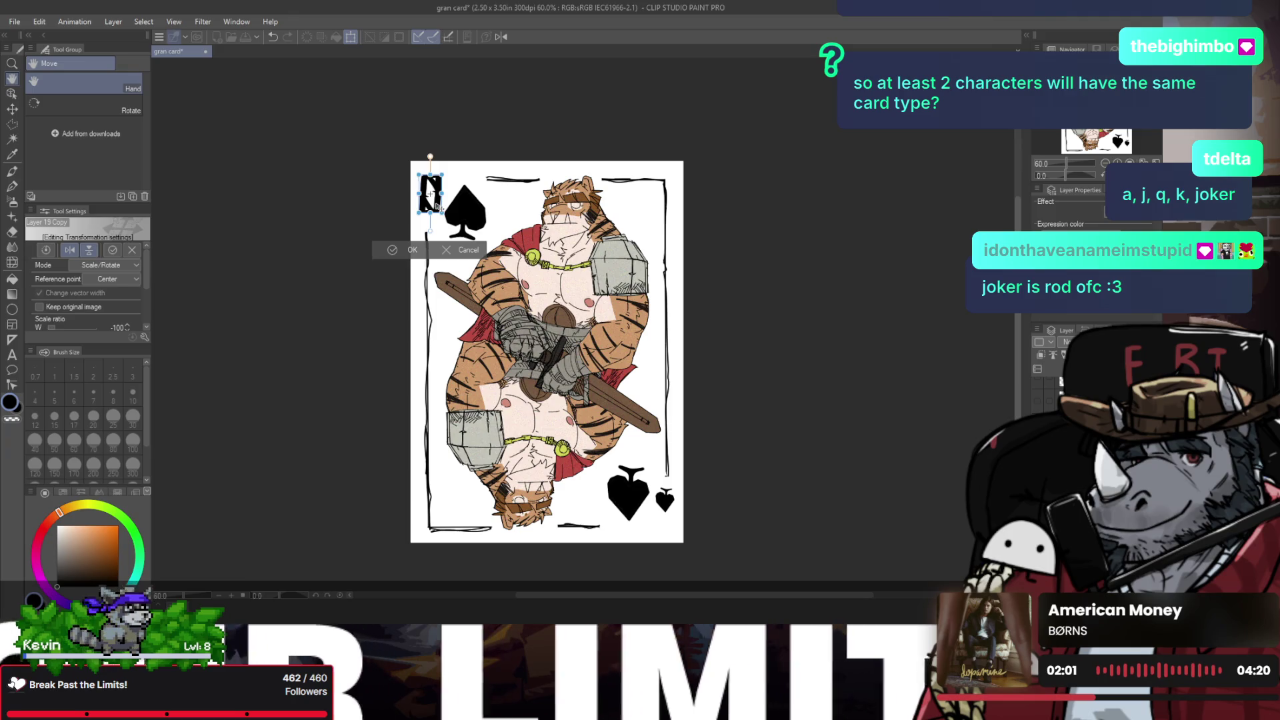
drag(436, 206, 668, 503)
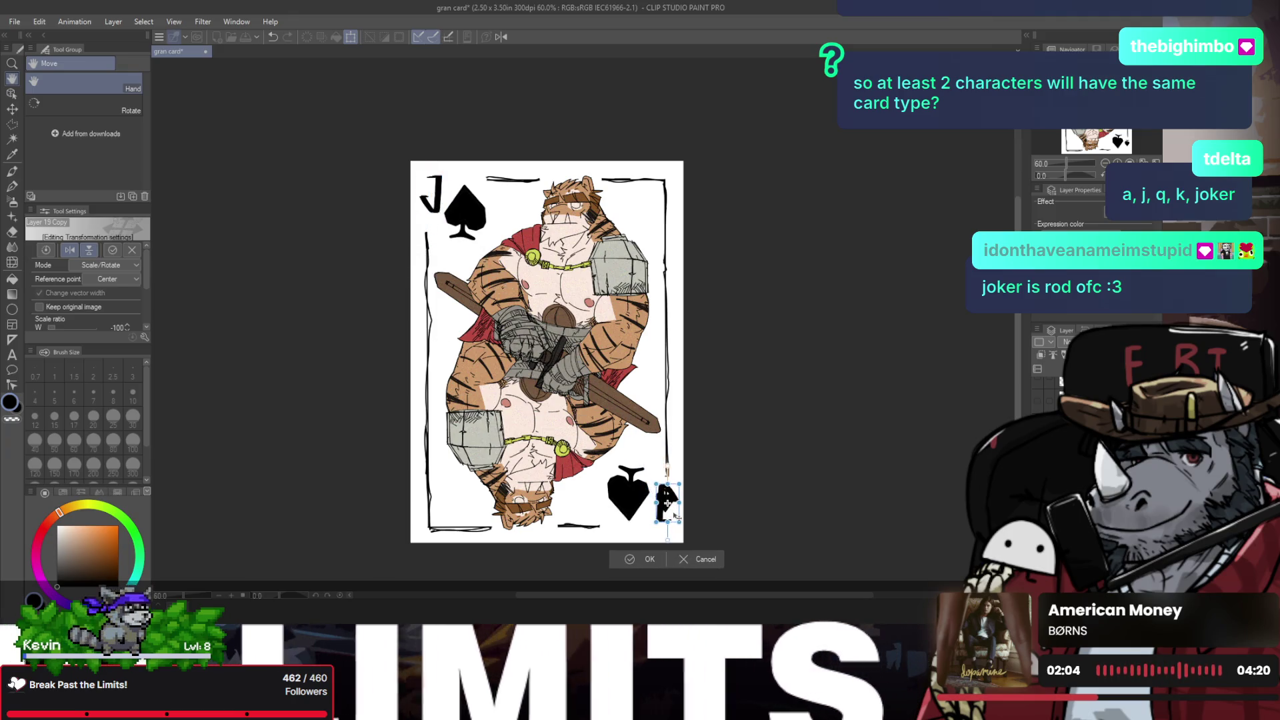
drag(668, 504, 665, 503)
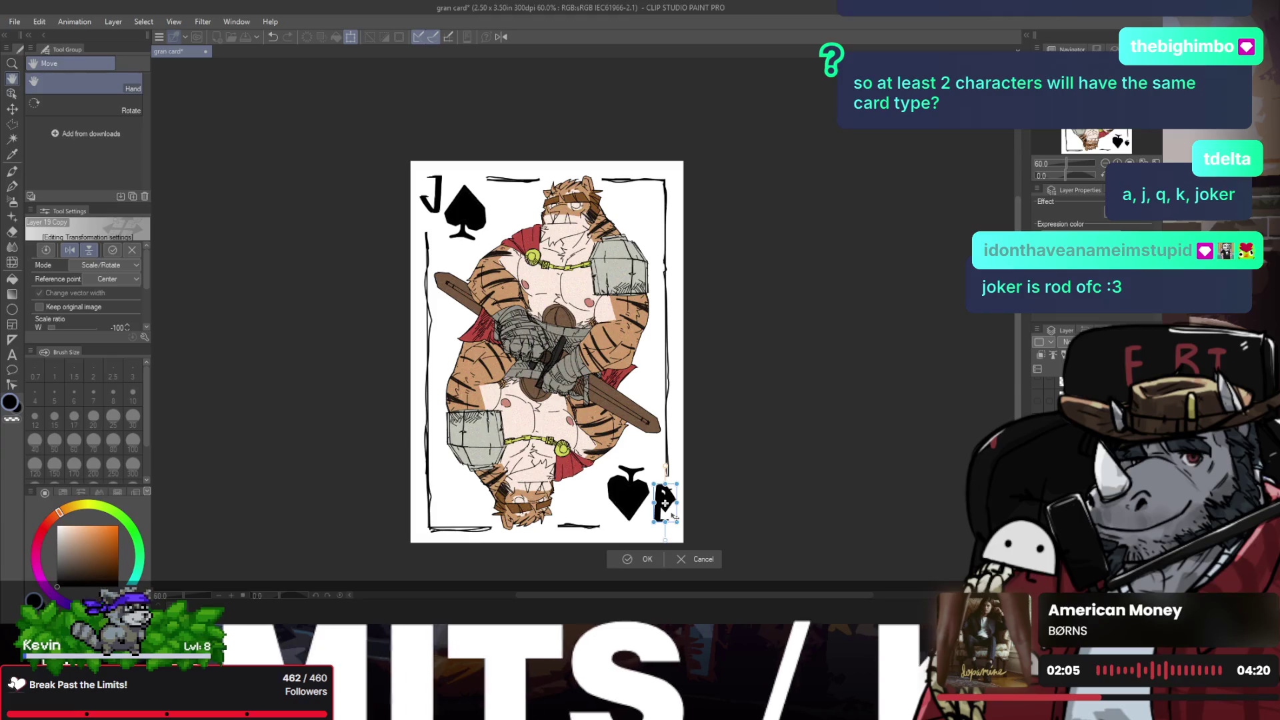
click(631, 560)
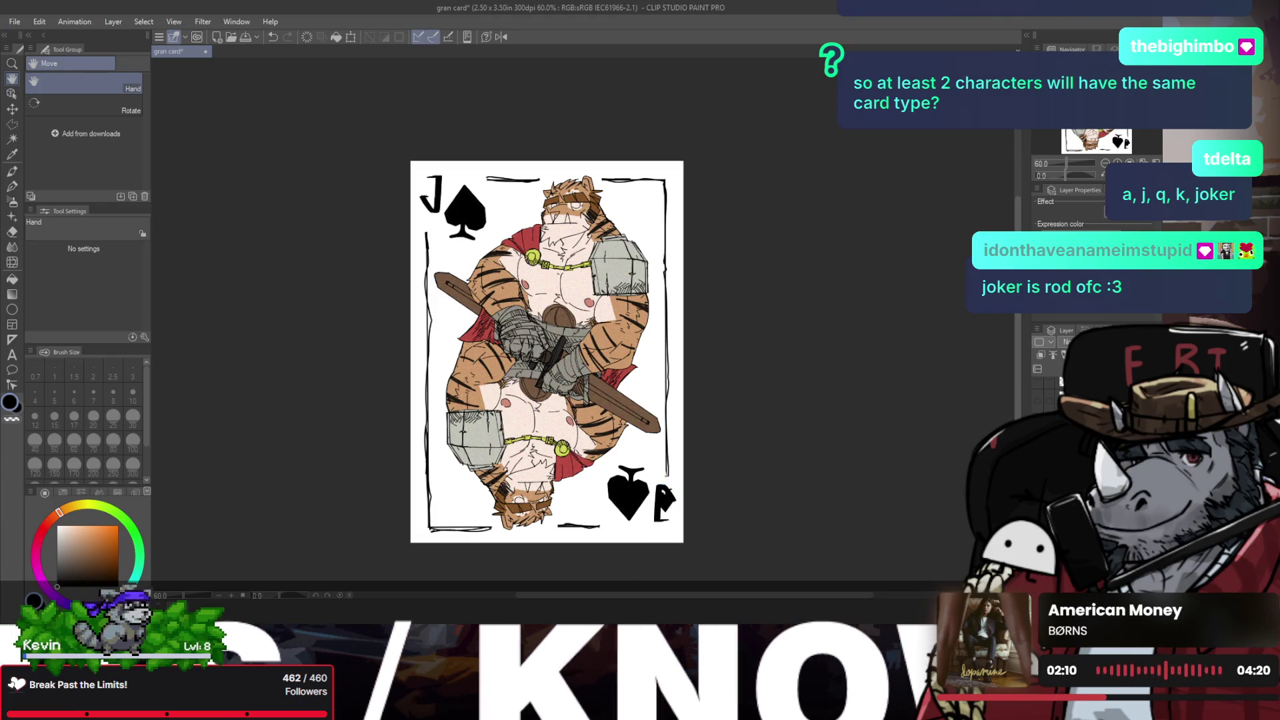
Step: Undo the bottom J's flip, then transform it left until it sits snugly against the spade
key(ctrl+z)
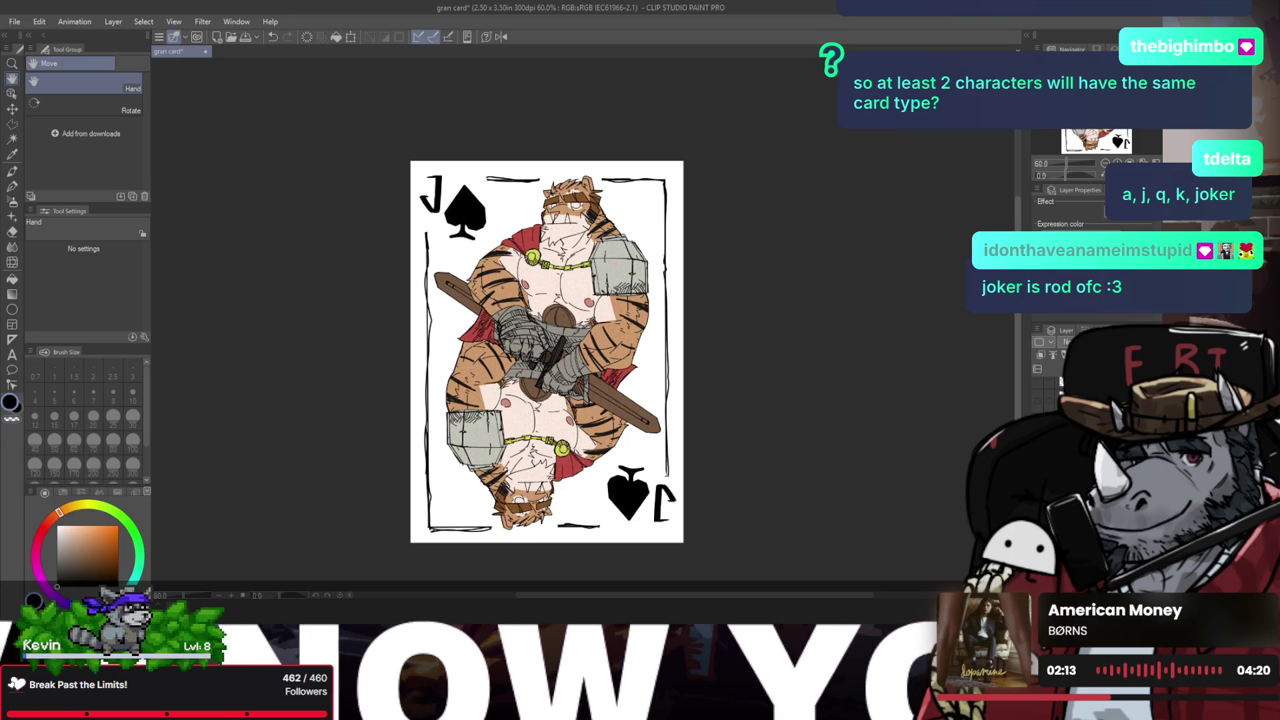
key(ctrl+t)
drag(669, 527, 670, 526)
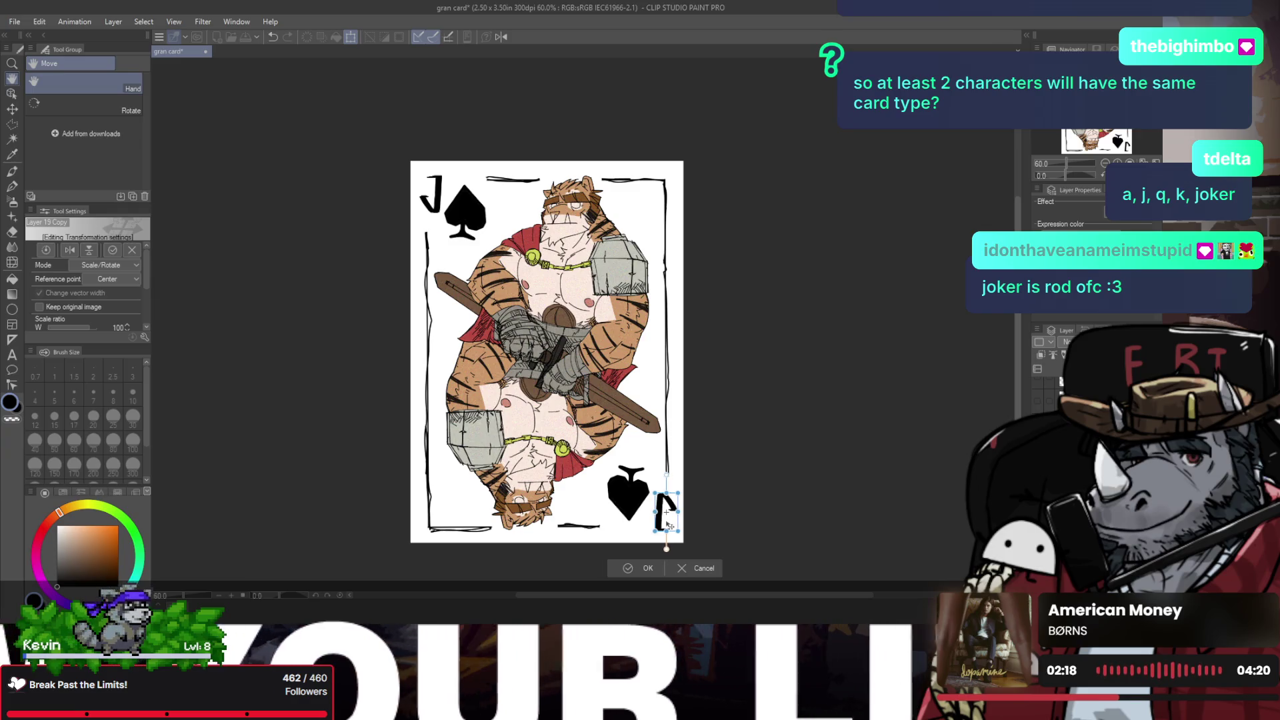
click(637, 568)
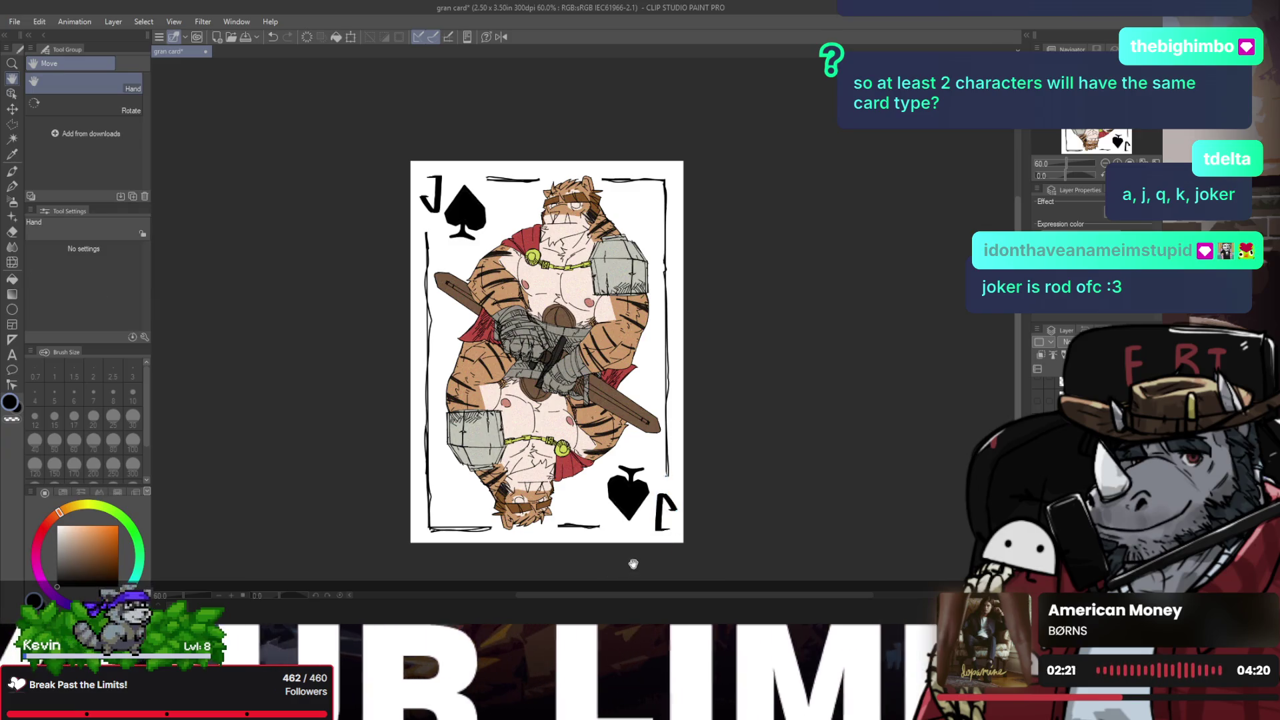
key(slash)
click(665, 521)
key(ctrl+t)
mouse_move(665, 522)
mouse_down()
mouse_move(630, 526)
mouse_move(630, 513)
mouse_move(675, 514)
mouse_up()
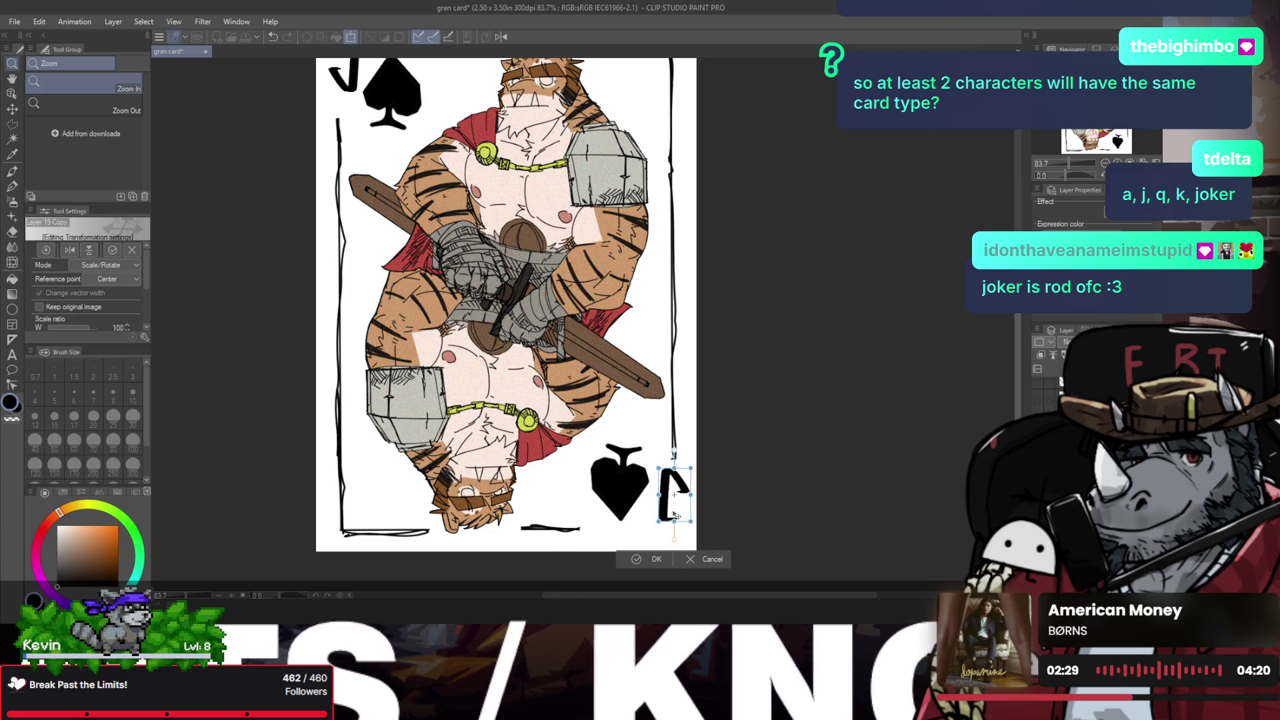
drag(674, 515, 674, 516)
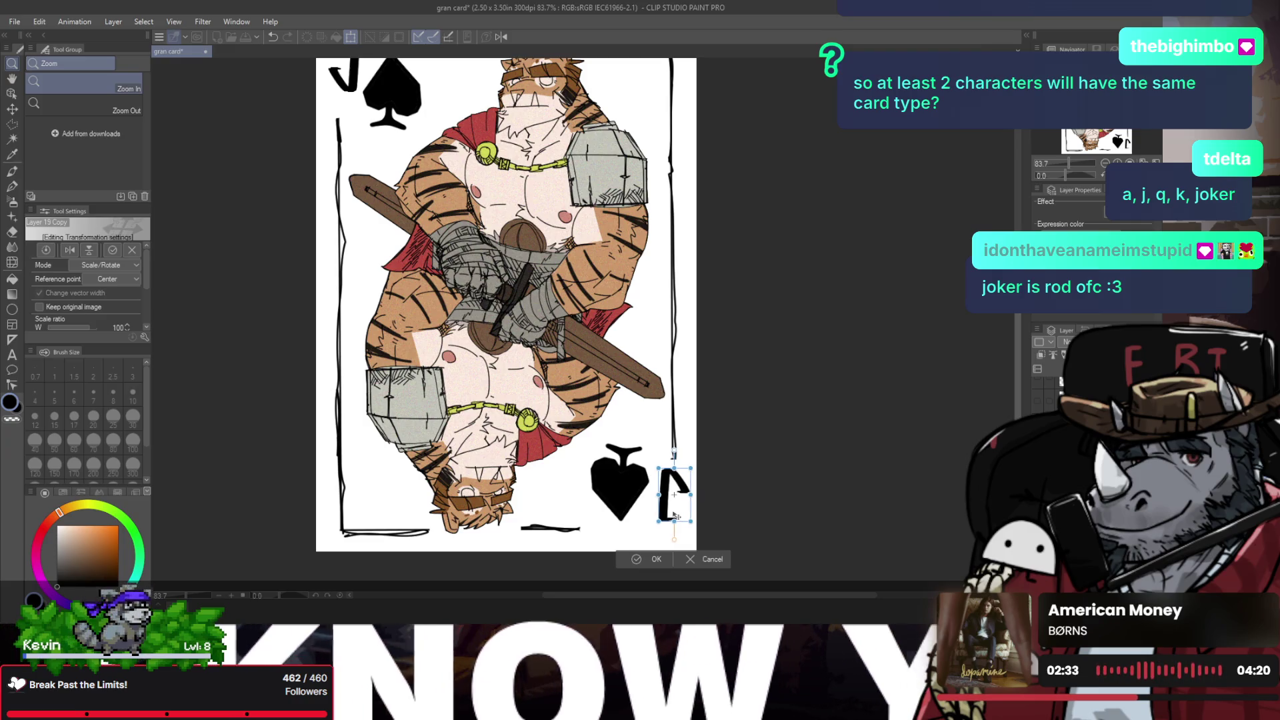
click(640, 560)
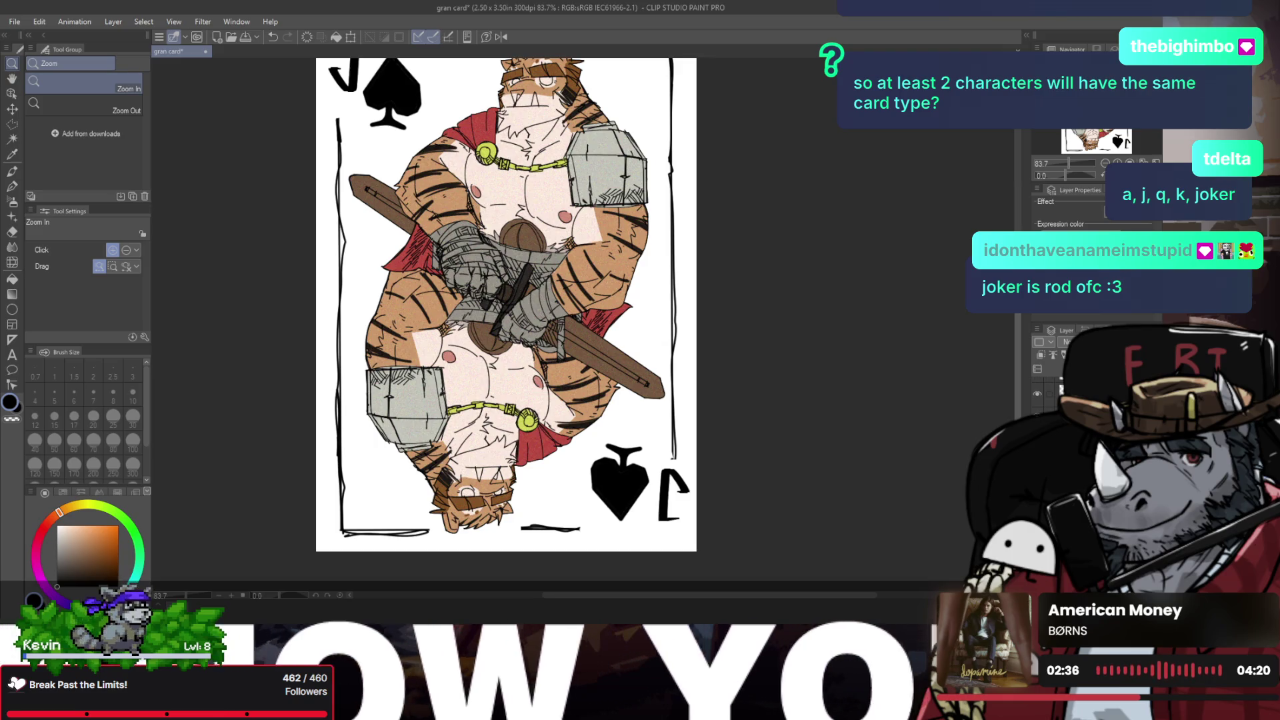
Step: Reposition the top-left J beside its spade and recentre the card in view
scroll(474, 251, up, 1)
scroll(474, 251, down, 2)
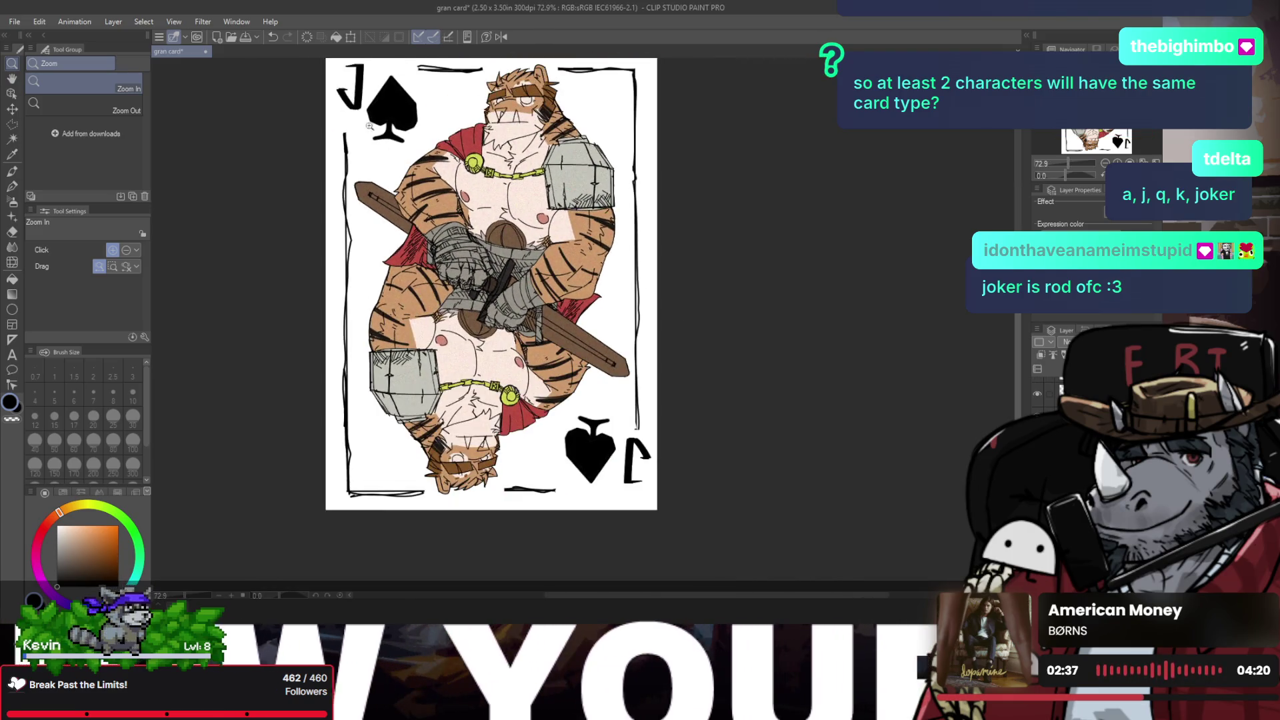
key(ctrl+t)
drag(359, 101, 397, 113)
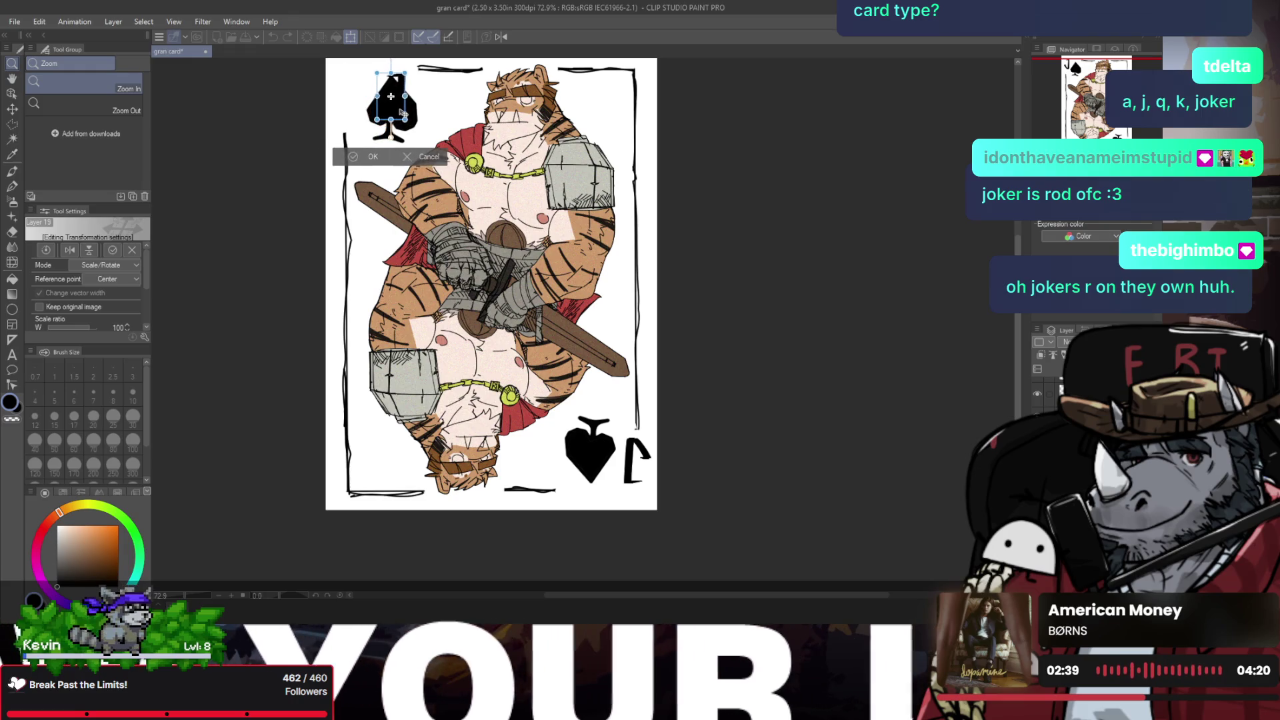
drag(397, 113, 358, 118)
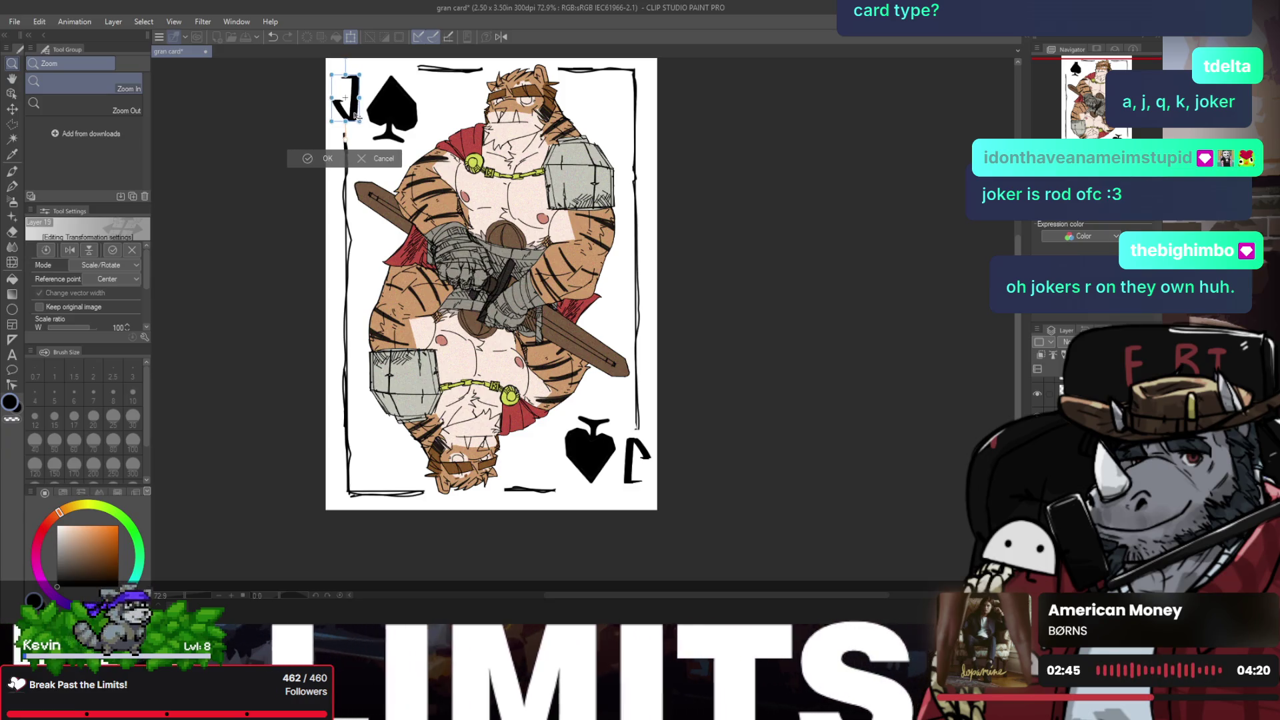
click(319, 158)
scroll(442, 207, down, 2)
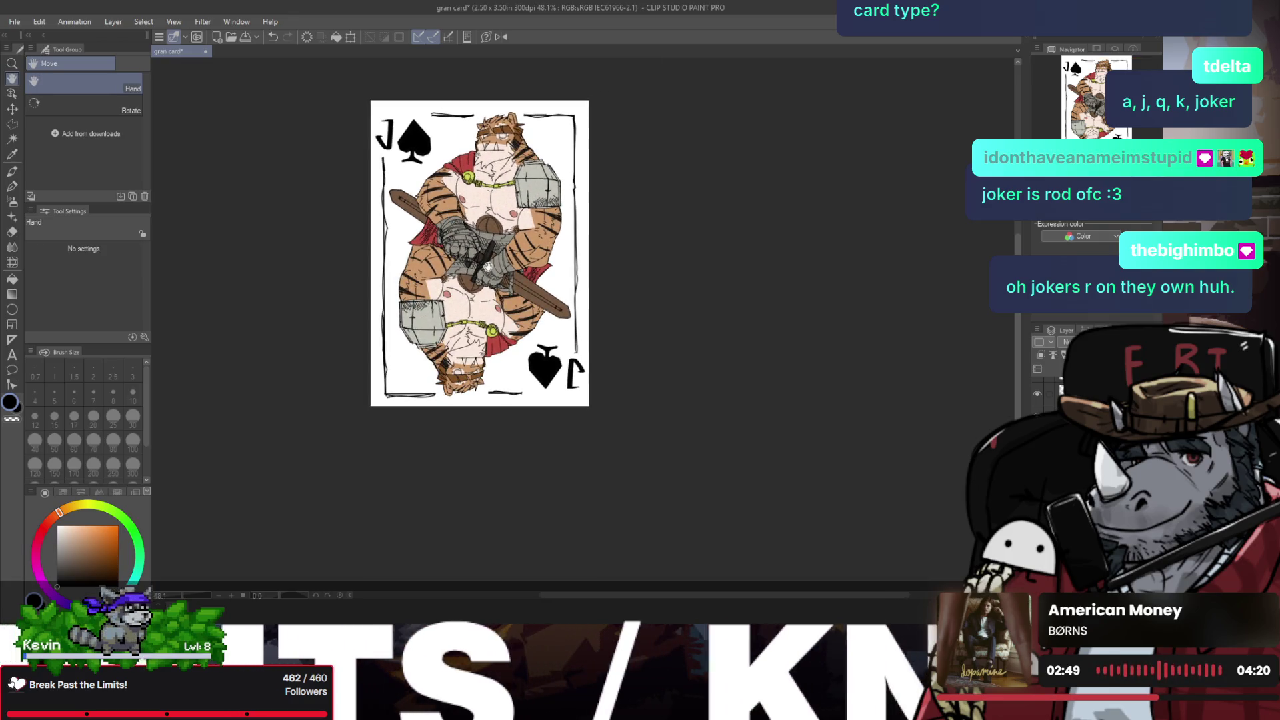
drag(491, 267, 494, 330)
scroll(494, 329, down, 1)
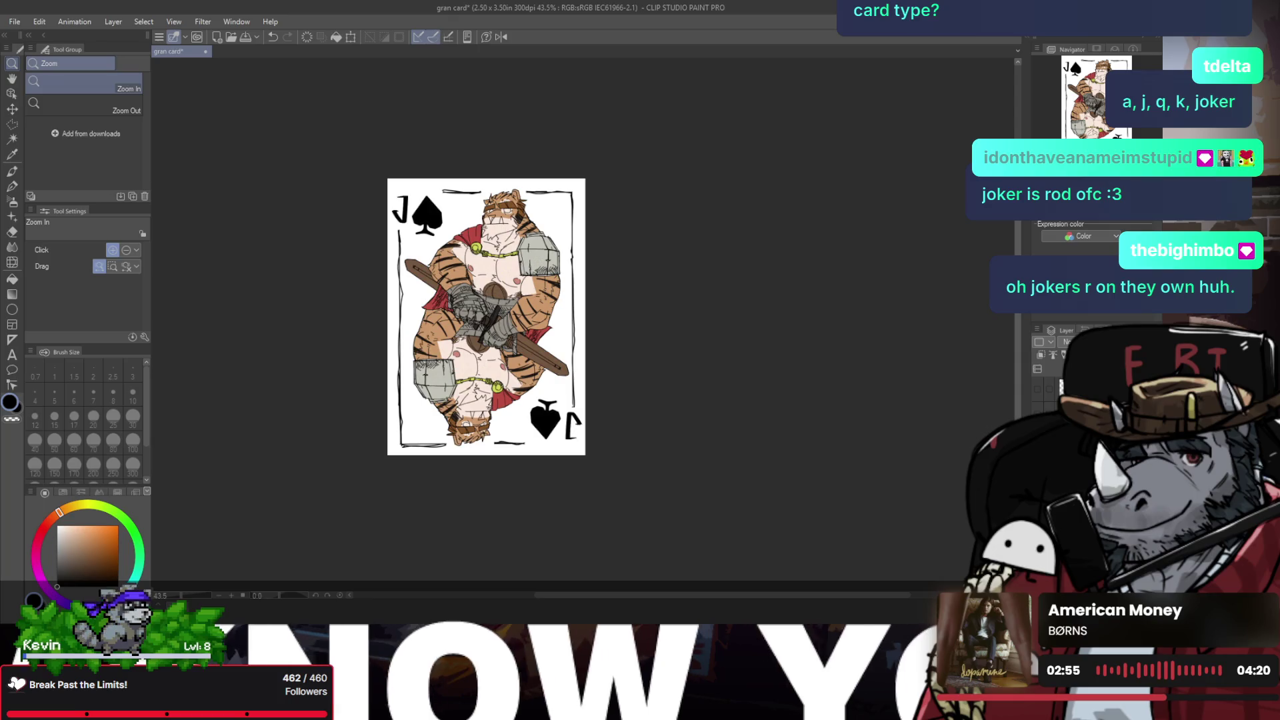
scroll(412, 261, up, 3)
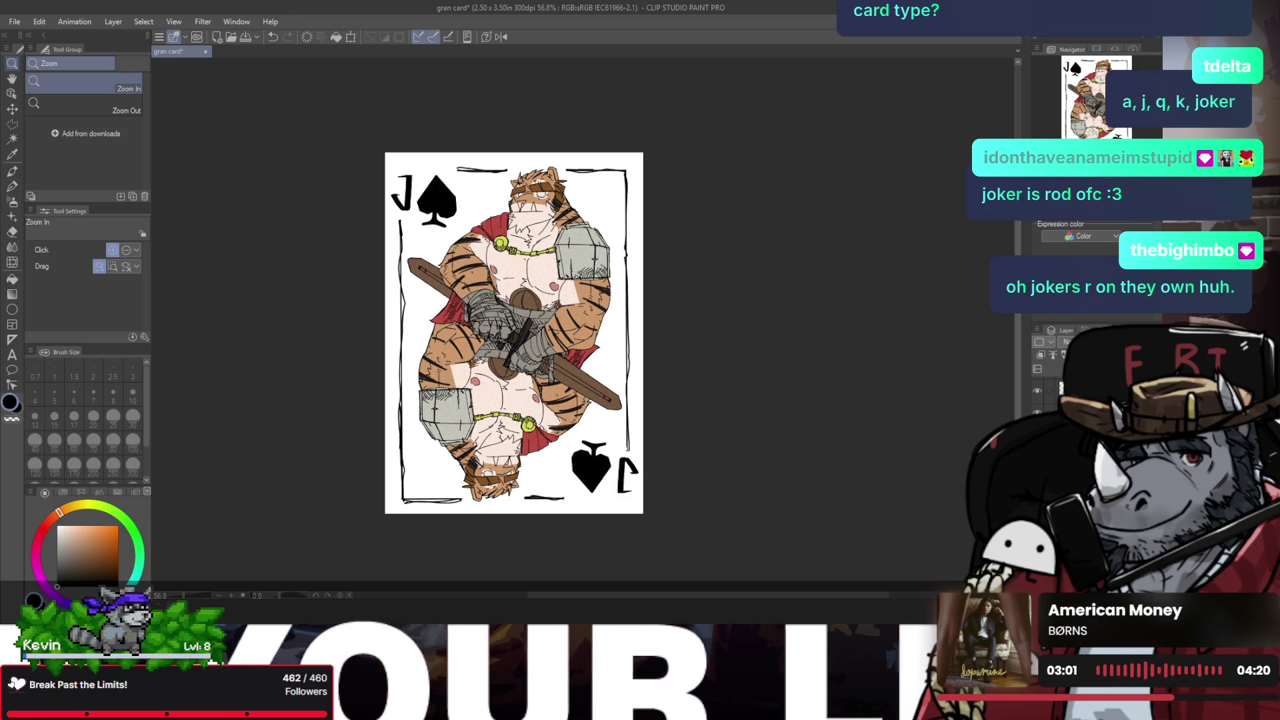
Step: Shift the top-left J and spade slightly right and confirm the bottom-right mark's transform
key(ctrl+t)
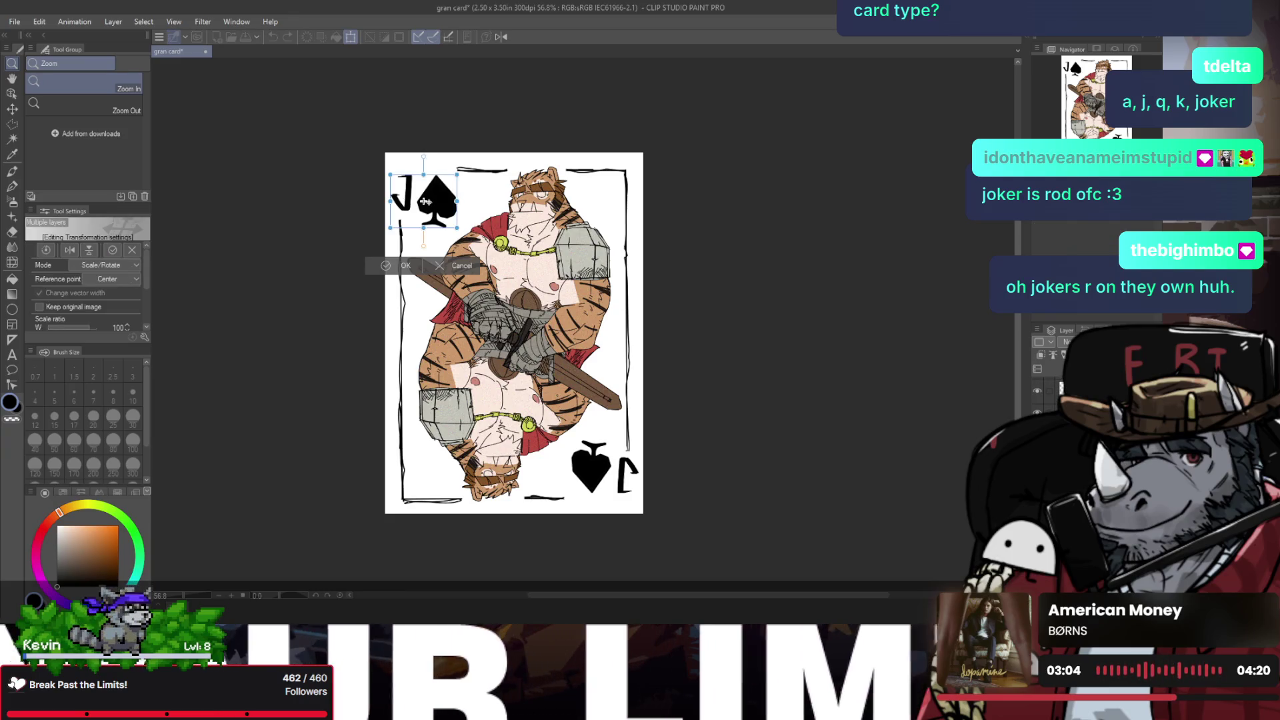
drag(425, 202, 427, 202)
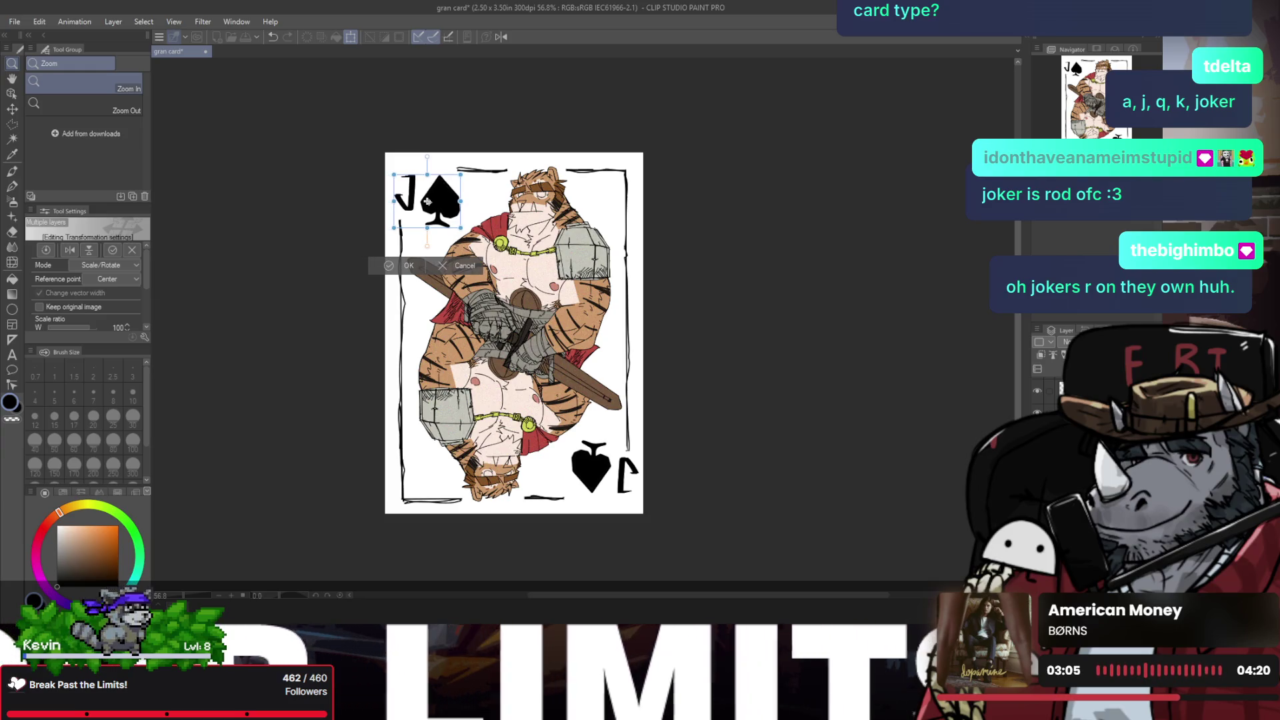
key(Return)
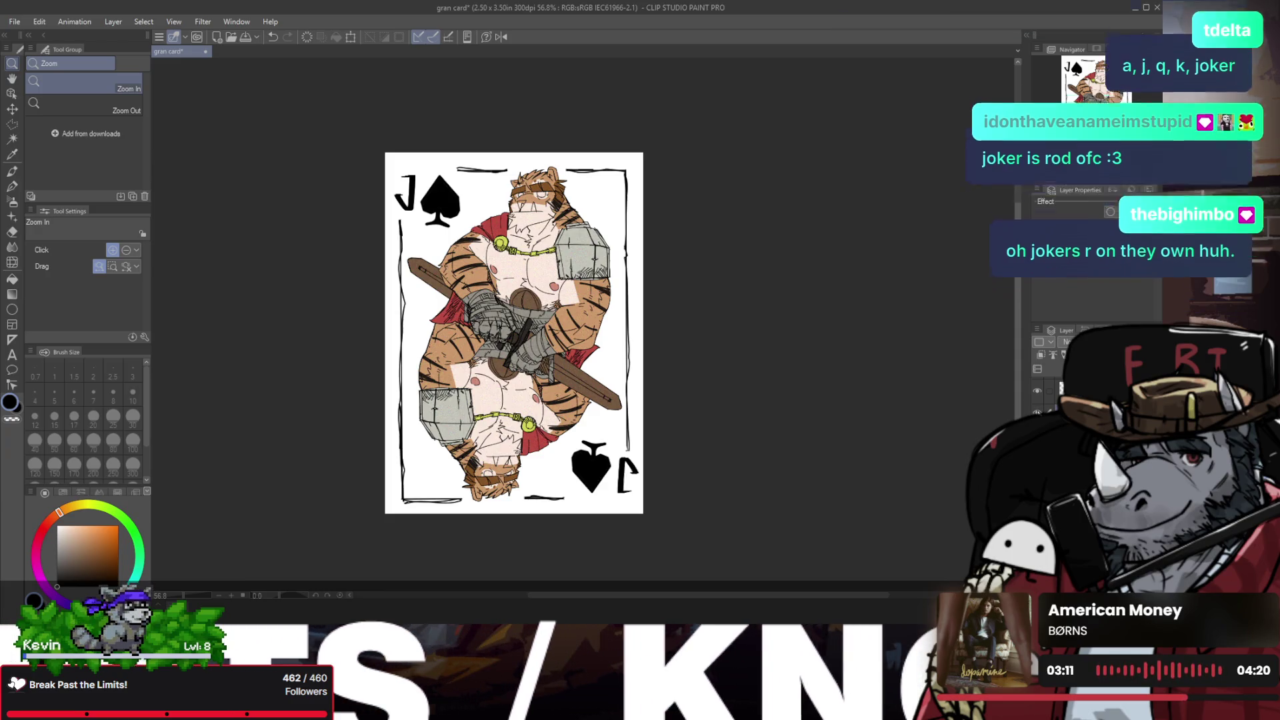
key(ctrl+t)
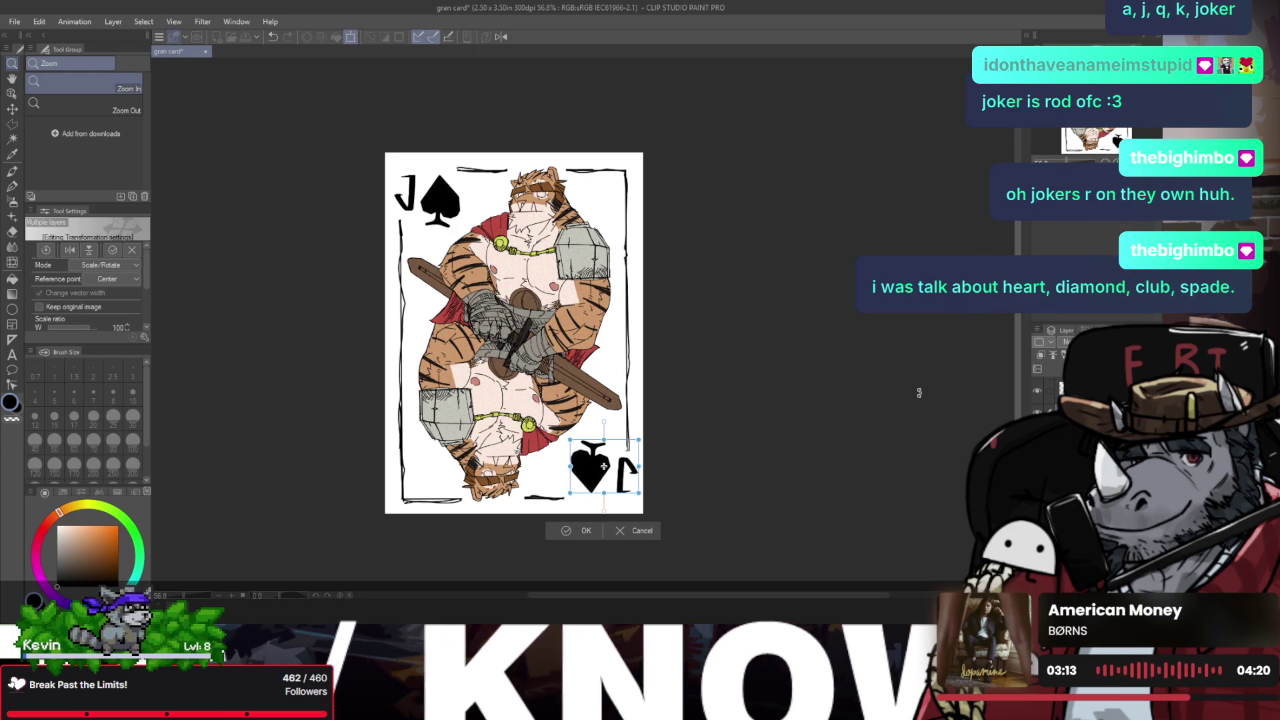
key(Return)
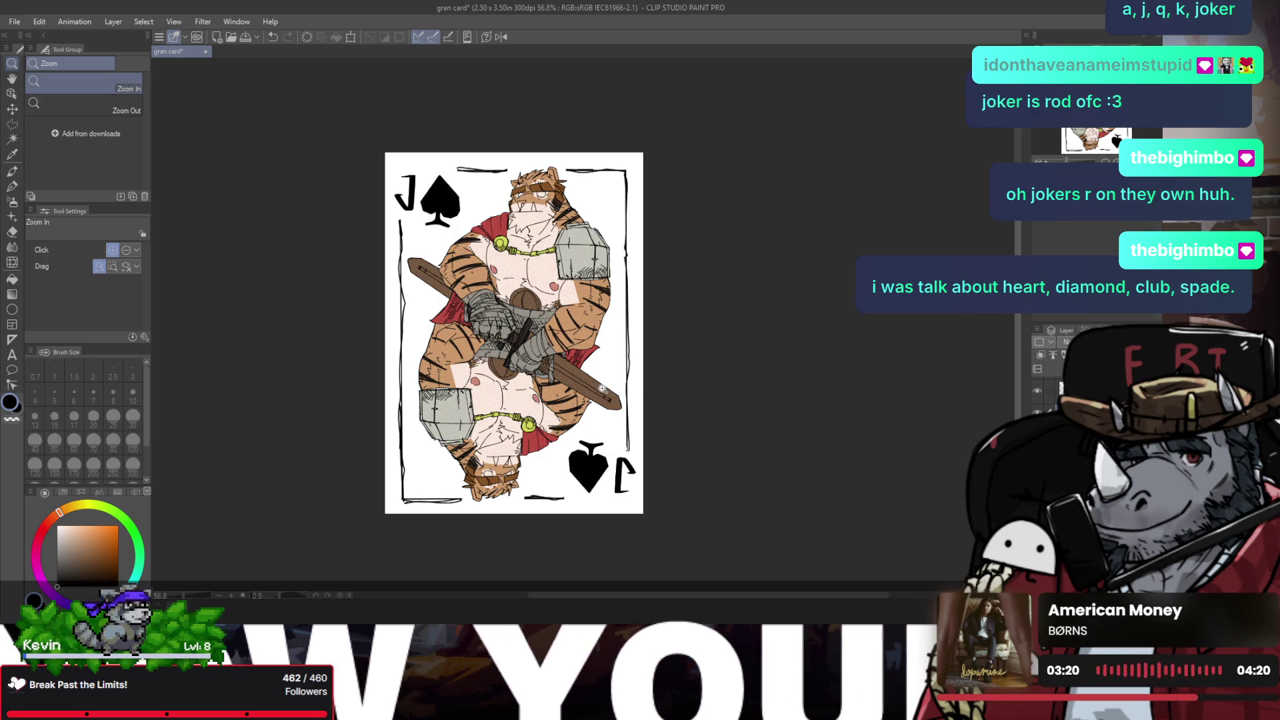
drag(600, 388, 573, 387)
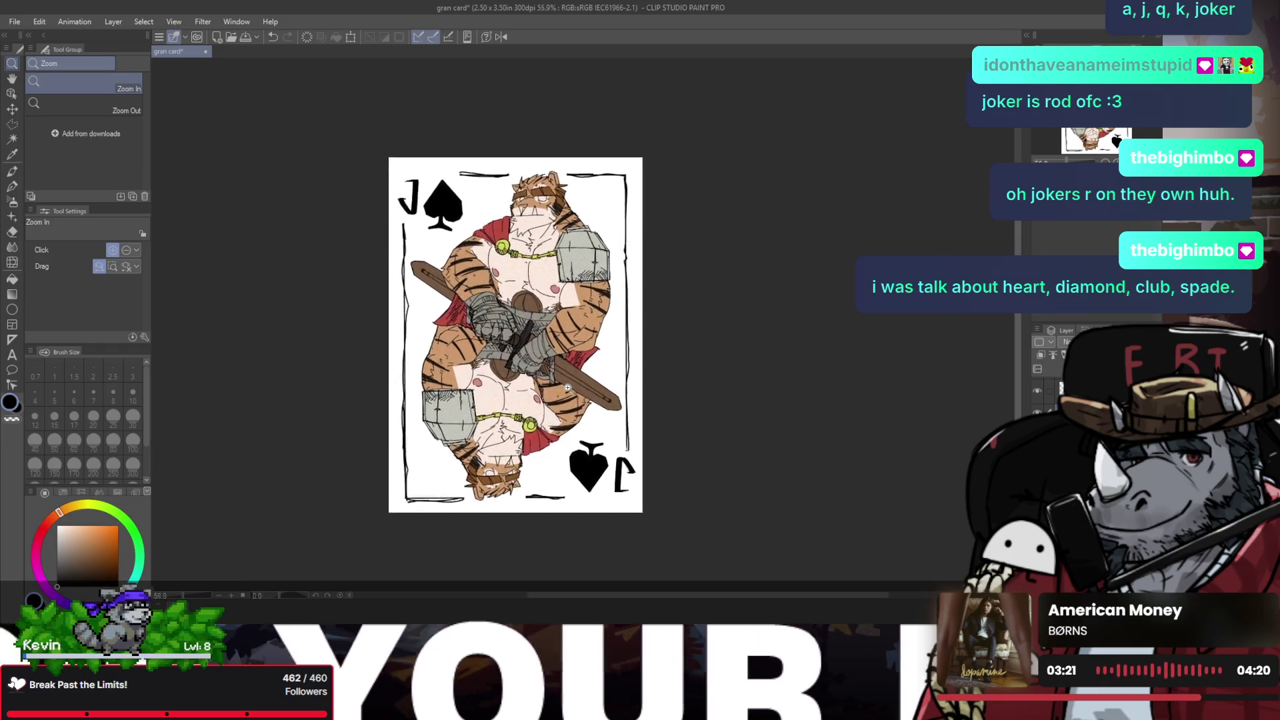
Step: Undo the stray light pink fill so the lower sword blade returns to brown
key(h)
key(h)
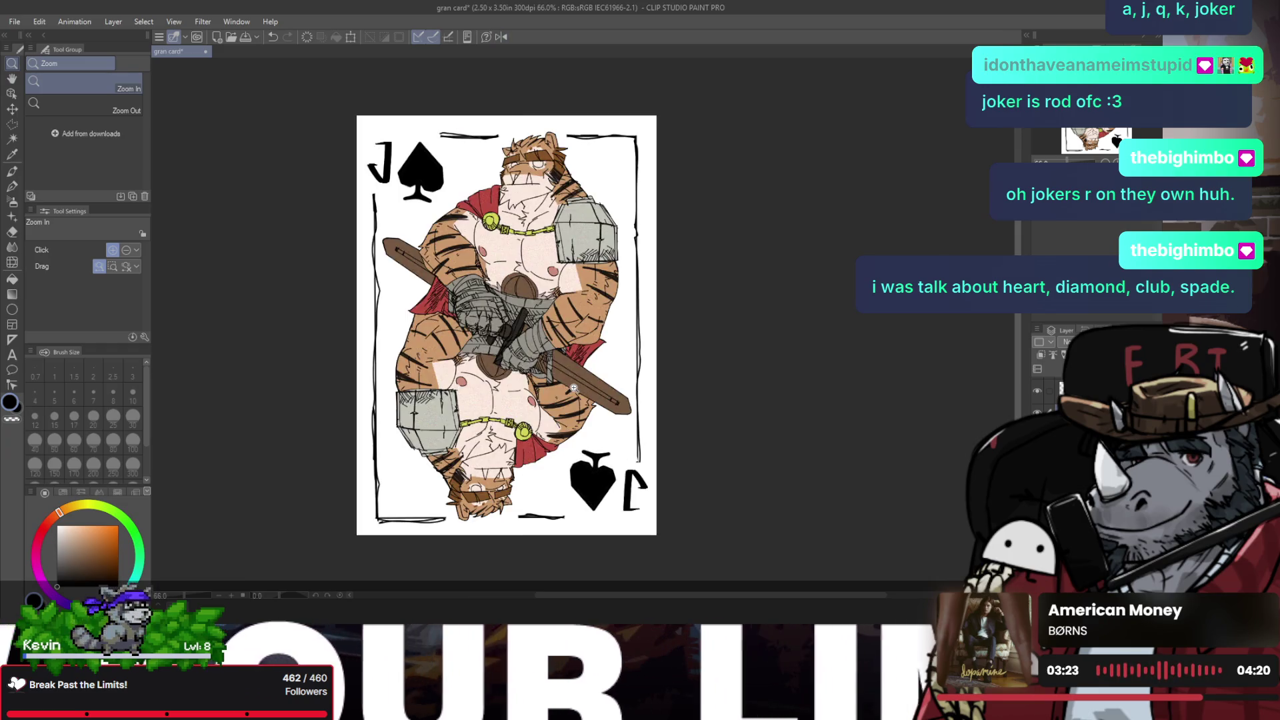
key(space)
drag(539, 371, 550, 377)
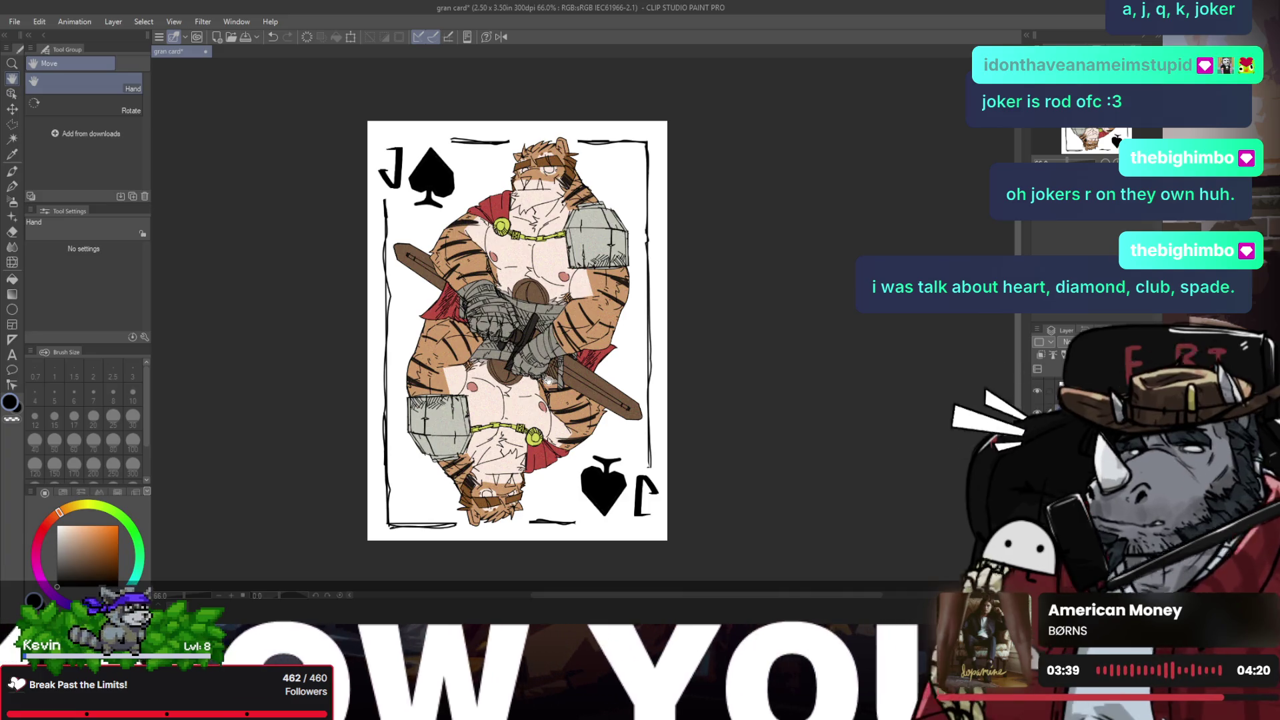
mouse_move(548, 371)
mouse_down()
mouse_move(548, 344)
mouse_move(517, 327)
mouse_move(520, 353)
mouse_up()
key(ctrl+space)
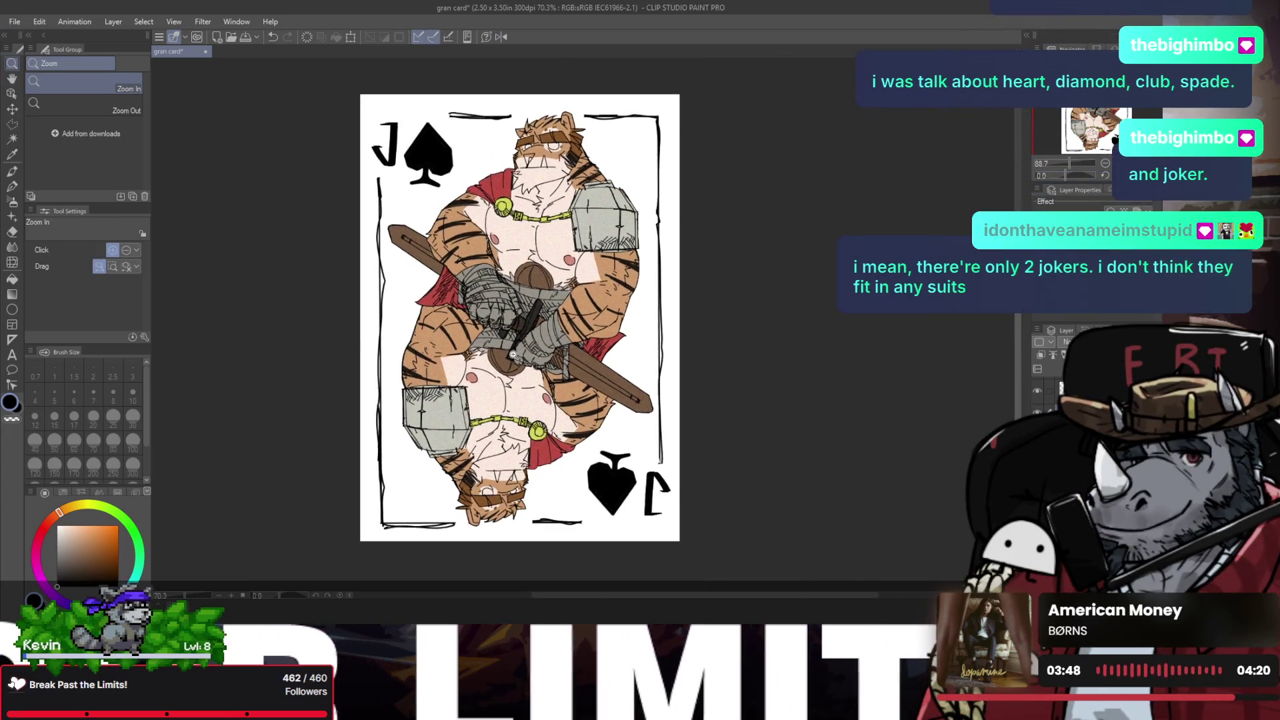
key(h)
mouse_move(519, 353)
mouse_down()
mouse_move(656, 164)
mouse_move(705, 170)
mouse_up()
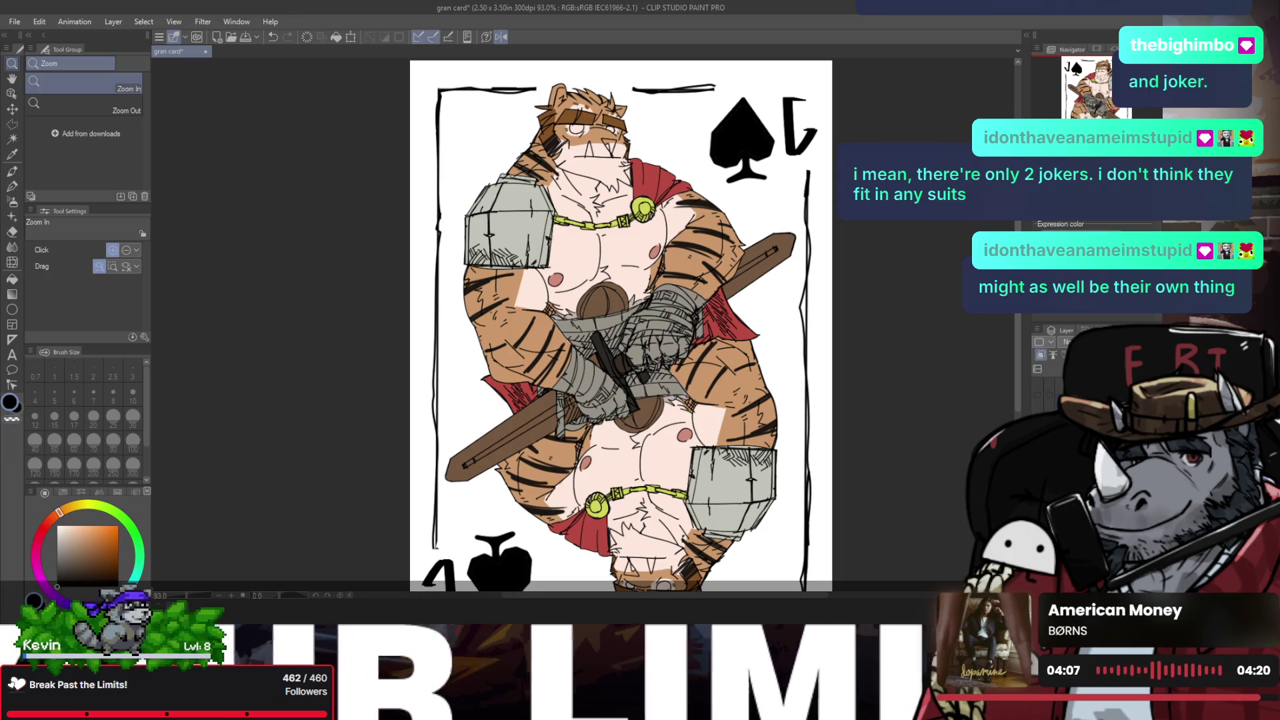
key(ctrl+z)
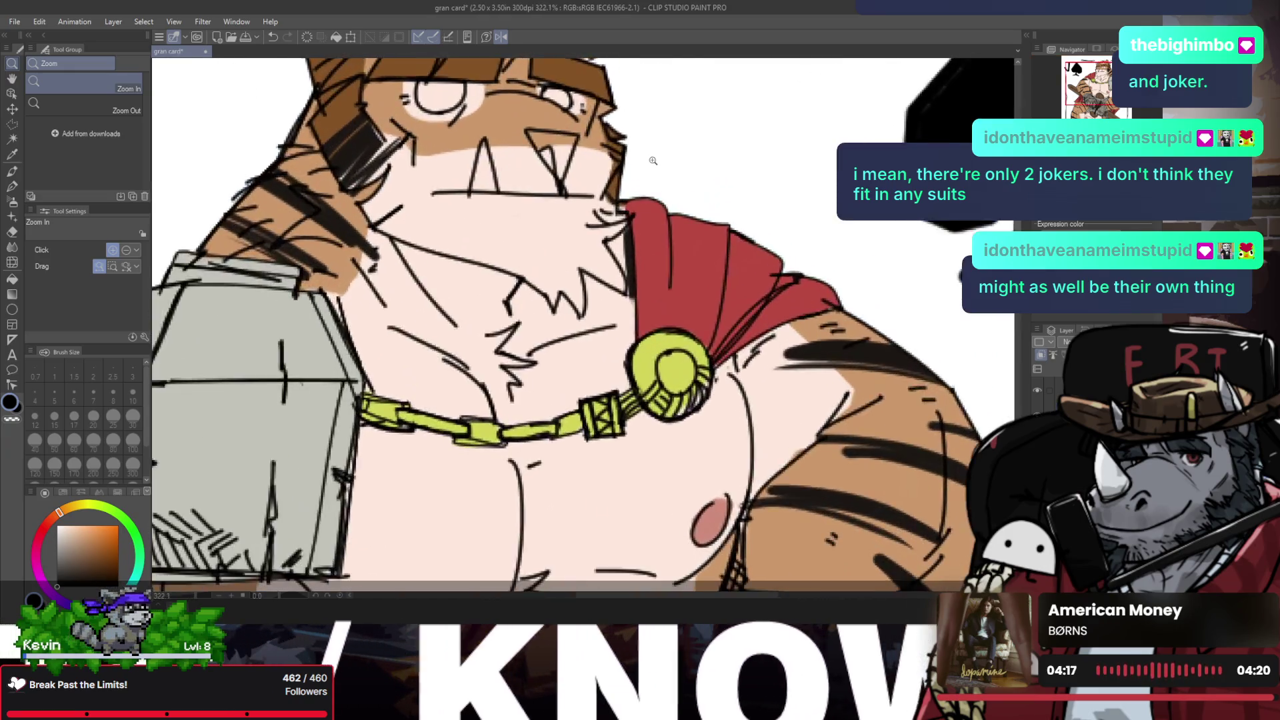
mouse_move(624, 141)
mouse_down()
mouse_move(606, 107)
mouse_move(584, 190)
mouse_up()
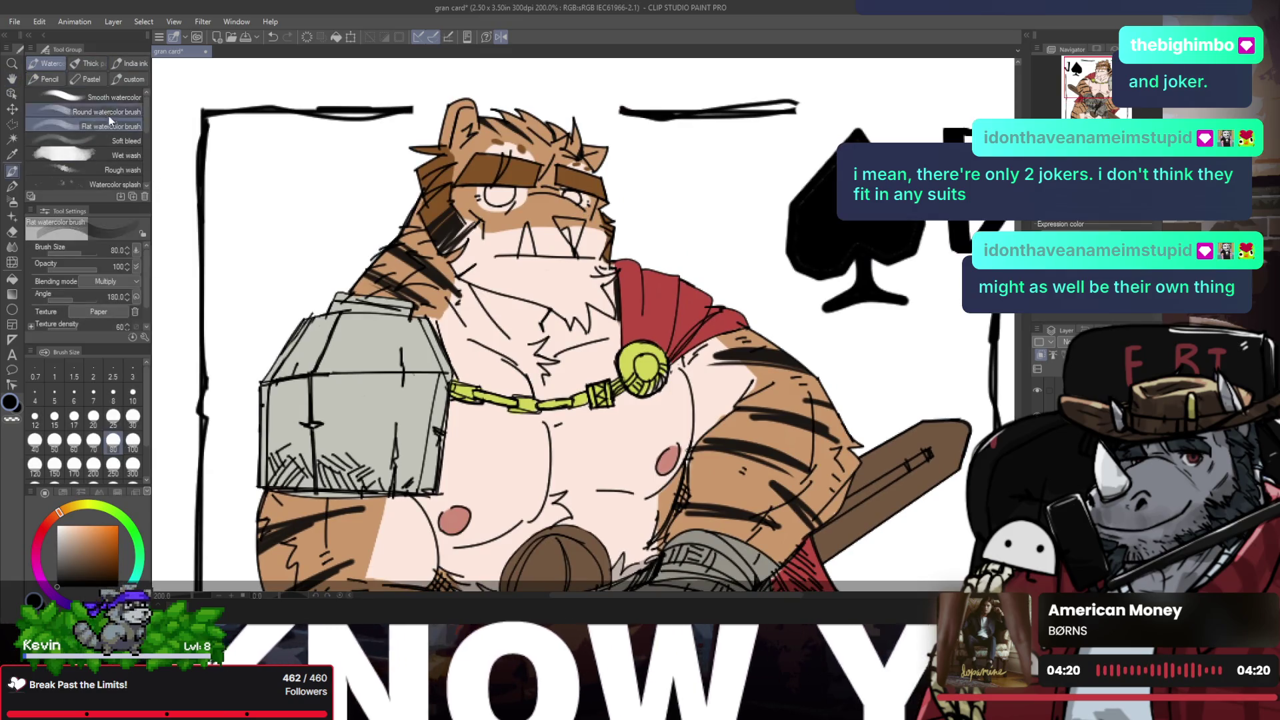
Step: With Smooth watercolor at size 8, paint both tigers' noses in the sampled nipple pink
click(114, 97)
alt+click(443, 514)
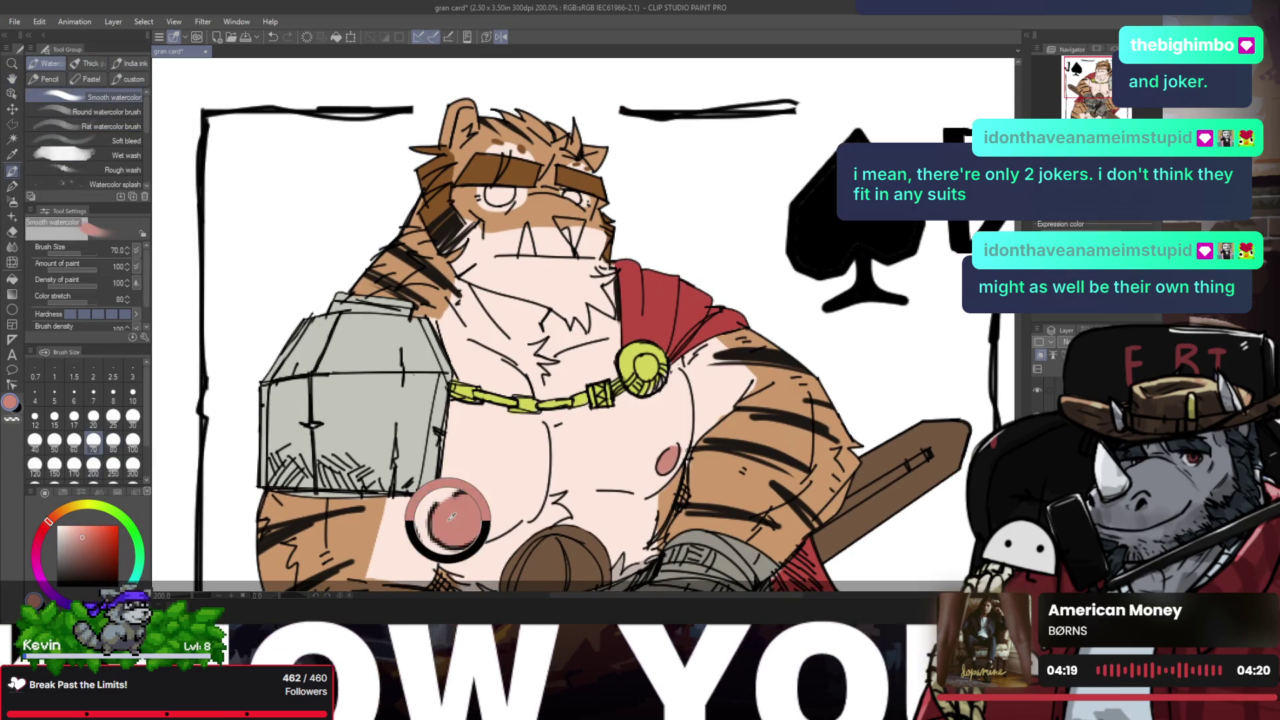
click(114, 393)
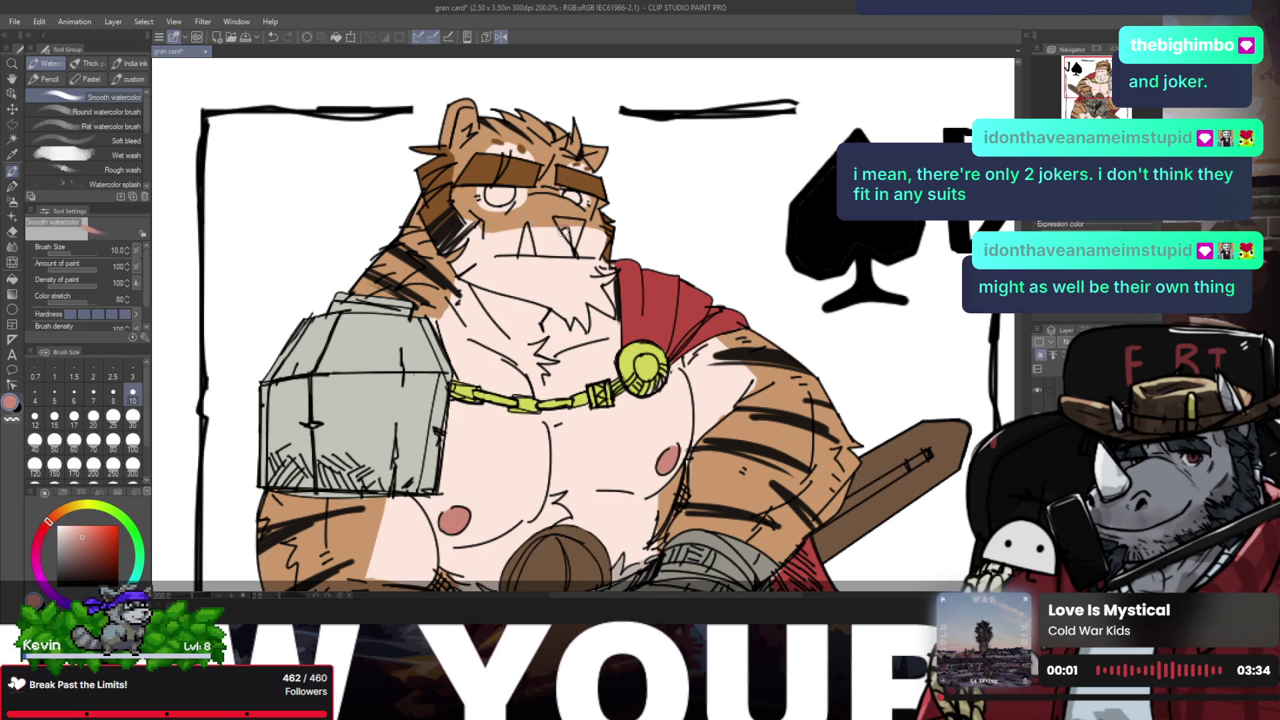
drag(559, 221, 577, 237)
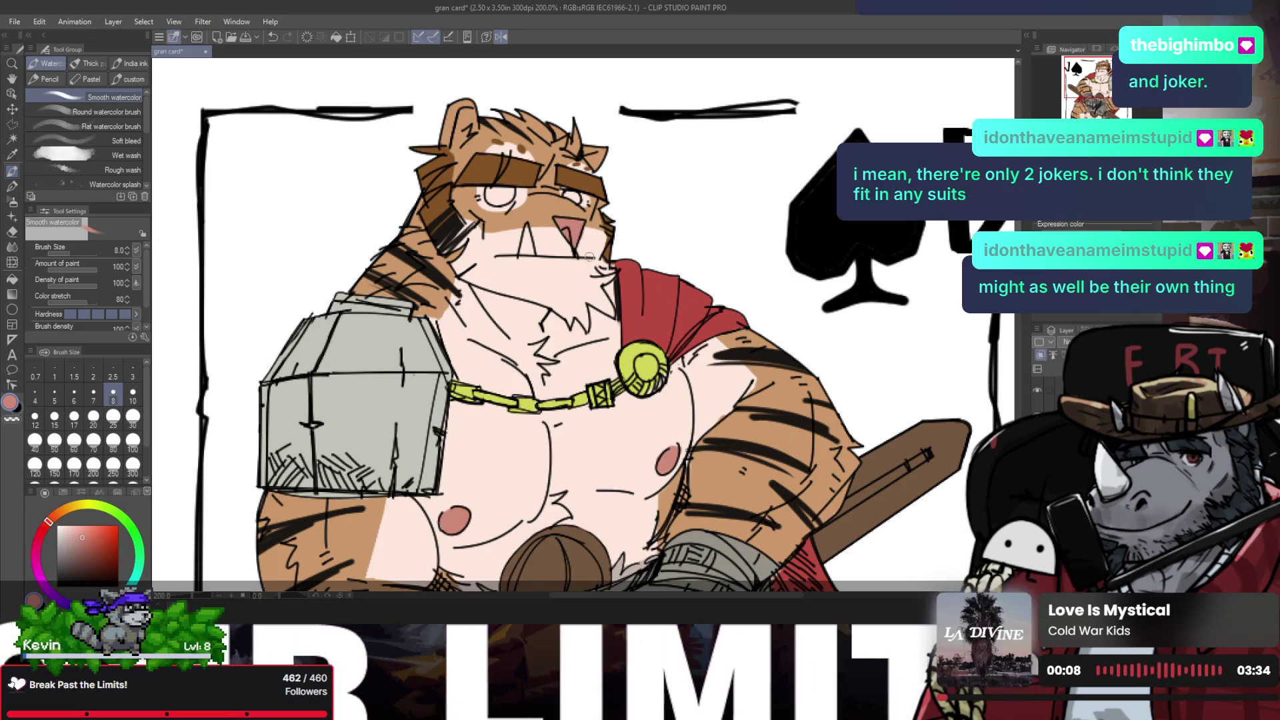
key(/)
key(ctrl+0)
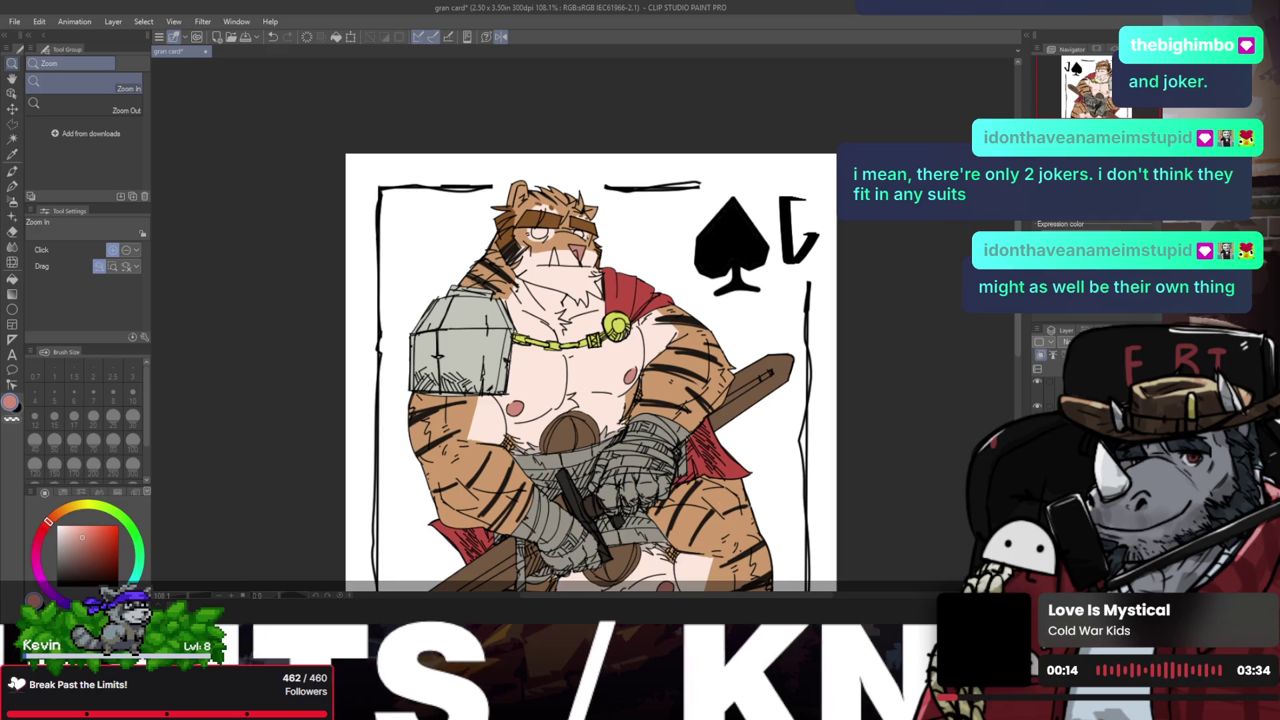
scroll(940, 446, down, 2)
scroll(675, 456, up, 2)
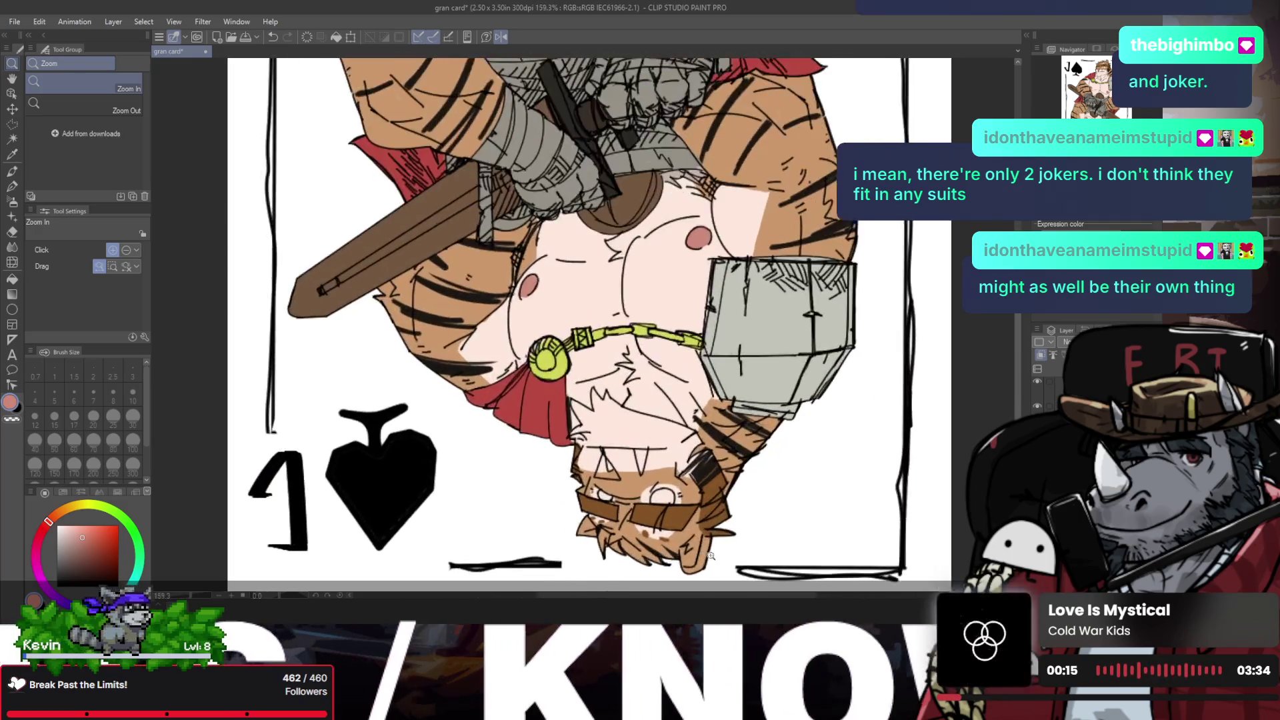
scroll(596, 453, up, 1)
key(b)
drag(580, 426, 599, 452)
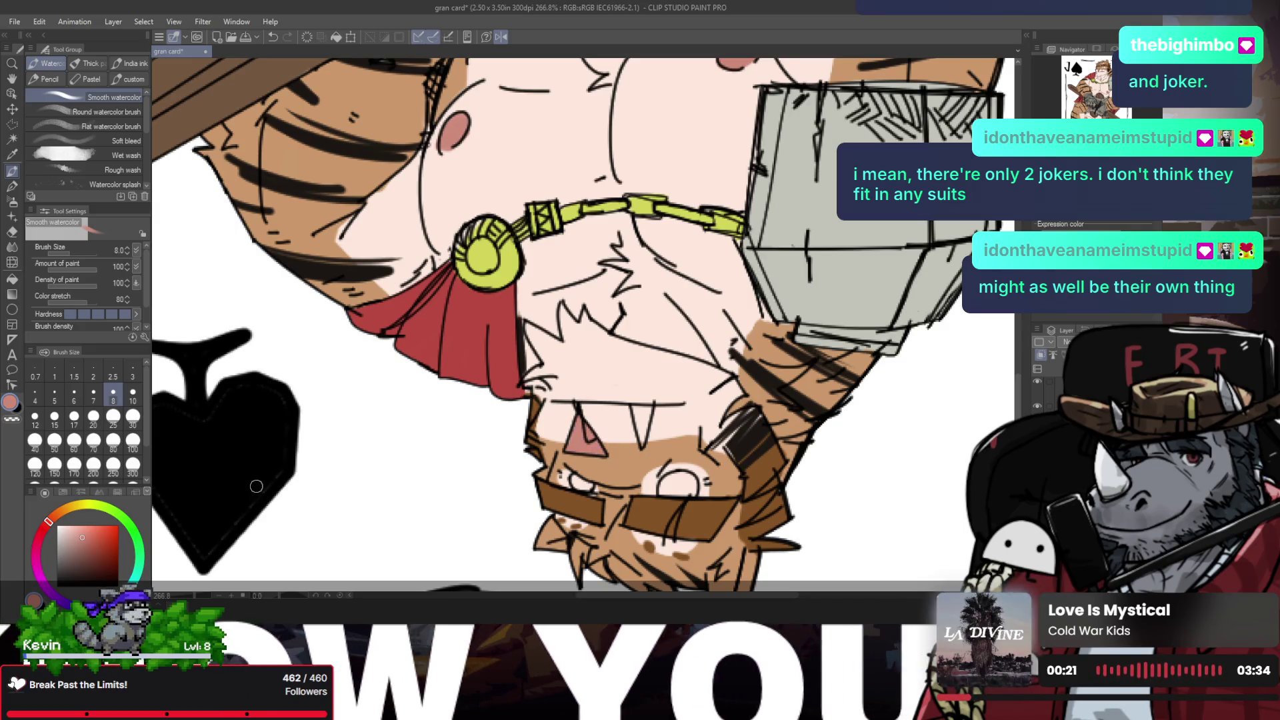
Step: Paint the lower head's fang and both eyes near-white, then zoom to 100% on the face
click(59, 531)
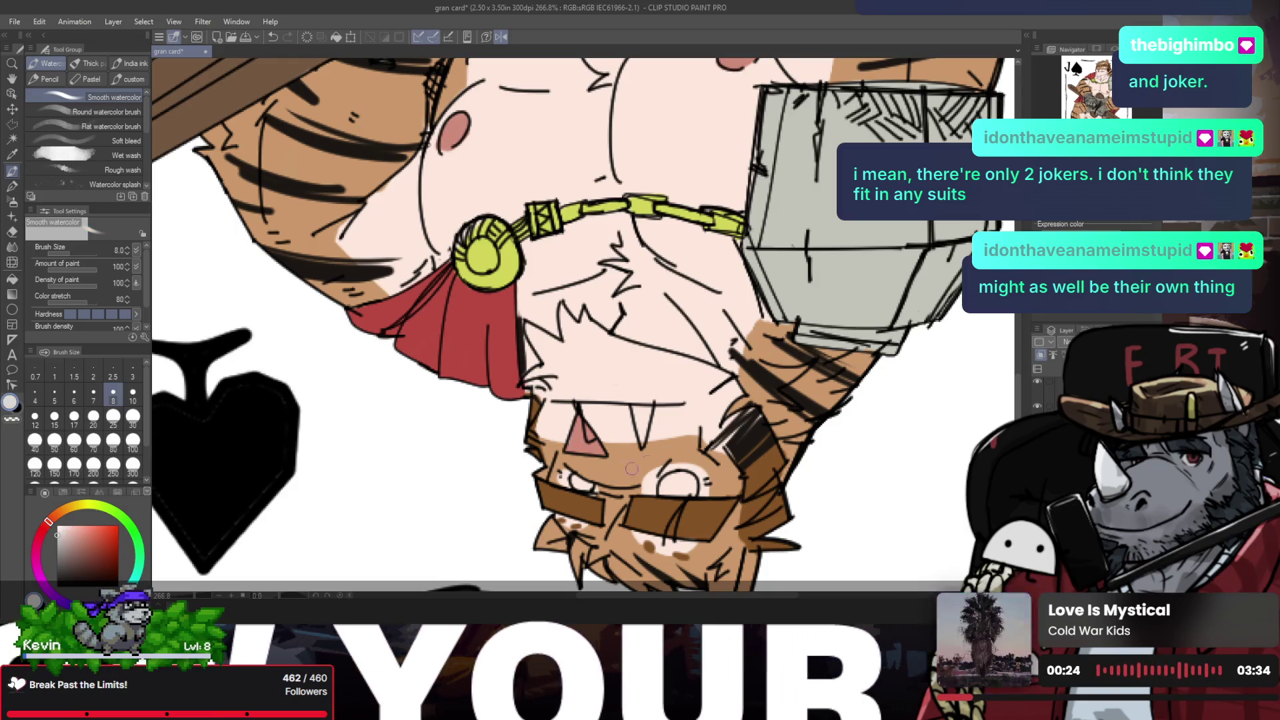
mouse_move(641, 407)
mouse_down()
mouse_move(642, 432)
mouse_move(644, 408)
mouse_up()
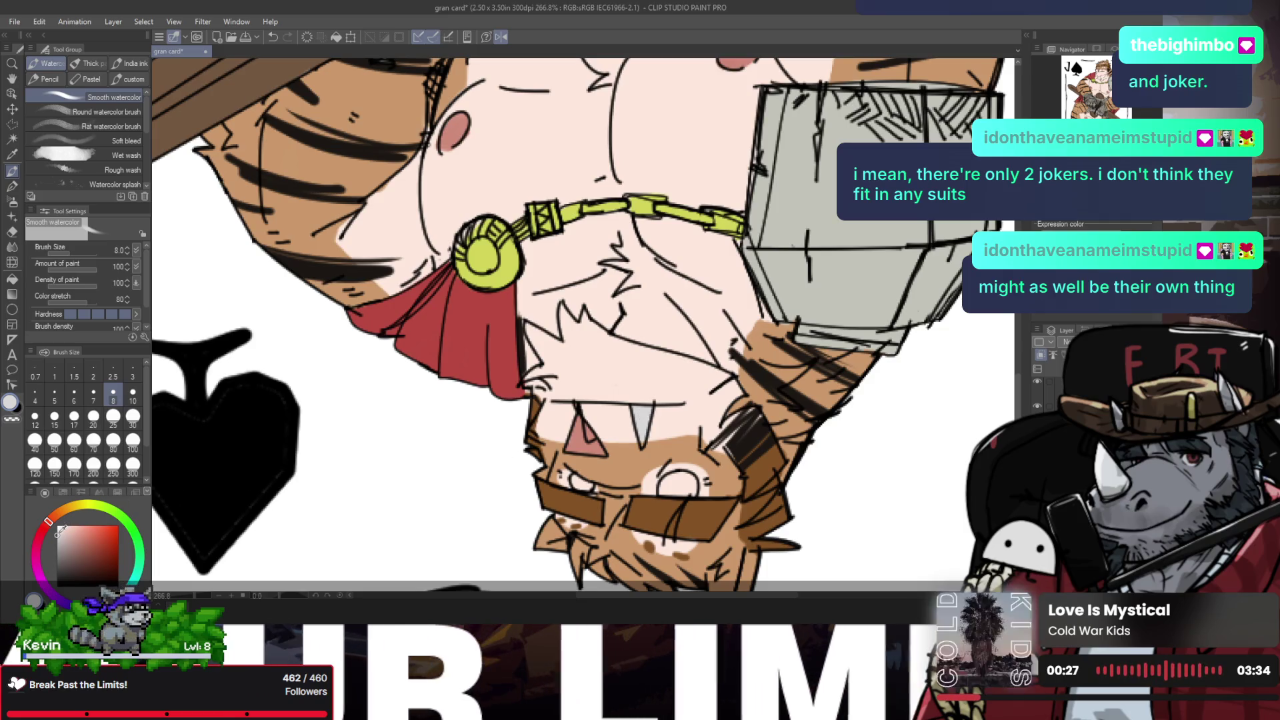
click(58, 530)
drag(588, 503, 577, 483)
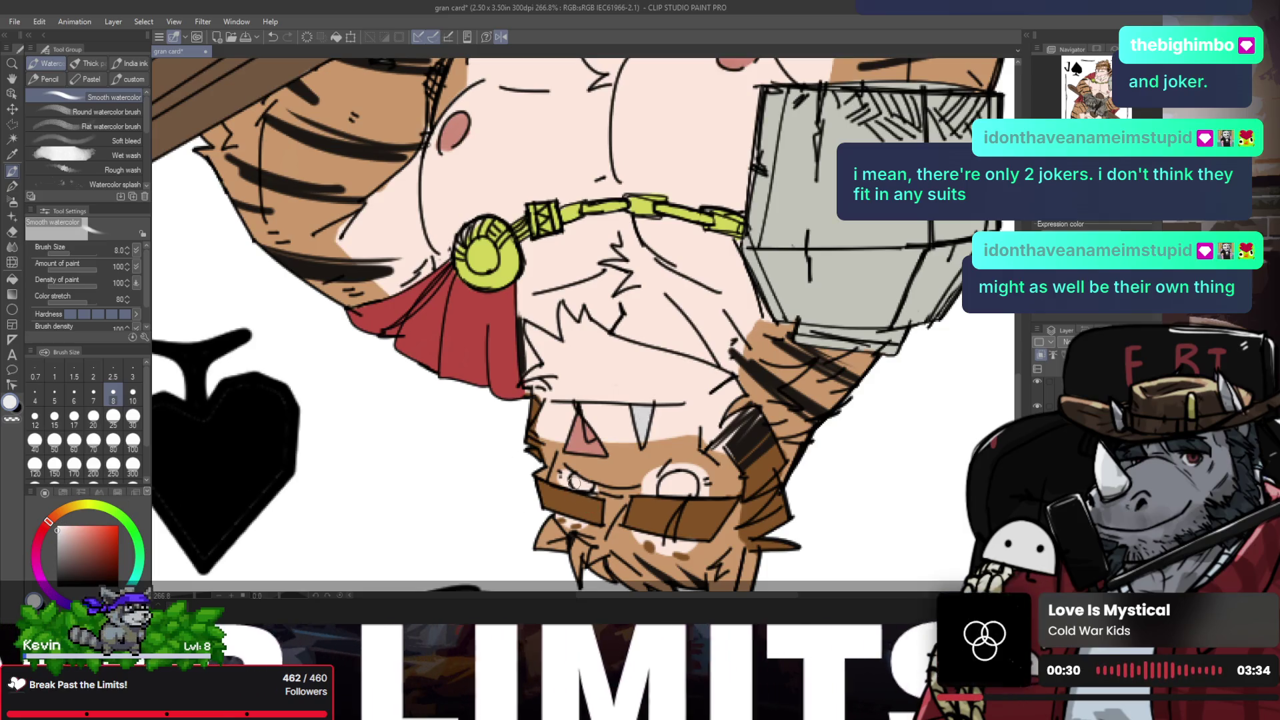
click(42, 529)
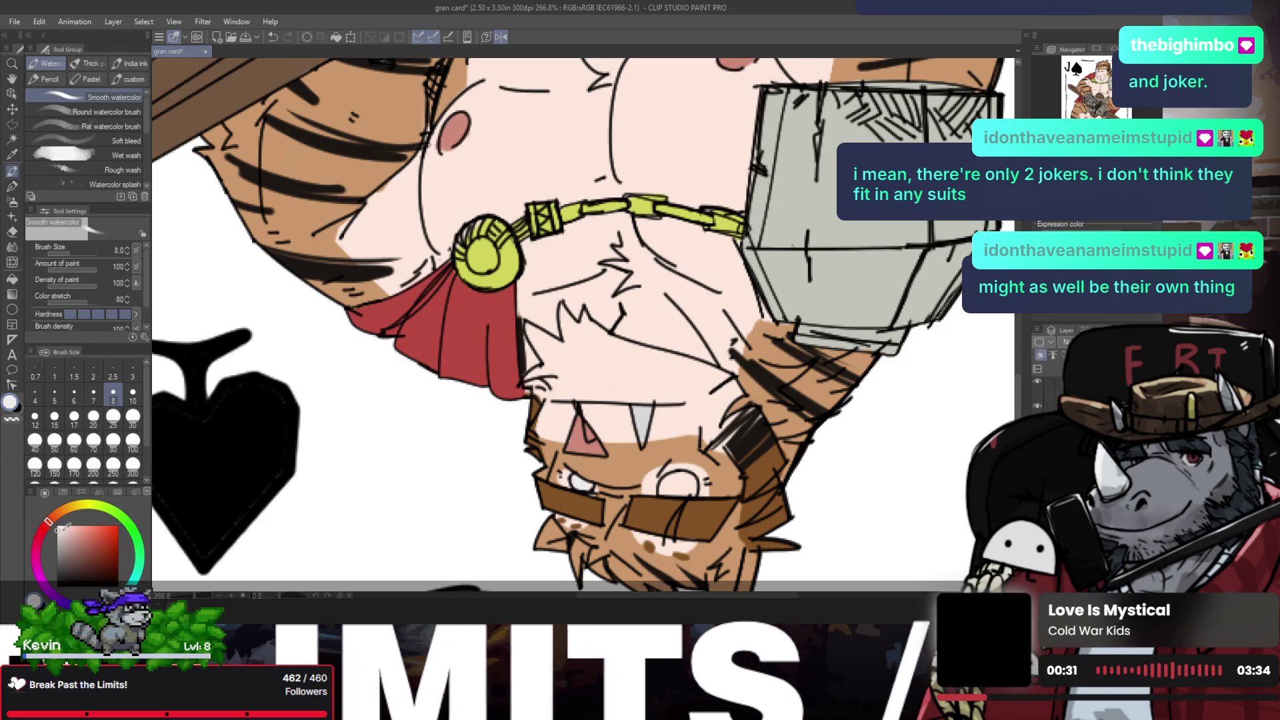
drag(580, 484, 595, 486)
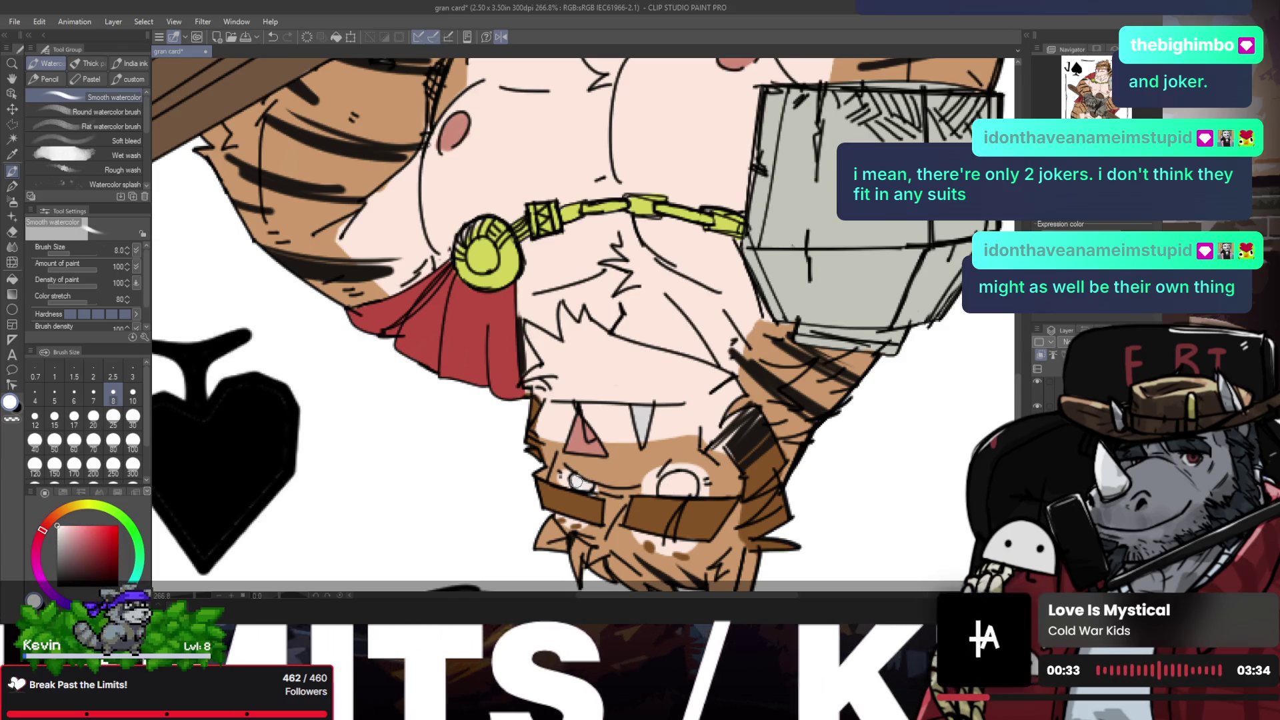
drag(675, 484, 687, 479)
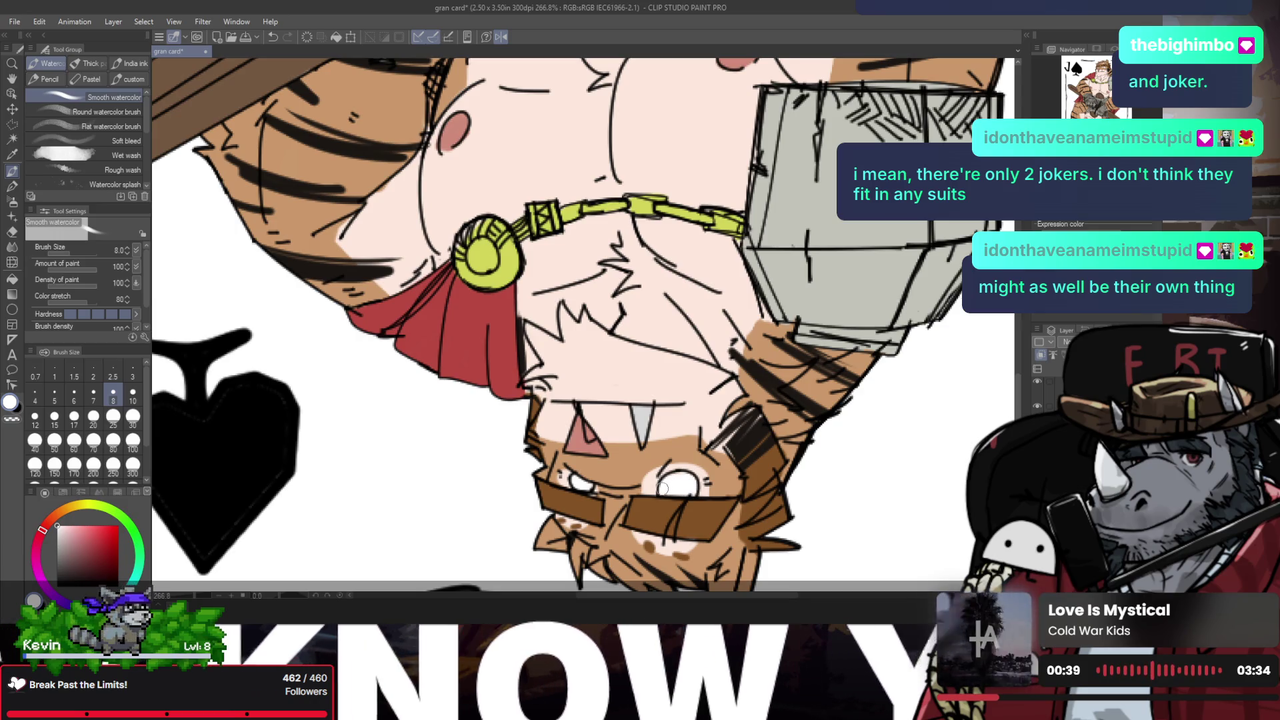
mouse_move(640, 416)
mouse_down()
mouse_move(629, 421)
mouse_move(667, 413)
mouse_move(647, 414)
mouse_up()
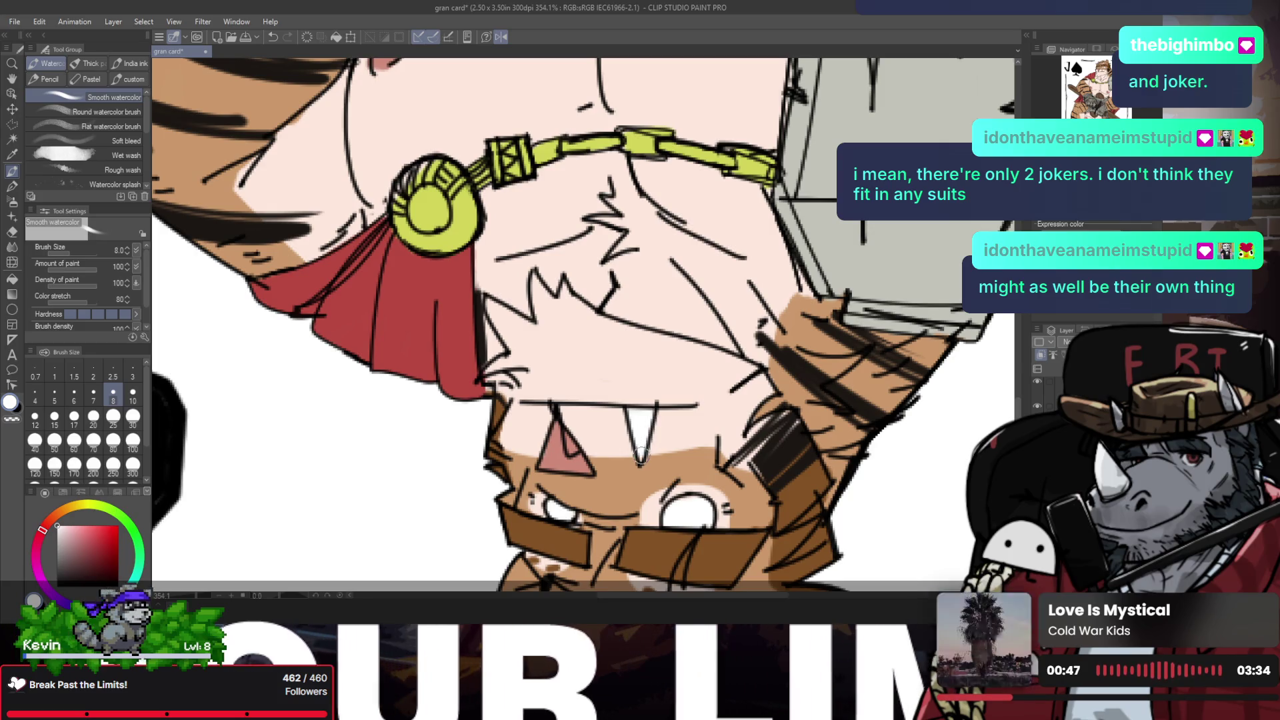
key(e)
drag(663, 464, 616, 229)
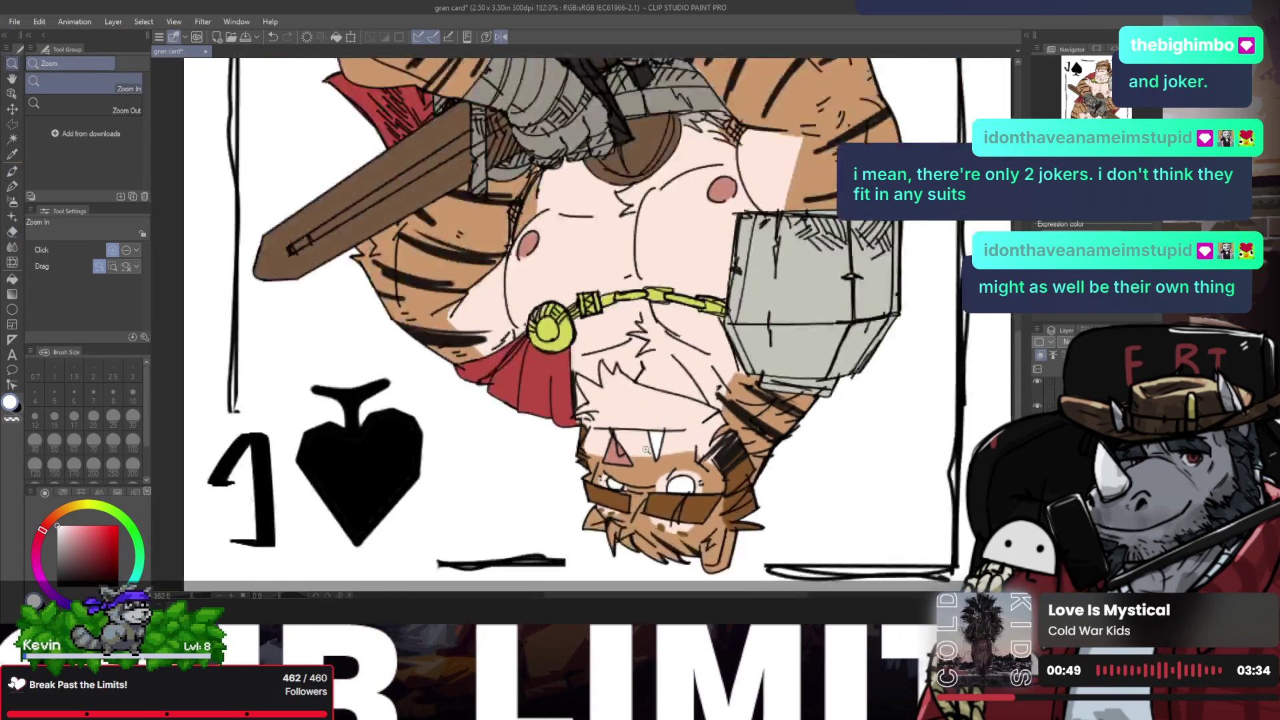
click(616, 229)
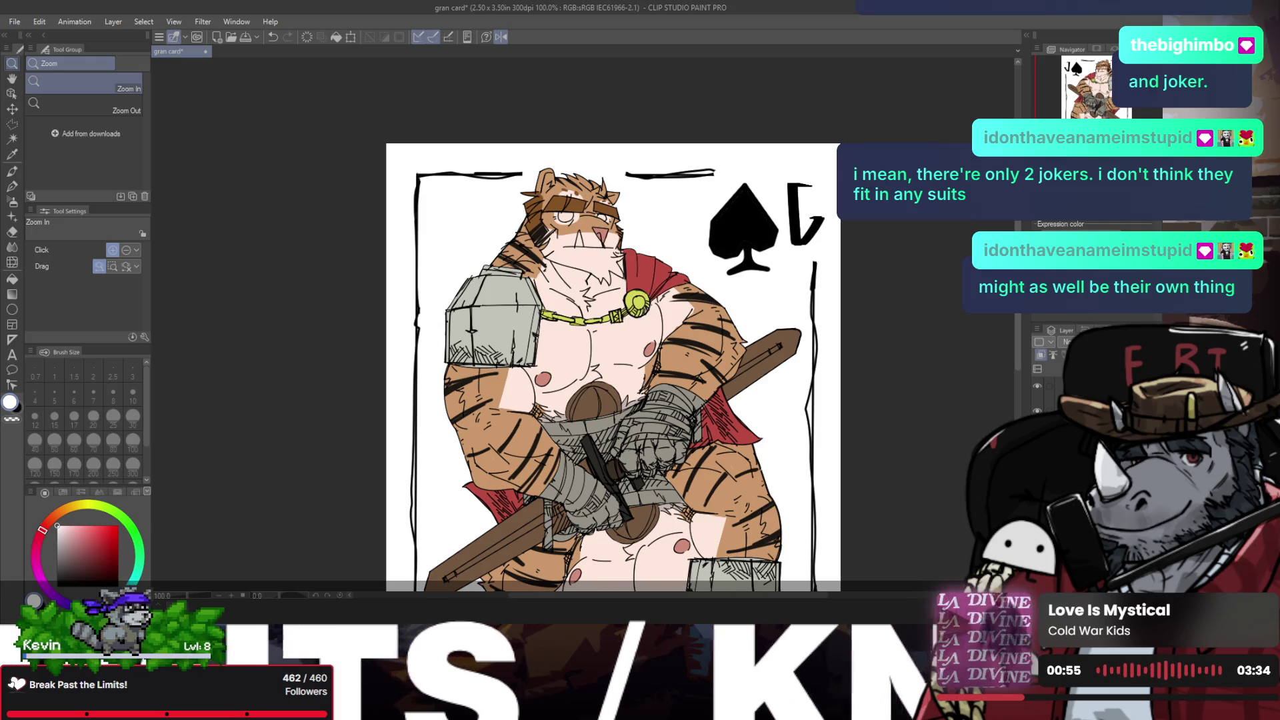
Step: Fill the upper tiger's eye and fang with white using the watercolour brush
click(531, 170)
click(623, 266)
key(b)
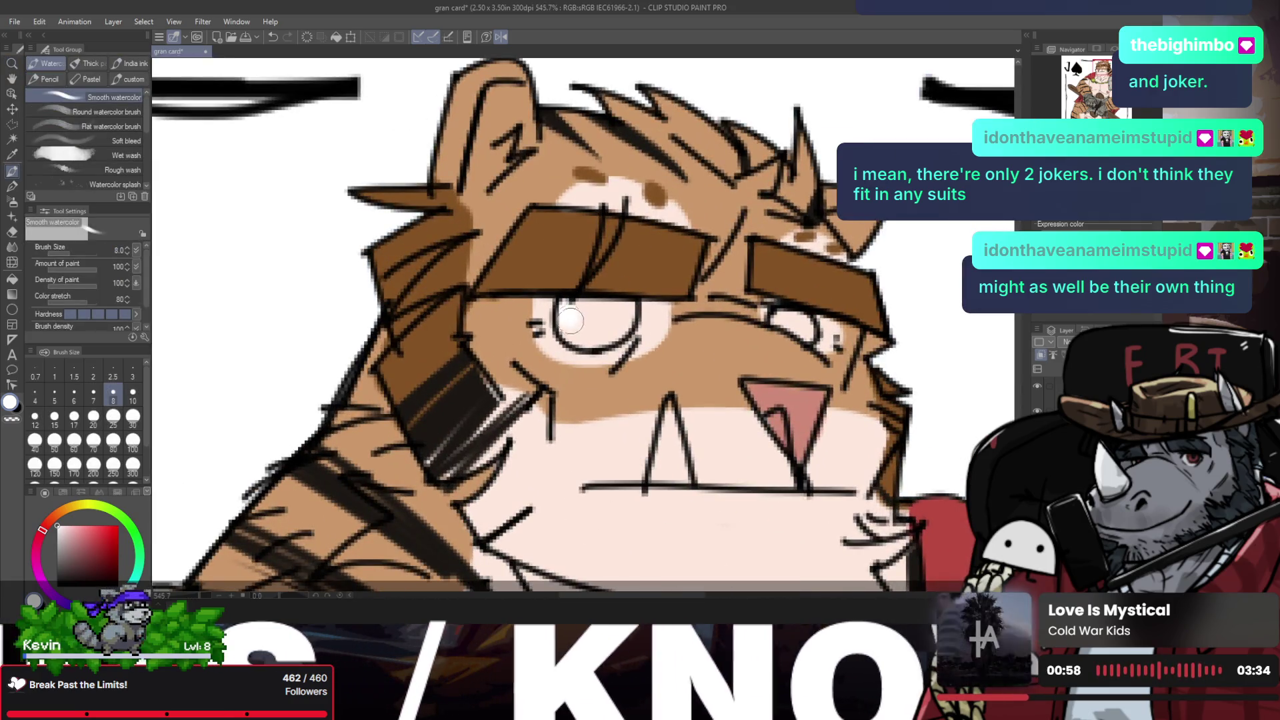
drag(578, 312, 619, 321)
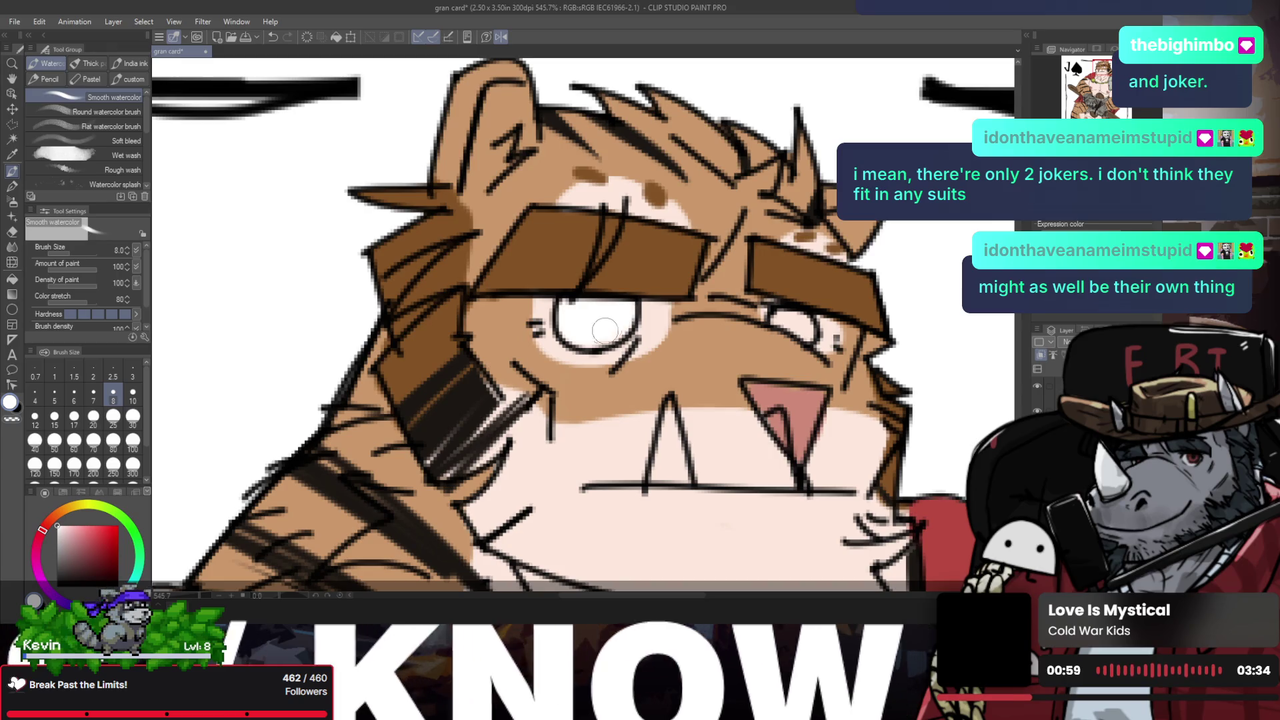
drag(665, 407, 680, 475)
Step: Zoom out from 554% to about 132% to review the card's upper half
key(e)
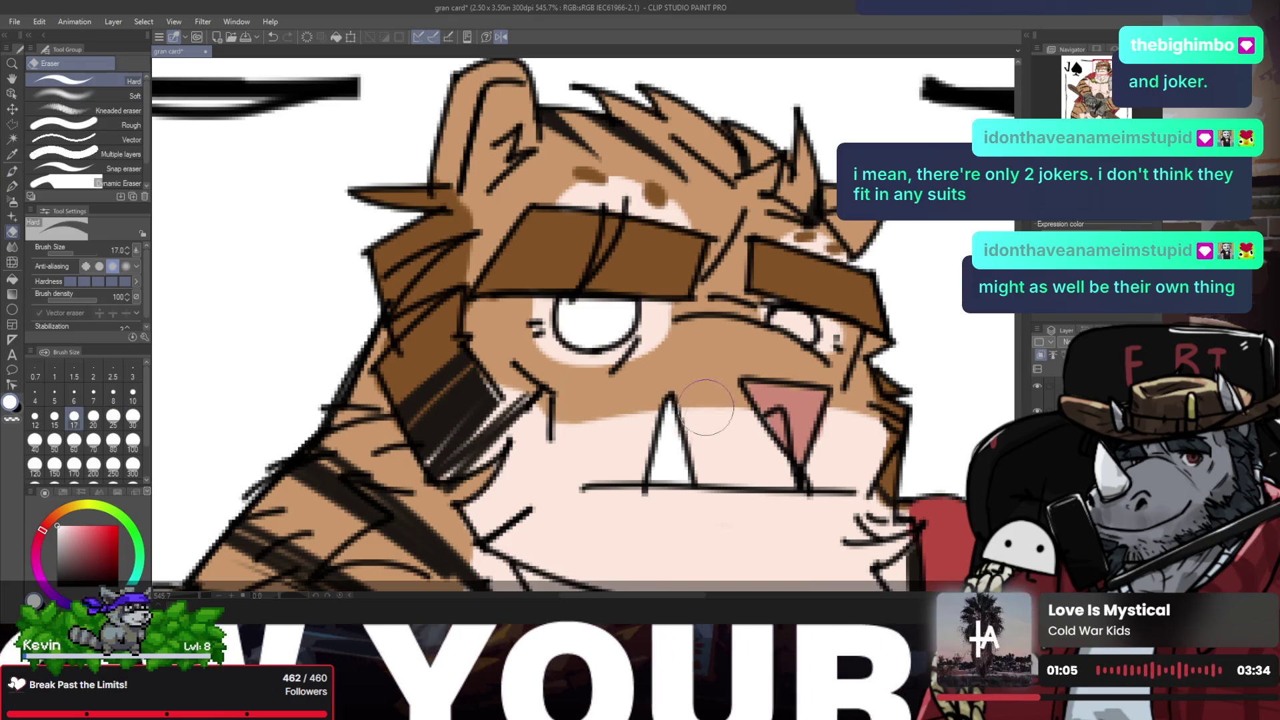
key(h)
scroll(598, 396, down, 2)
scroll(598, 397, up, 2)
key(b)
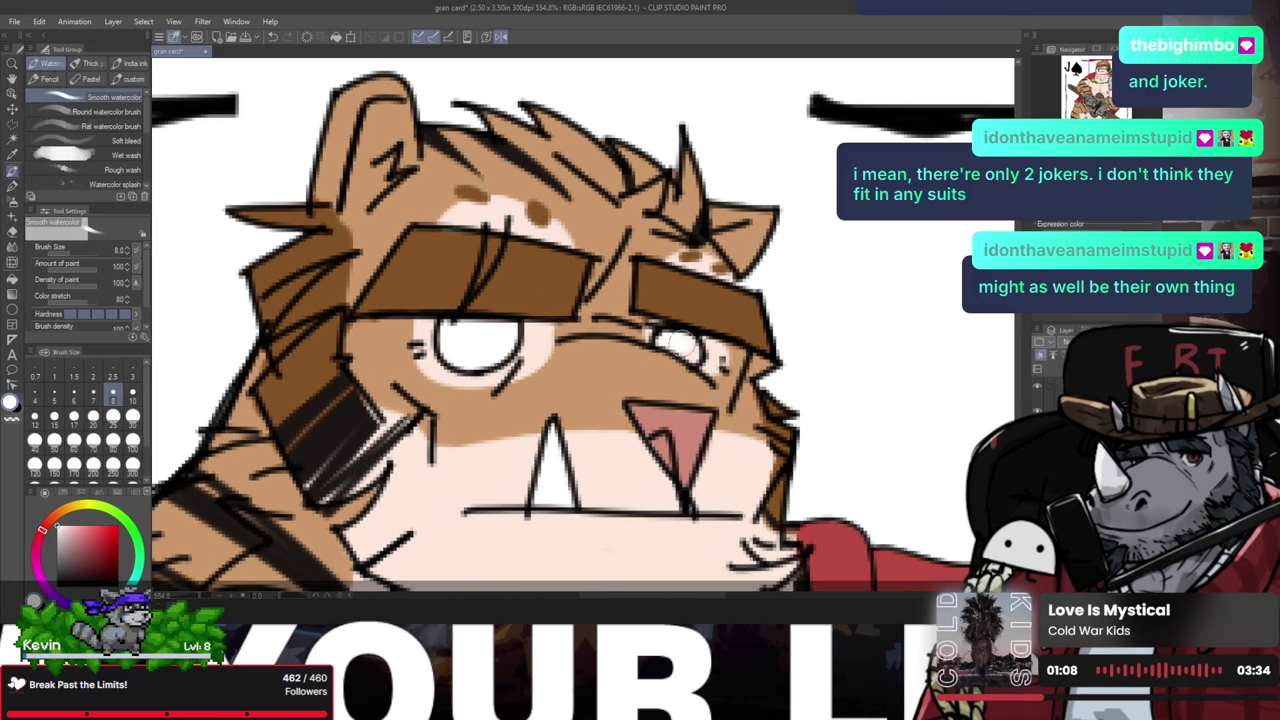
key(h)
scroll(546, 303, down, 2)
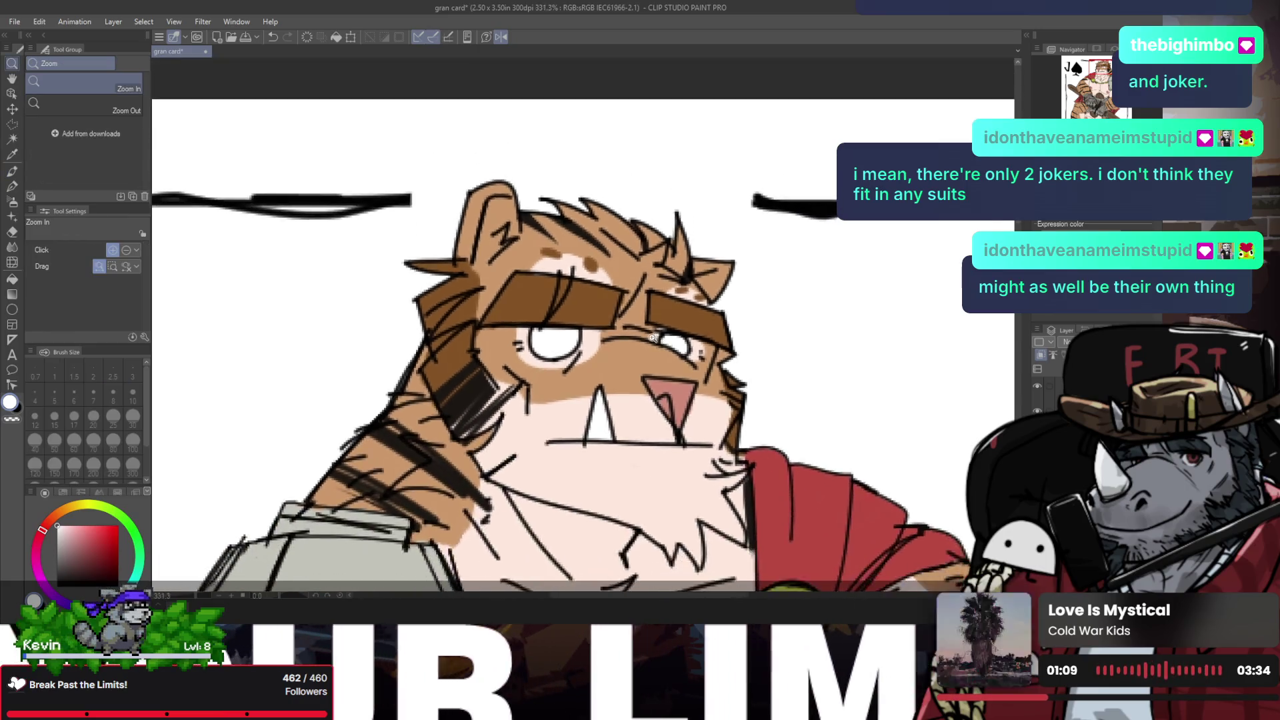
scroll(546, 303, down, 1)
scroll(545, 302, down, 1)
key(/)
scroll(545, 303, down, 1)
scroll(539, 323, down, 1)
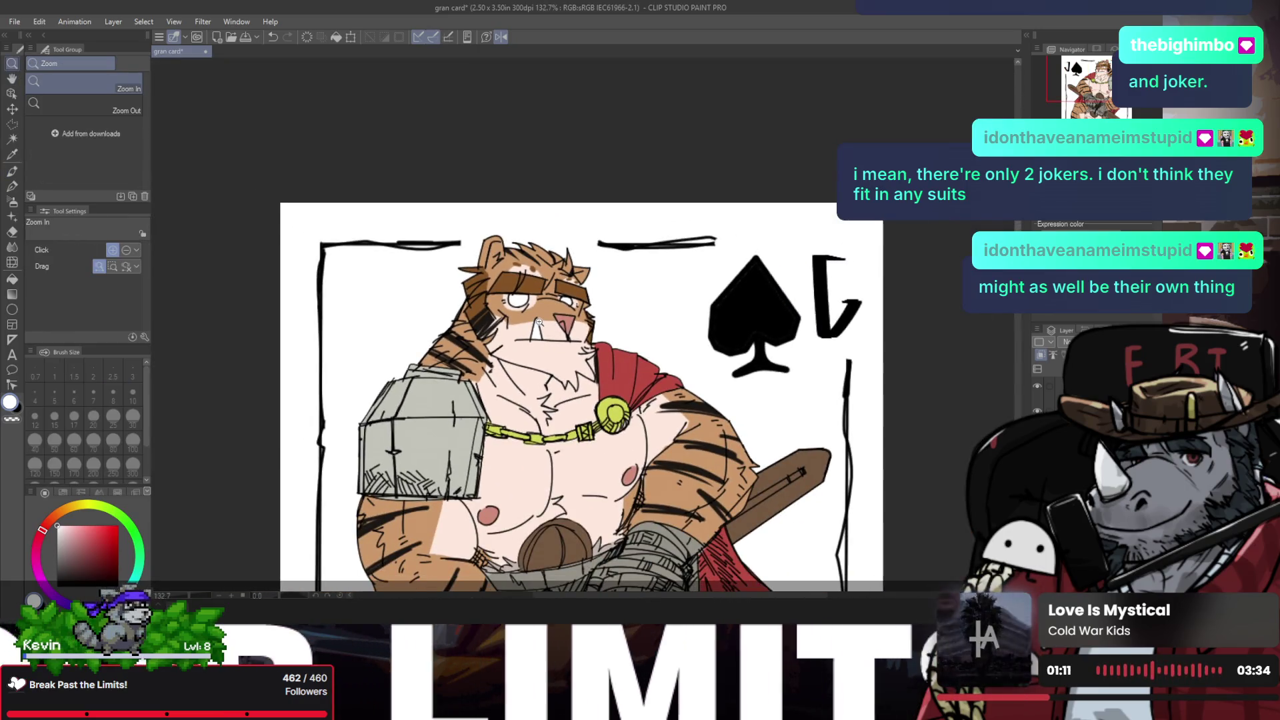
scroll(554, 328, down, 1)
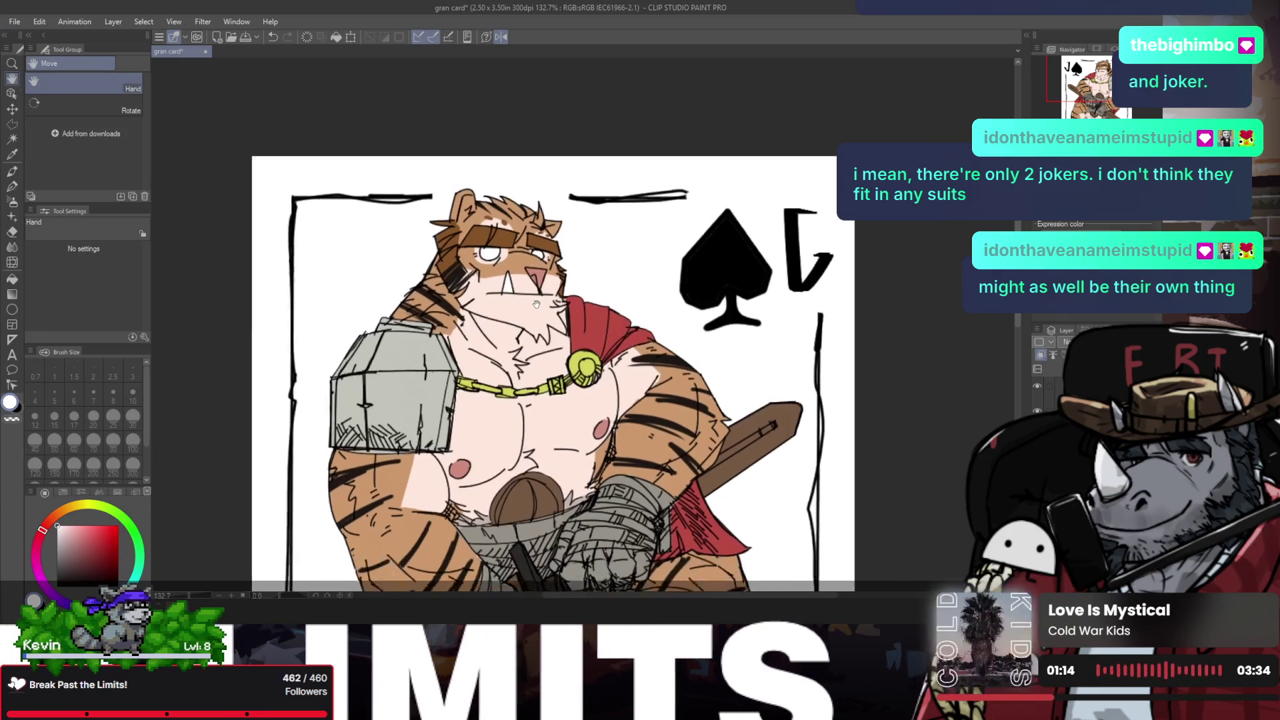
Step: Save the card file while flipping and panning the canvas view into place
scroll(555, 328, down, 1)
key(ctrl+h)
key(h)
drag(622, 350, 494, 266)
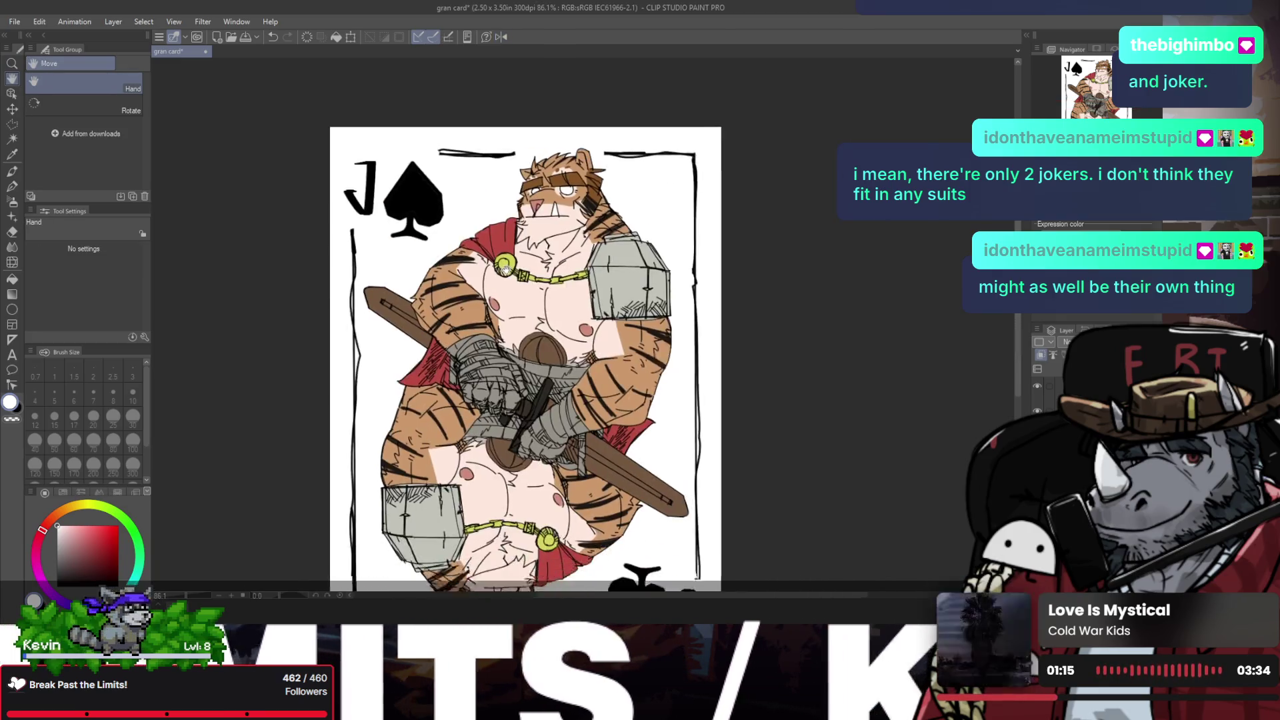
key(ctrl+s)
key(ctrl+h)
drag(594, 318, 509, 306)
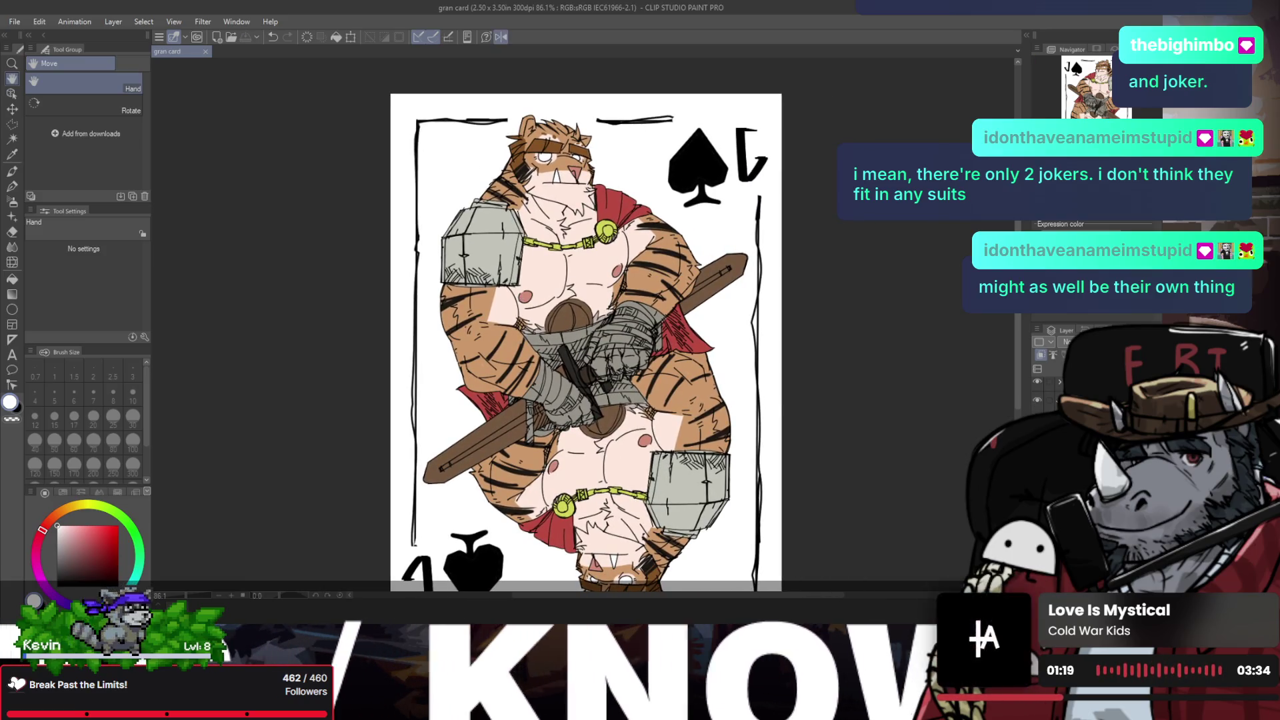
Step: Toggle the 1♠ corner mark and torso shading layers off and back on
click(1038, 387)
click(1037, 387)
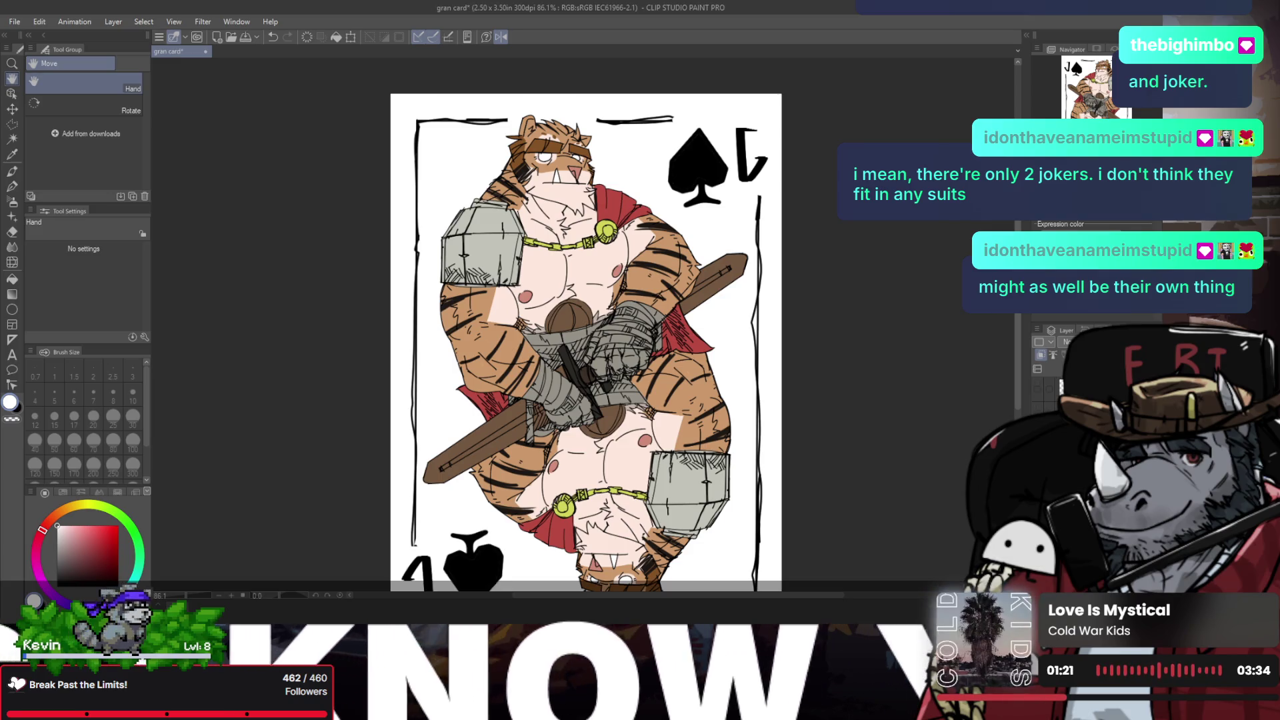
click(1037, 387)
click(1037, 387)
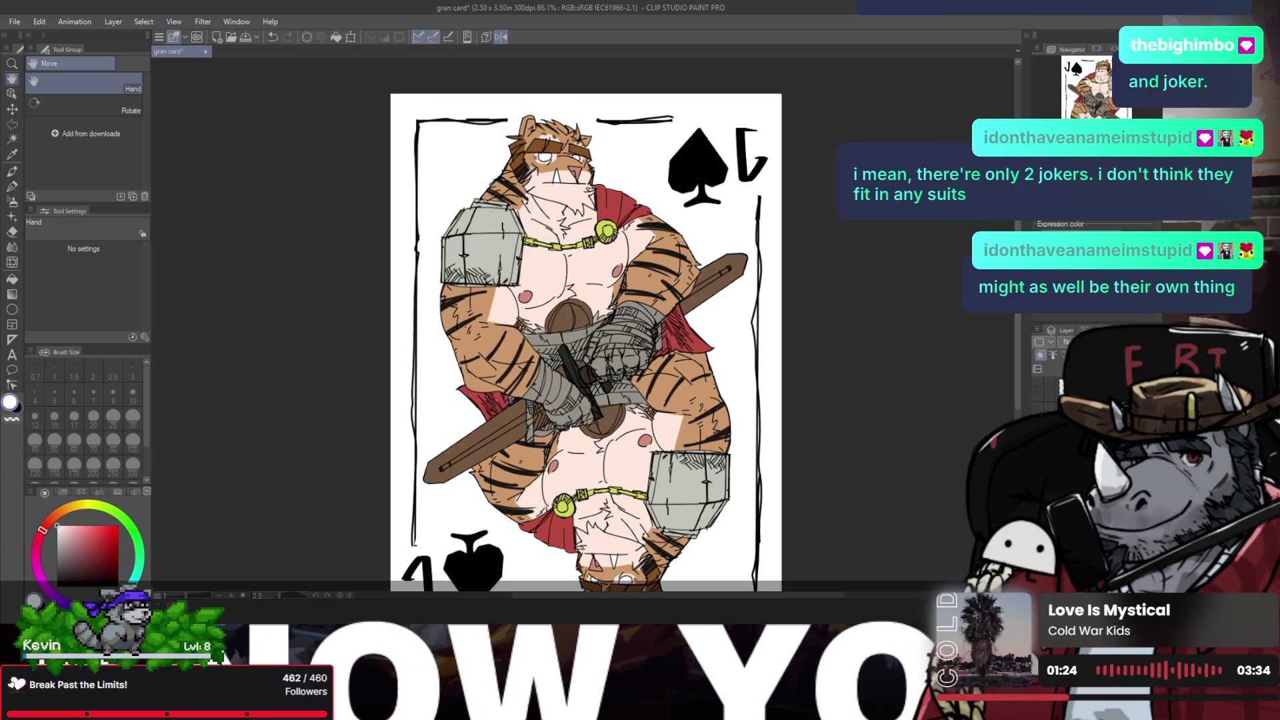
click(1038, 386)
click(1037, 387)
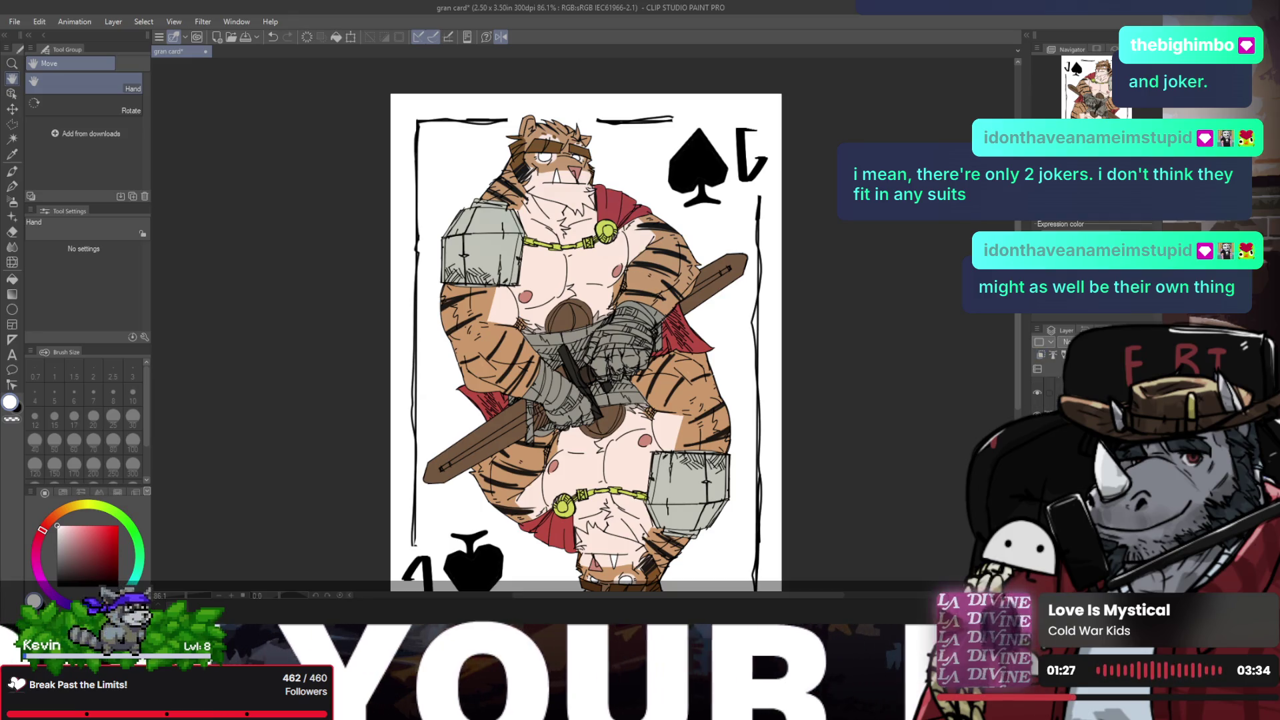
click(1037, 393)
click(1037, 393)
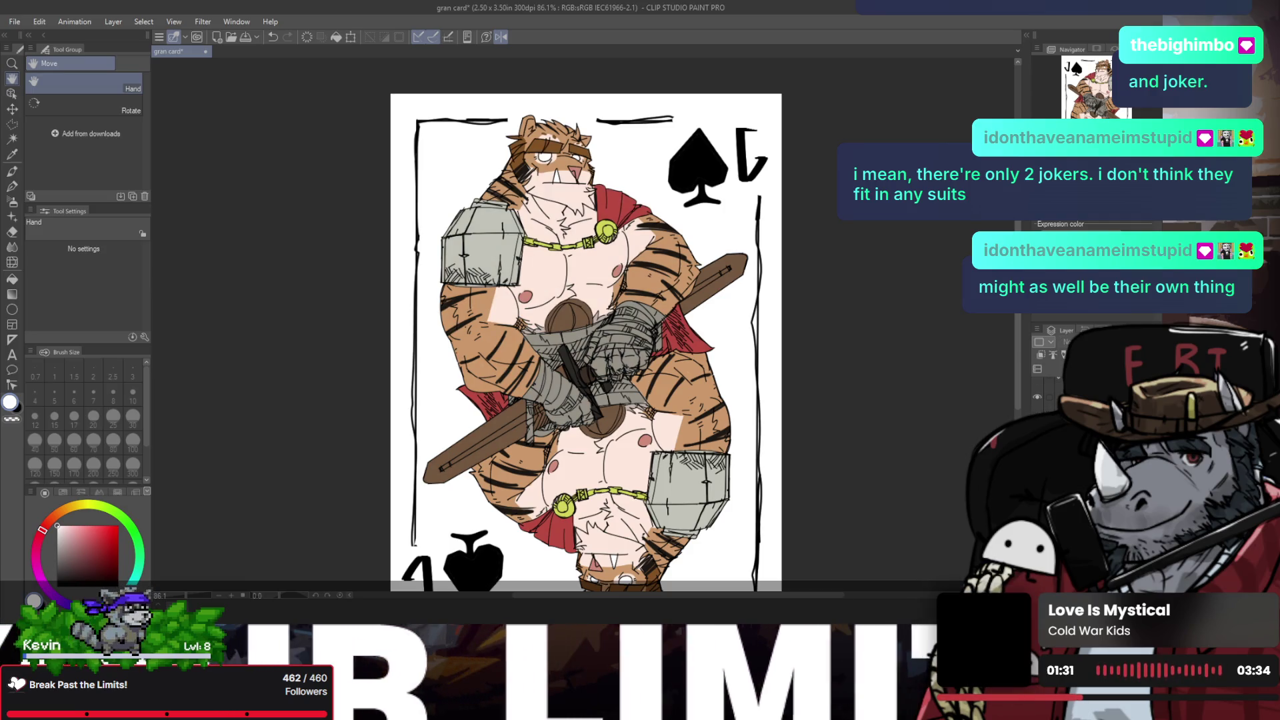
Step: Hide the colour layers to reveal the line-art sketch, then show the coloured card again
click(1038, 397)
click(1037, 397)
click(1038, 396)
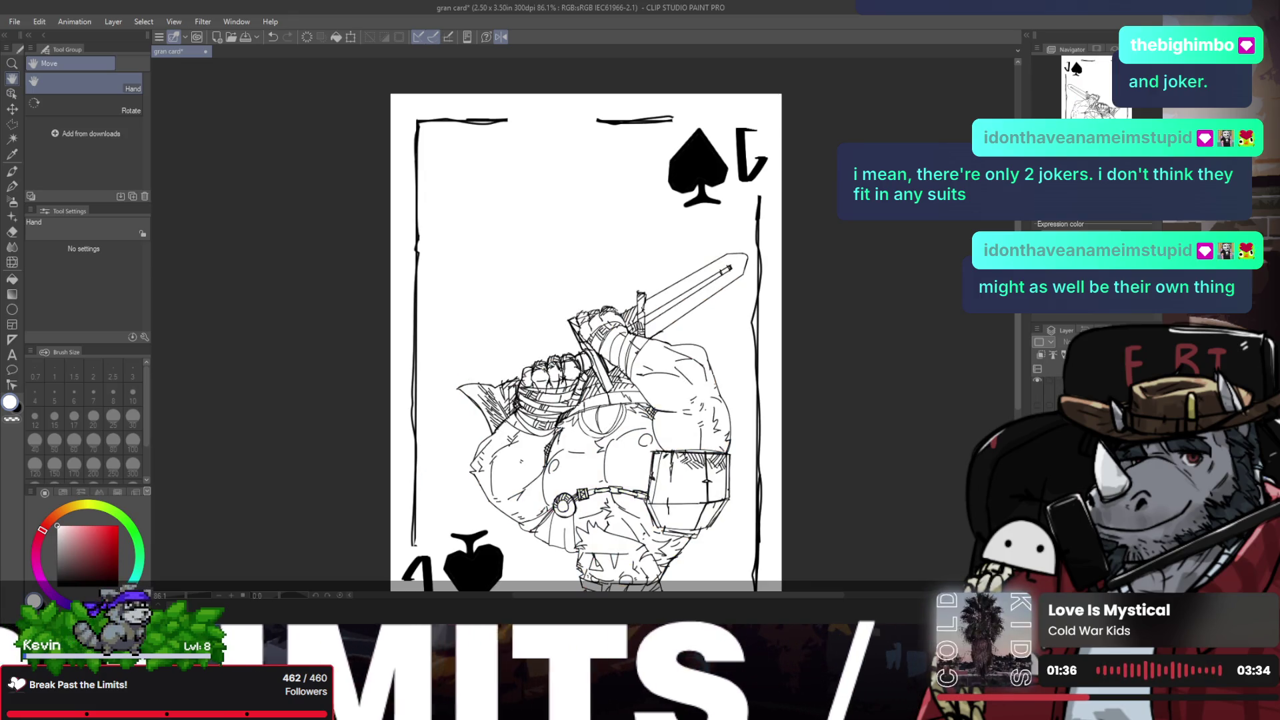
click(1037, 380)
click(1038, 397)
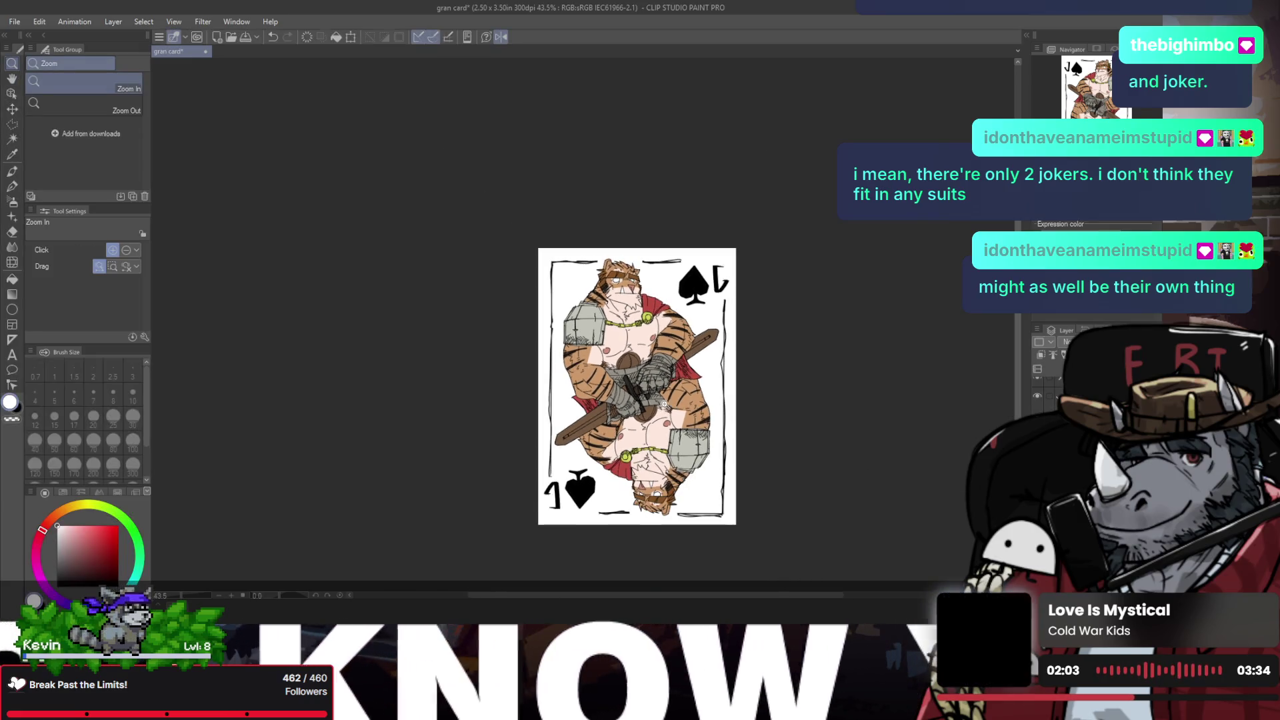
Step: Confirm and close the filter settings, then save the card file
drag(820, 304, 622, 303)
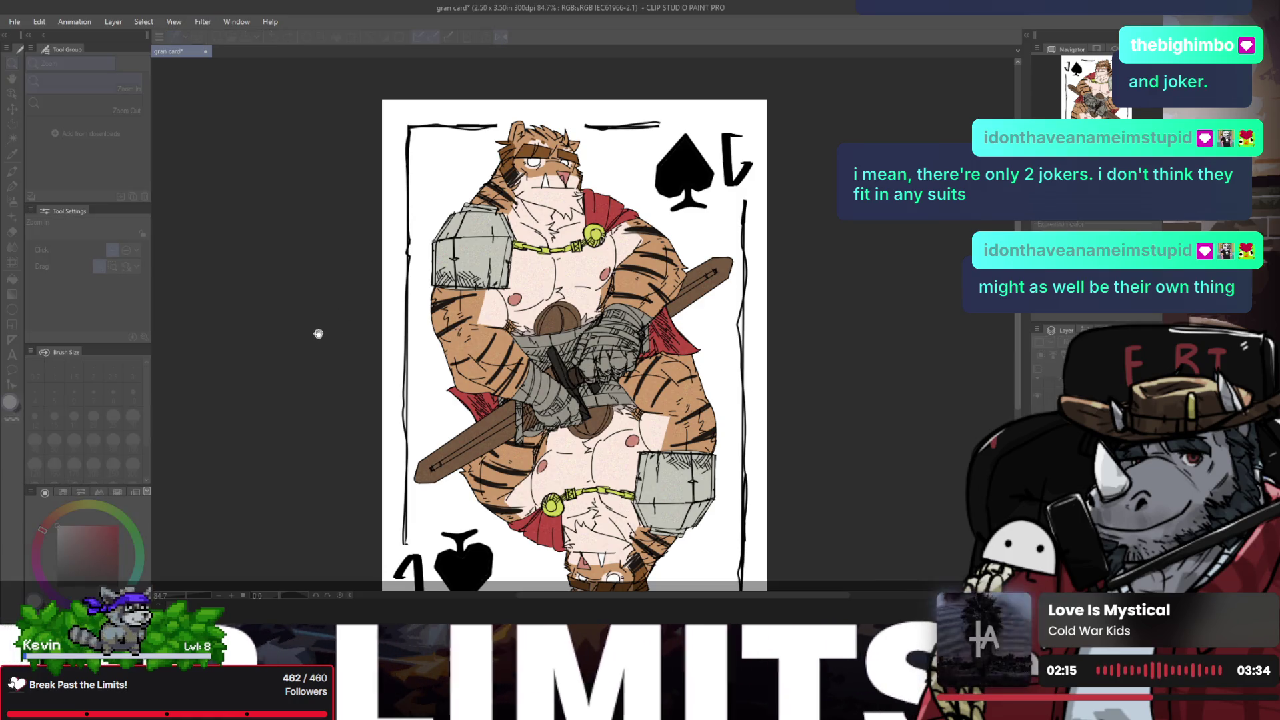
key(Return)
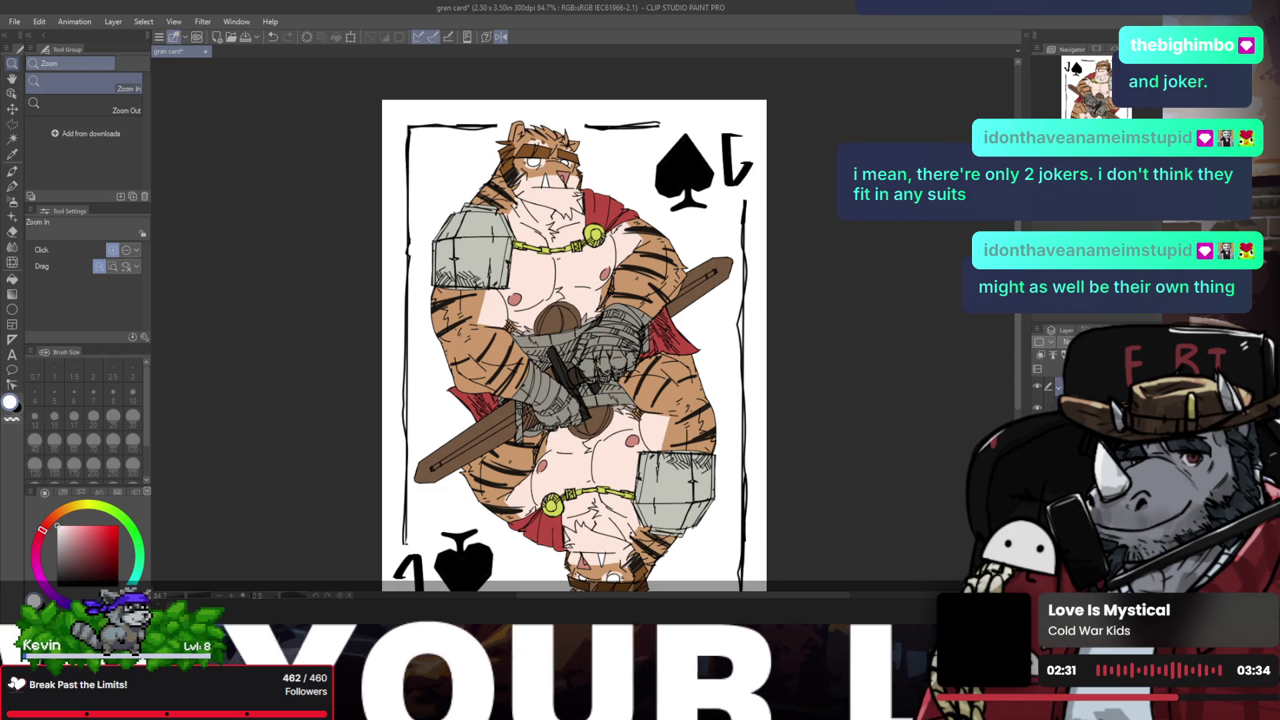
key(ctrl+s)
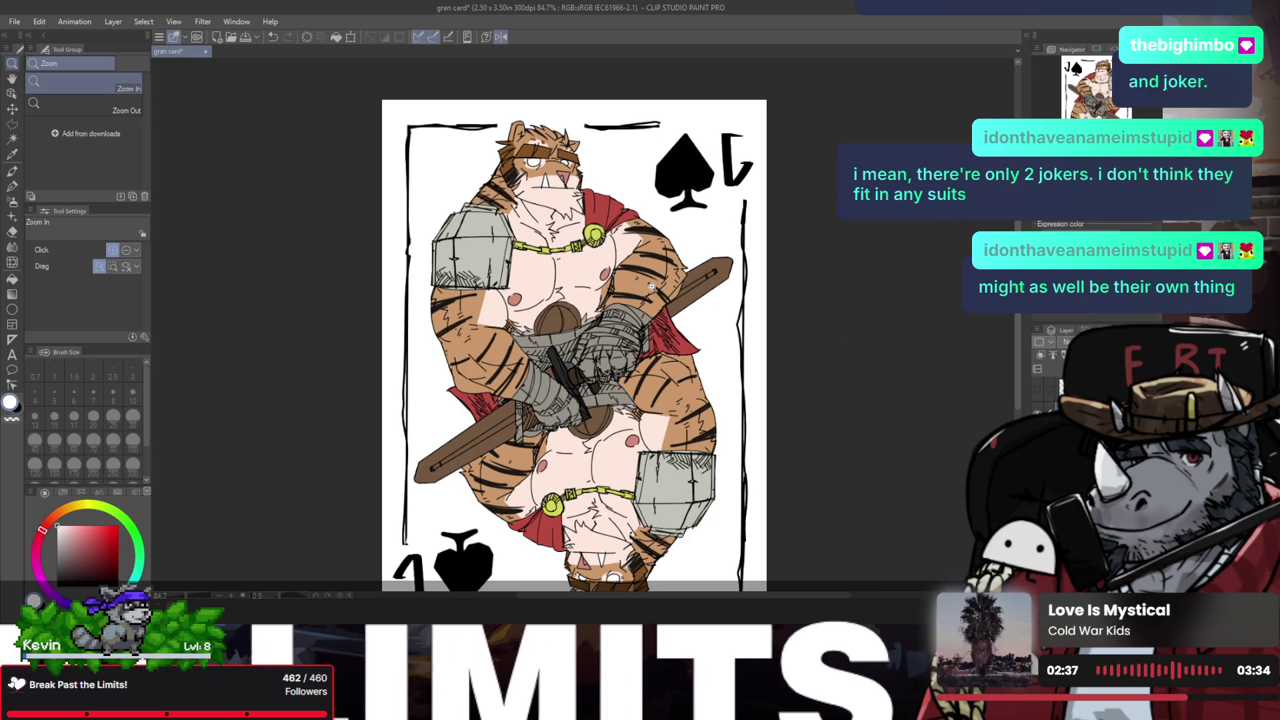
Step: Zoom out to the whole card and redo the darkened border lines
key(ctrl+minus)
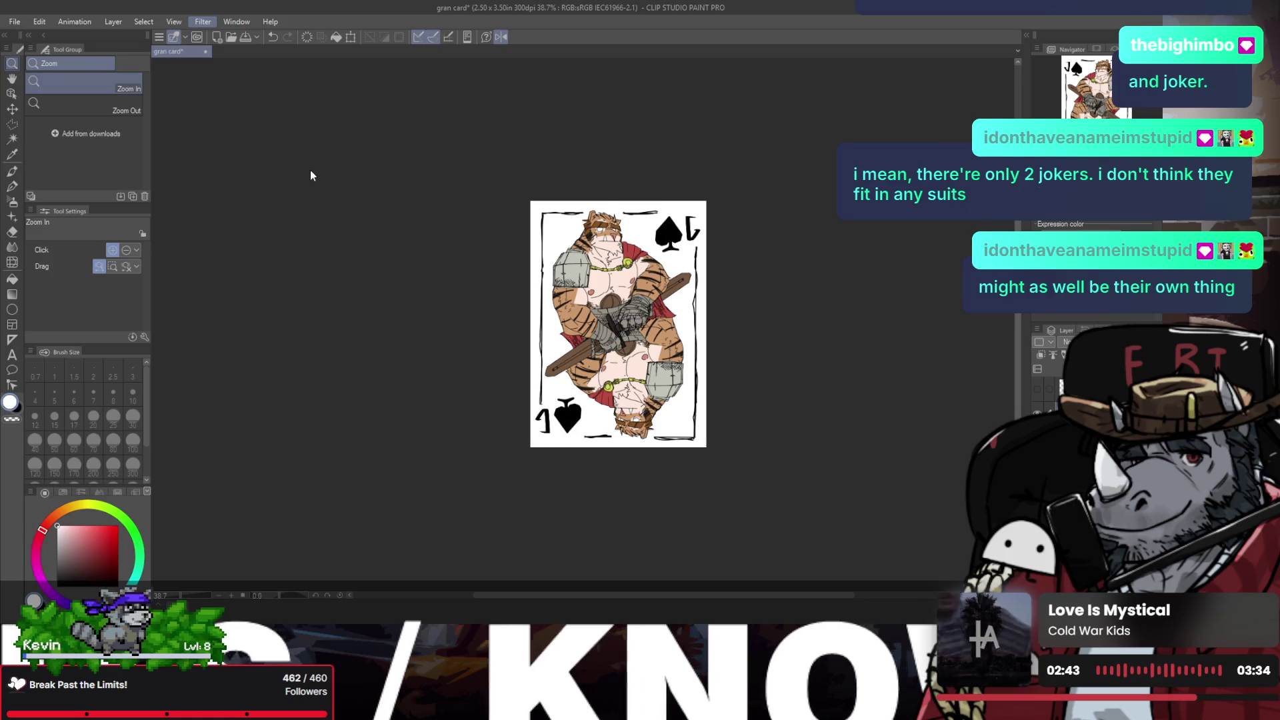
mouse_move(595, 302)
mouse_down()
mouse_move(652, 317)
mouse_move(590, 304)
mouse_up()
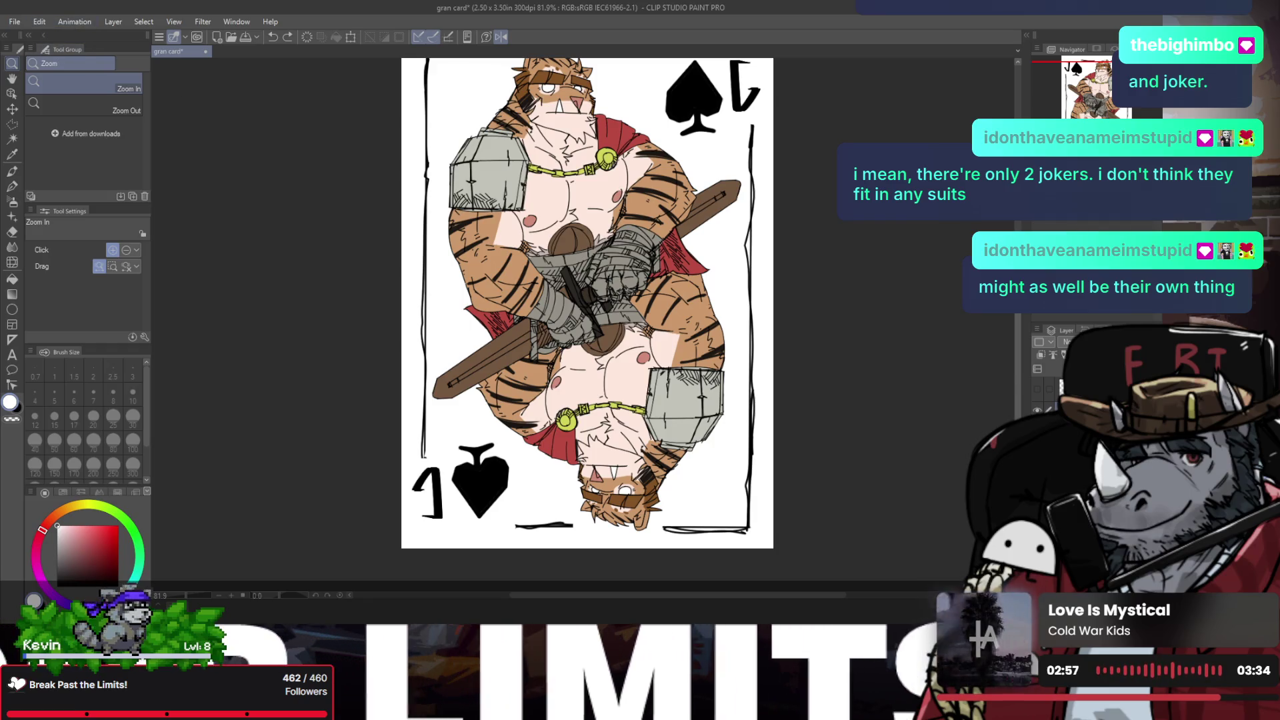
key(alt)
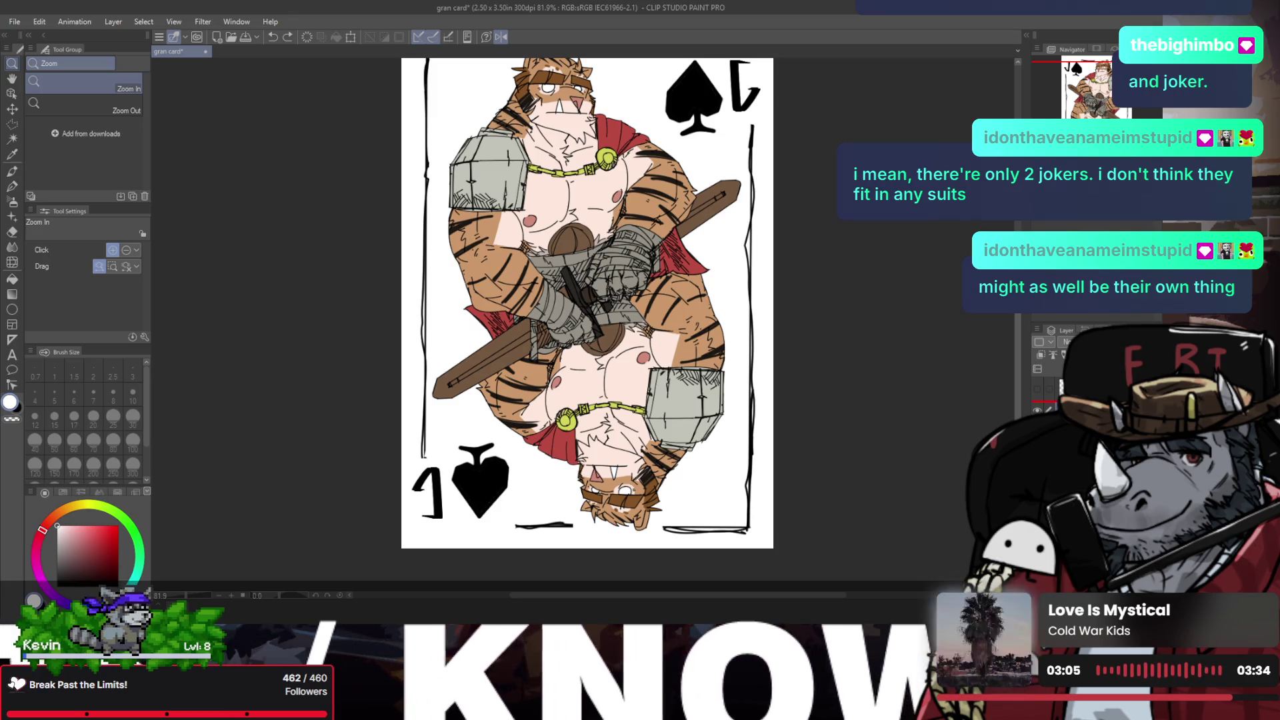
key(ctrl+y)
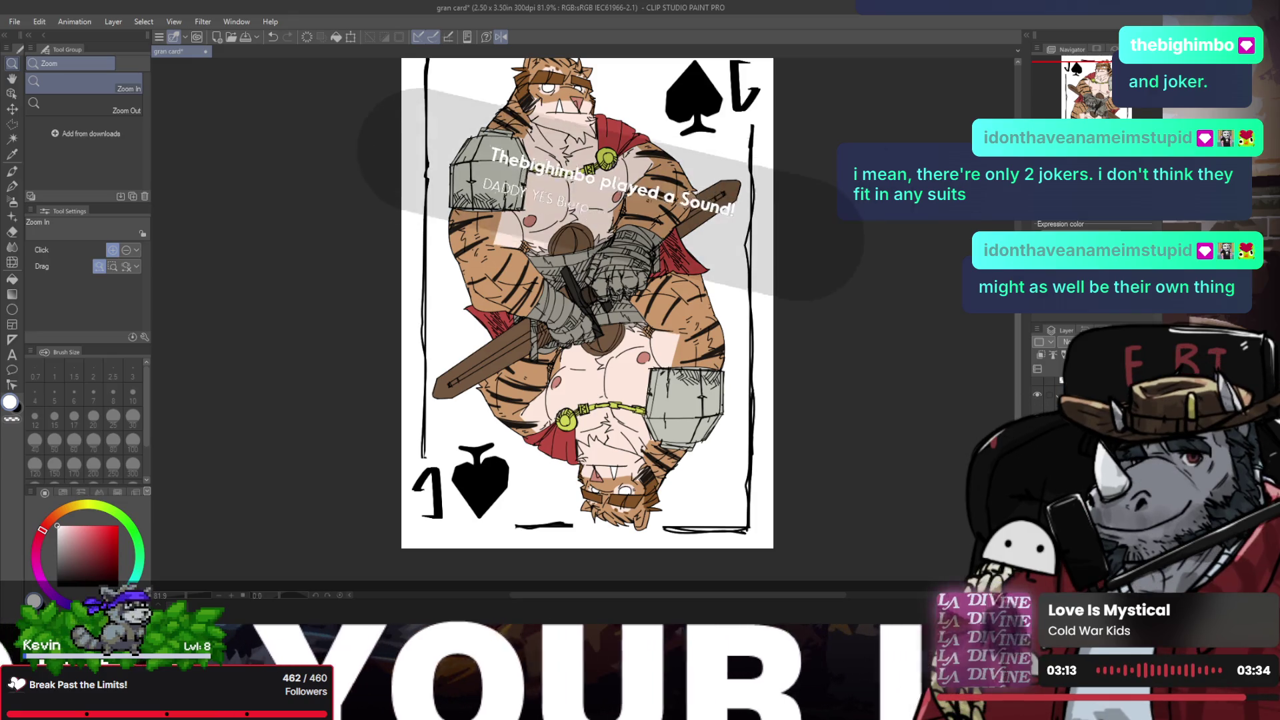
Step: Fill the card's plain white background with a subtle off-white paper texture
key(g)
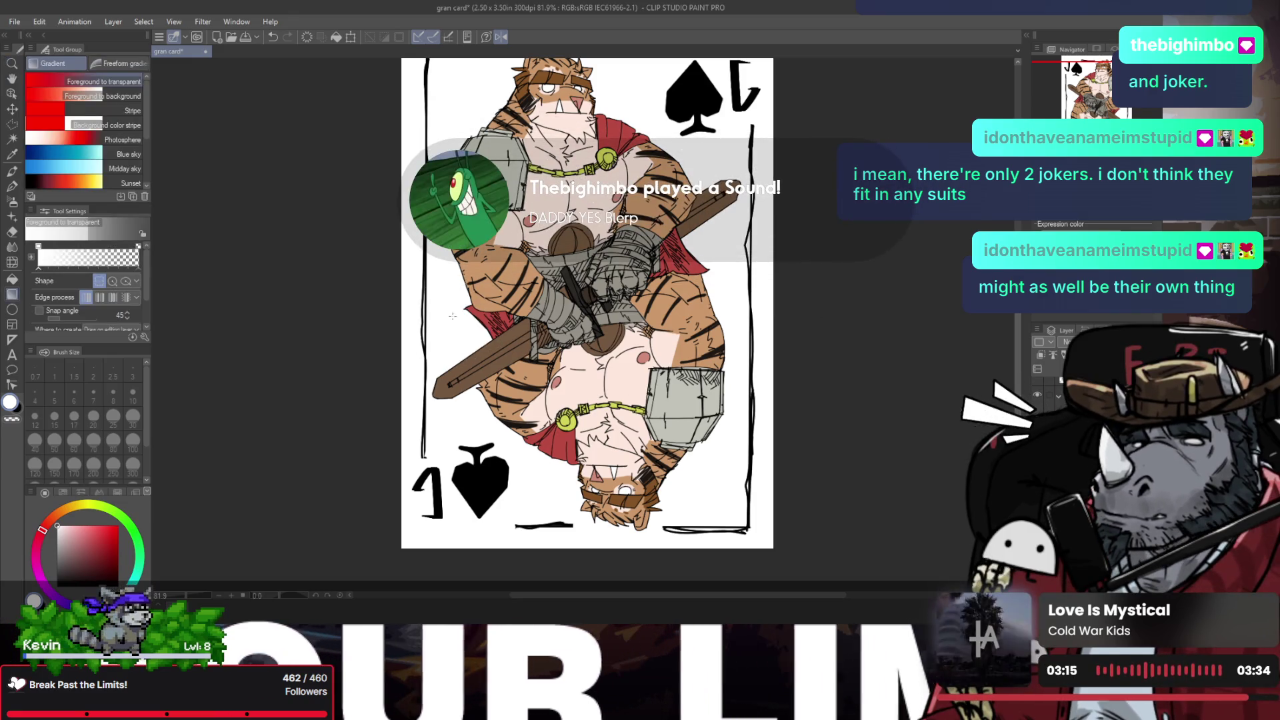
key(g)
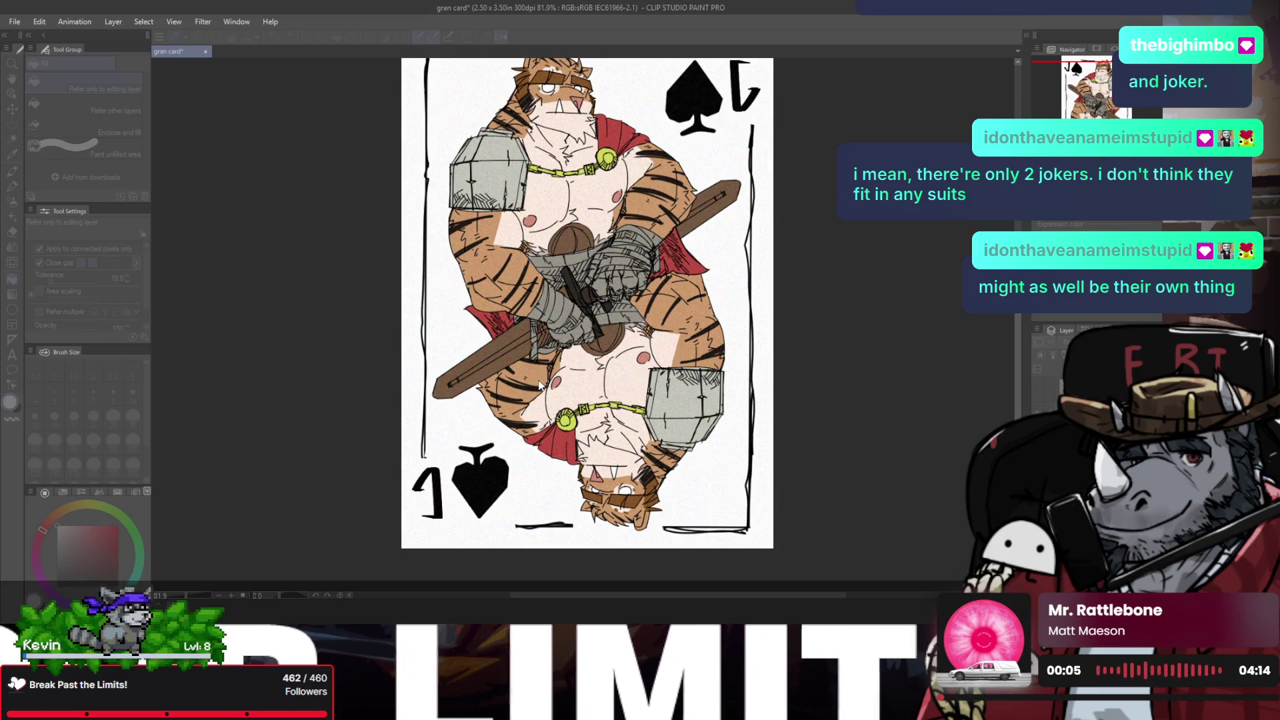
key(slash)
alt+click(557, 298)
Step: Turn off the horizontal flip, pan and zoom to the whole card, and save it
scroll(607, 200, down, 1)
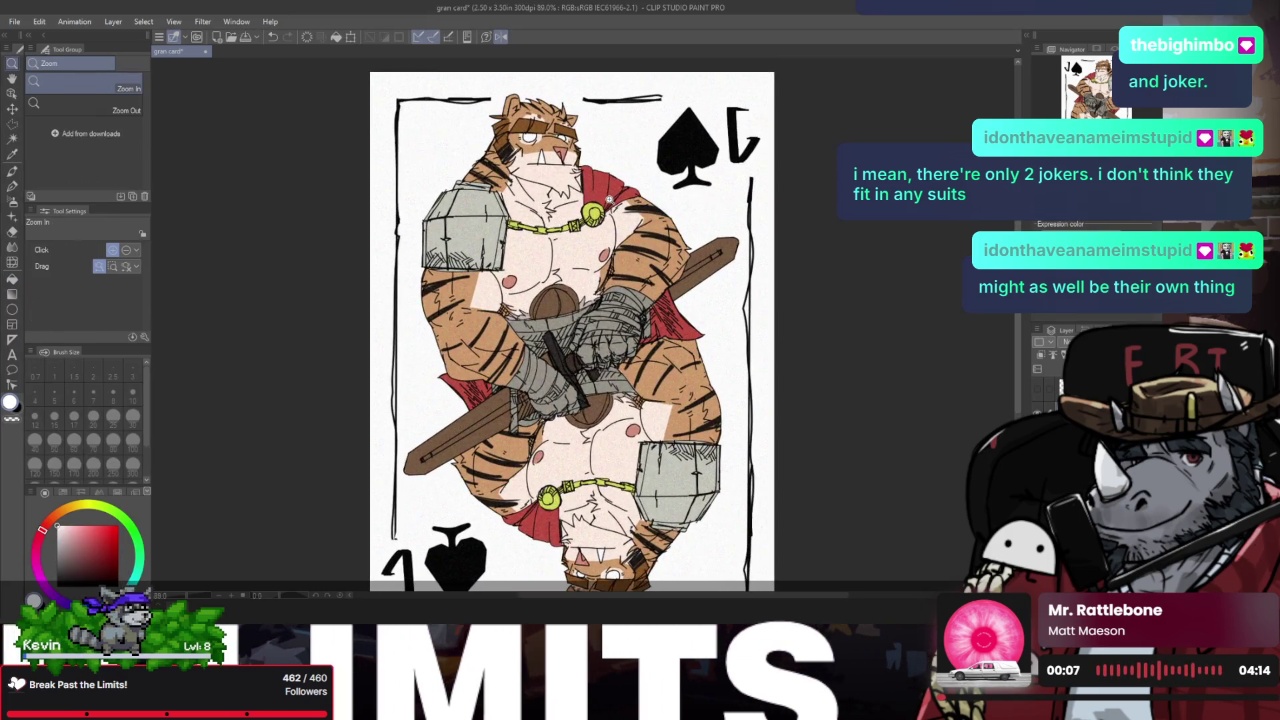
key(h)
drag(581, 245, 556, 249)
key(h)
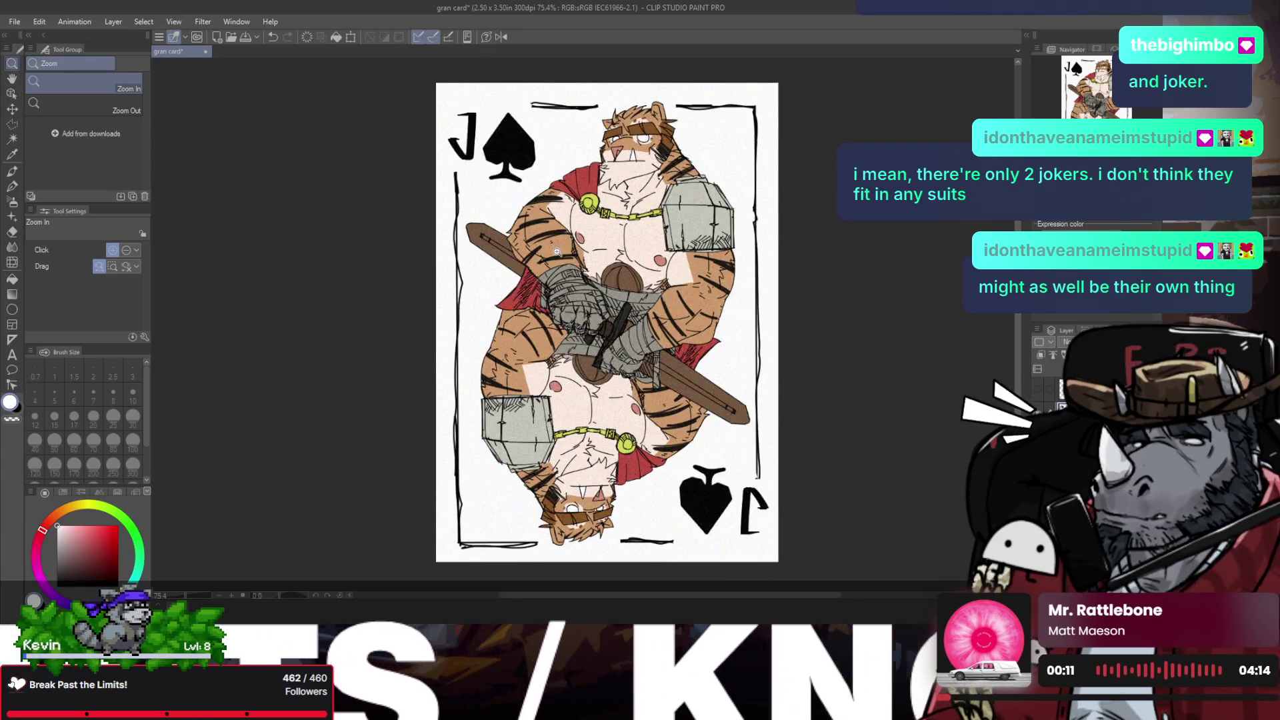
key(shift+h)
key(shift+h)
key(h)
drag(556, 256, 526, 255)
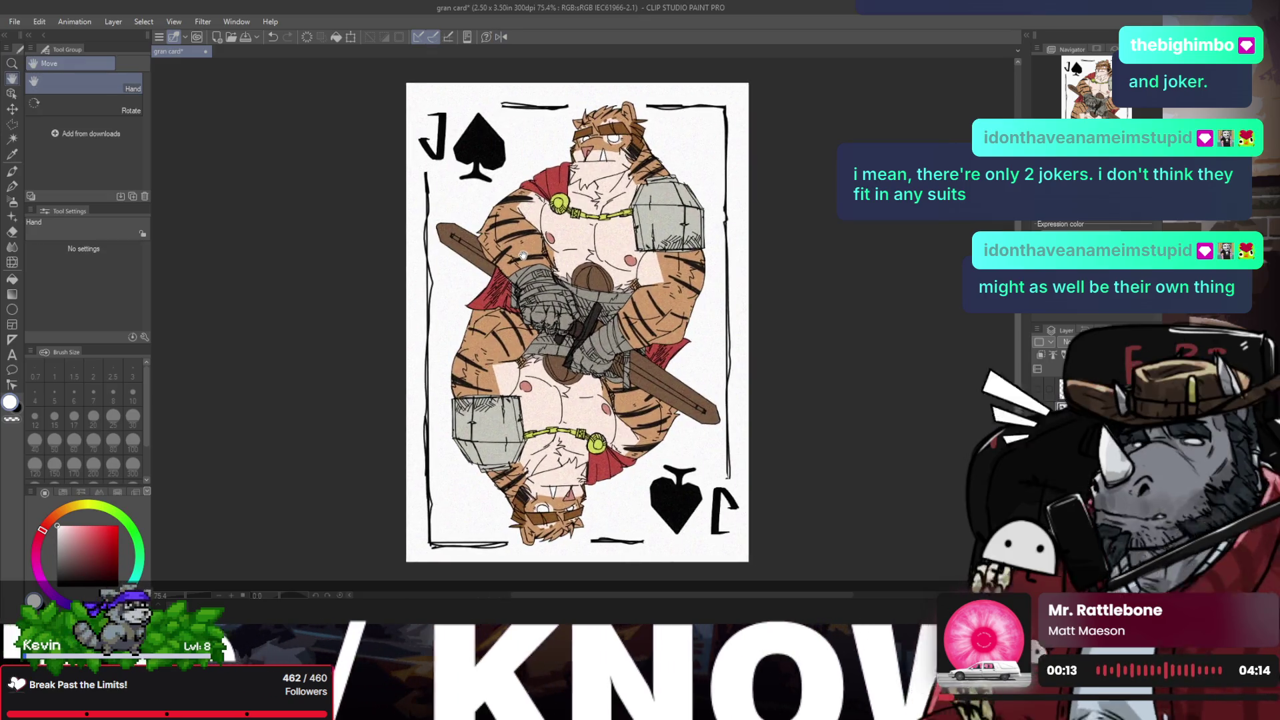
key(ctrl+s)
click(570, 257)
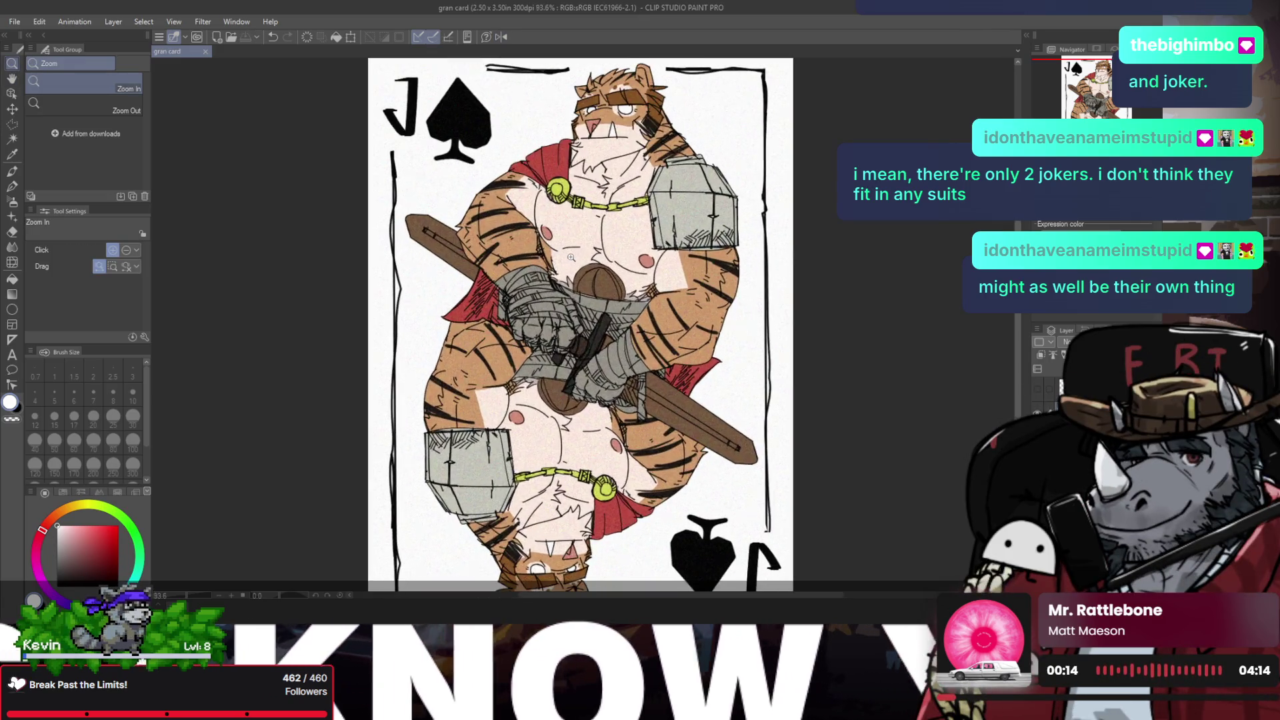
alt+click(566, 257)
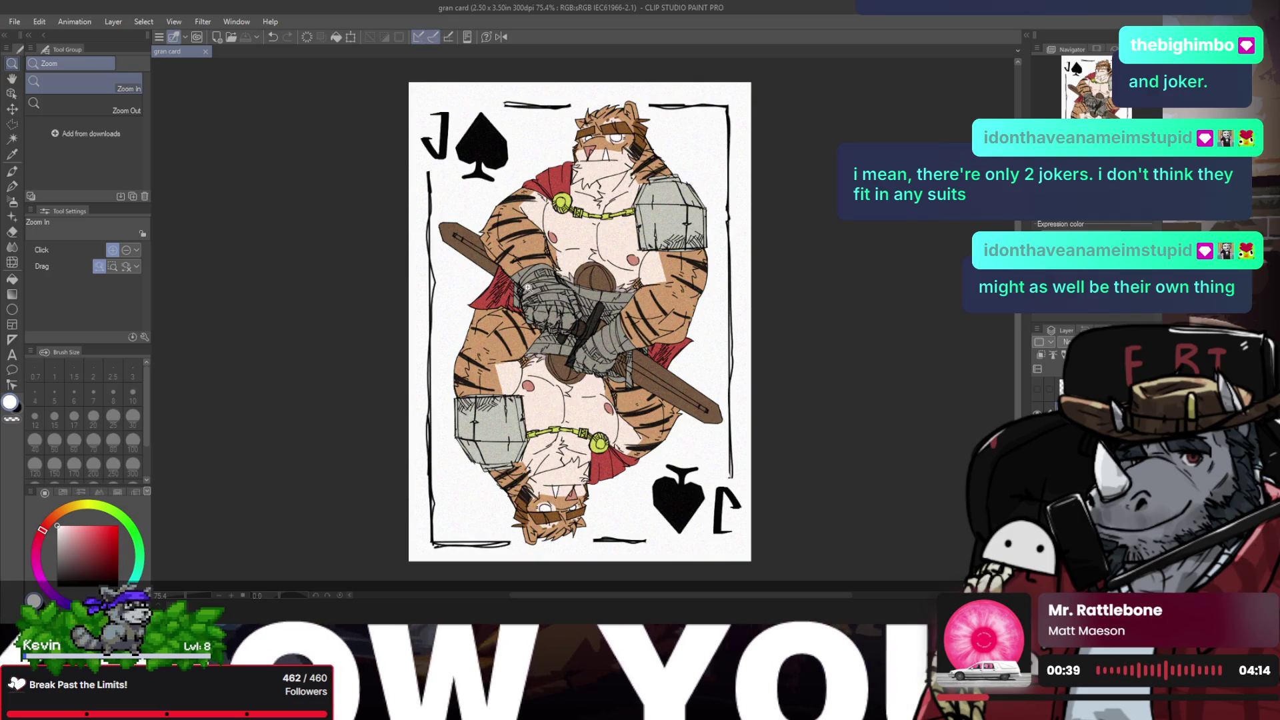
key(alt)
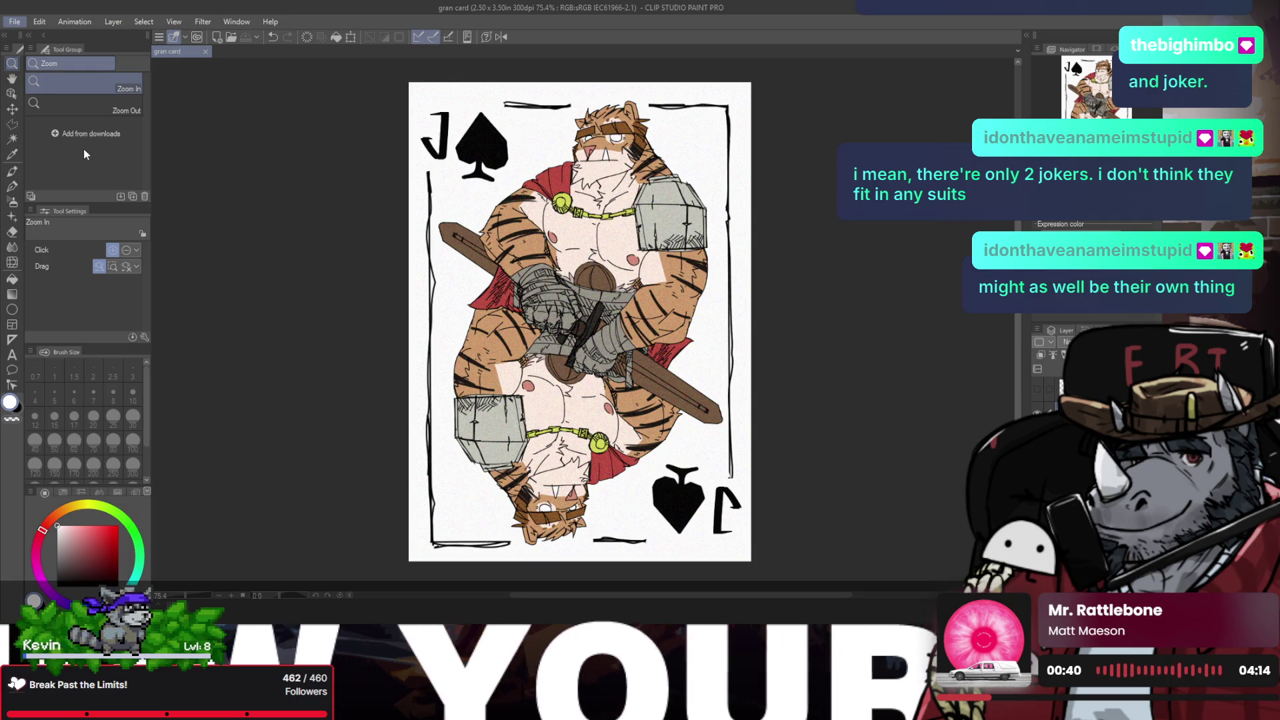
Step: Switch from Clip Studio Paint to the Photoshop document selectscreenhover.psd
key(alt+Tab)
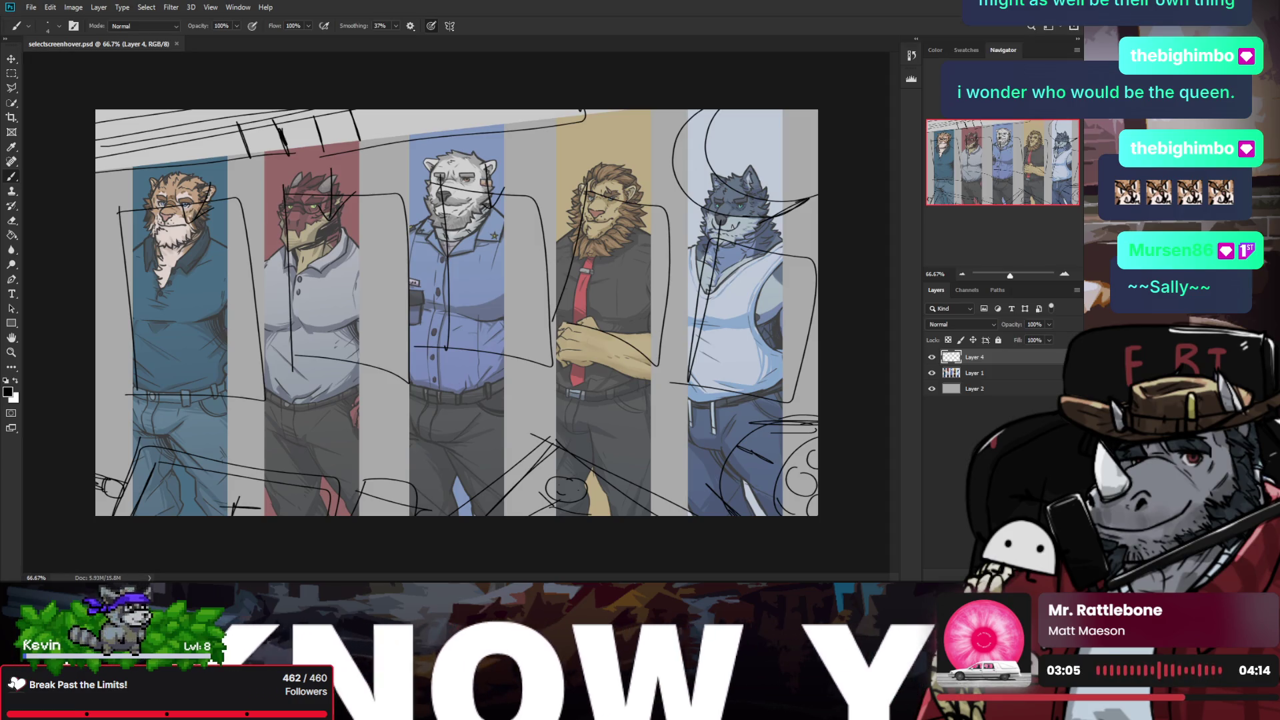
Step: Place the Jack of spades card into the lineup, shrunk and moved lower left
drag(1279, 320, 319, 319)
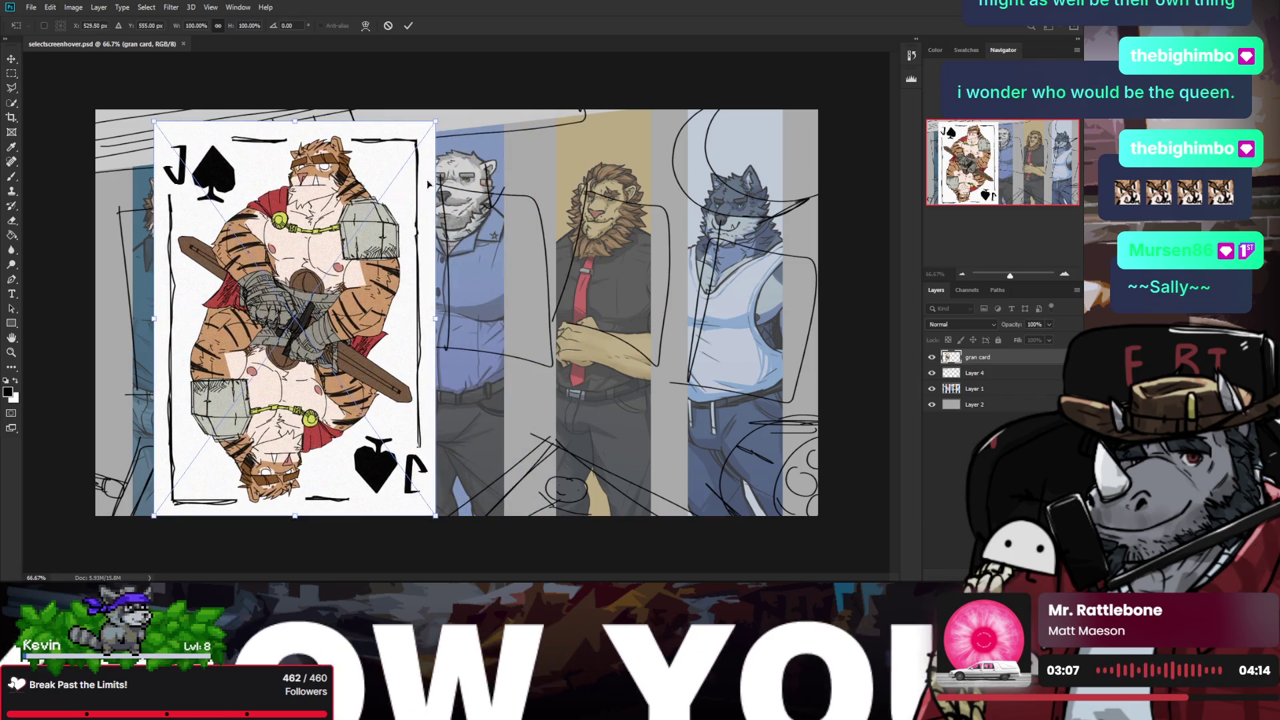
mouse_move(375, 115)
mouse_down()
mouse_move(276, 339)
mouse_move(252, 235)
mouse_move(263, 214)
mouse_move(257, 244)
mouse_move(269, 210)
mouse_move(275, 220)
mouse_up()
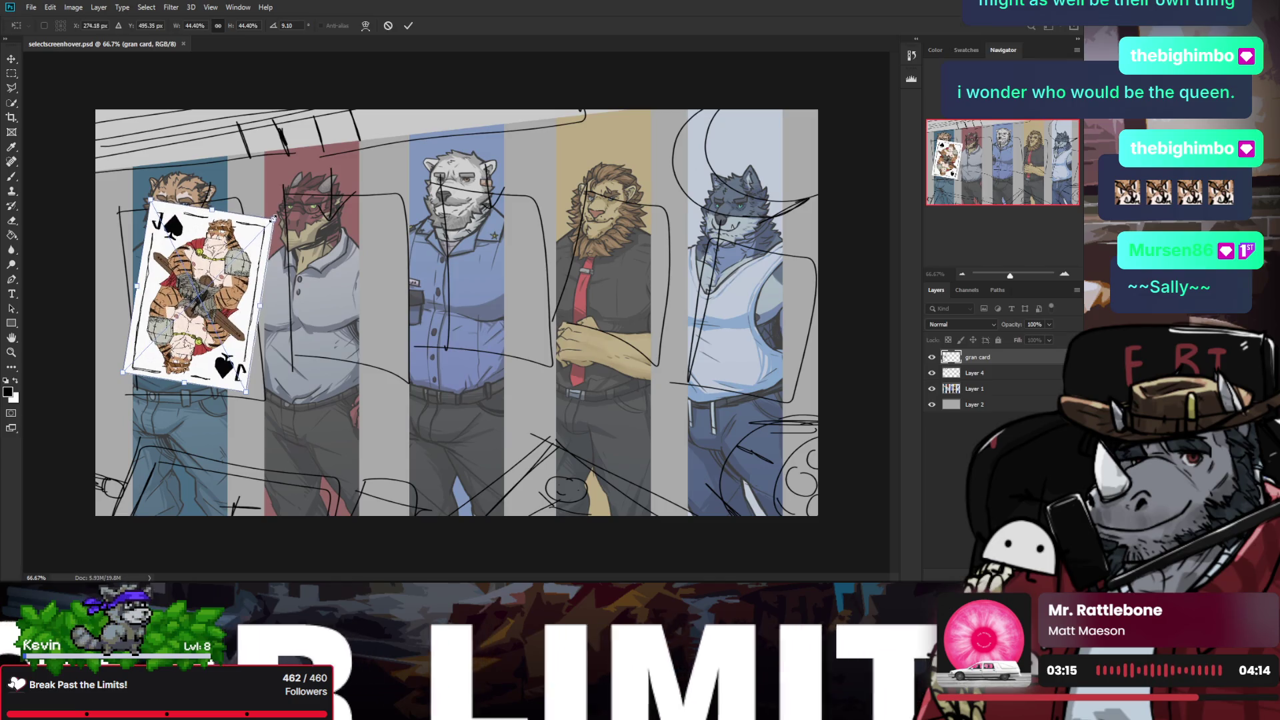
click(11, 78)
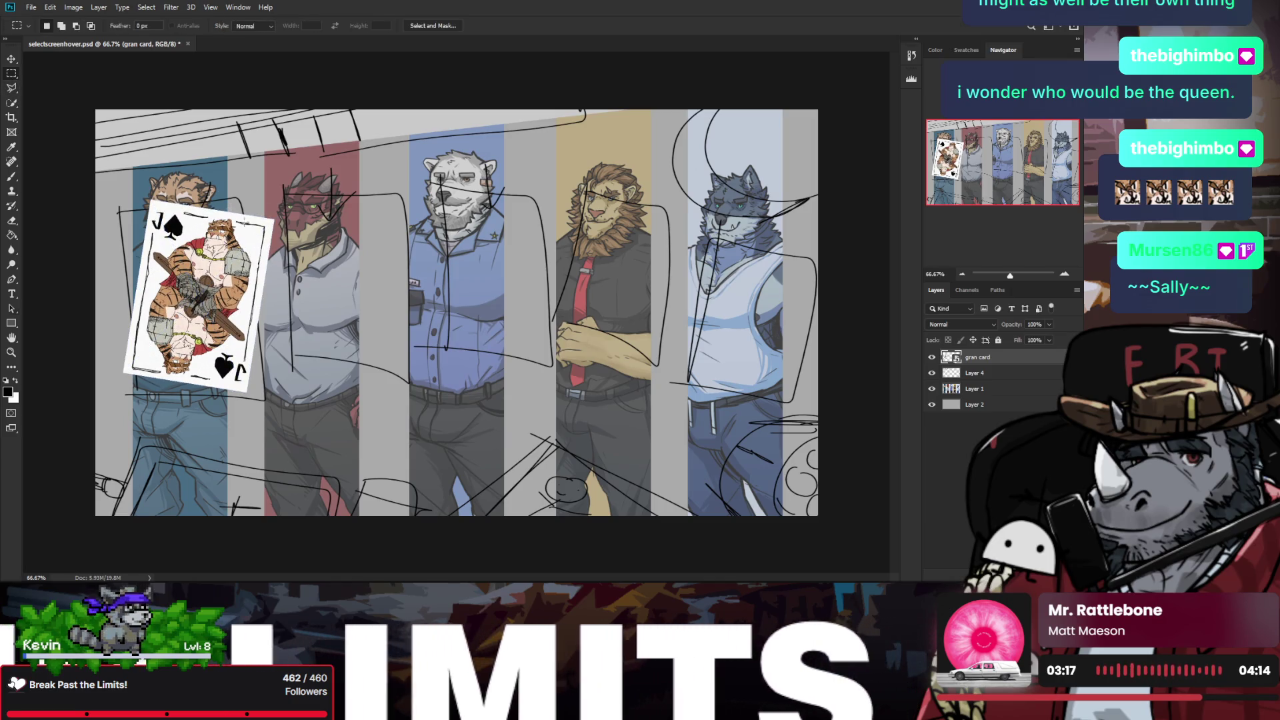
Step: Scale the card to about 47.55%, rotate it nearly upright, and hide the character line-art layer
key(a)
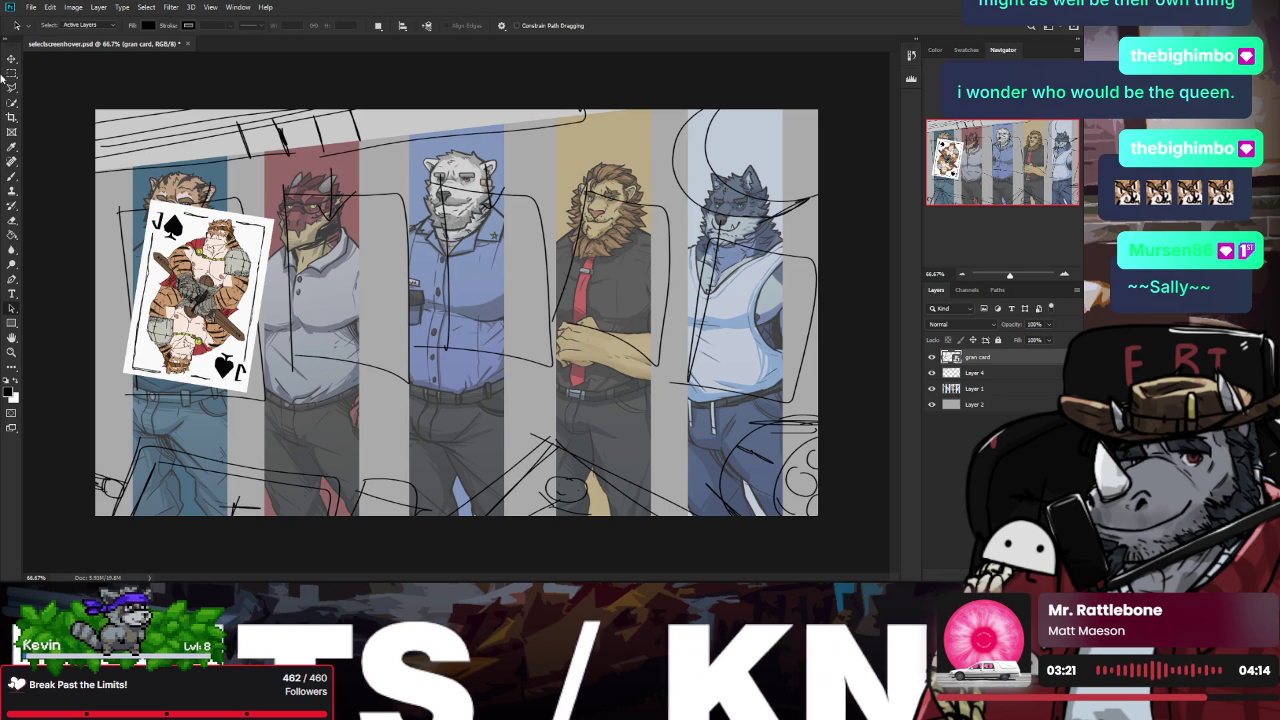
key(z)
drag(193, 161, 204, 161)
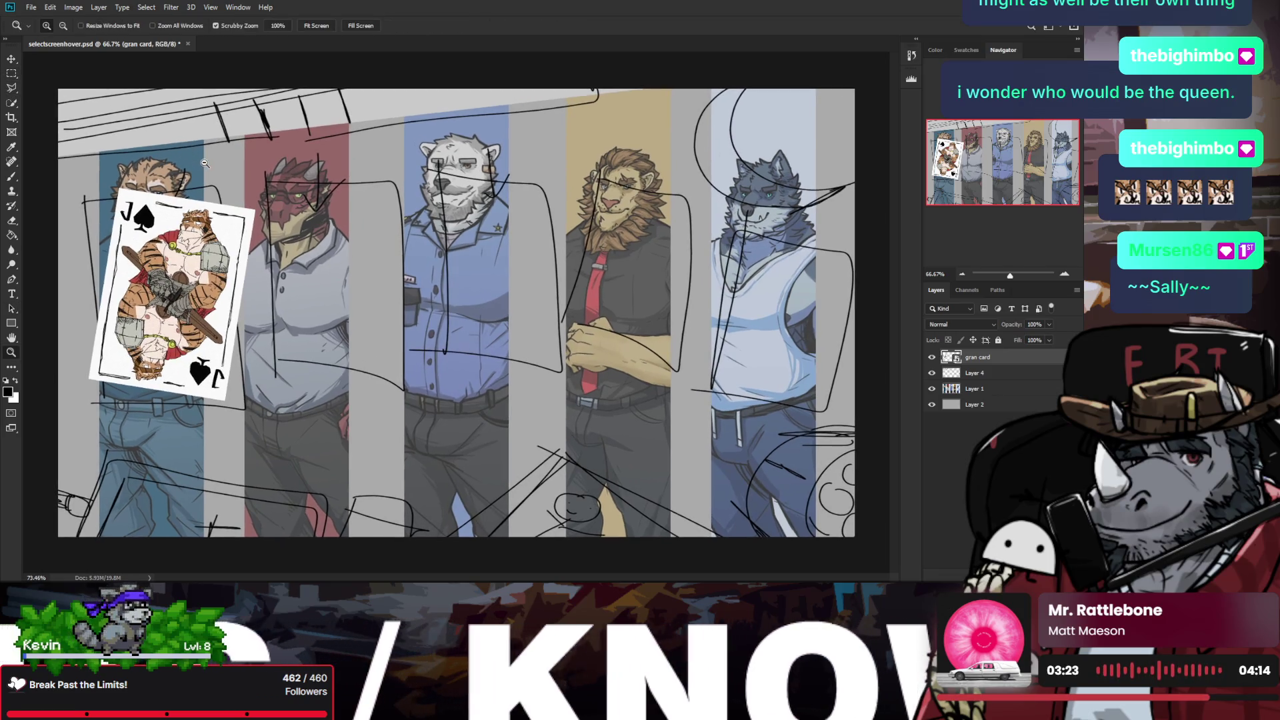
drag(217, 210, 228, 222)
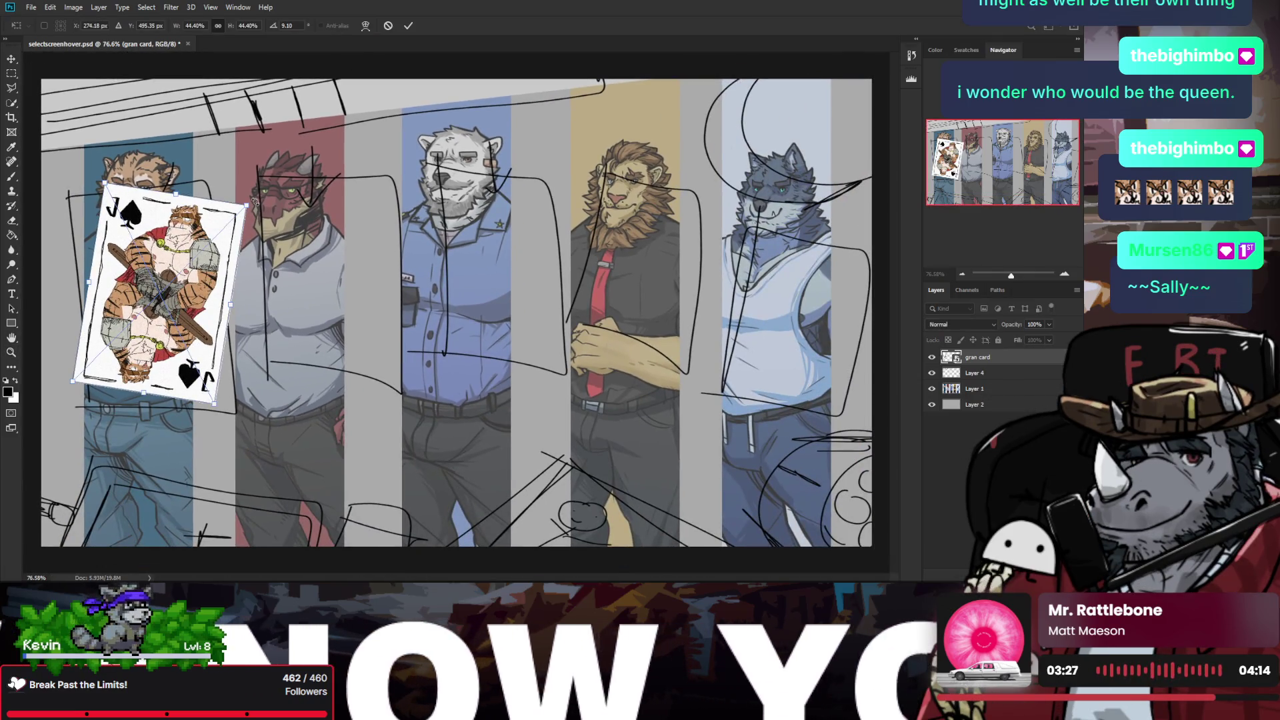
mouse_move(248, 200)
mouse_down()
mouse_move(273, 178)
mouse_move(258, 172)
mouse_up()
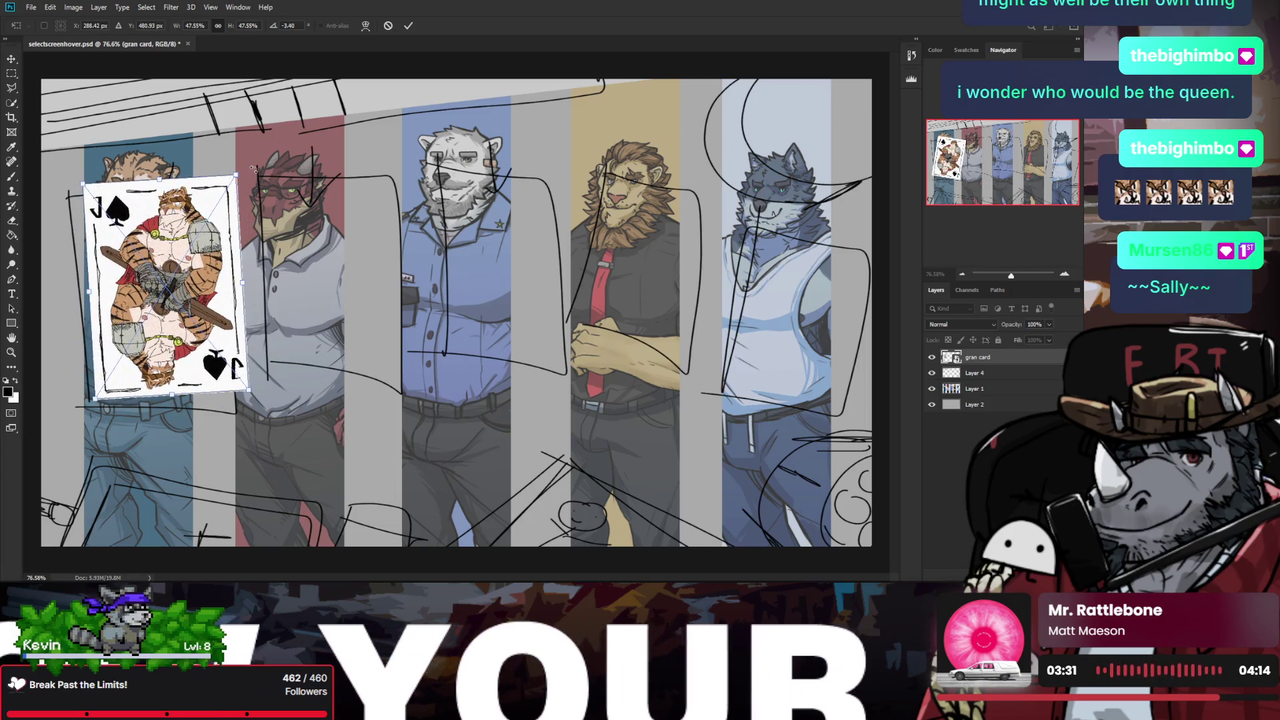
drag(243, 383, 234, 366)
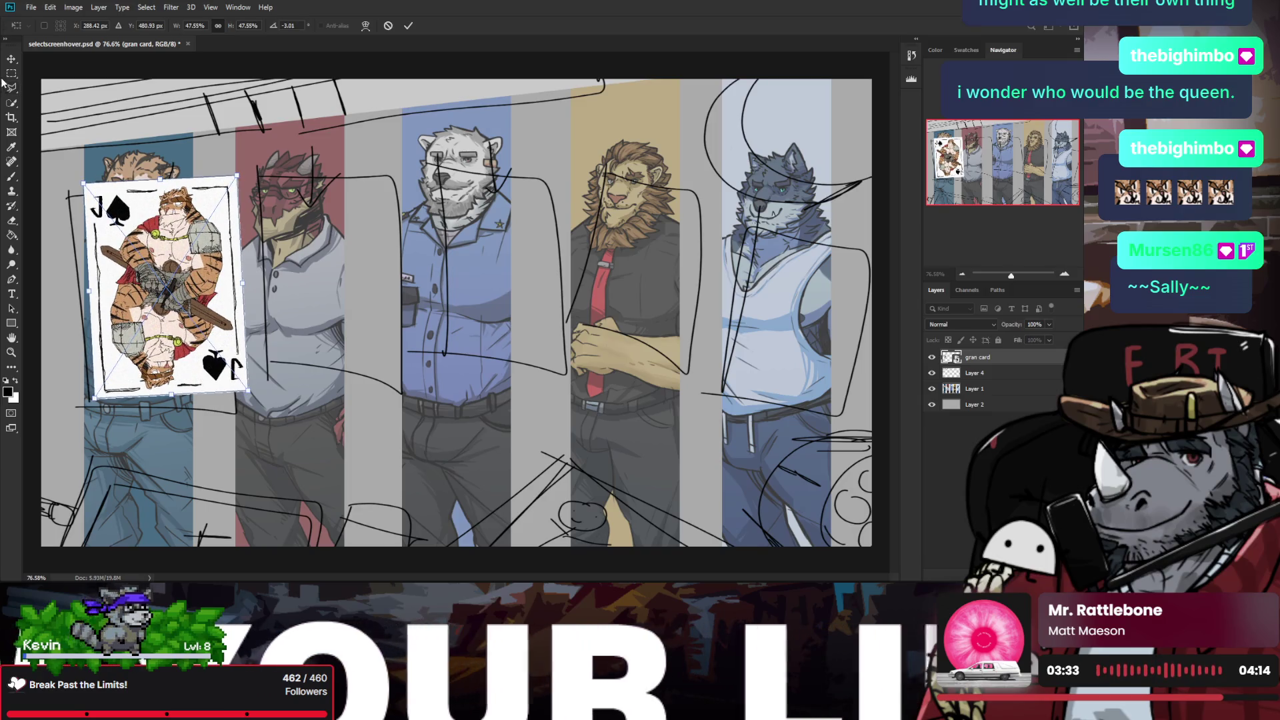
key(m)
key(z)
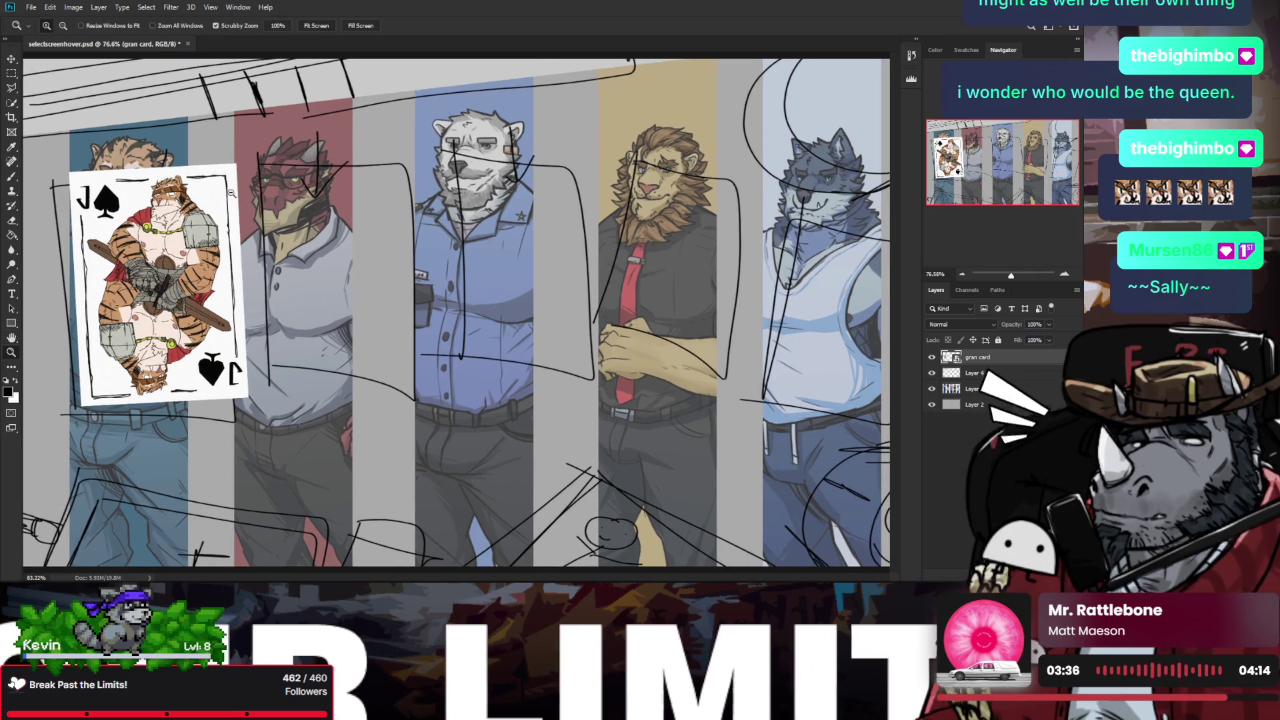
drag(291, 214, 253, 215)
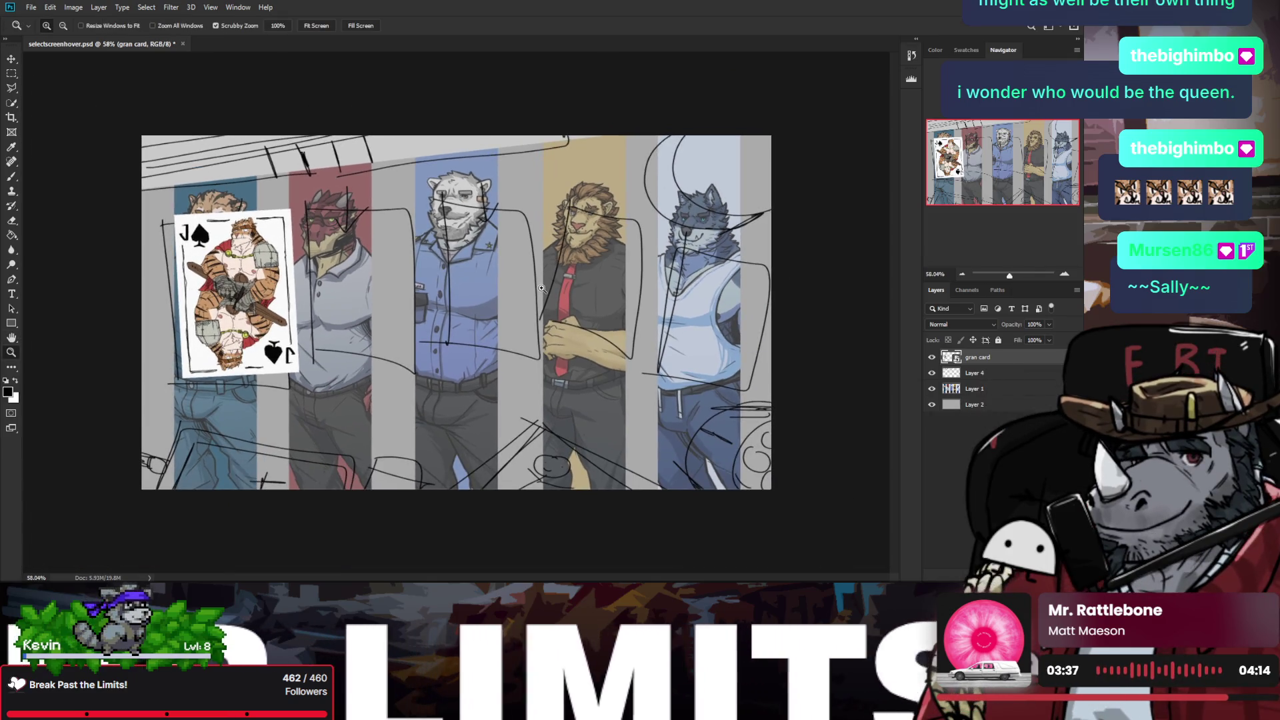
click(932, 389)
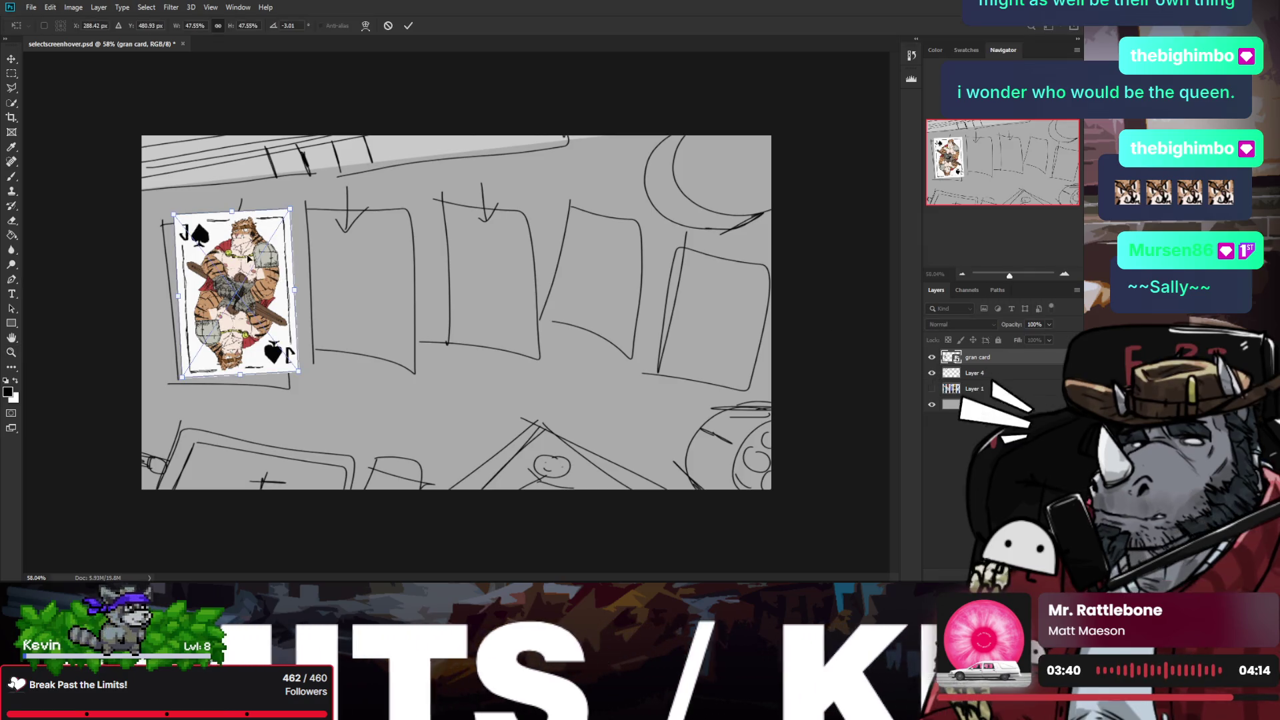
Step: Duplicate the gran card layer and place the copy, tilted clockwise, beside the original
key(ctrl+t)
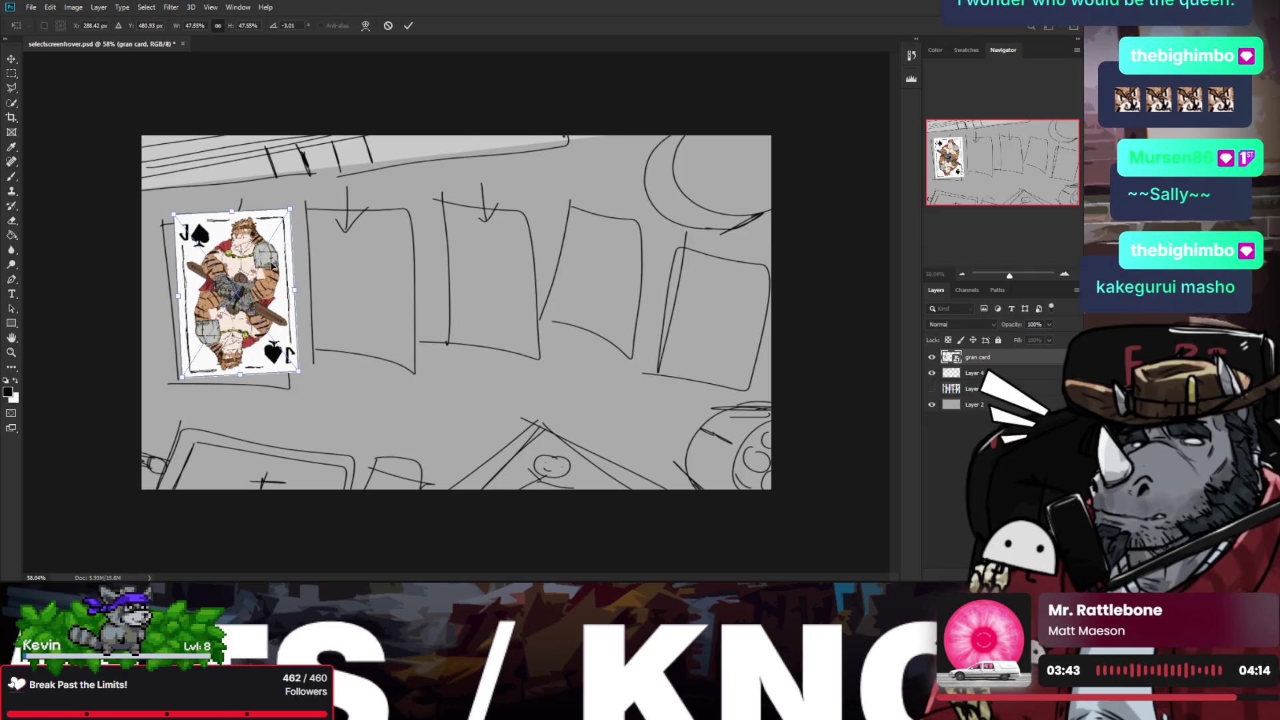
key(Return)
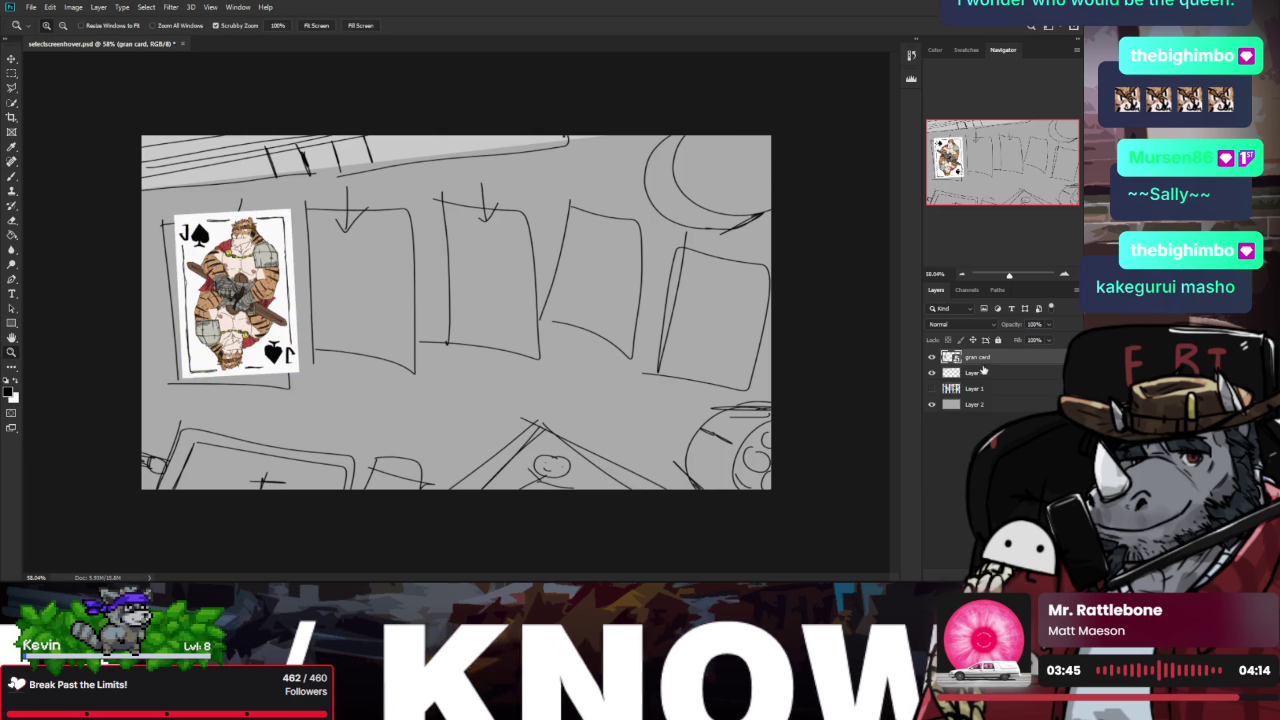
key(ctrl+j)
key(ctrl+j)
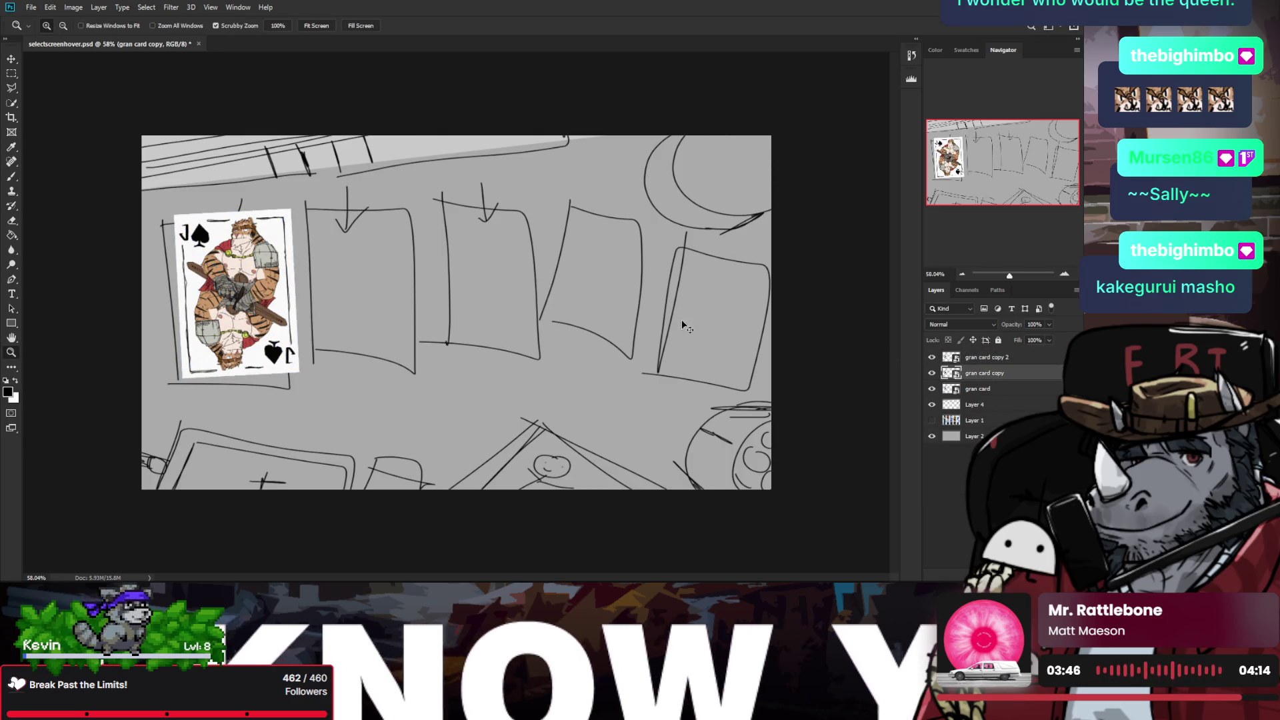
key(ctrl+t)
drag(233, 293, 373, 299)
drag(411, 208, 426, 215)
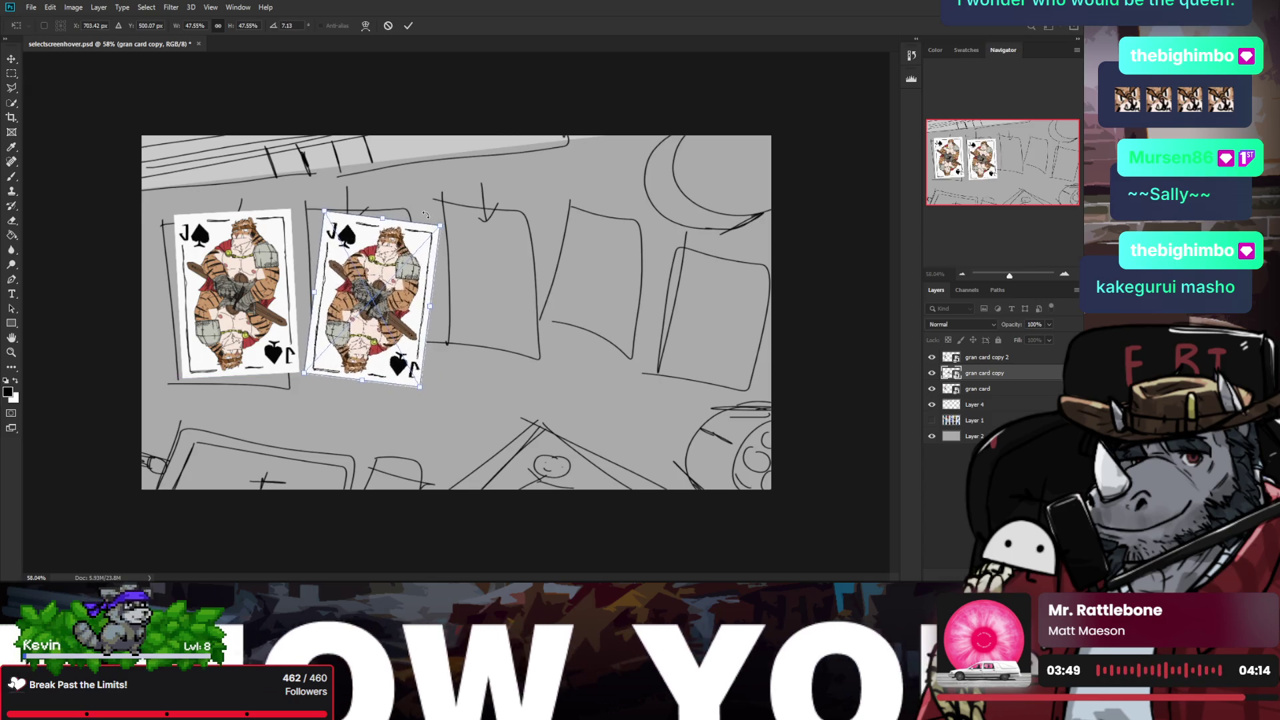
key(Return)
click(973, 360)
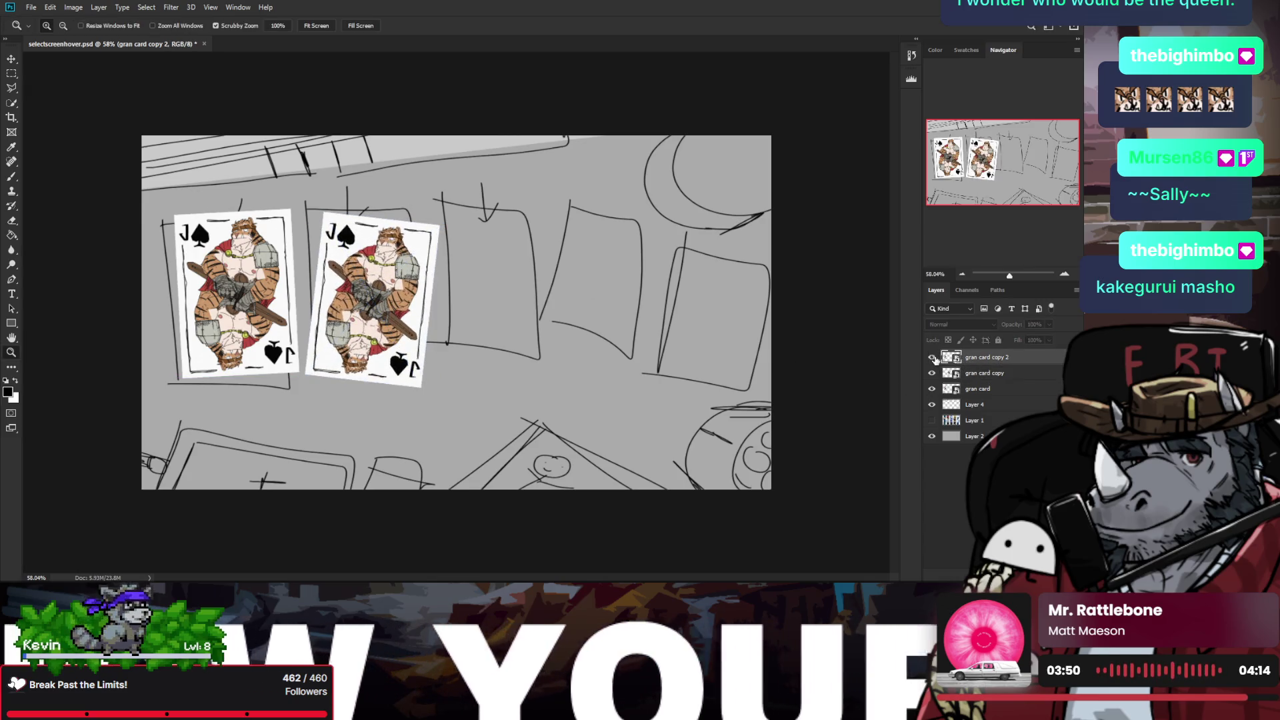
Step: Move the gran card copy 2 into the third slot, tilted slightly clockwise
click(932, 358)
key(alt+bracketleft)
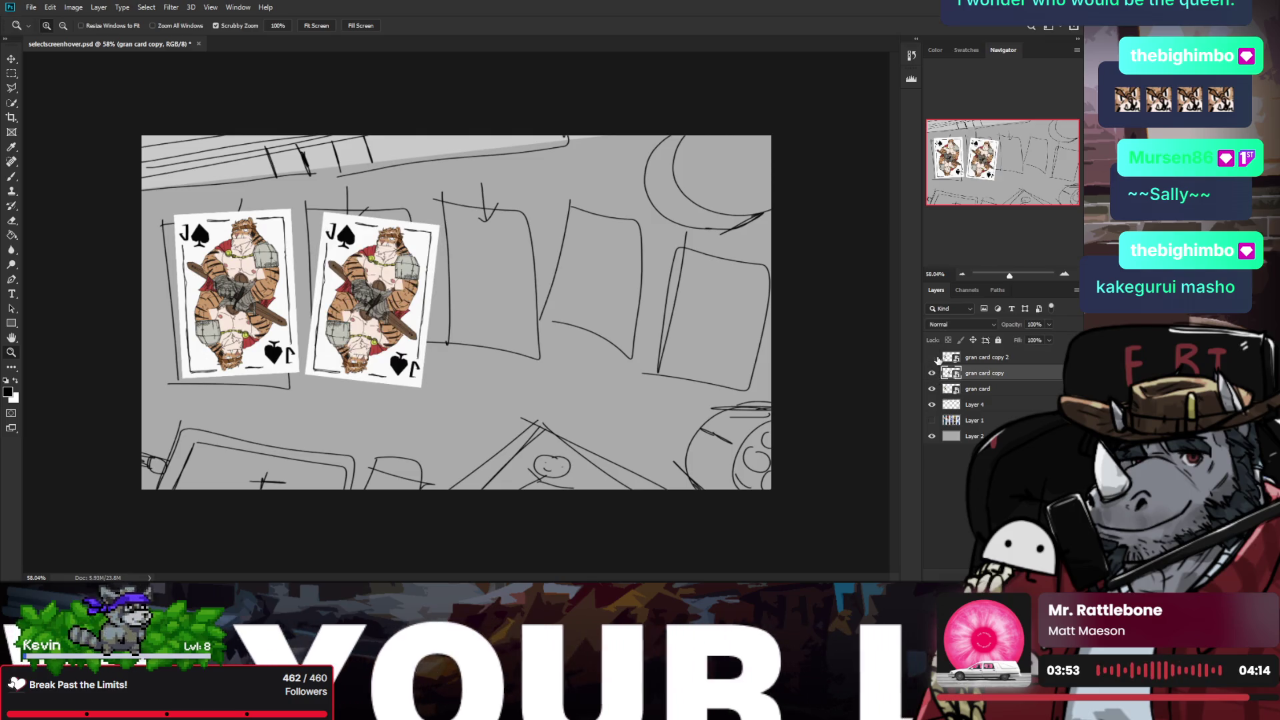
click(976, 359)
drag(396, 260, 527, 258)
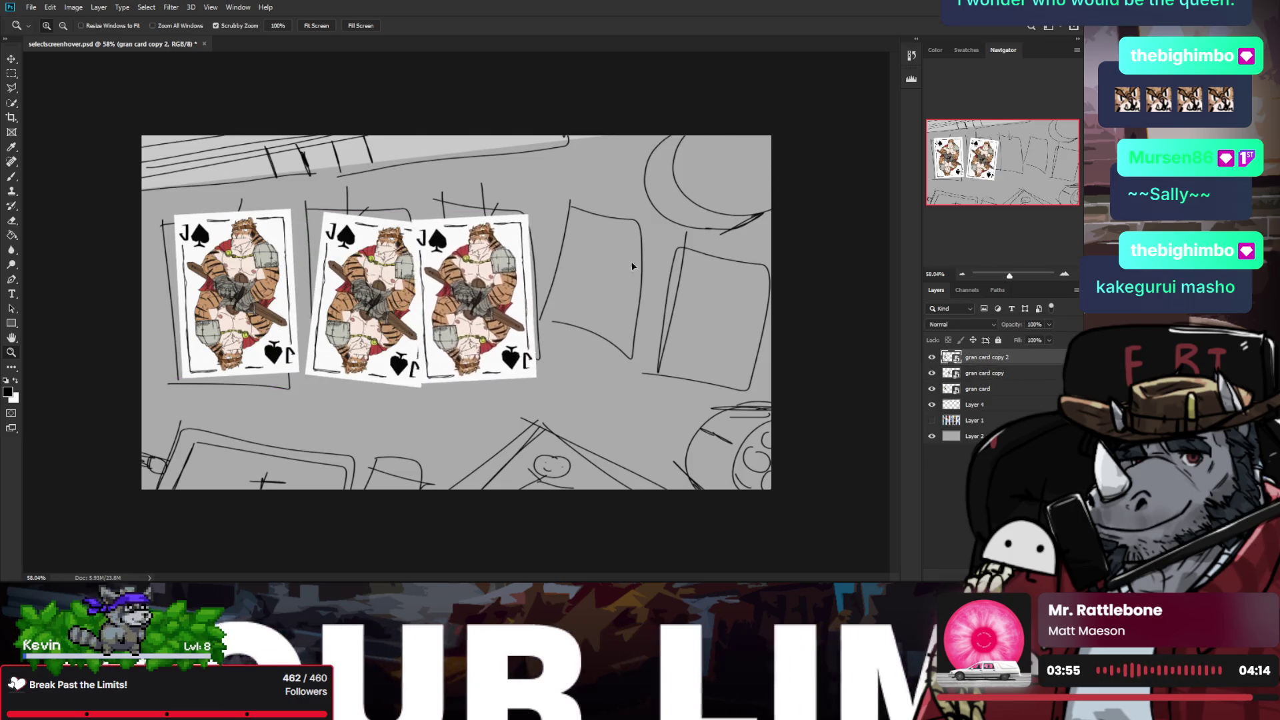
key(ctrl+t)
drag(562, 195, 560, 205)
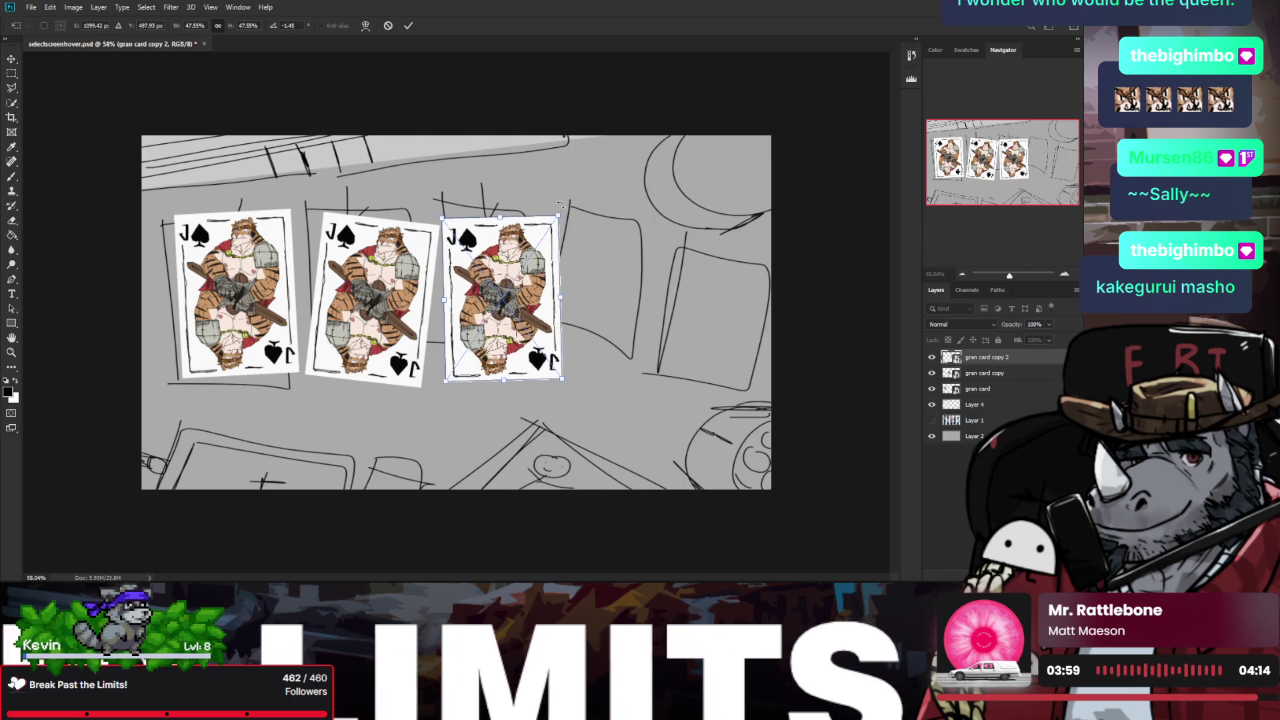
key(Return)
key(z)
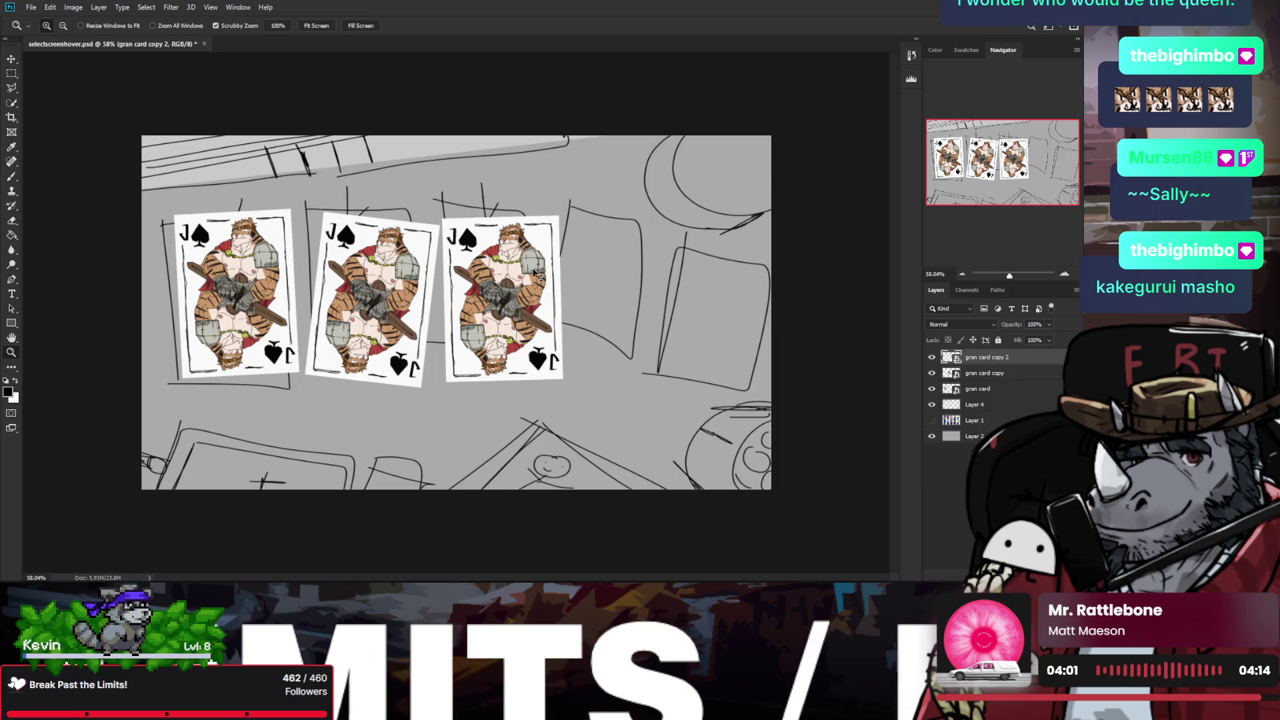
drag(536, 273, 530, 272)
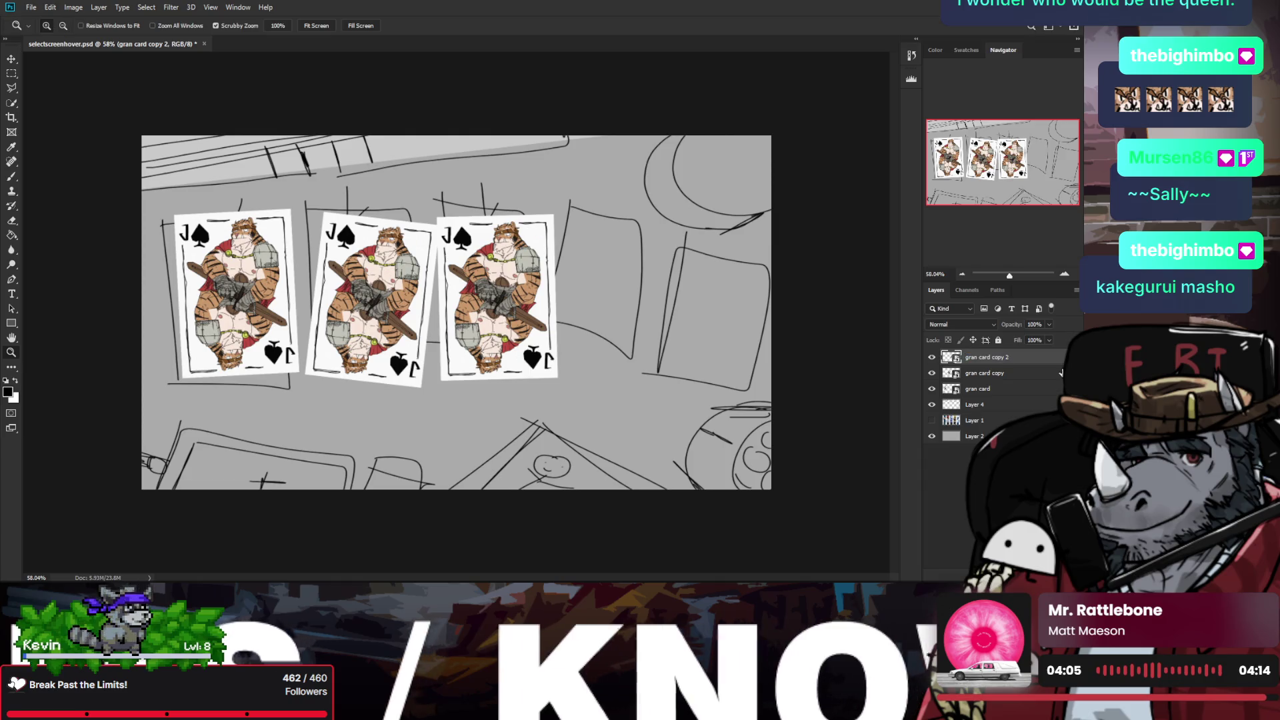
Step: Duplicate the third card into the fourth slot, nearly upright, and select all four card layers
key(ctrl+j)
key(ctrl+t)
drag(518, 282, 637, 260)
drag(634, 195, 616, 192)
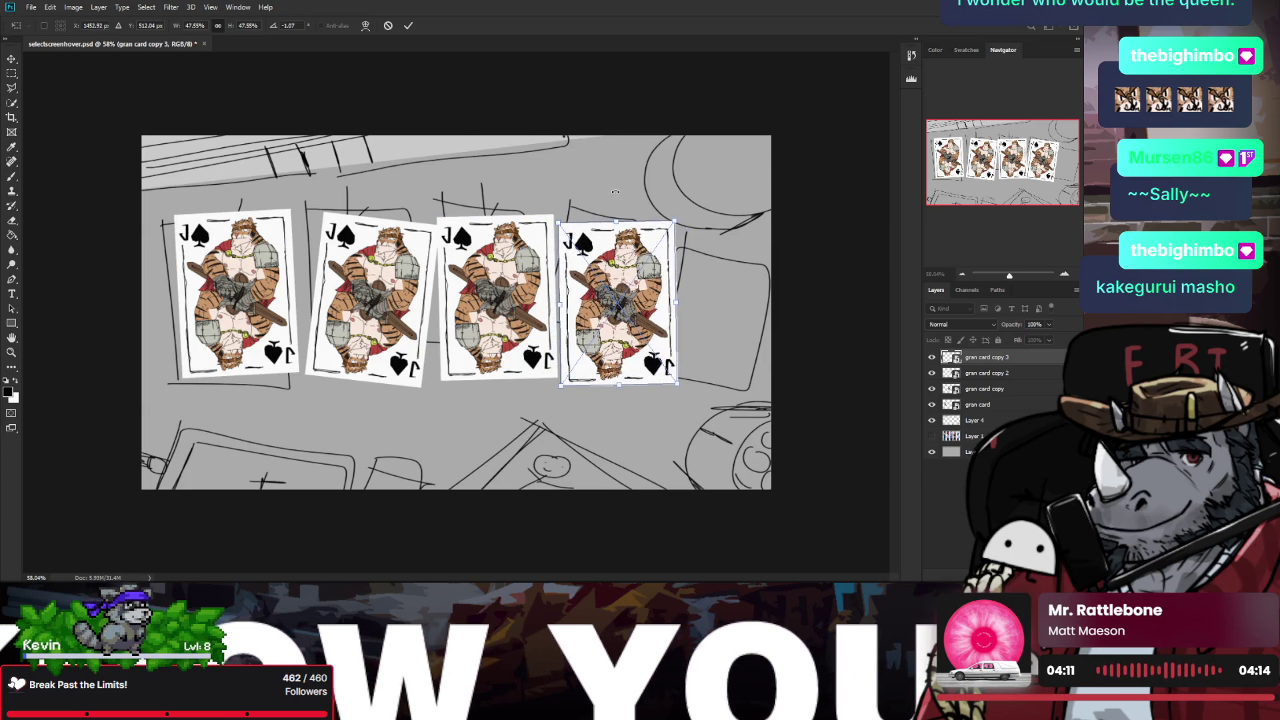
key(Return)
shift+click(978, 405)
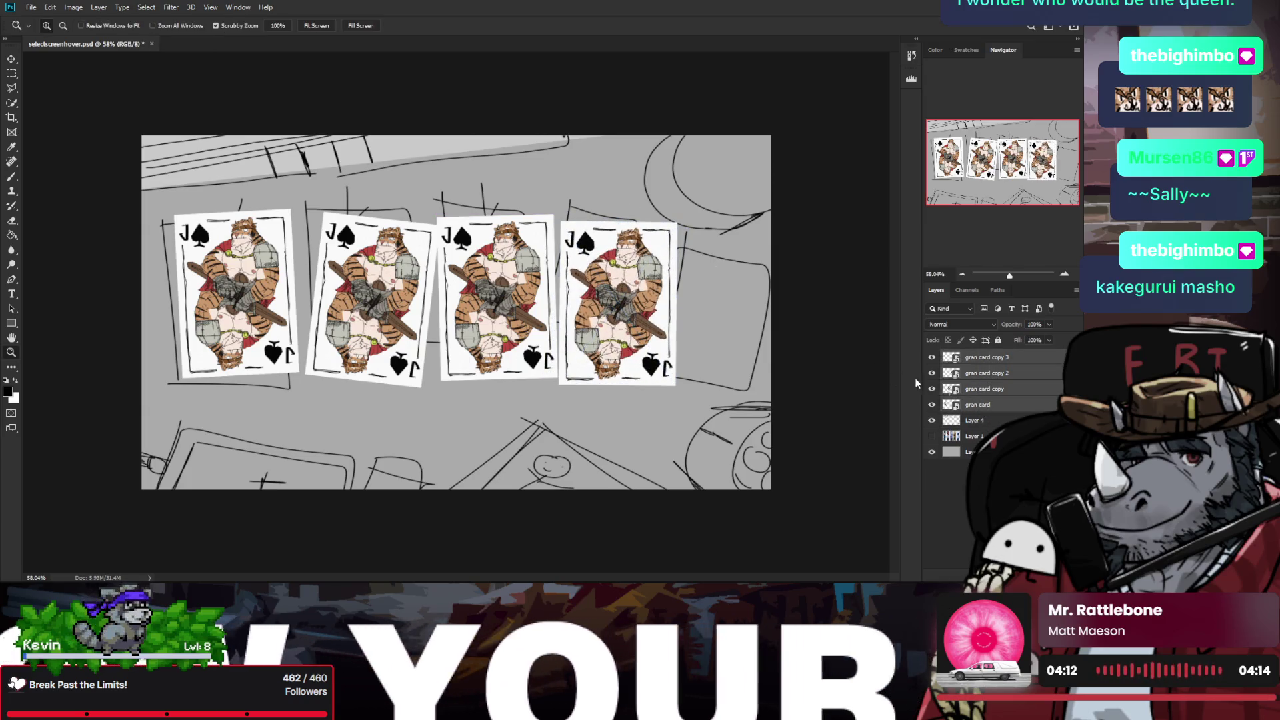
Step: Shift all four cards left together and select gran card copy 3
key(ctrl+t)
key(shift+Left)
key(shift+Left)
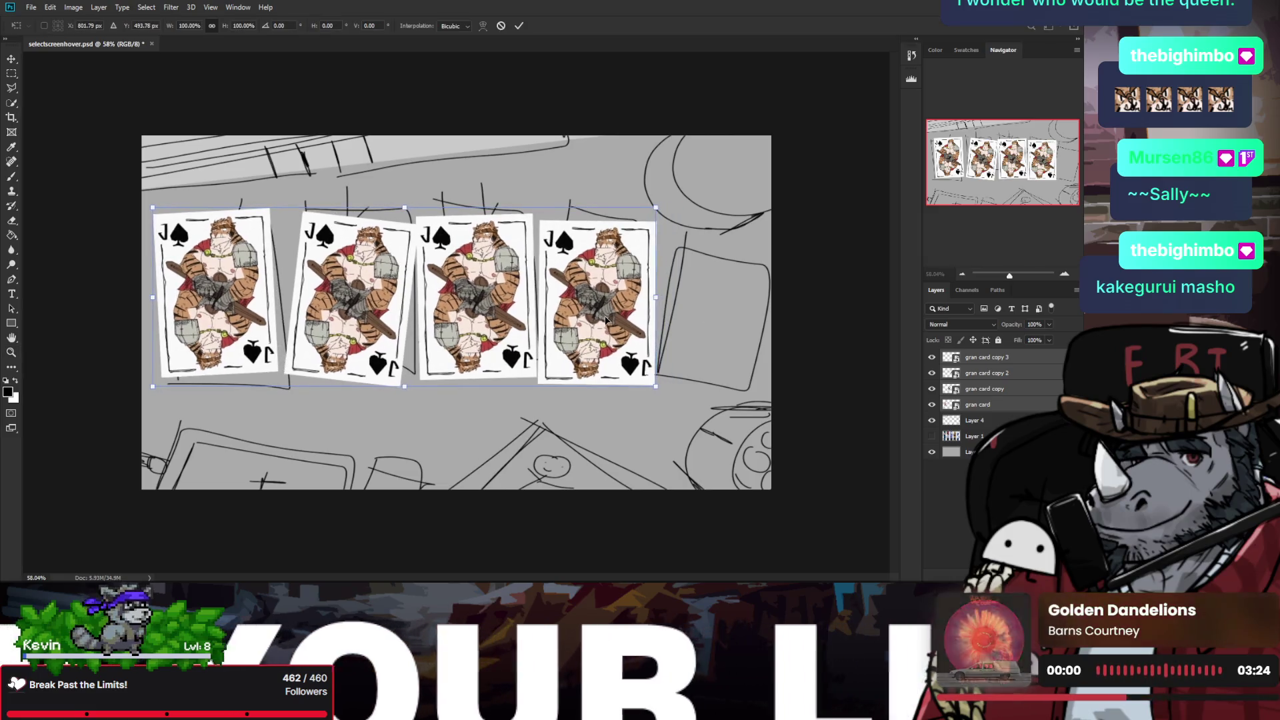
key(shift+Left)
key(shift+Left)
click(987, 358)
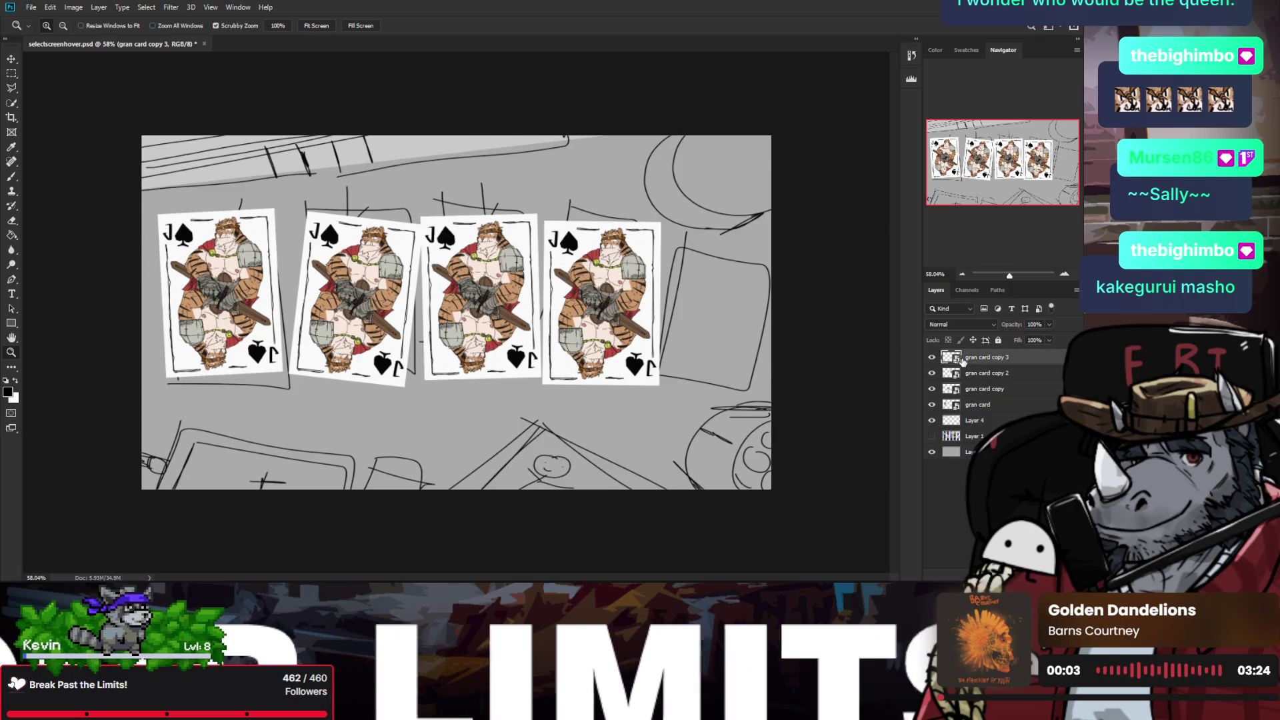
Step: Try placing a duplicate of the fourth card to its right, then cancel the transform
key(ctrl+j)
key(ctrl+t)
mouse_move(568, 274)
mouse_down()
mouse_move(733, 278)
mouse_move(720, 270)
mouse_up()
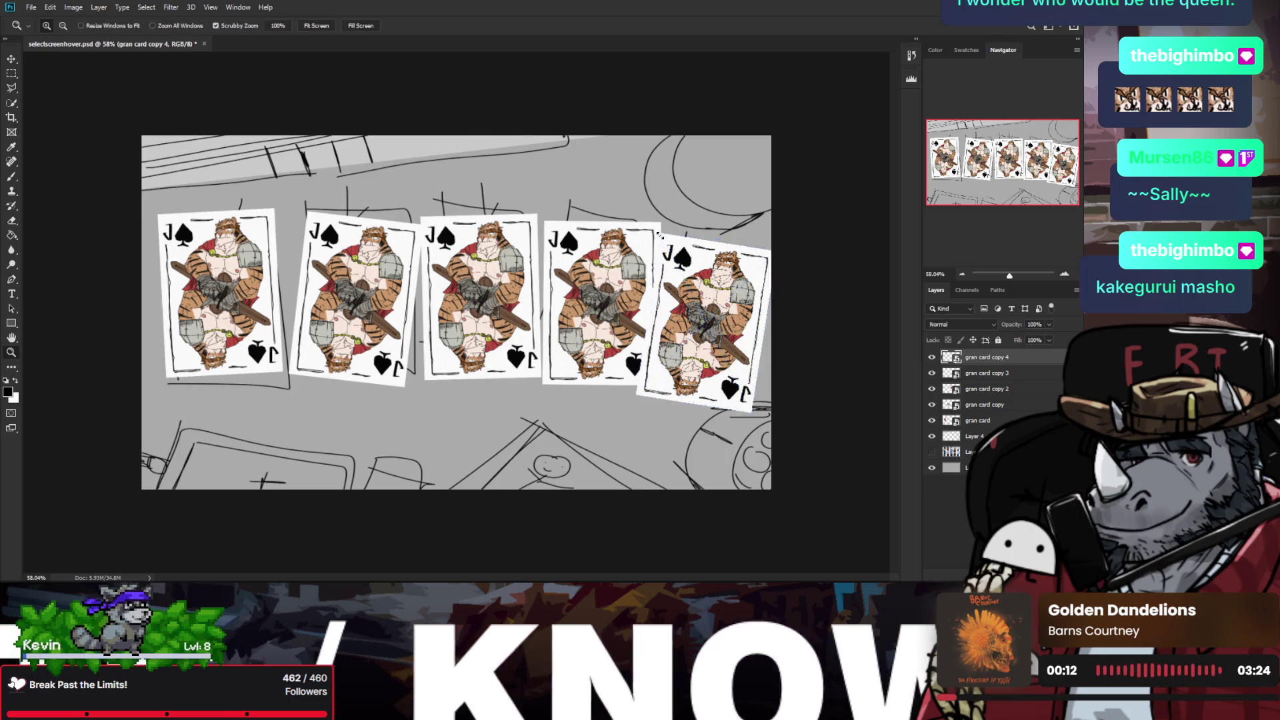
key(Escape)
Step: Select all four card layers and shrink the row slightly as one group
click(990, 421)
key(ctrl+t)
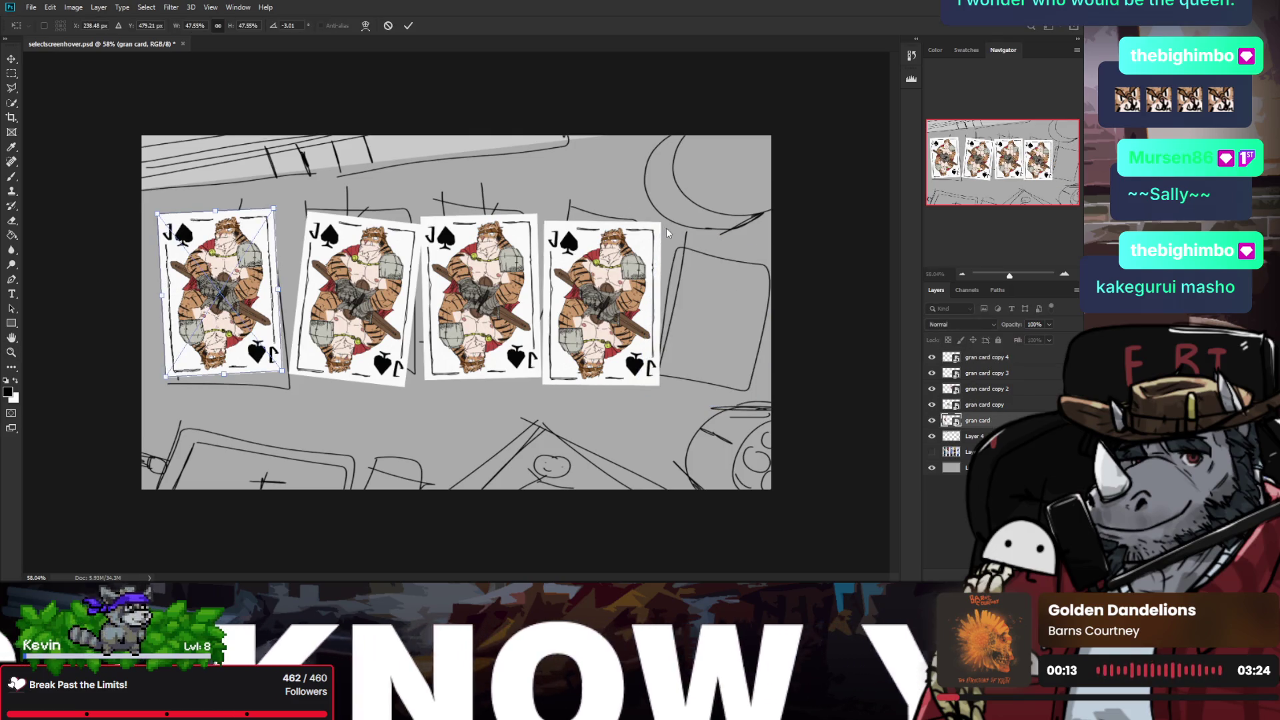
click(983, 360)
shift+click(980, 420)
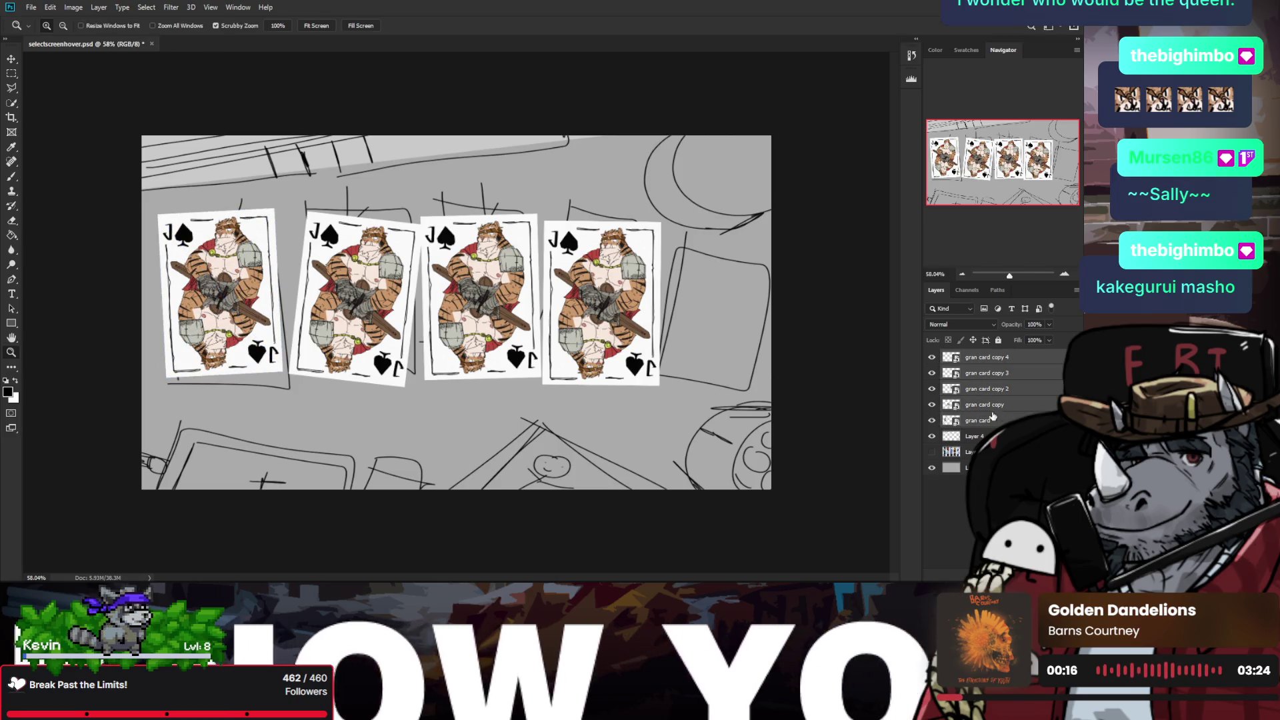
key(ctrl+t)
drag(660, 208, 622, 221)
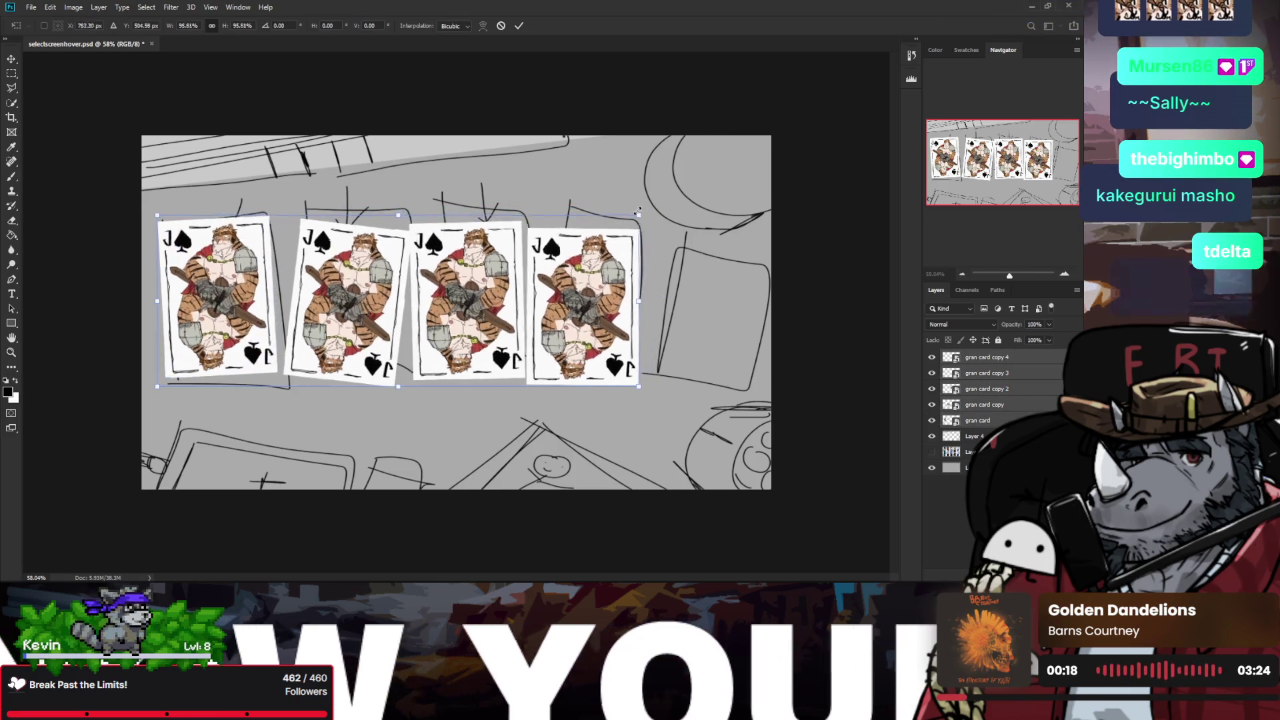
key(Return)
key(z)
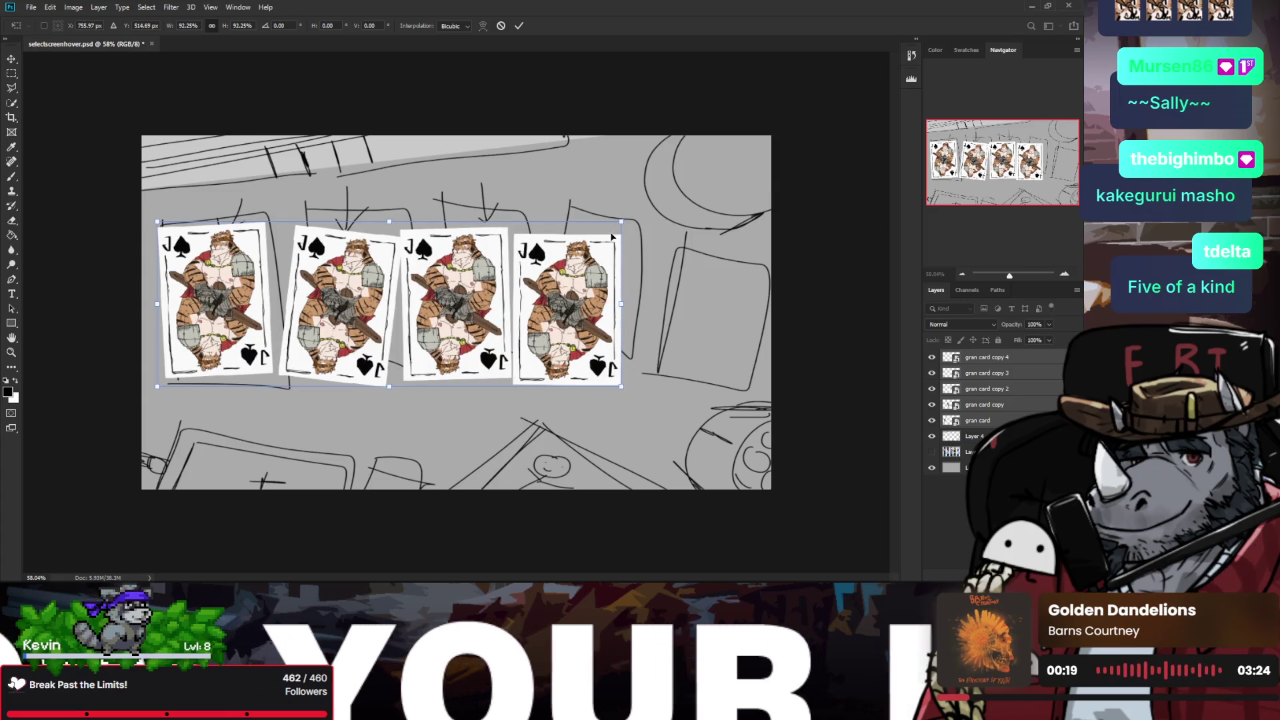
Step: Duplicate the rightmost card and place it in a fifth slot, tilted about 7° clockwise
click(981, 362)
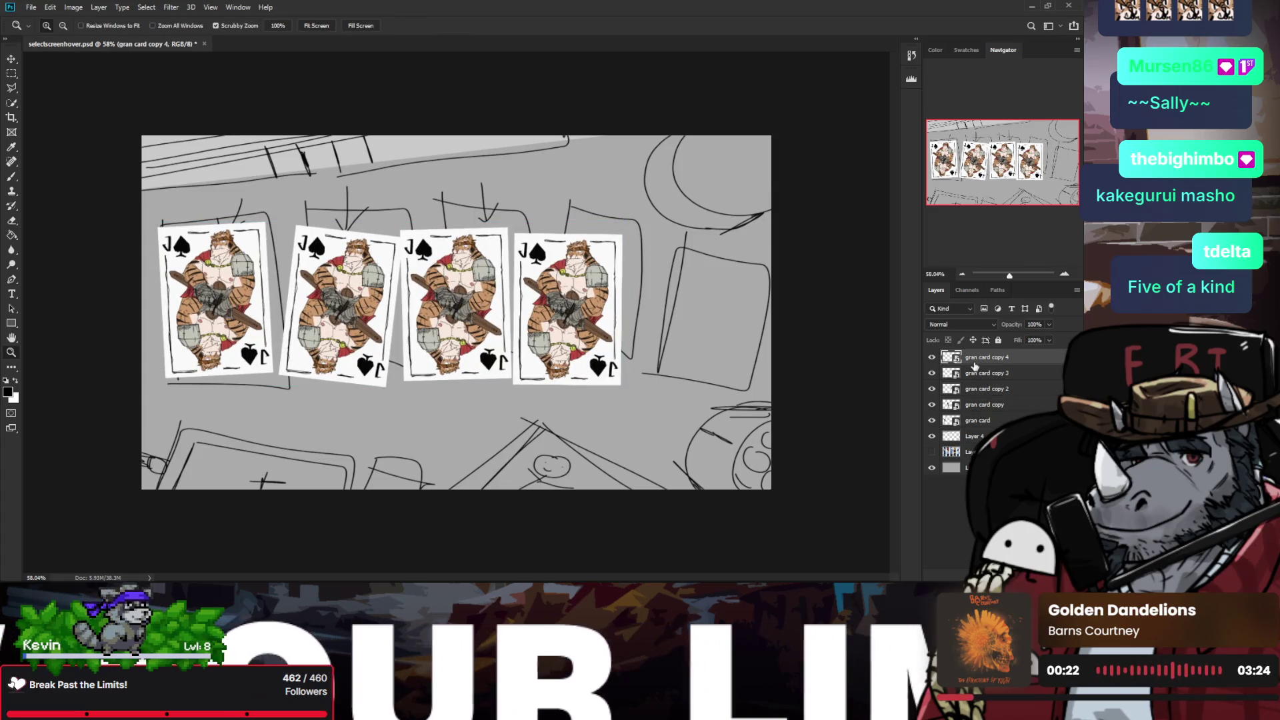
drag(981, 362, 972, 355)
key(ctrl+t)
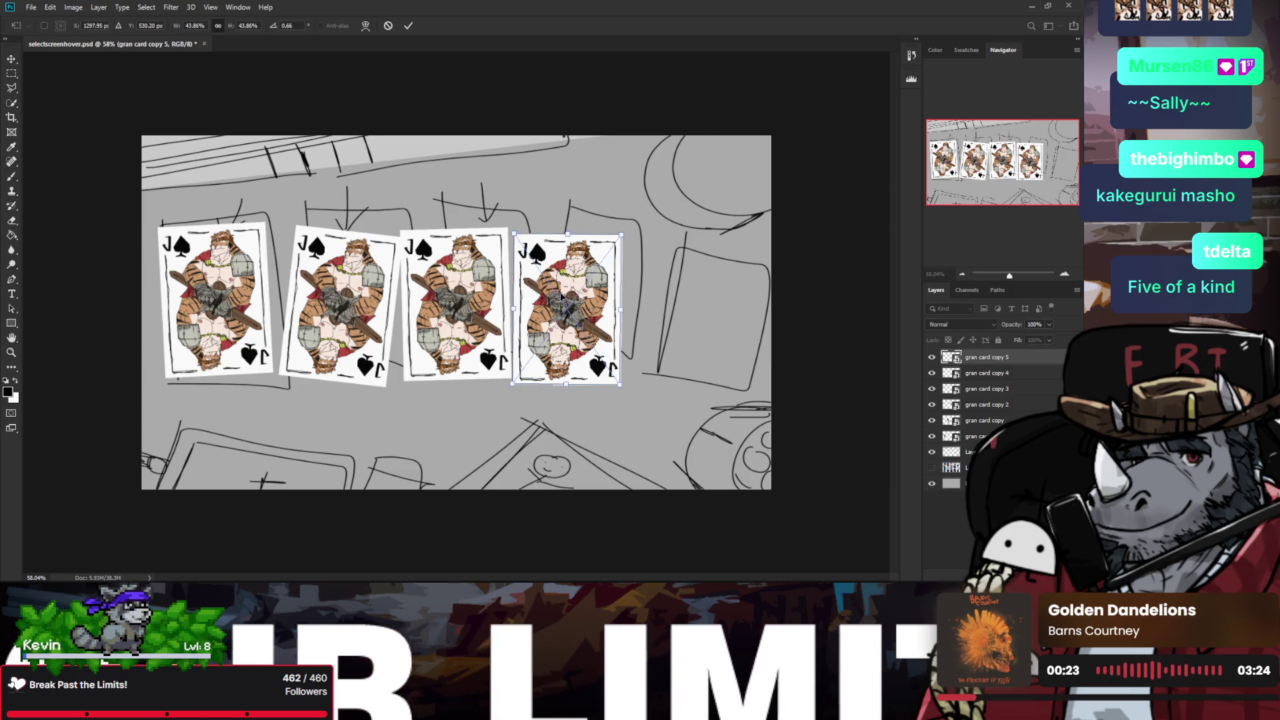
drag(589, 305, 704, 310)
mouse_move(676, 215)
mouse_down()
mouse_move(687, 213)
mouse_move(667, 207)
mouse_move(689, 221)
mouse_up()
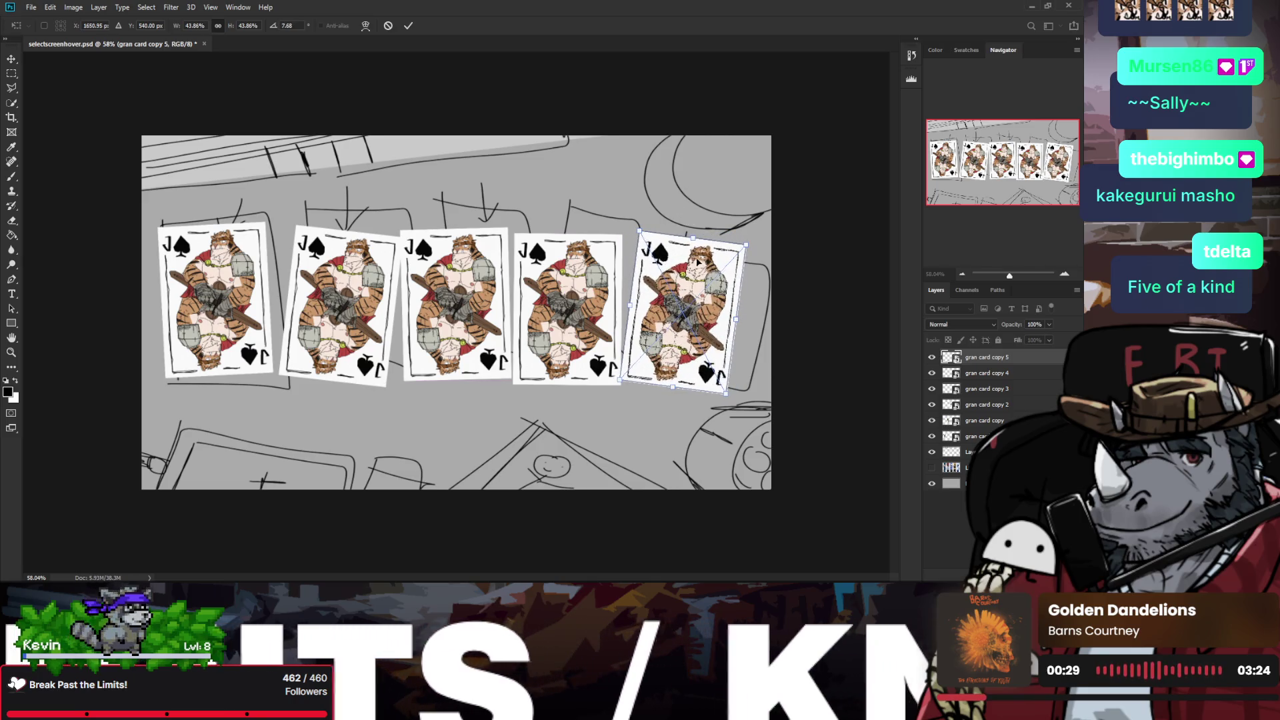
drag(683, 310, 687, 316)
key(Return)
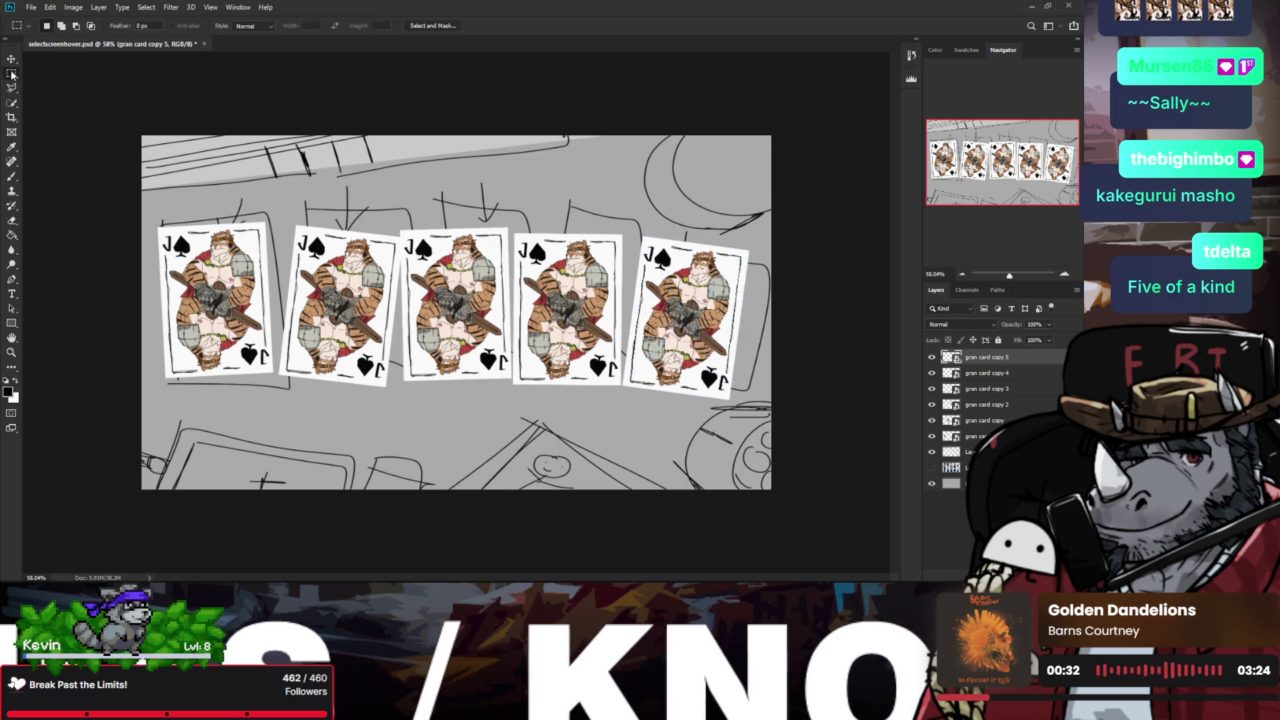
Step: Check the row of cards by toggling the fifth card and character lineup layers
key(z)
drag(293, 205, 315, 205)
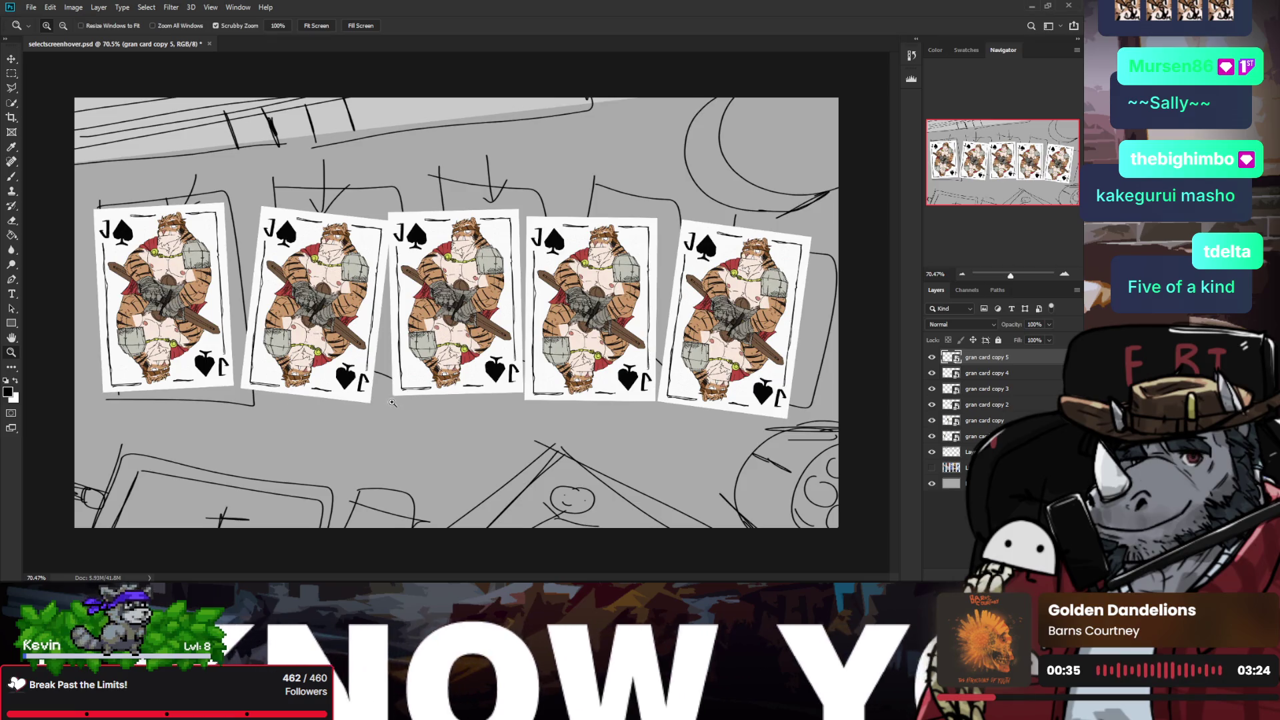
drag(401, 401, 380, 400)
key(b)
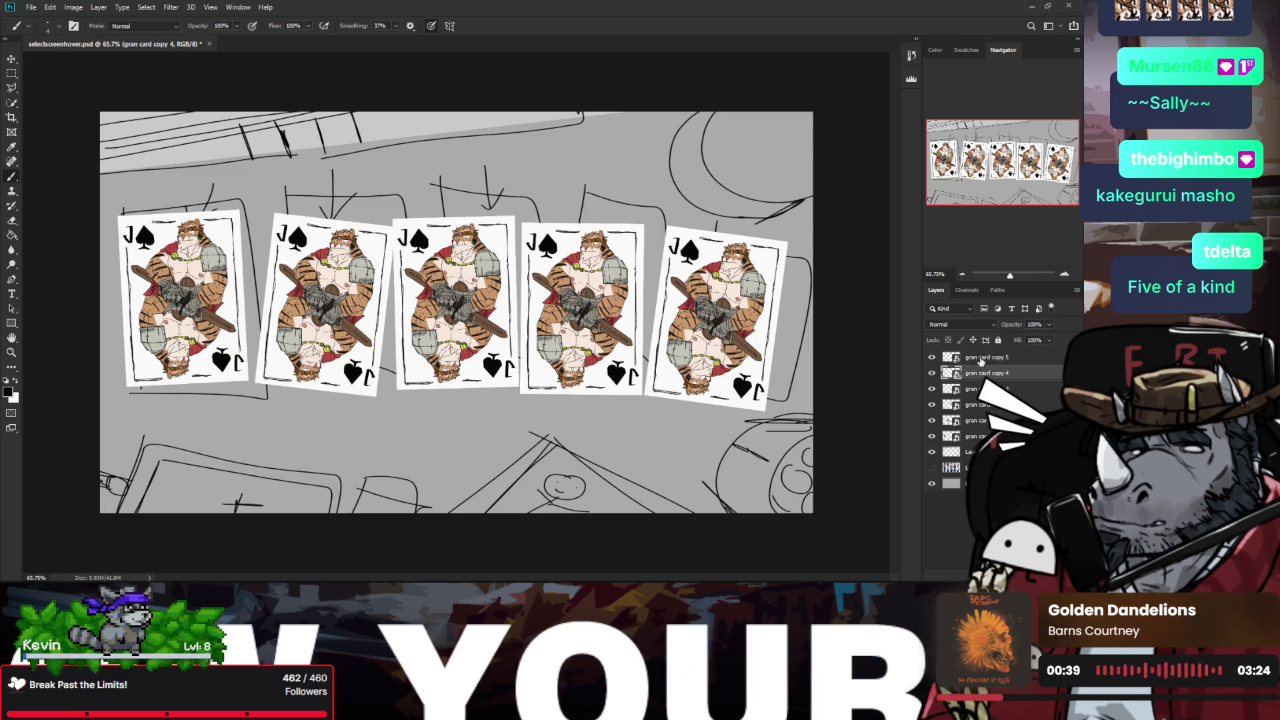
double_click(932, 358)
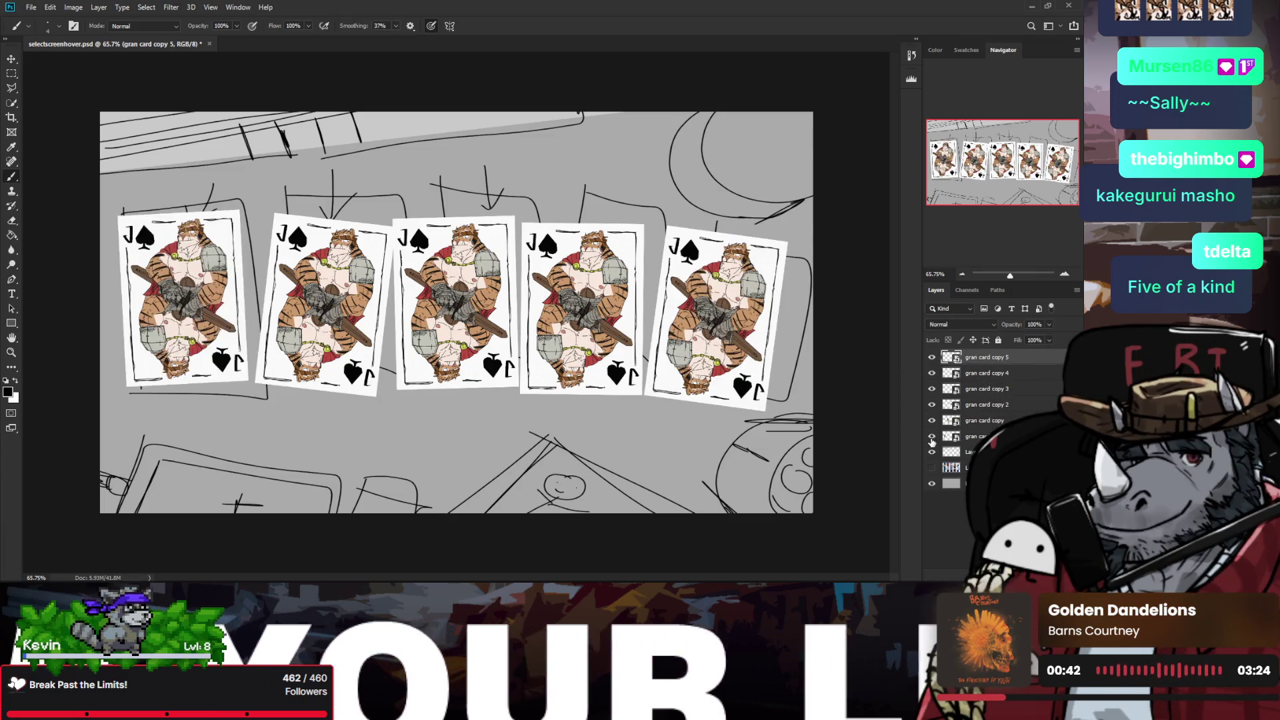
click(932, 468)
click(932, 469)
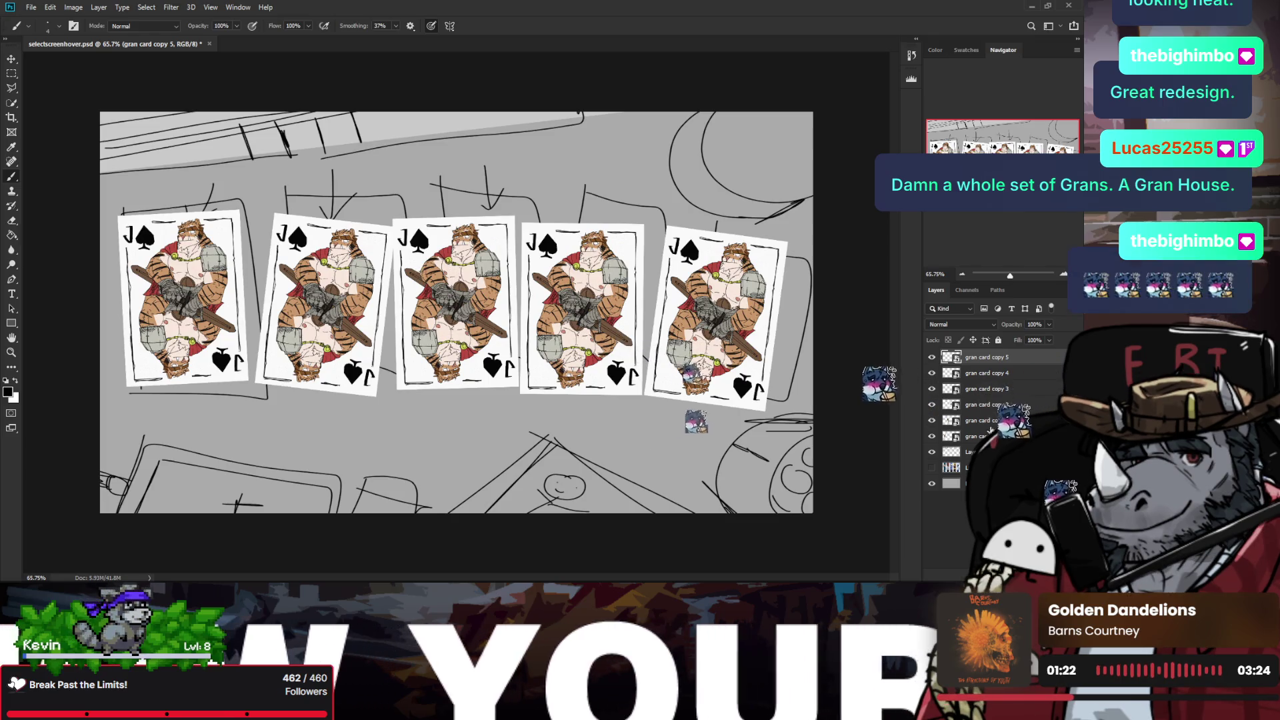
Step: Add a new layer beneath the cards and fill the table background with a sampled tan colour
click(970, 452)
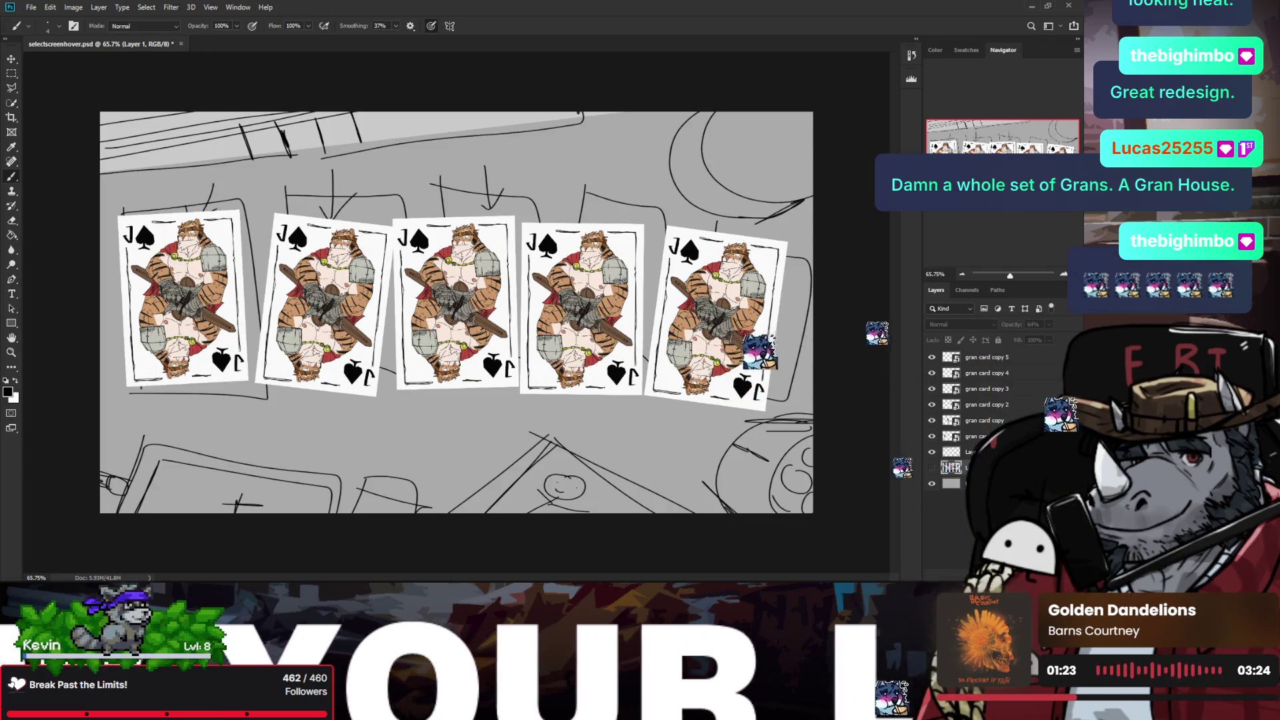
key(ctrl+shift+alt+n)
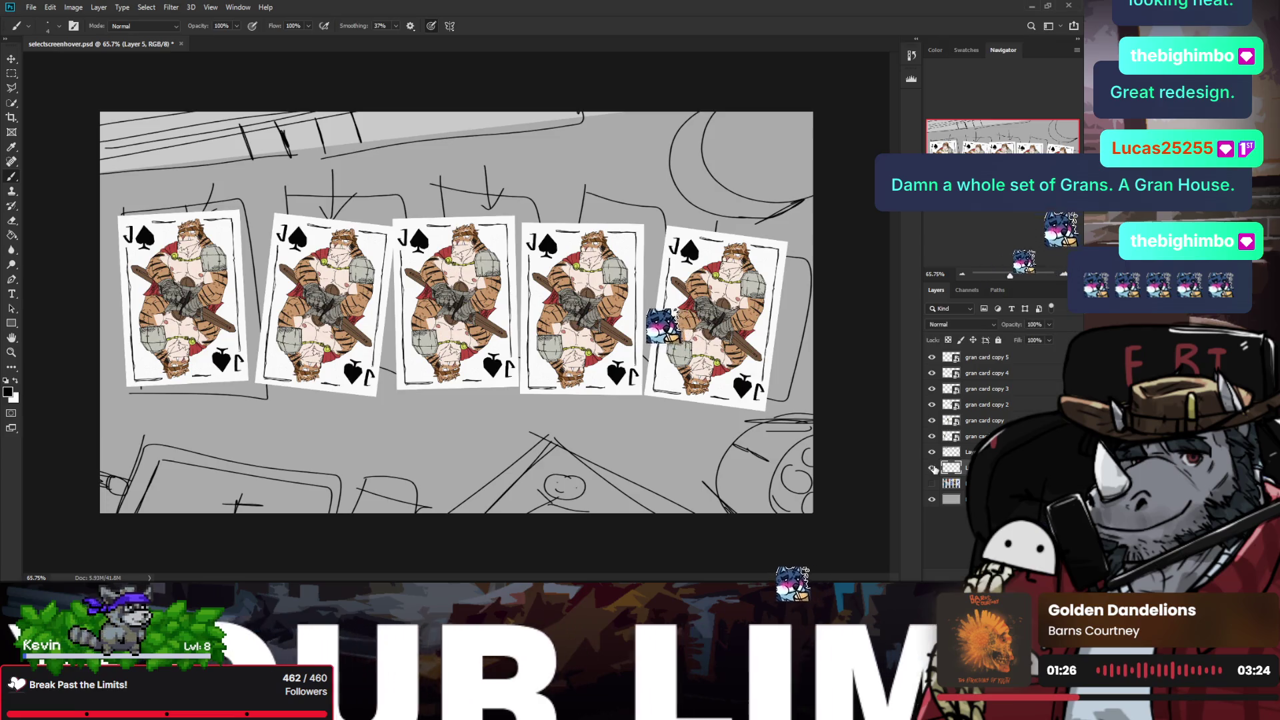
key(i)
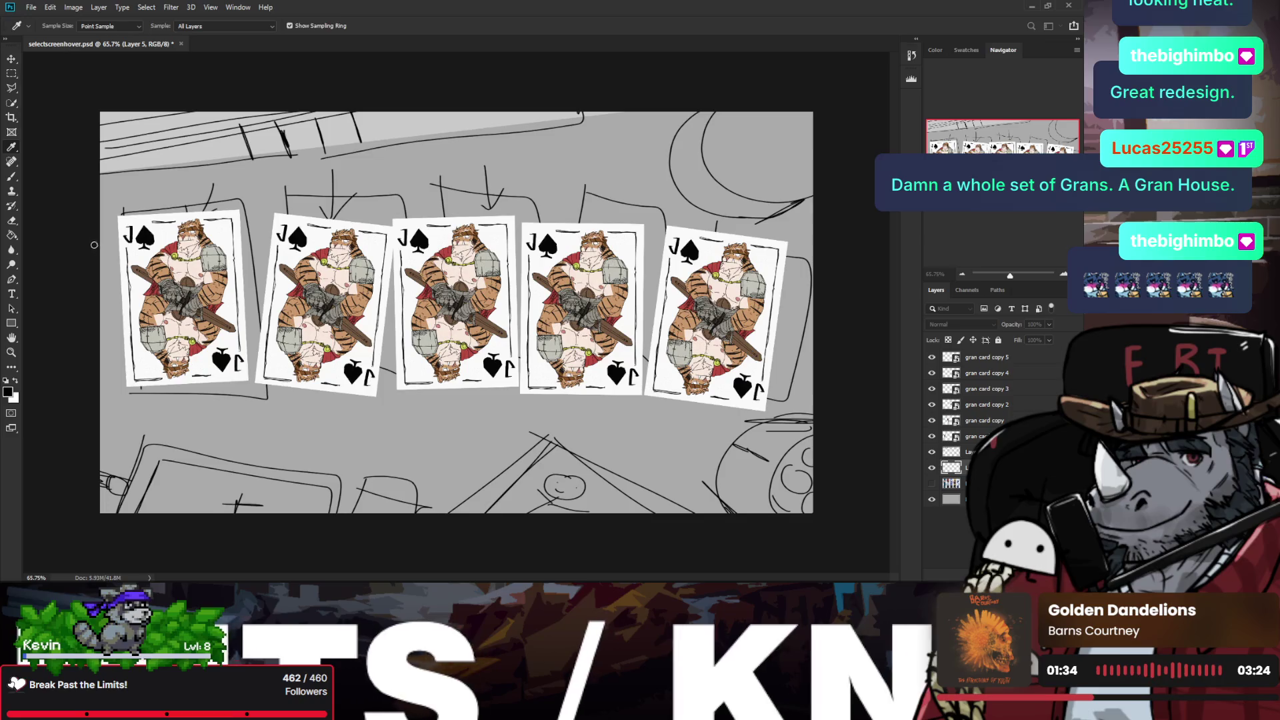
click(194, 280)
key(g)
click(357, 187)
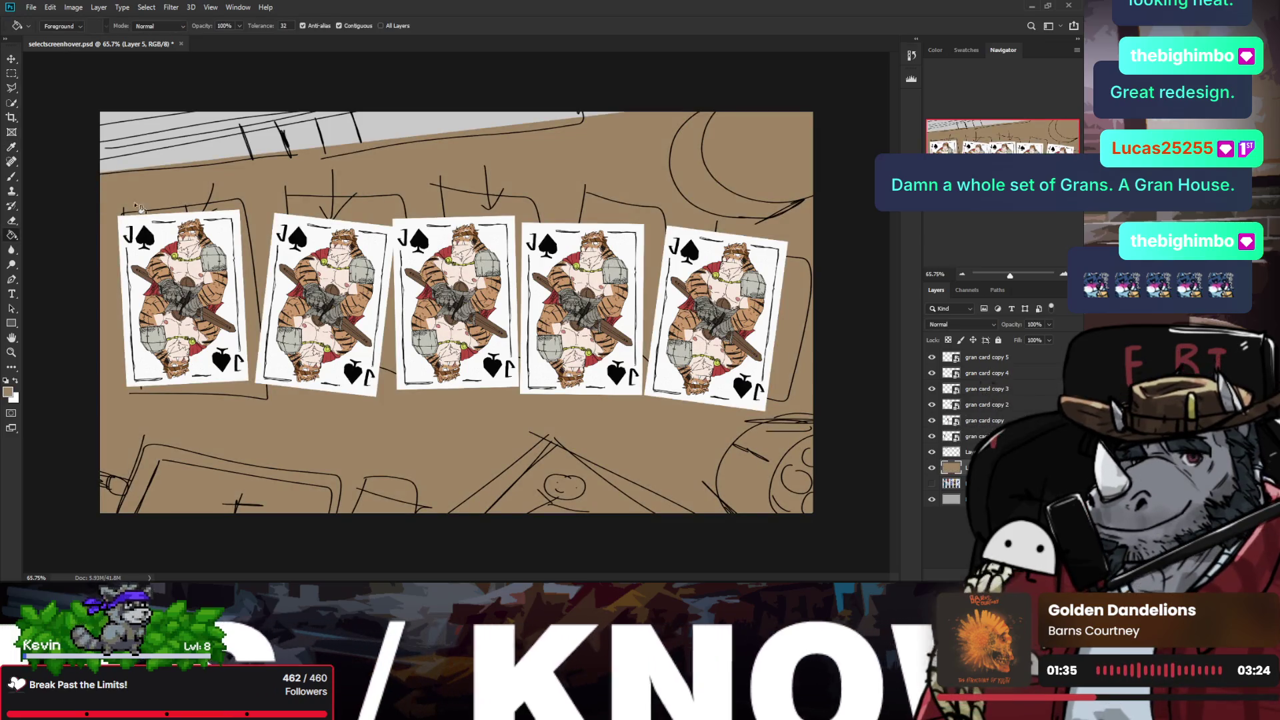
Step: Compare the table with and without the brown layer, then add another empty layer above it
key(z)
click(461, 305)
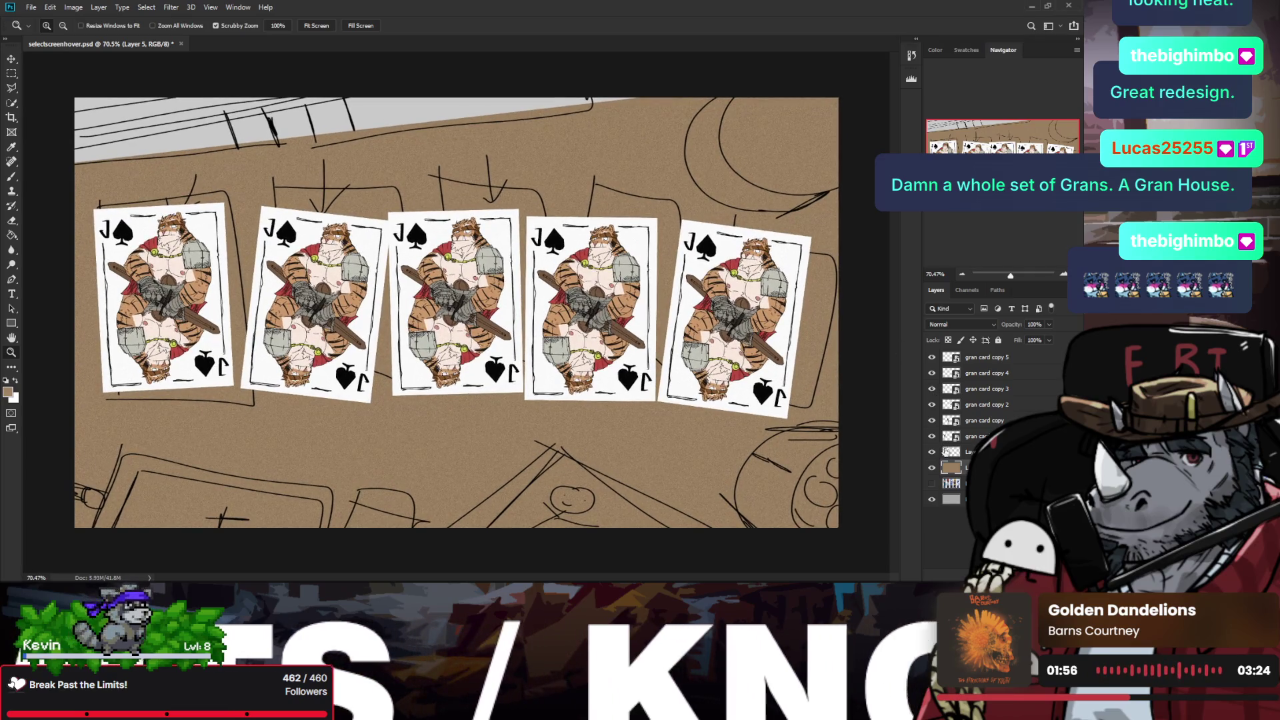
click(932, 467)
click(932, 467)
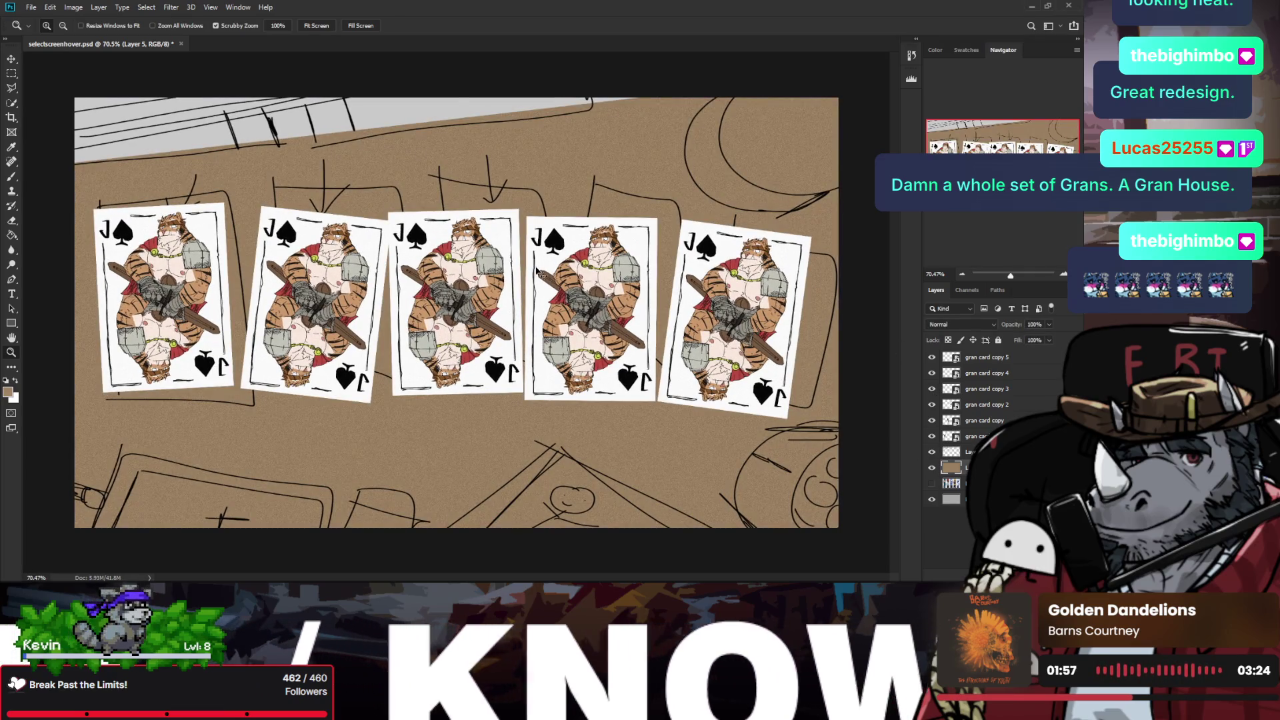
key(ctrl)
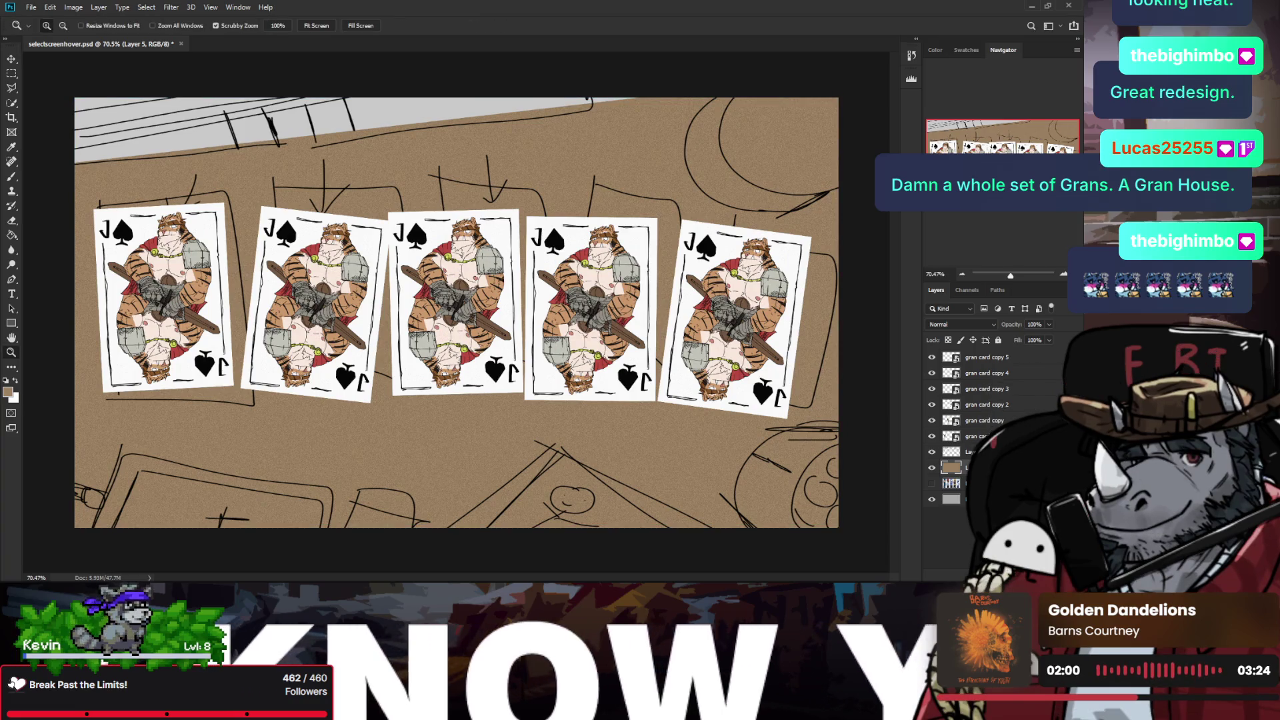
key(ctrl+shift+alt+n)
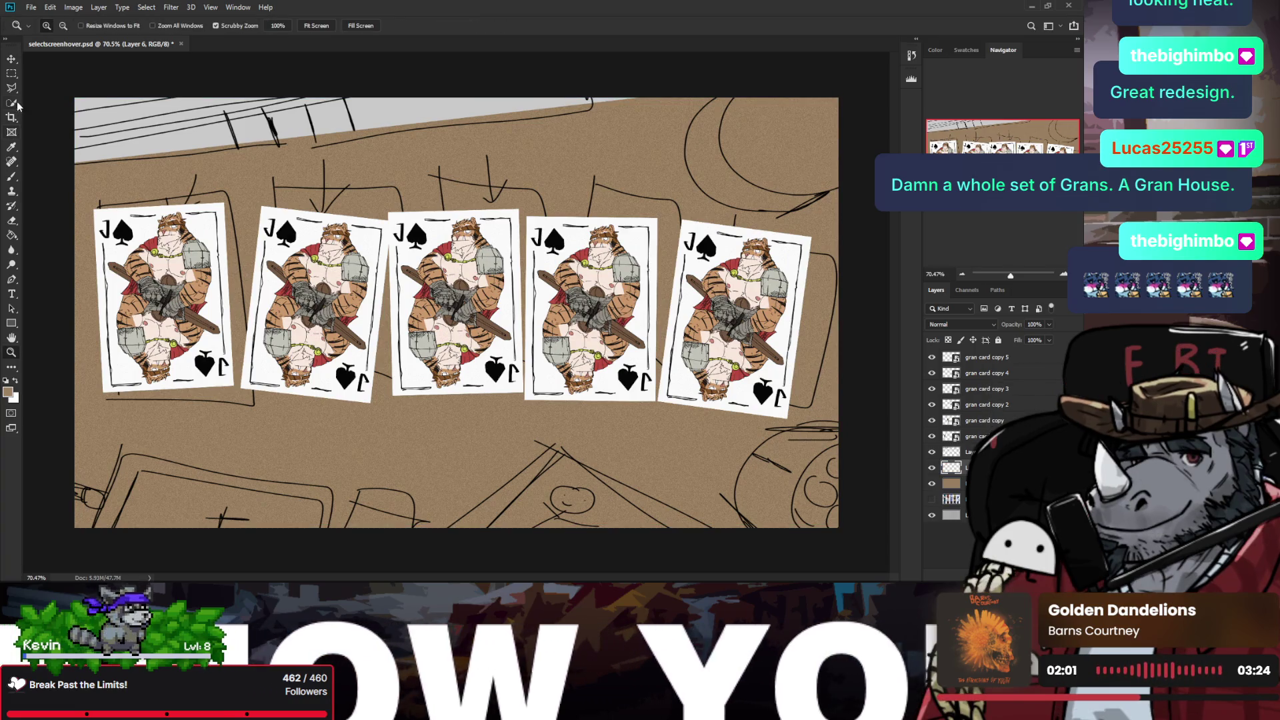
Step: Select a triangular wedge along the top-left edge and fill it with white
click(13, 88)
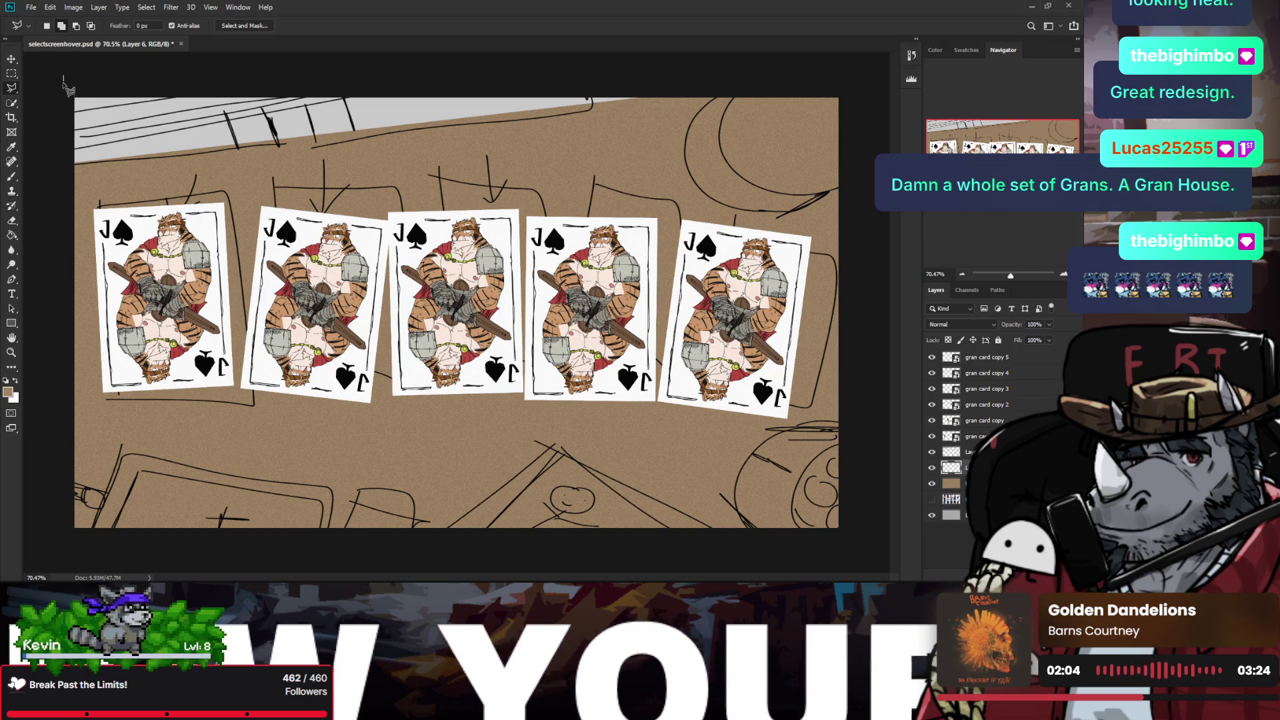
click(67, 150)
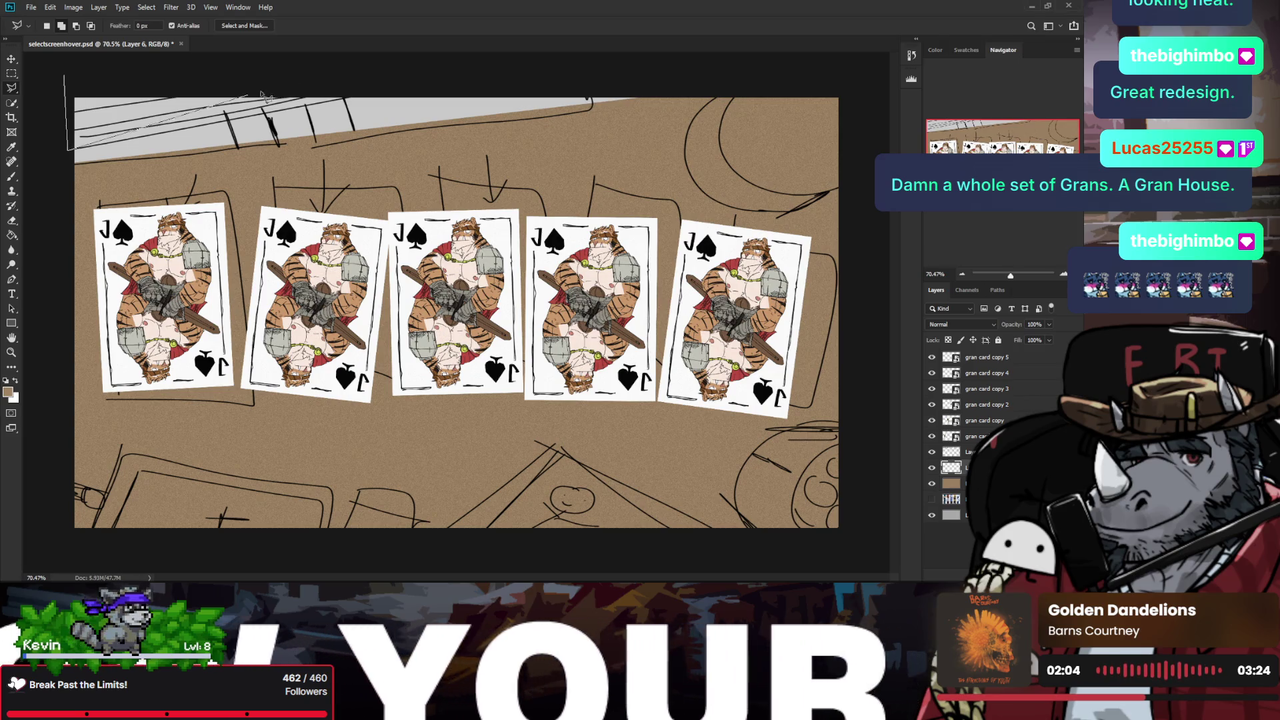
click(412, 87)
click(64, 76)
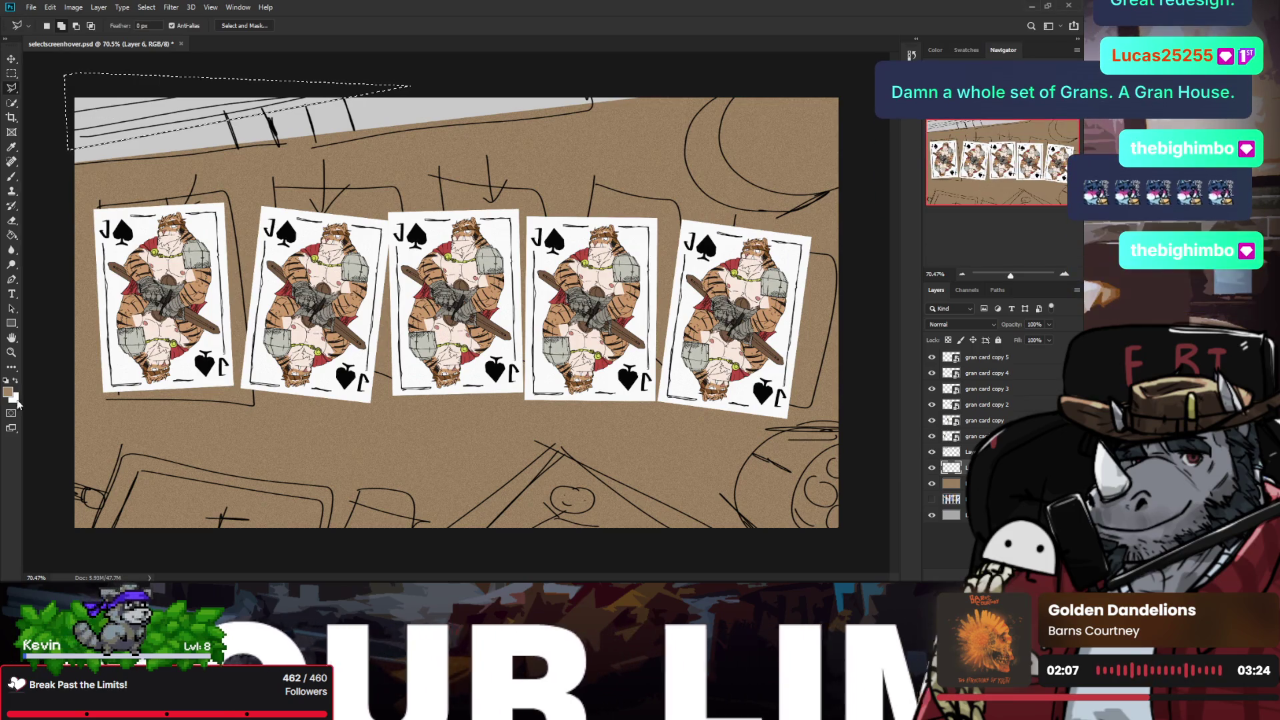
key(i)
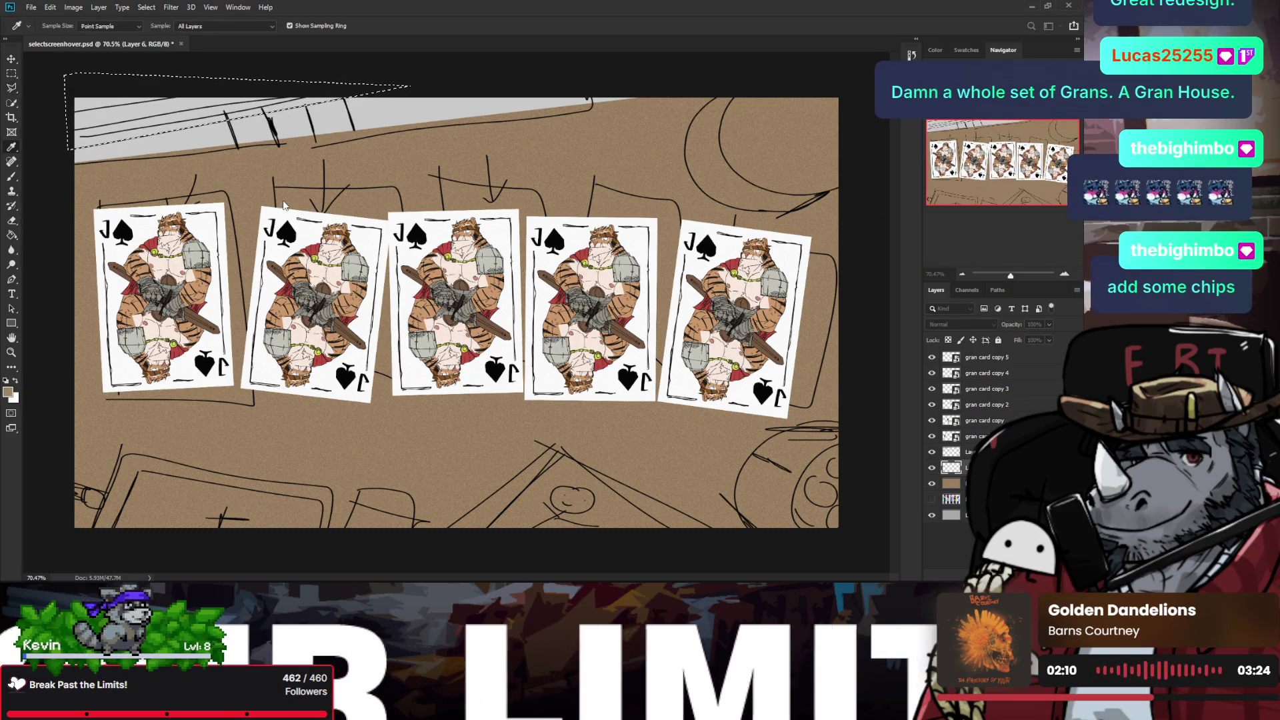
key(g)
key(x)
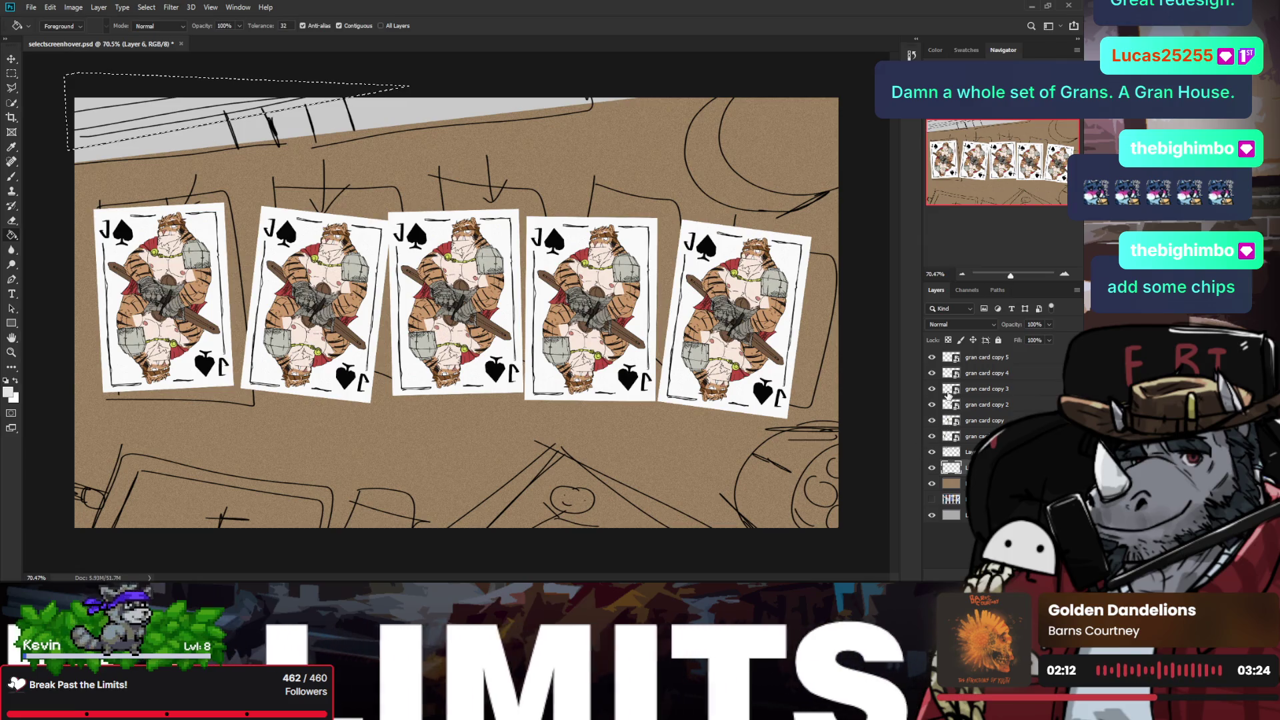
Step: Hide the sketch lines and move the pale wedge layer above the sketch layer
click(933, 453)
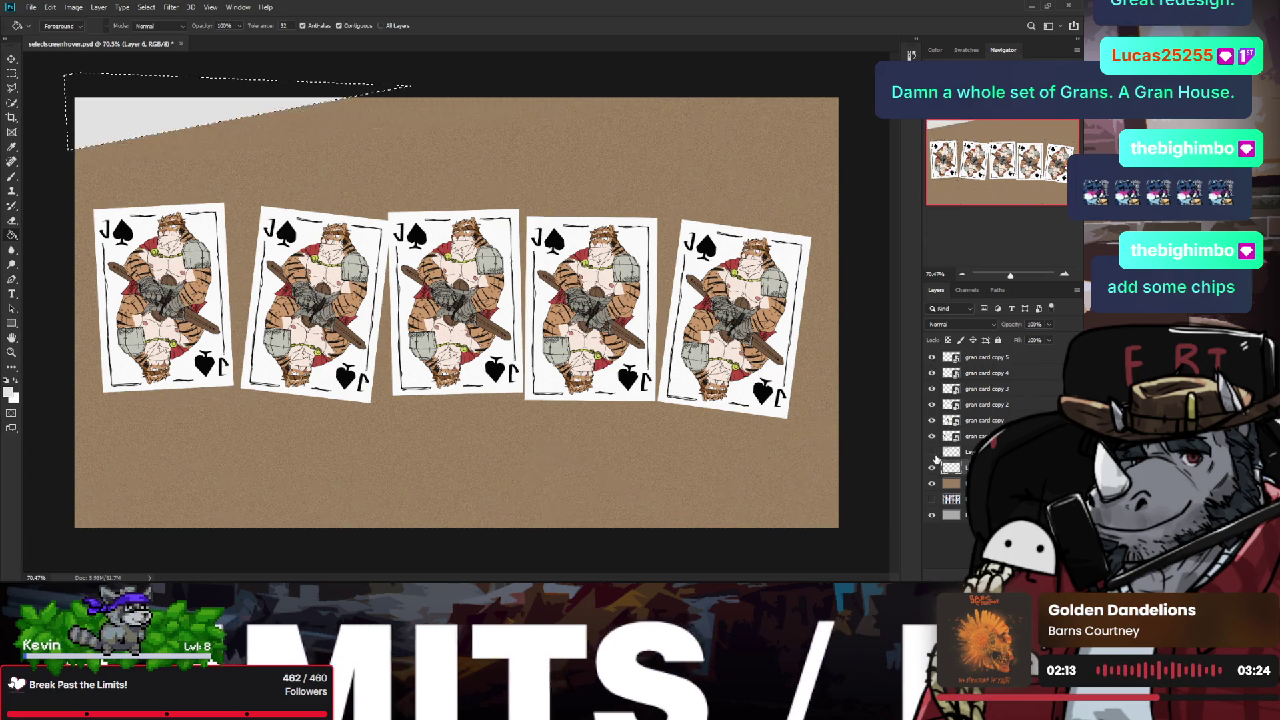
click(932, 453)
click(932, 452)
drag(960, 468, 968, 452)
click(933, 453)
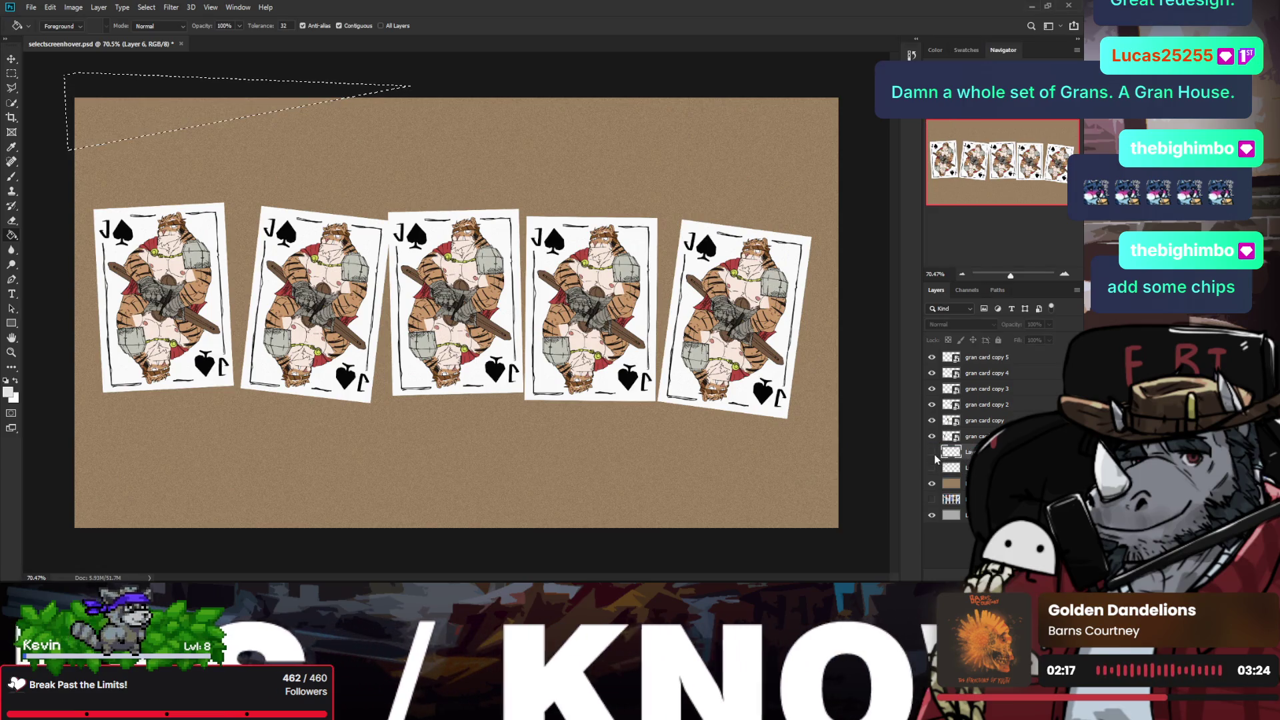
click(932, 452)
Step: Clear the wedge selection outline and zoom in slightly on the cards
key(m)
click(352, 180)
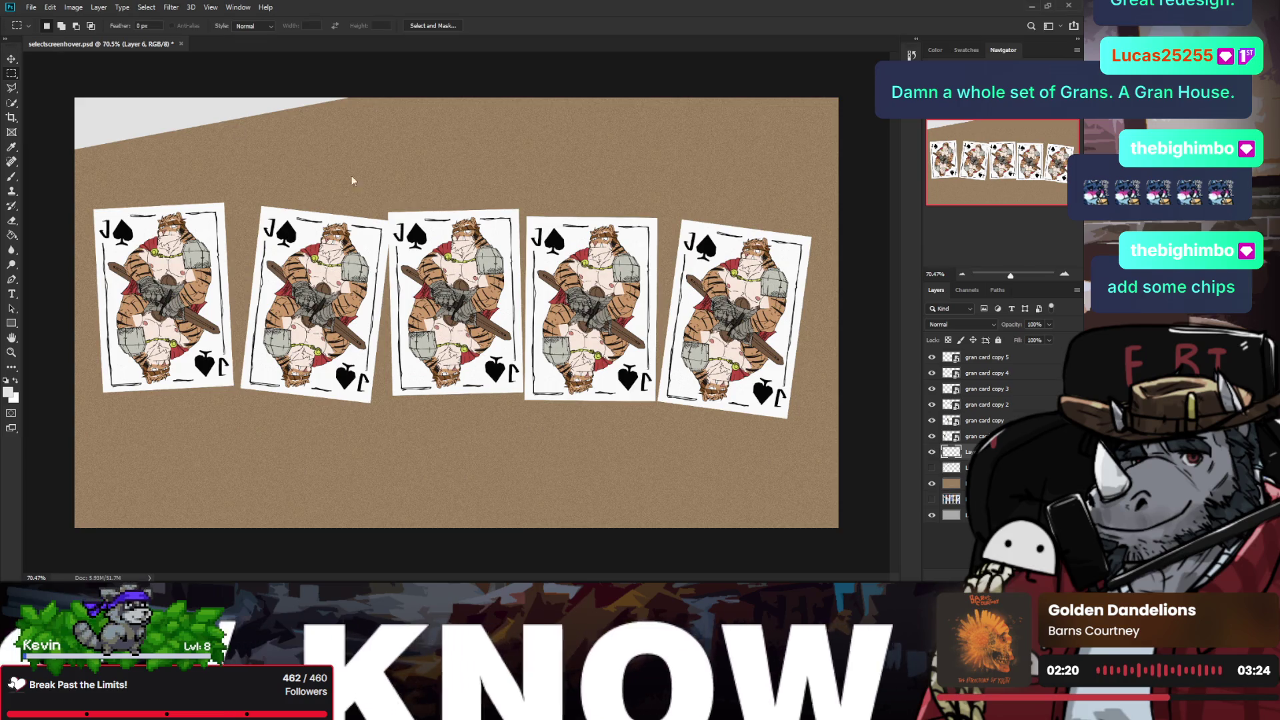
key(z)
drag(300, 148, 491, 211)
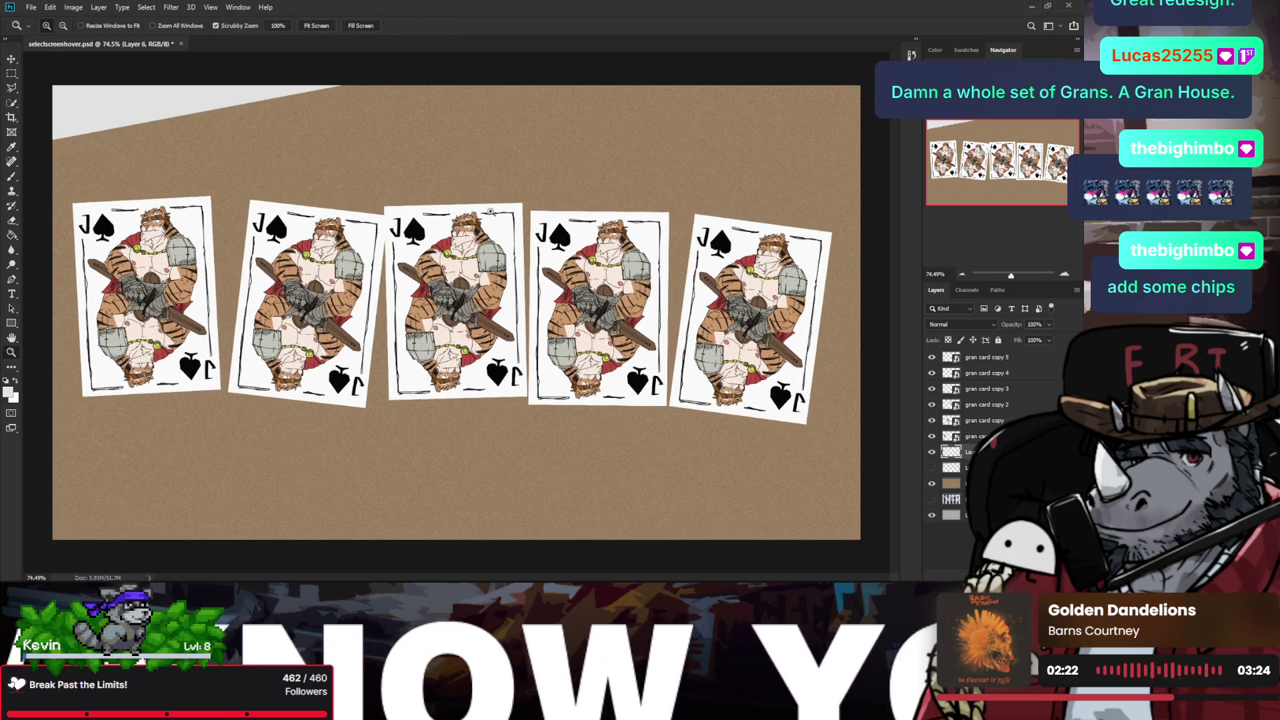
Step: Toggle the pale wedge to compare, then try extra pale grey on the top-left edge and undo it
click(938, 452)
click(938, 452)
key(b)
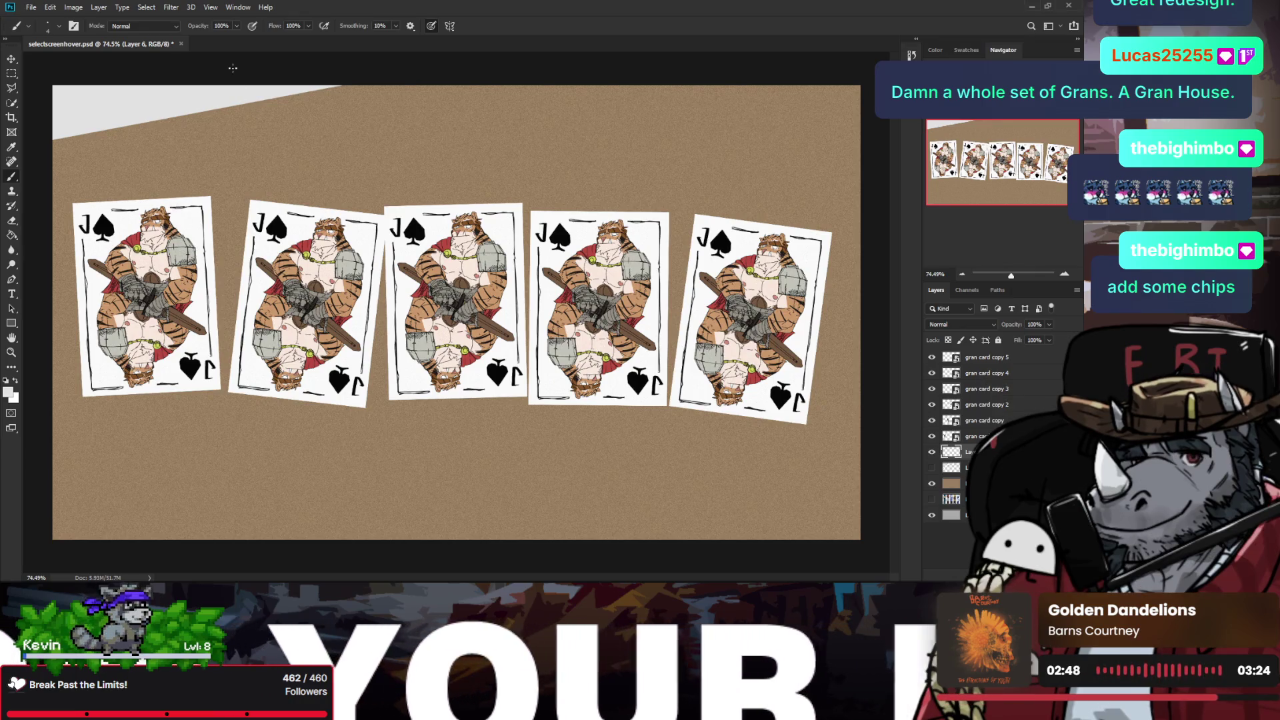
scroll(94, 94, up, 1)
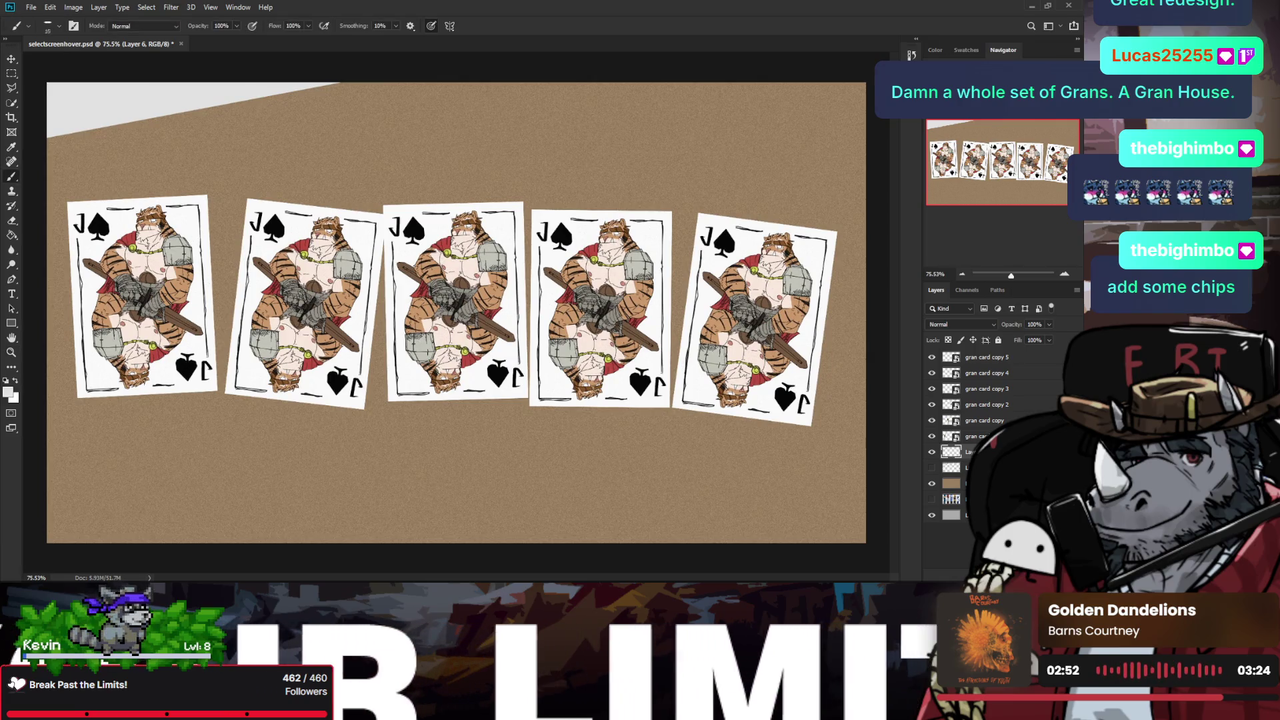
drag(56, 135, 72, 150)
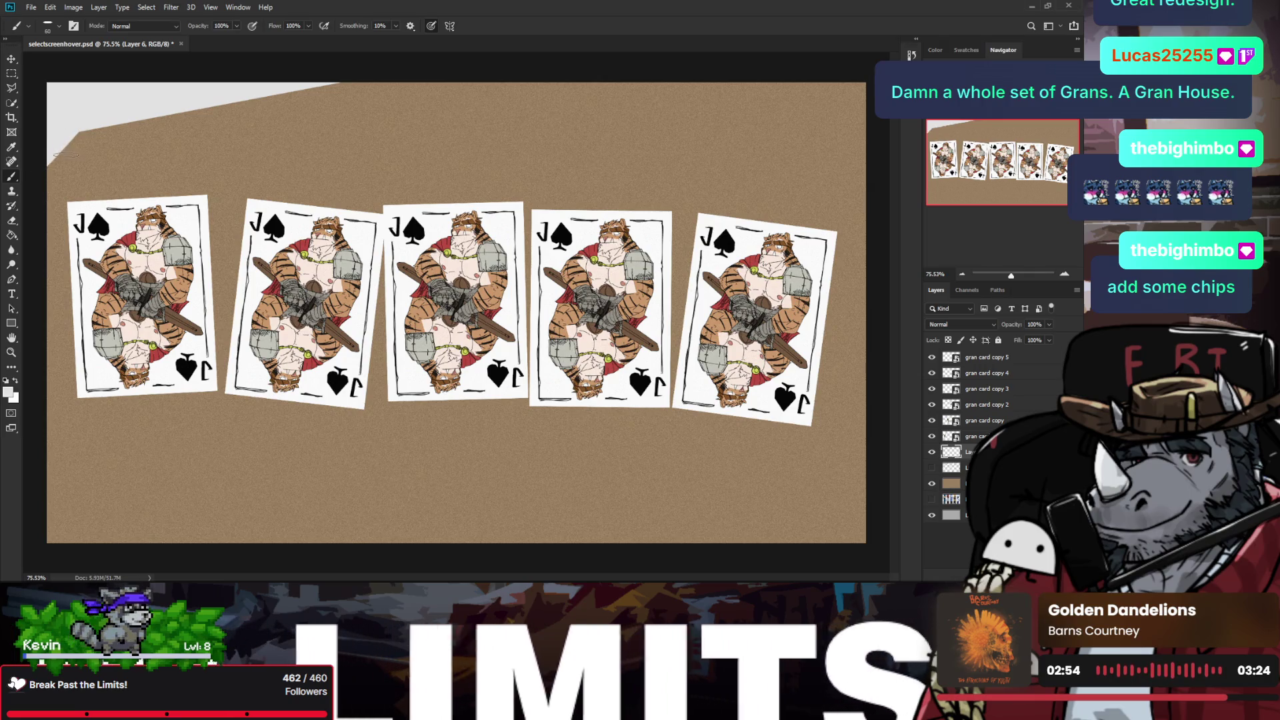
key(ctrl+z)
Step: Rotate the canvas view counter-clockwise and extend the pale grey along the top-left edge
key(r)
mouse_move(68, 163)
mouse_down()
mouse_move(57, 211)
mouse_move(280, 120)
mouse_up()
key(r)
drag(101, 226, 271, 184)
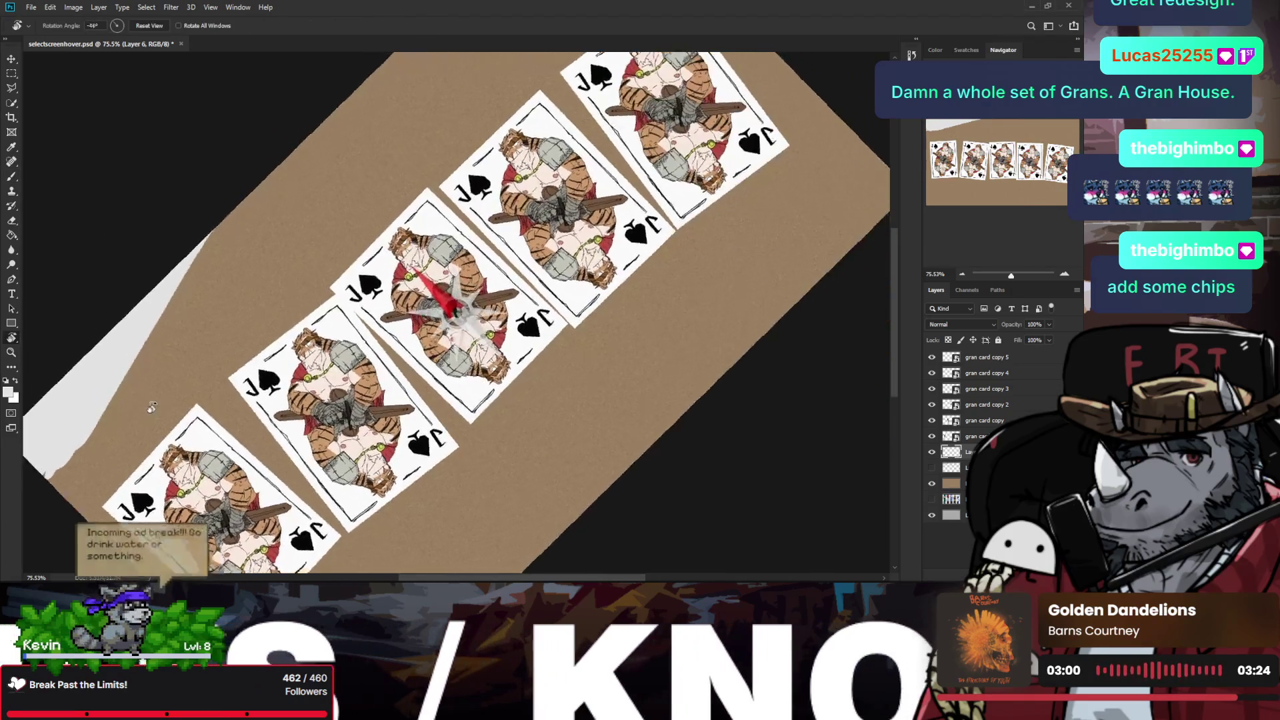
key(b)
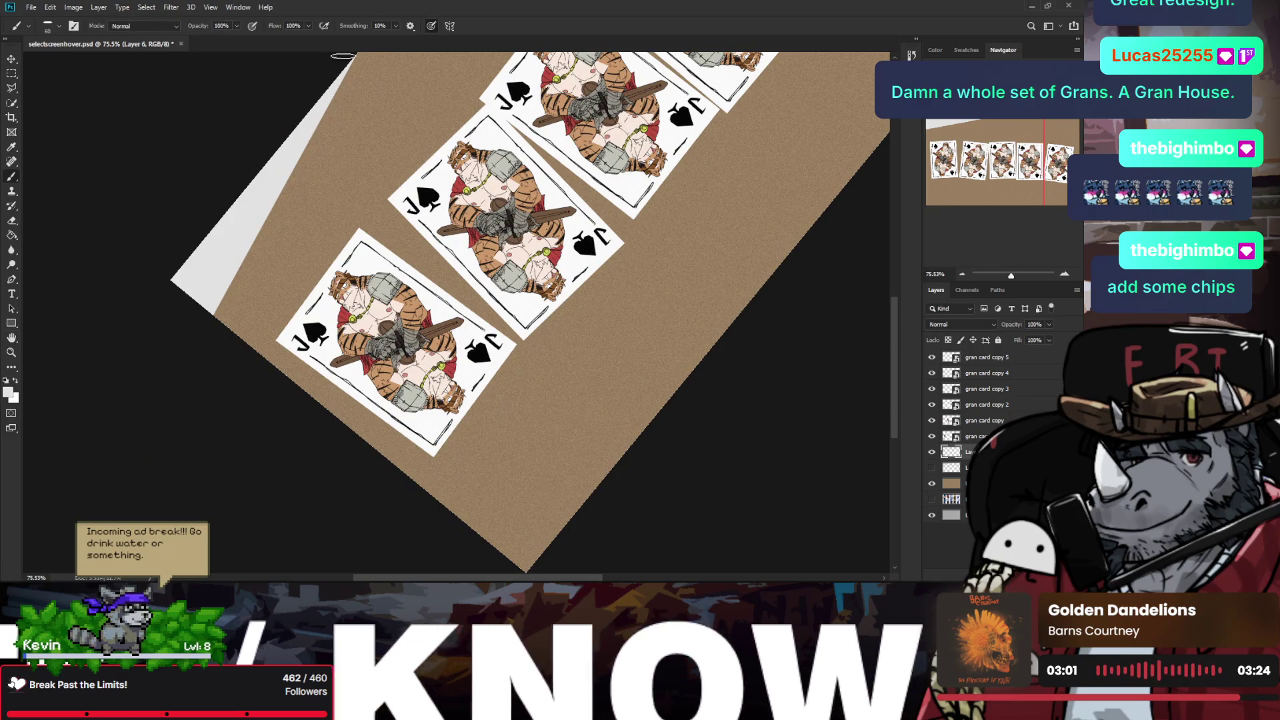
Step: Paint a light grey strip along the table's top edge, then repaint it wider
drag(200, 334, 267, 220)
key(ctrl+z)
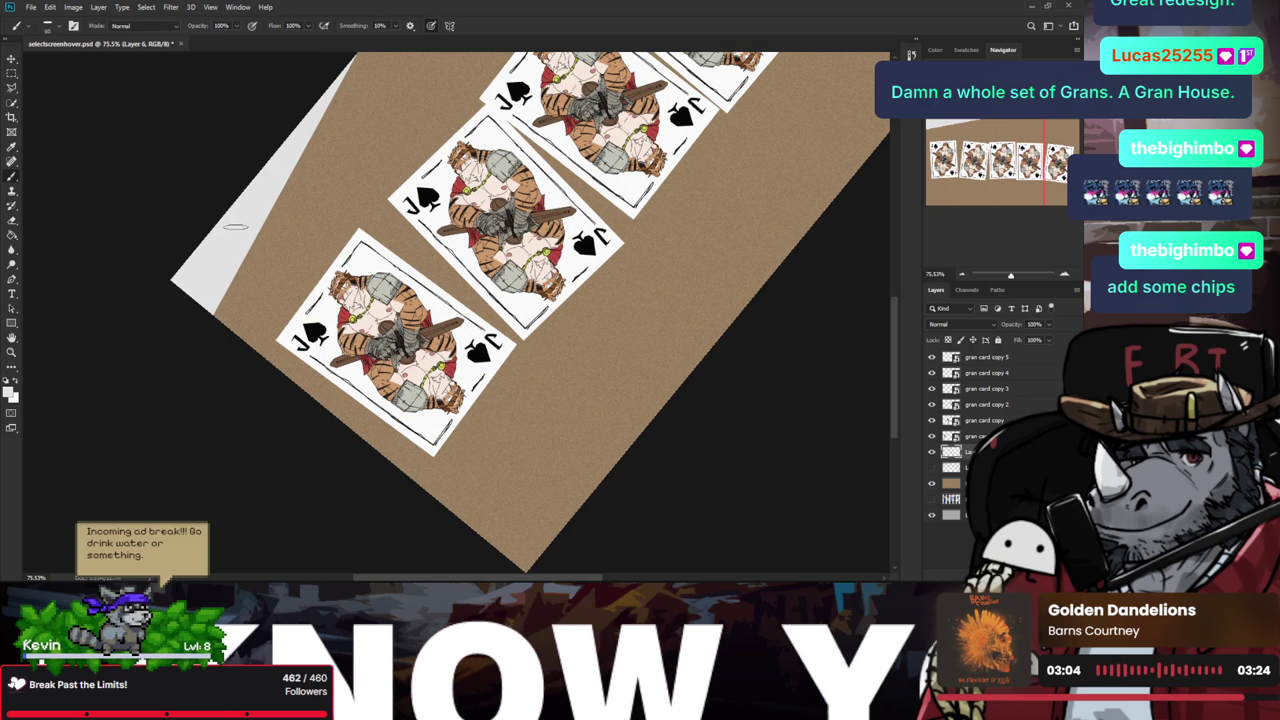
drag(267, 150, 215, 343)
drag(250, 206, 226, 308)
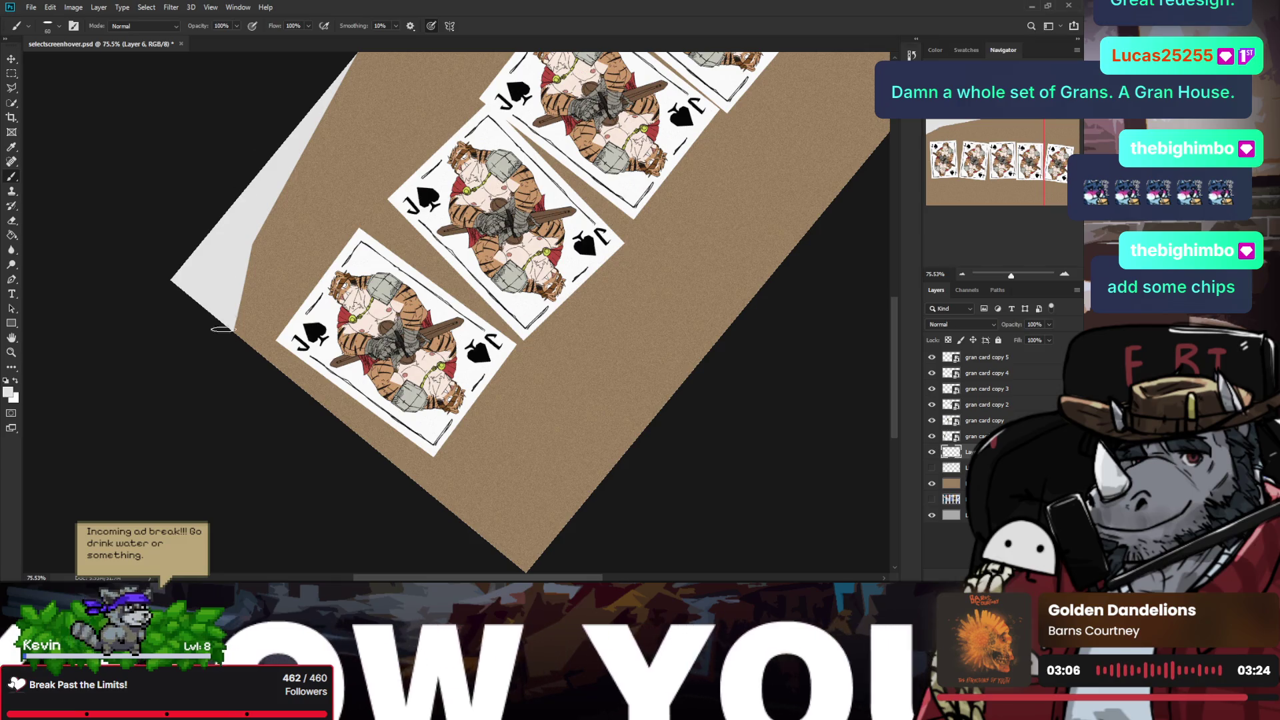
key(h)
scroll(220, 200, down, 2)
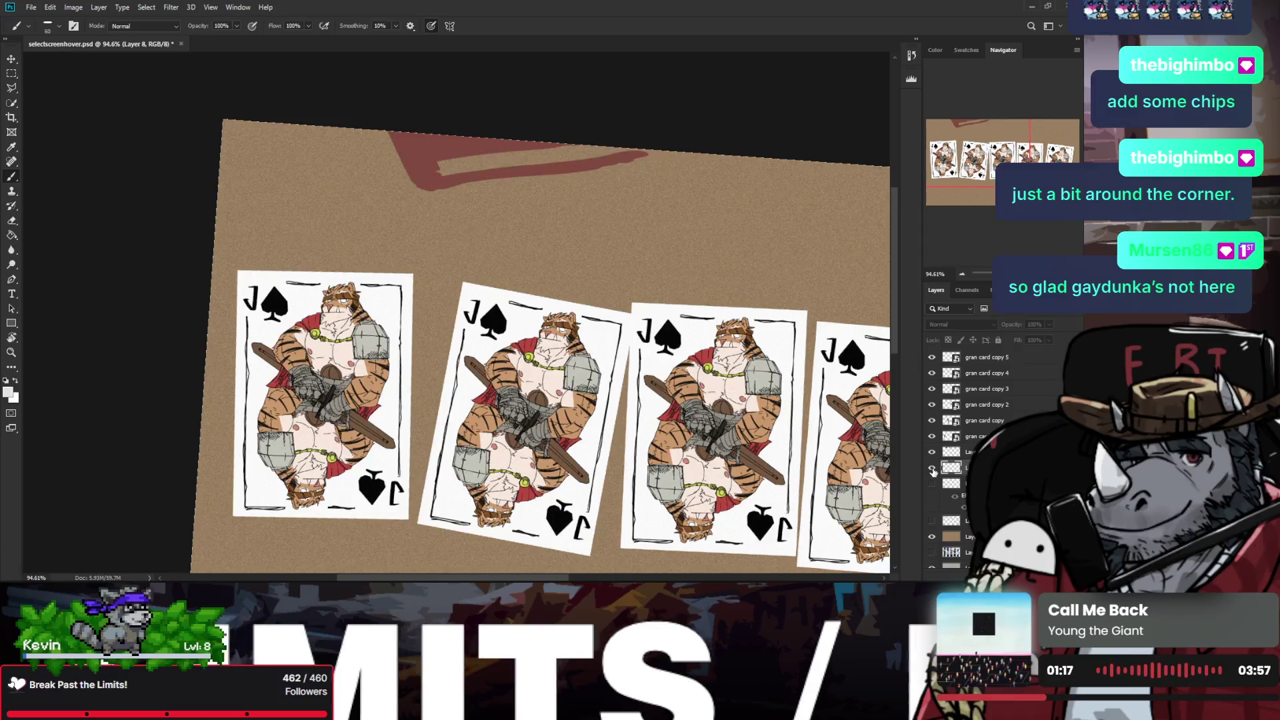
Step: Show Layer 8, make Layer 7 active, and sample the strip's white and the book's maroon
click(933, 468)
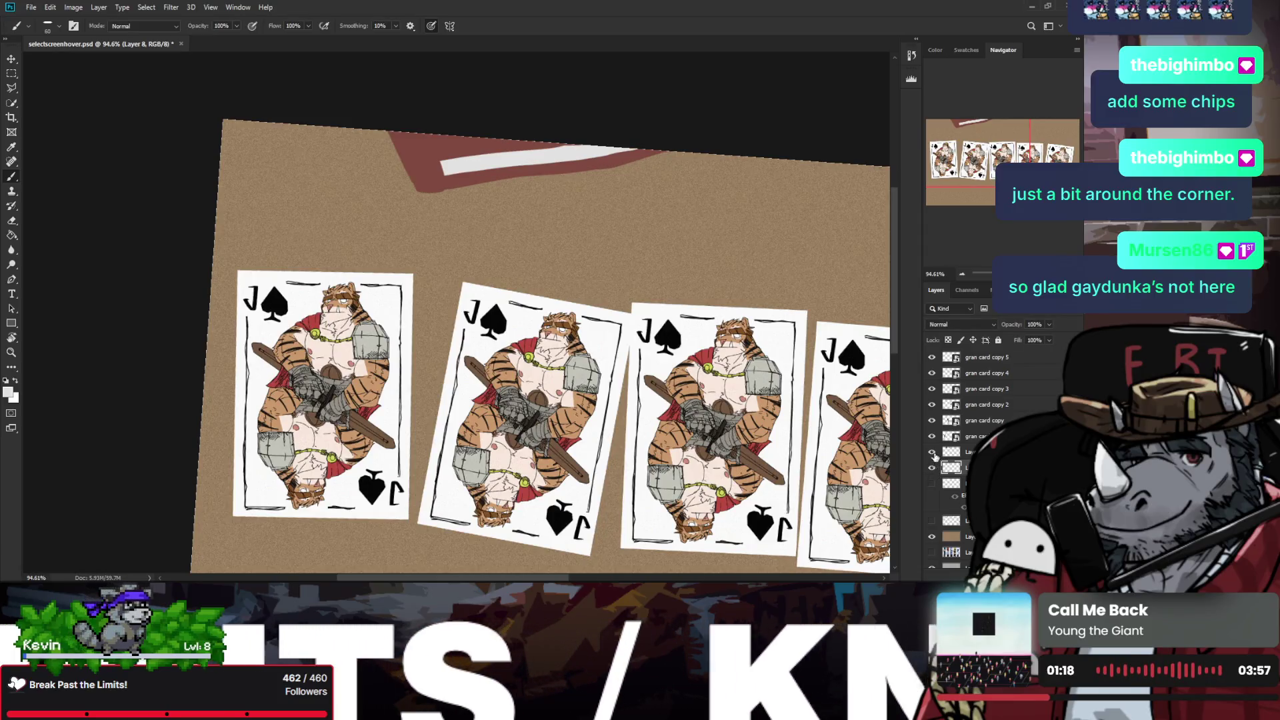
click(941, 452)
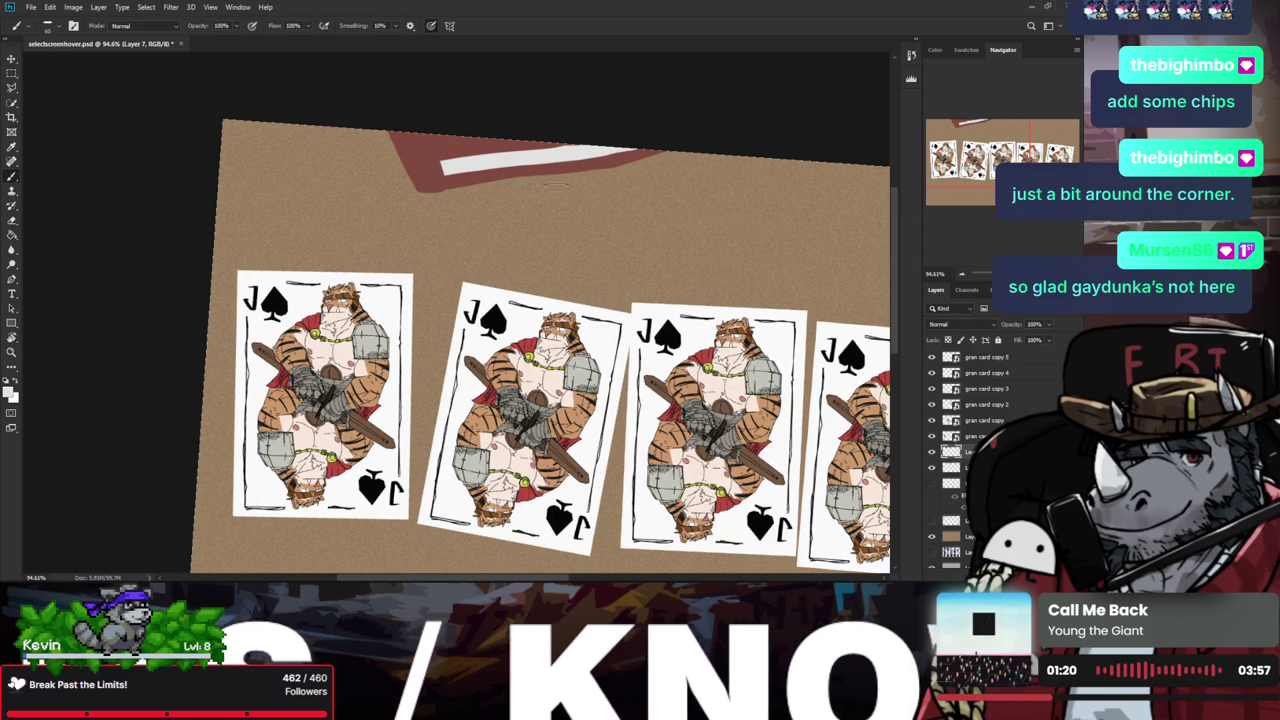
alt+click(425, 157)
alt+click(446, 167)
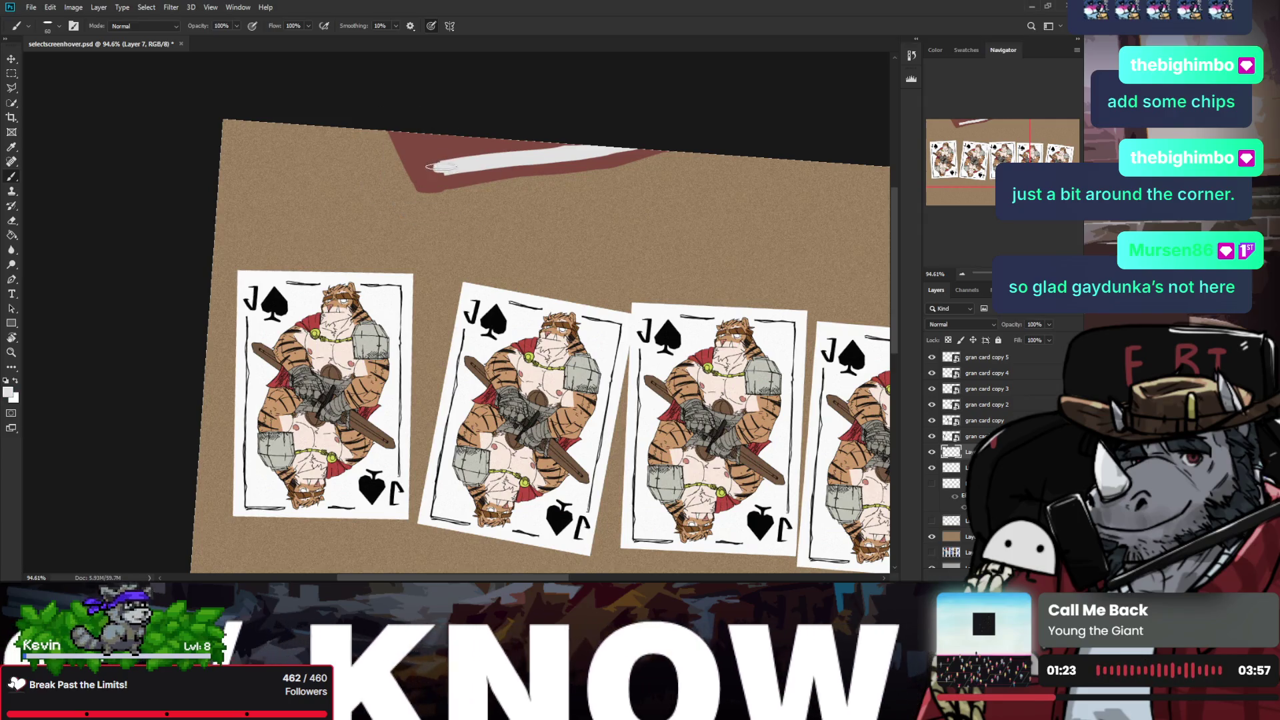
alt+click(440, 153)
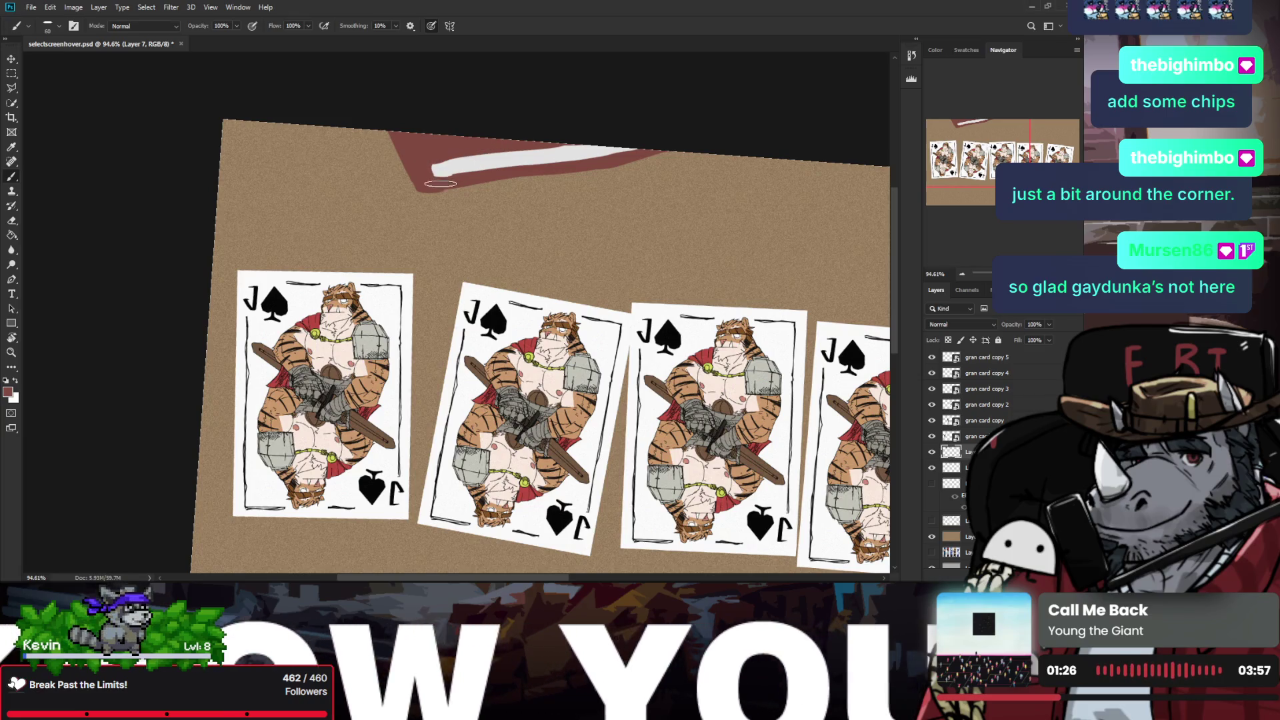
alt+click(460, 164)
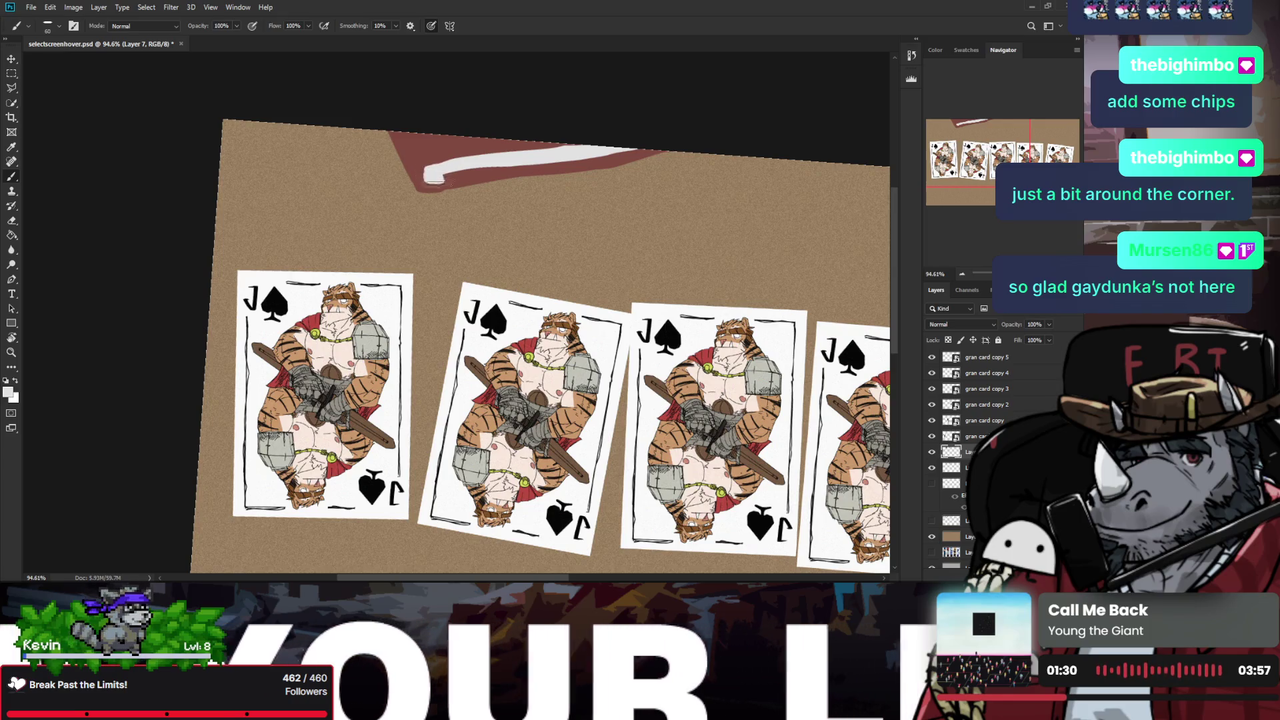
alt+click(458, 179)
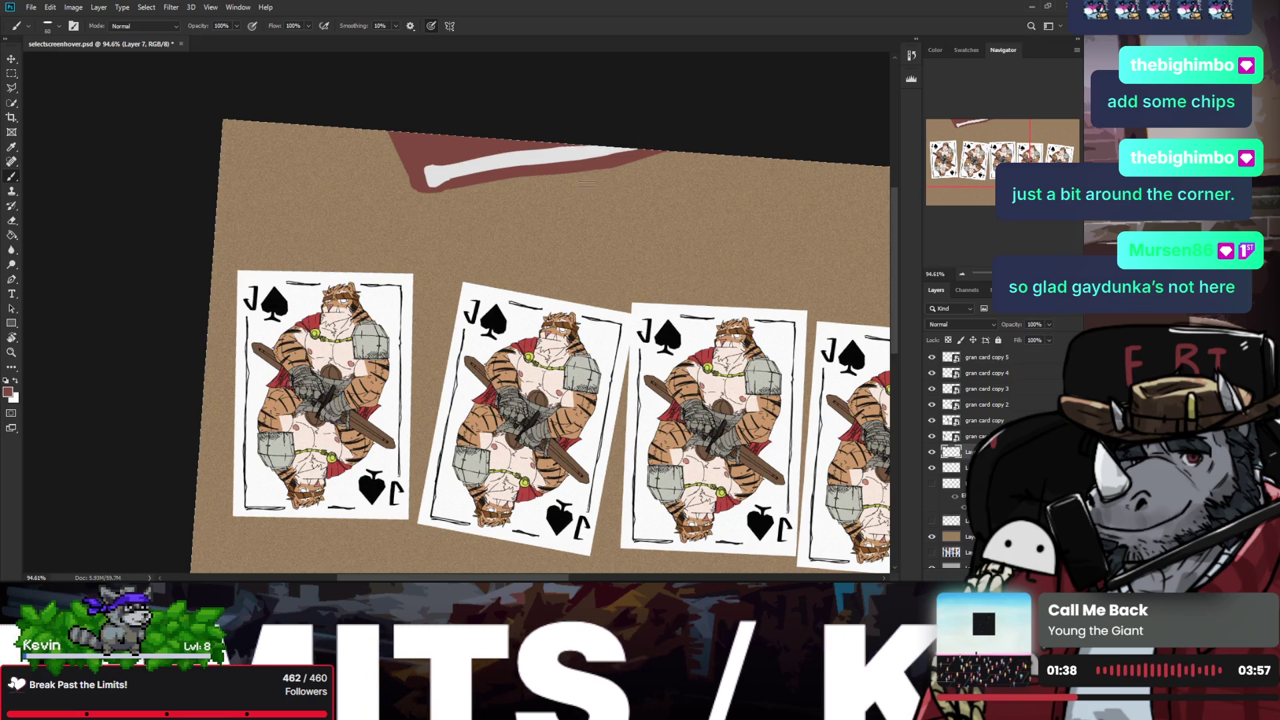
Step: Zoom in on the book and paper and extend the strip's rounded white tip
key(z)
drag(587, 183, 520, 172)
mouse_move(254, 169)
mouse_down()
mouse_move(314, 169)
mouse_move(320, 197)
mouse_move(295, 180)
mouse_move(357, 181)
mouse_up()
key(b)
alt+click(307, 178)
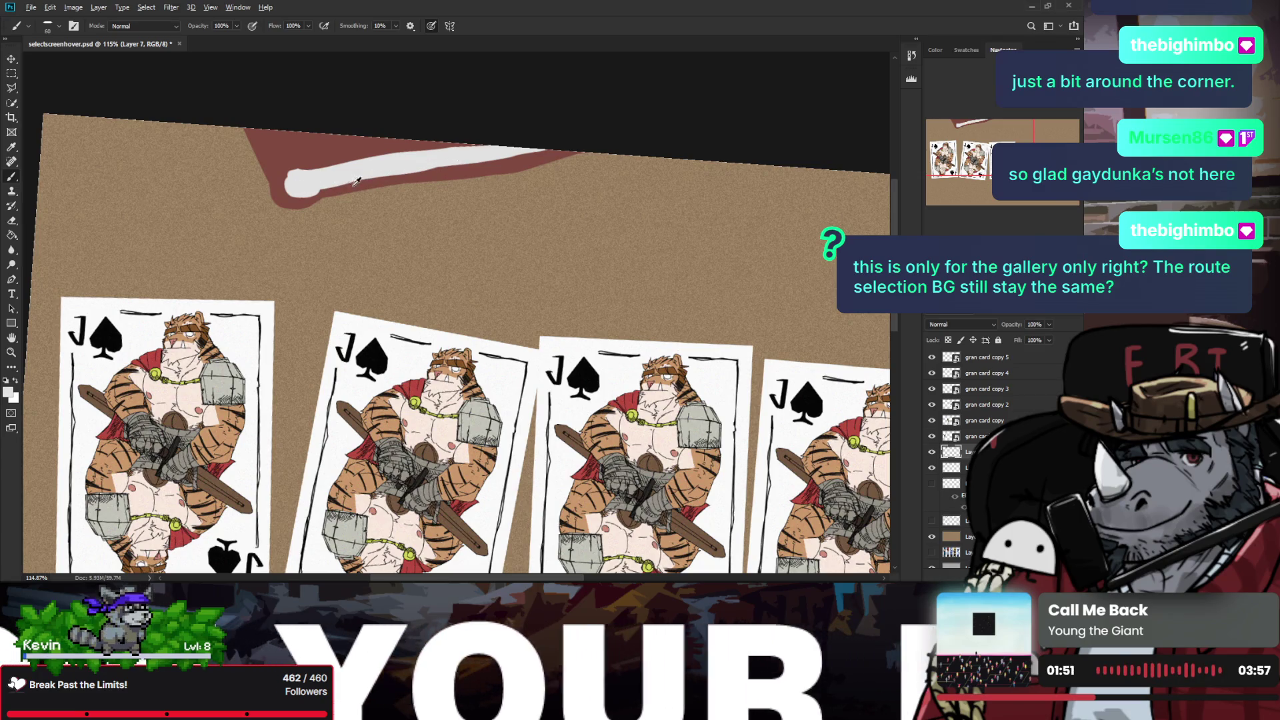
Step: Paint dark red along the strip's lower edge and merge the strip layer down with Ctrl+E
alt+click(333, 192)
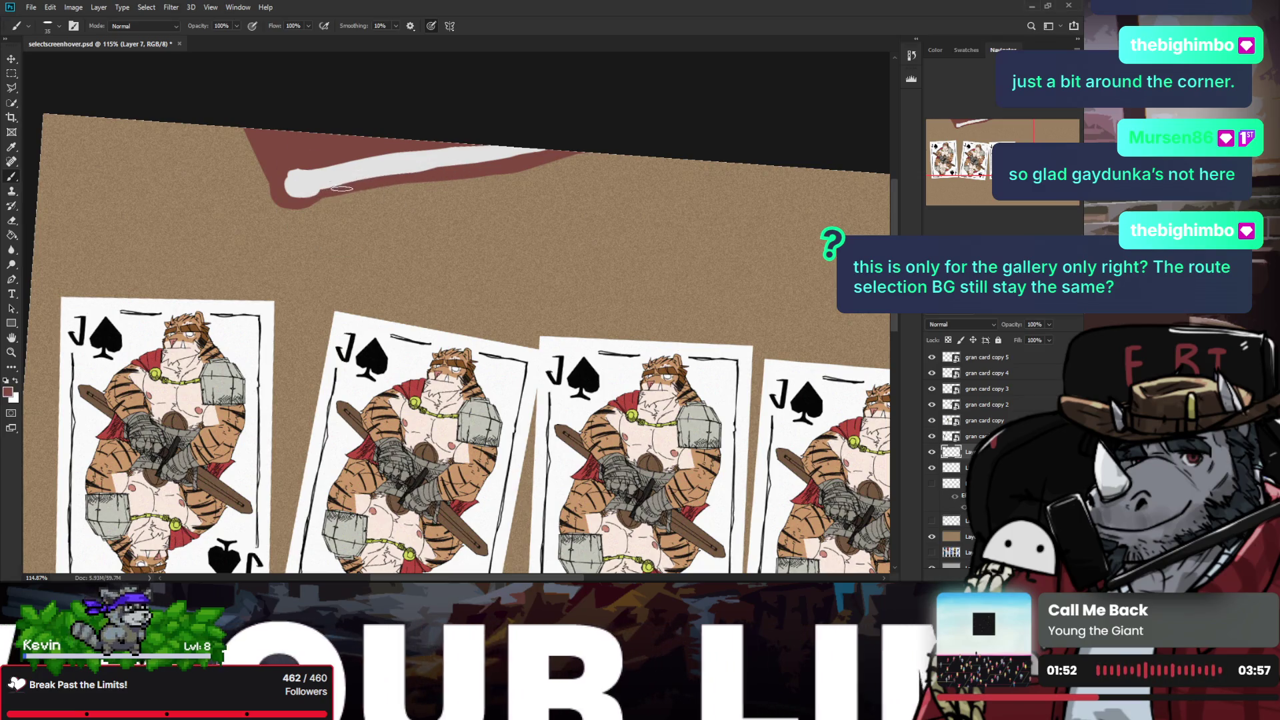
drag(342, 189, 319, 193)
key(bracketleft)
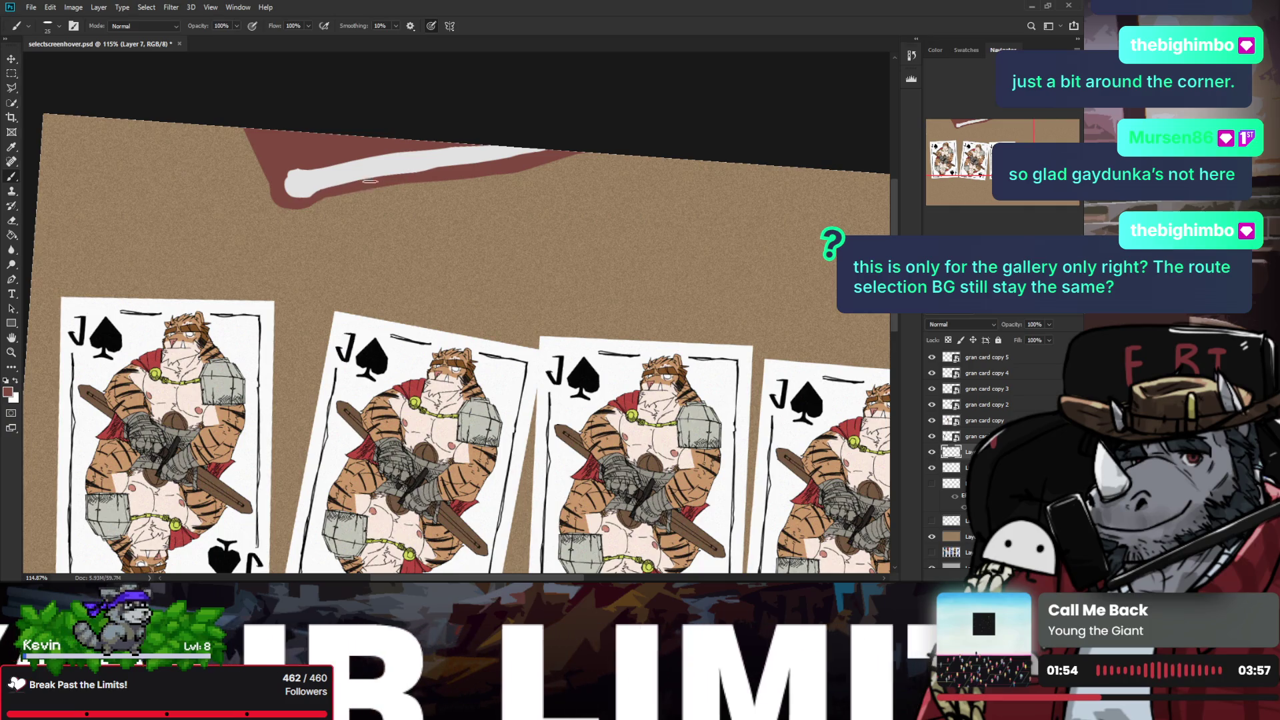
key(e)
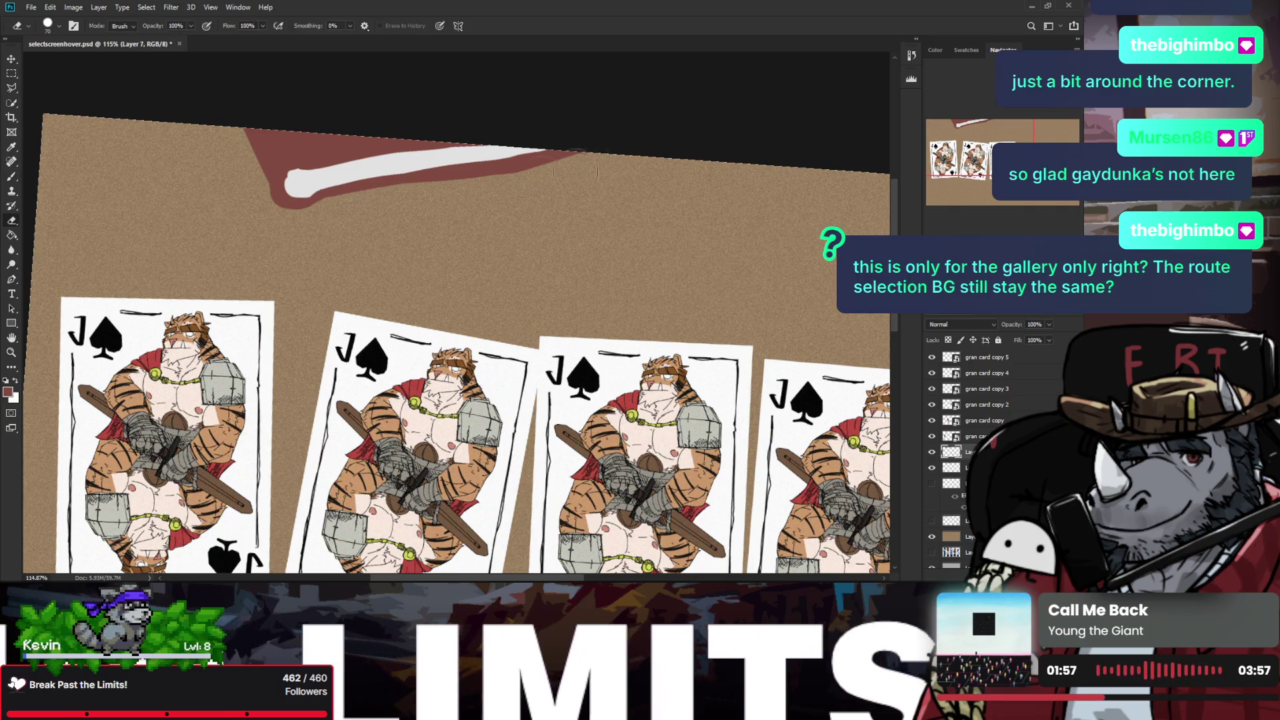
click(933, 468)
click(932, 469)
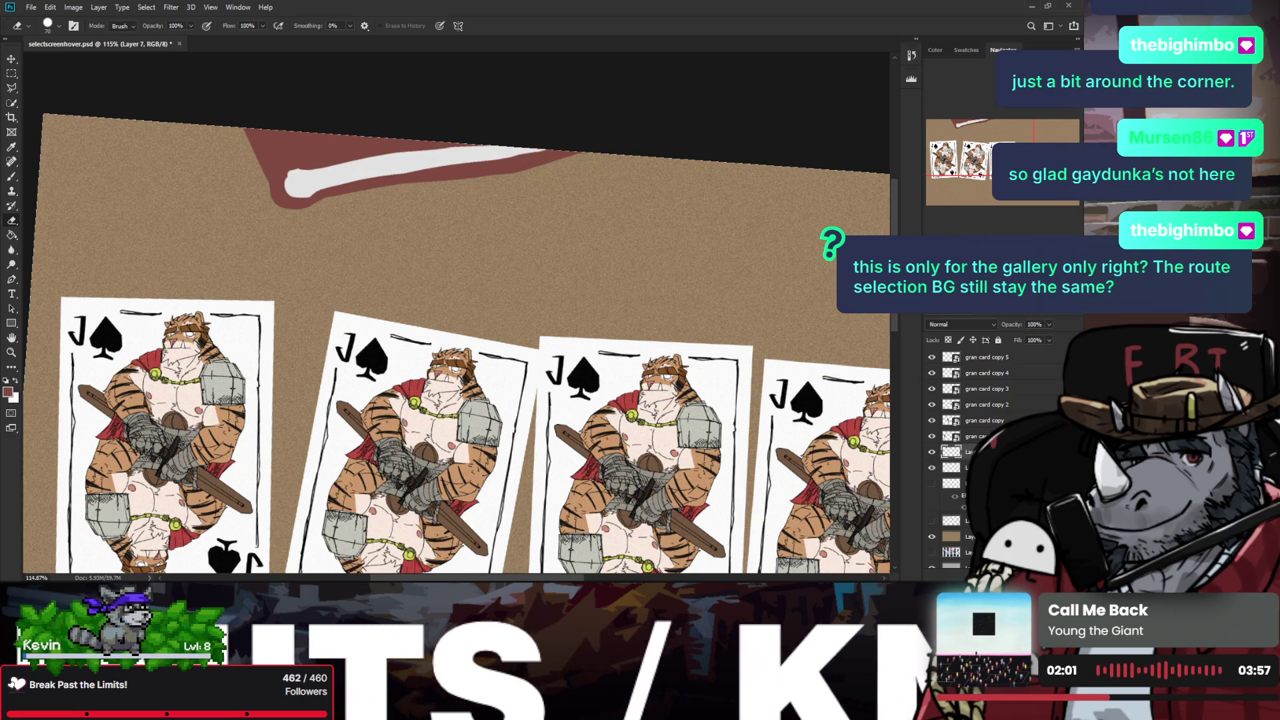
key(ctrl+e)
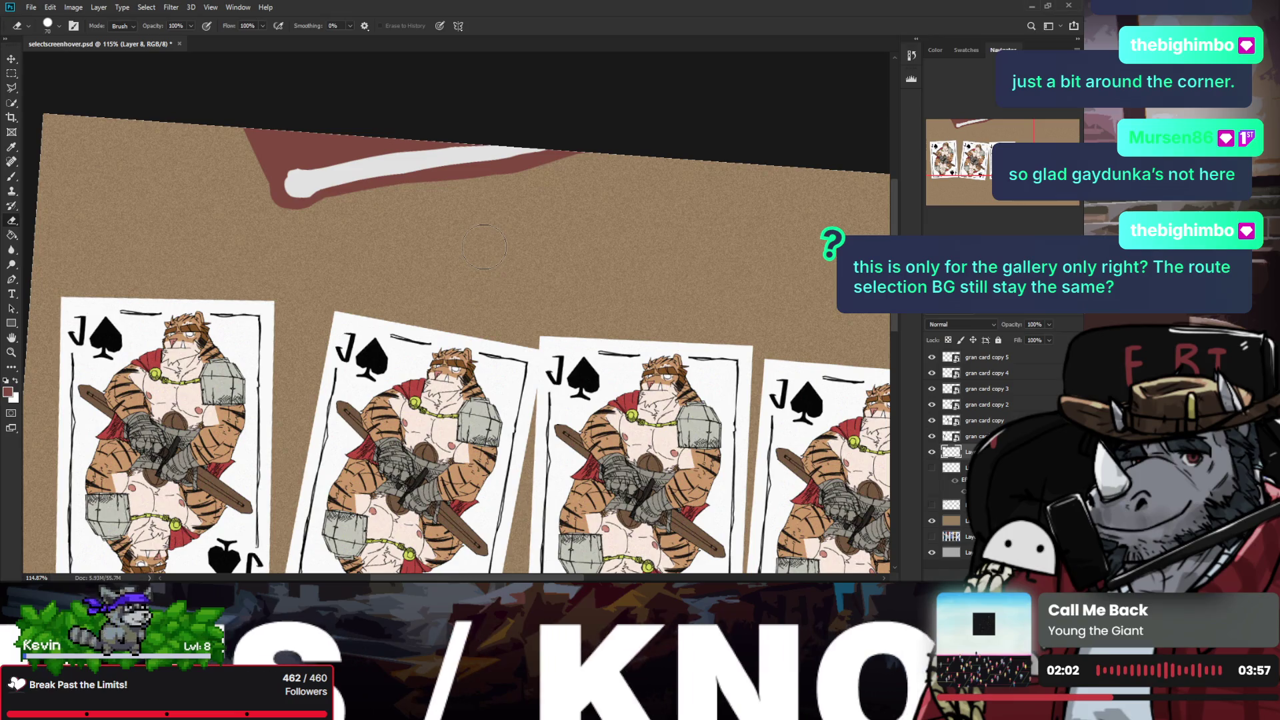
Step: Erase stray maroon under the paper strip and near its rounded end, undoing two strokes
drag(460, 174, 583, 151)
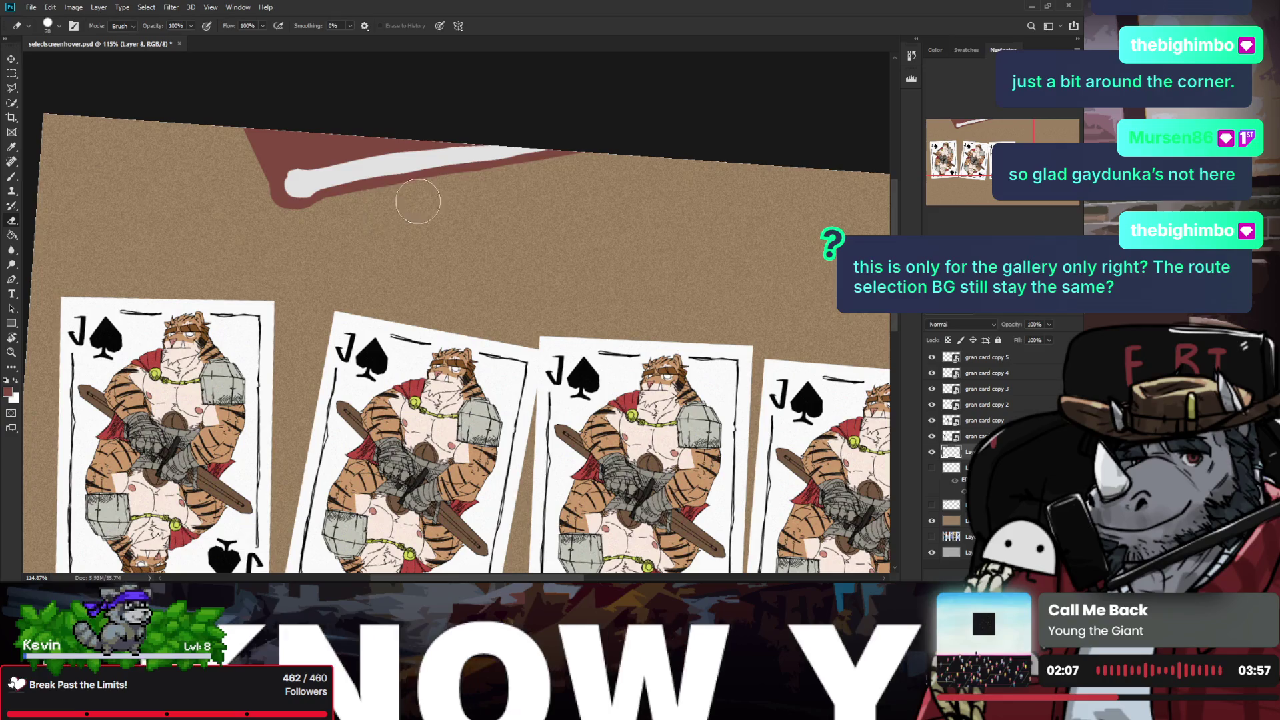
drag(320, 190, 286, 196)
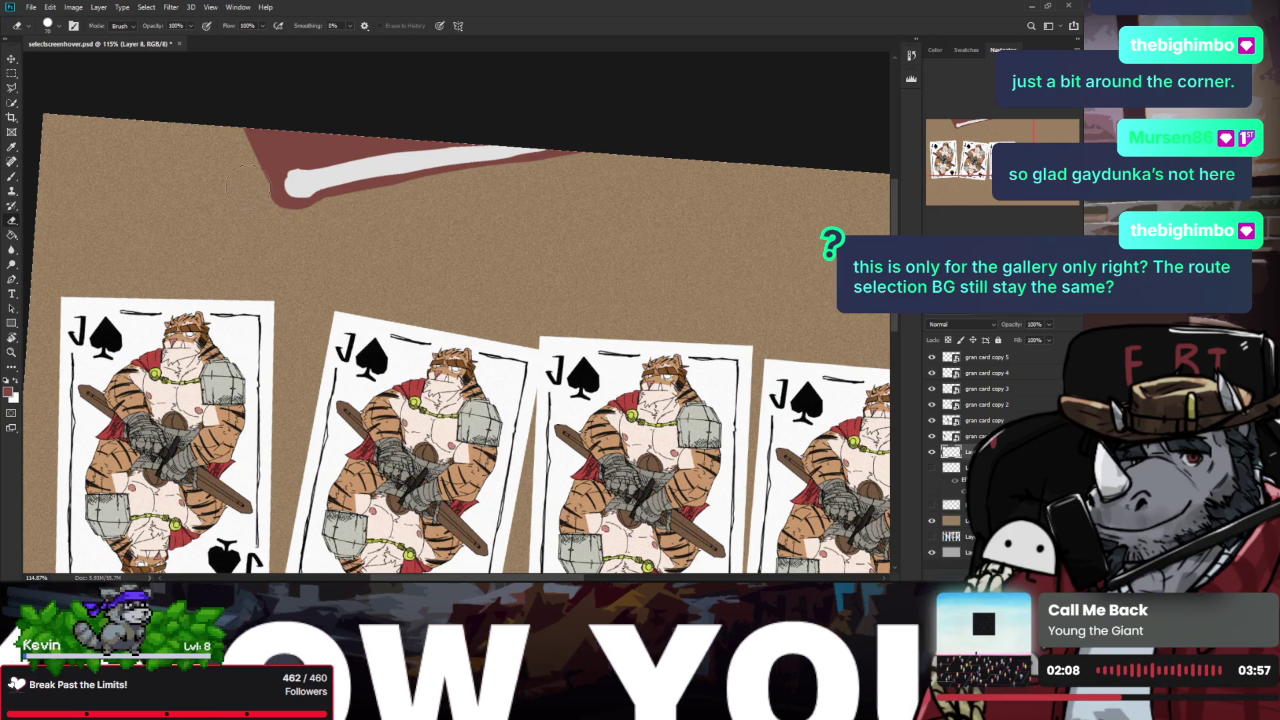
key(ctrl+z)
key(ctrl+z)
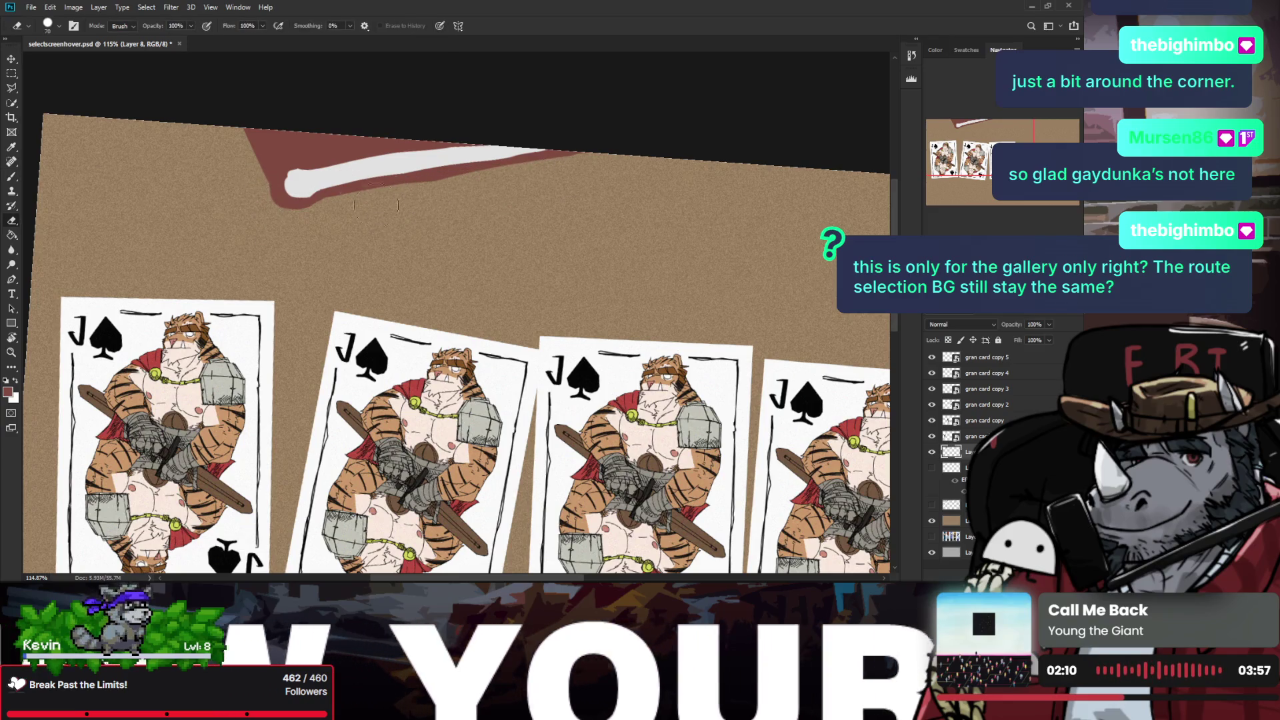
key(ctrl+z)
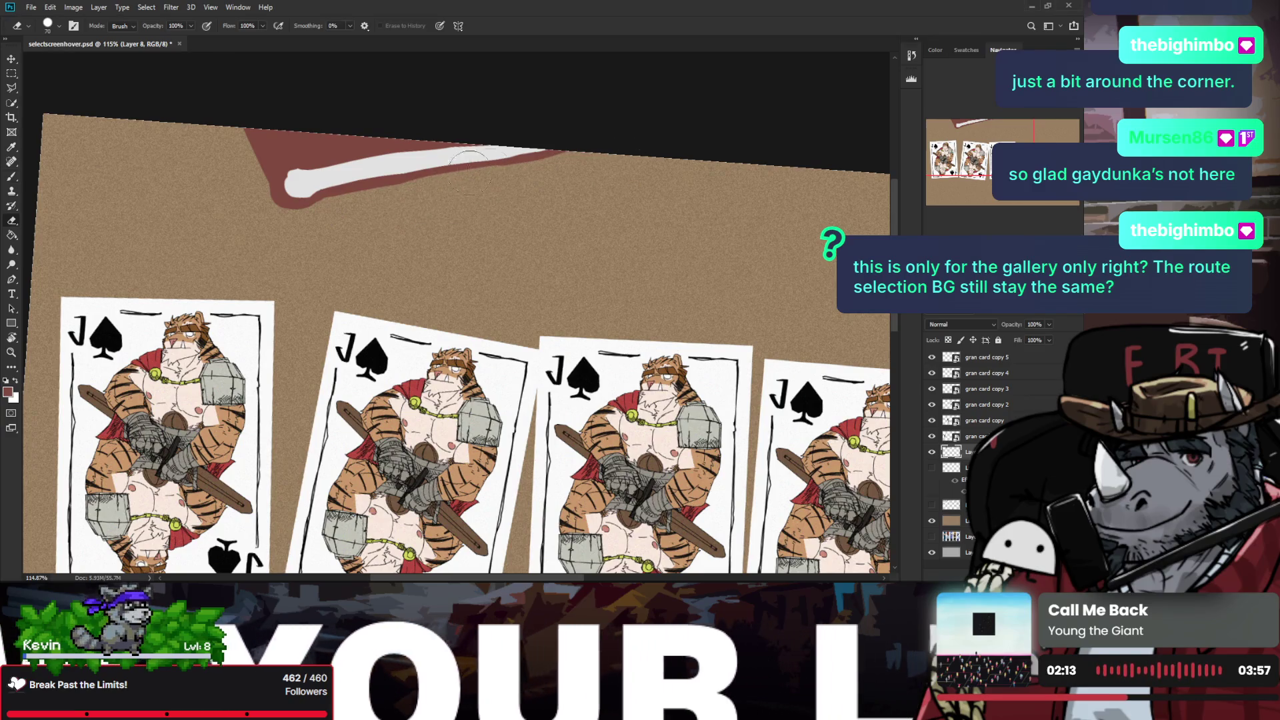
Step: Touch up maroon under the white paper and erase the stray maroon tip beside it
key(b)
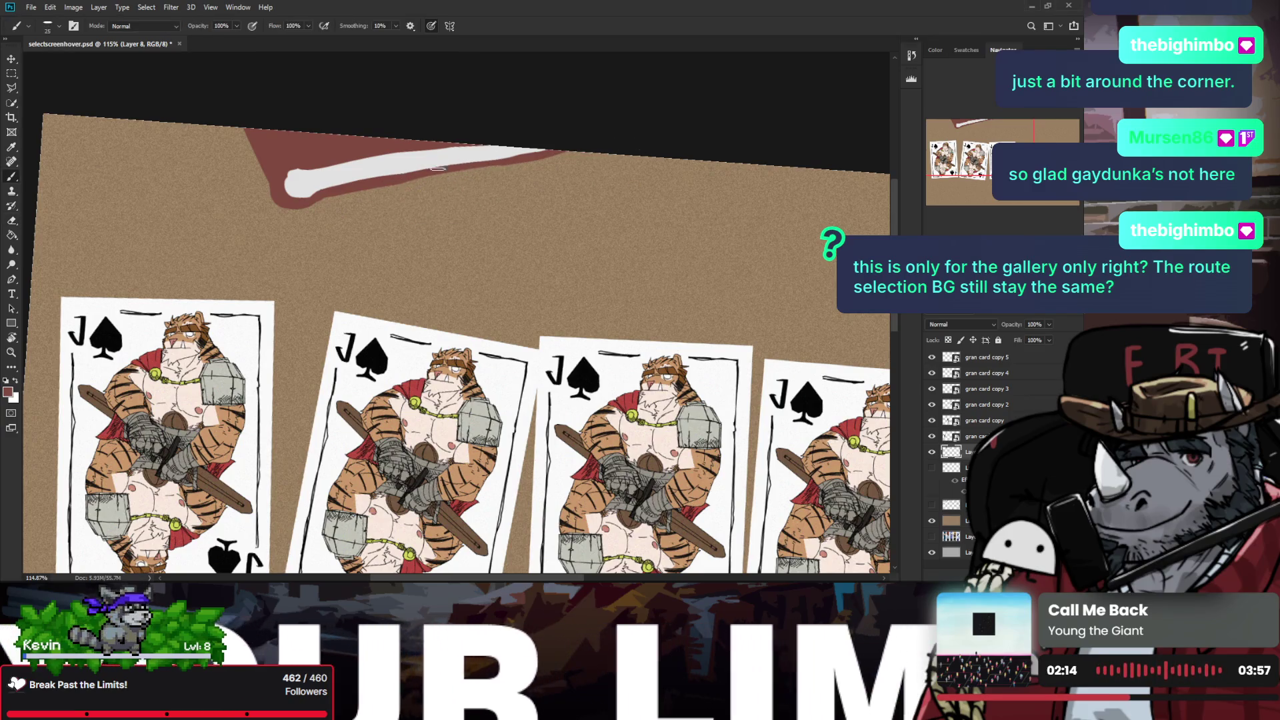
drag(391, 178, 528, 161)
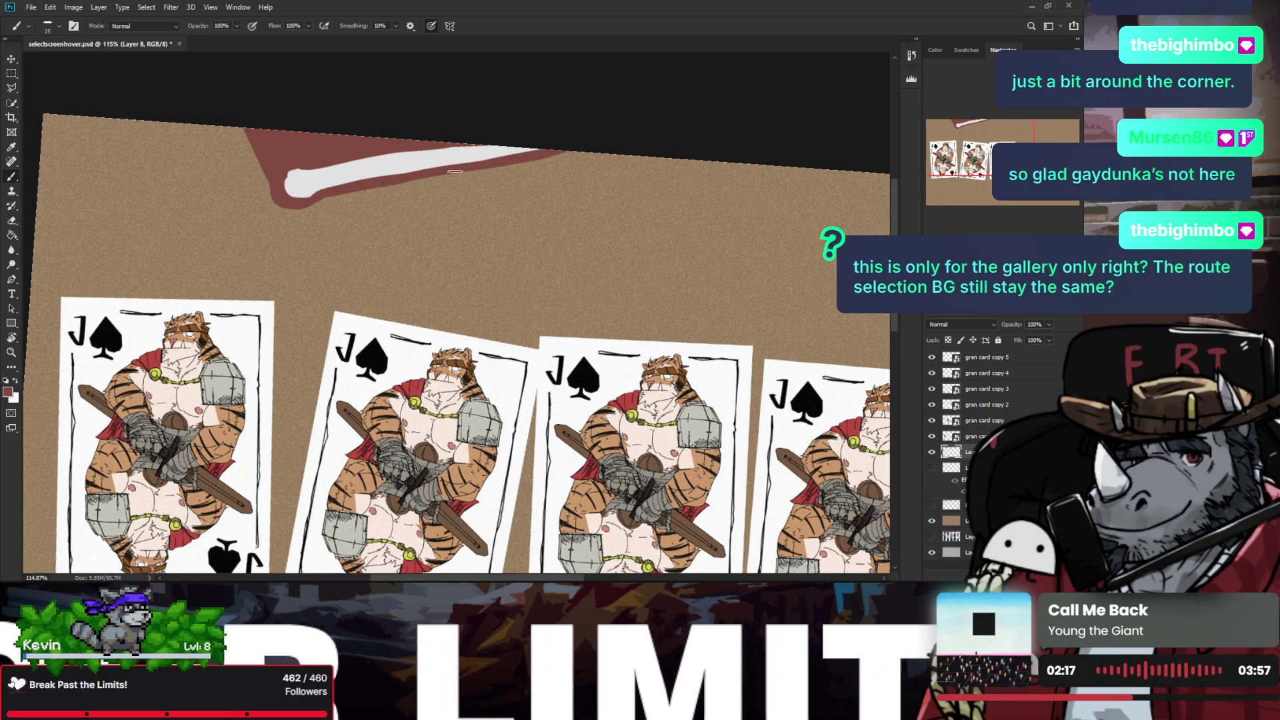
key(e)
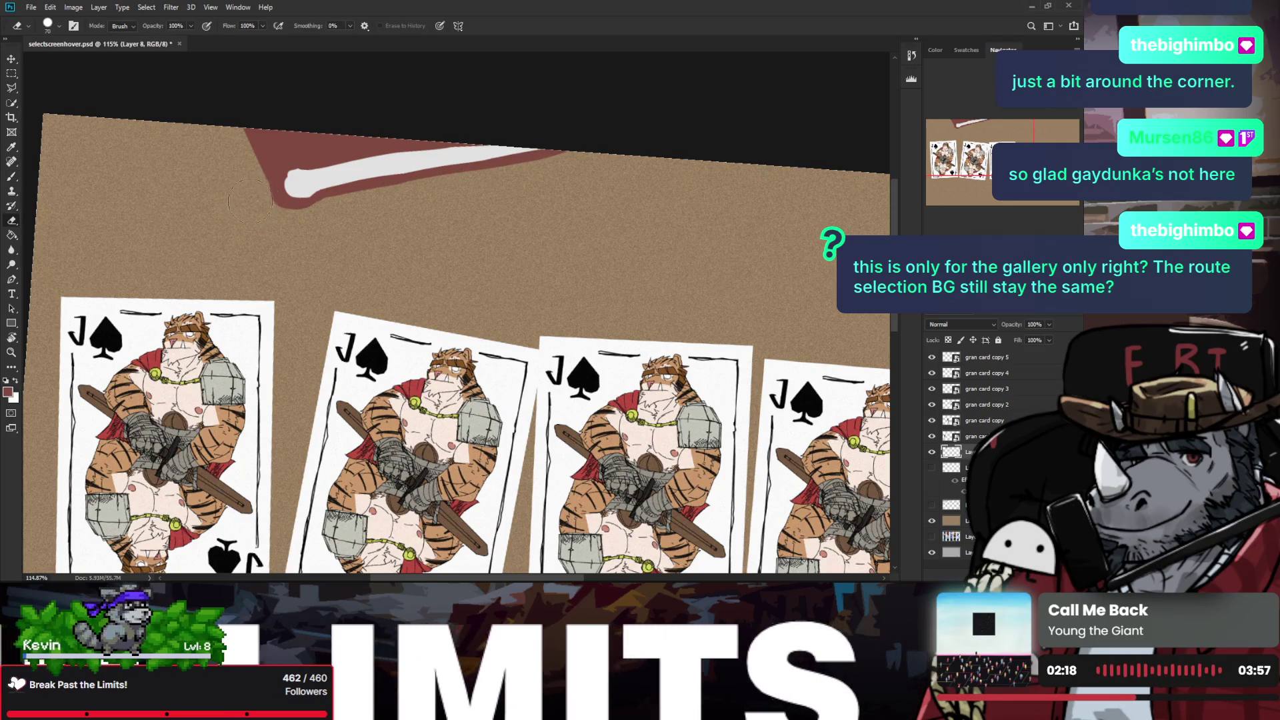
drag(254, 204, 266, 221)
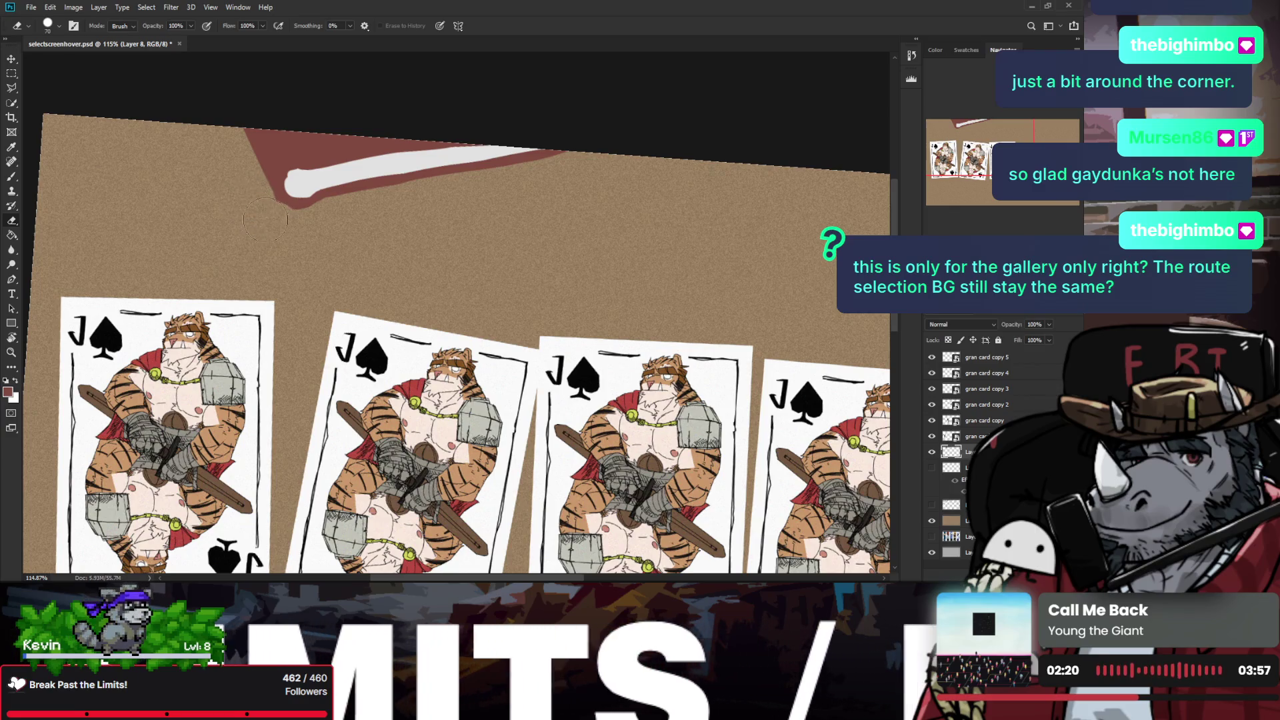
key(z)
alt+click(238, 194)
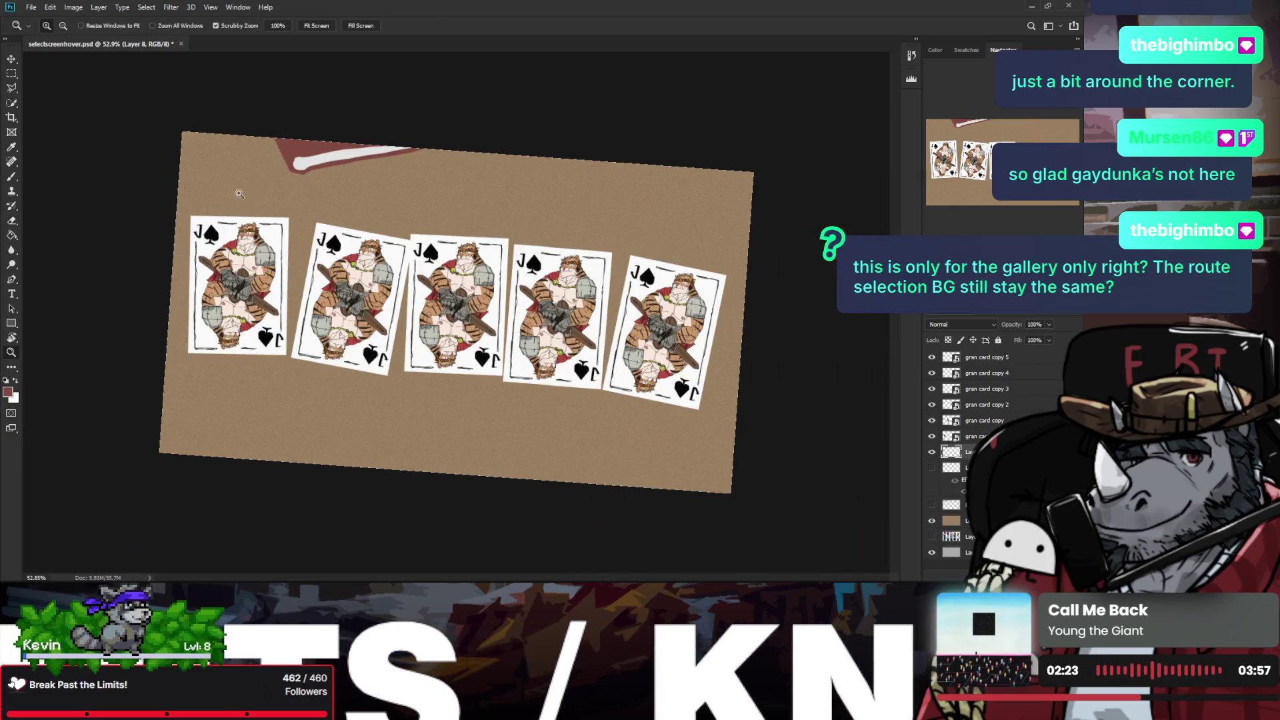
Step: Zoom out, compare the book and paper layer on and off, and reveal its layer effects
click(317, 145)
key(b)
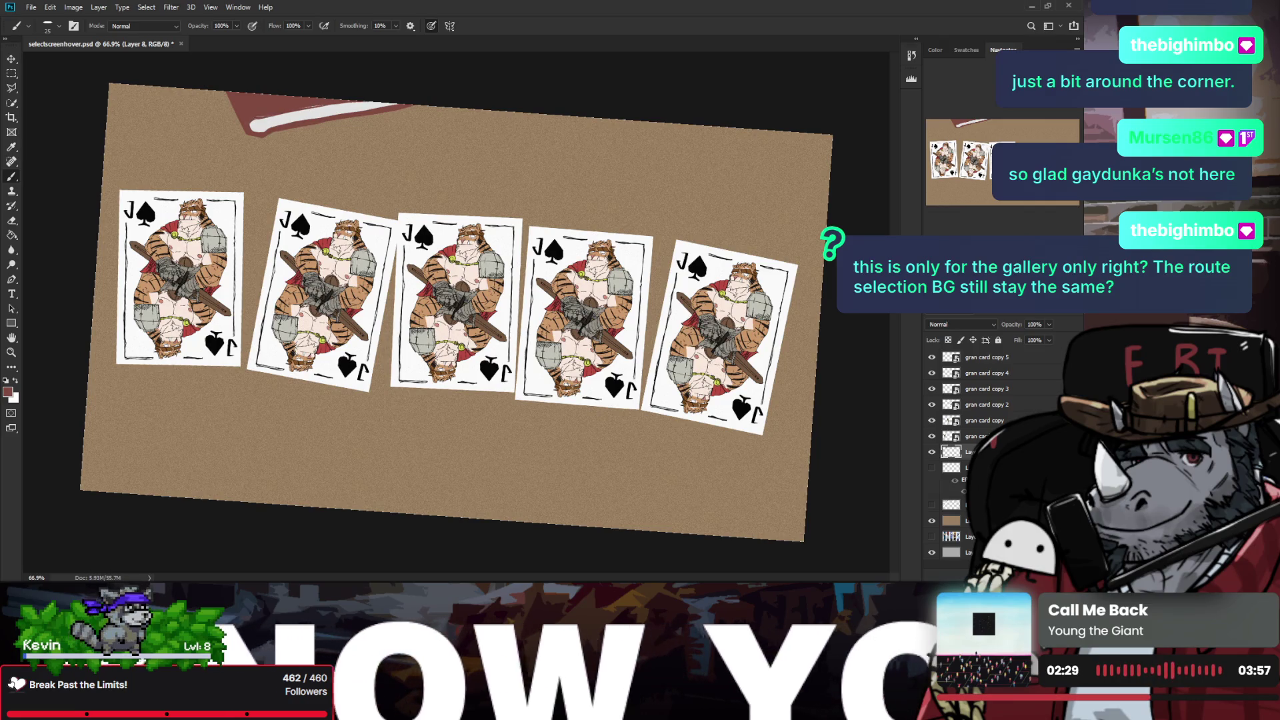
key(z)
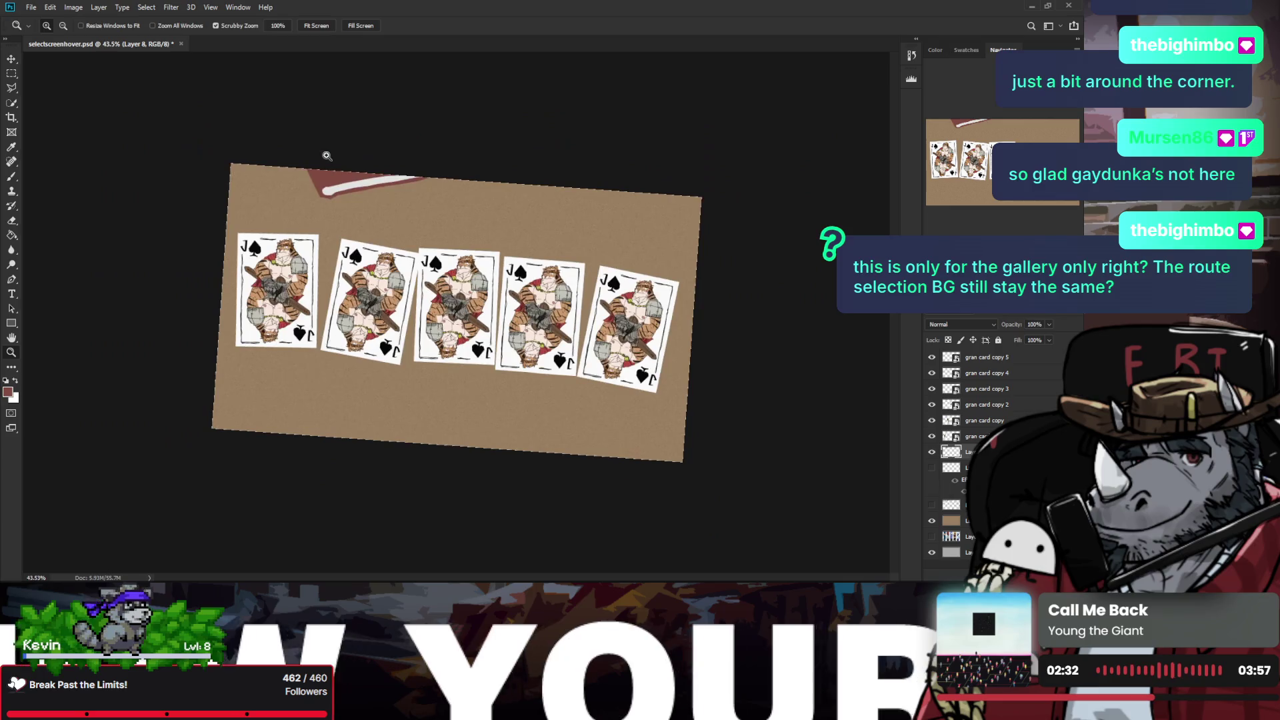
alt+click(337, 160)
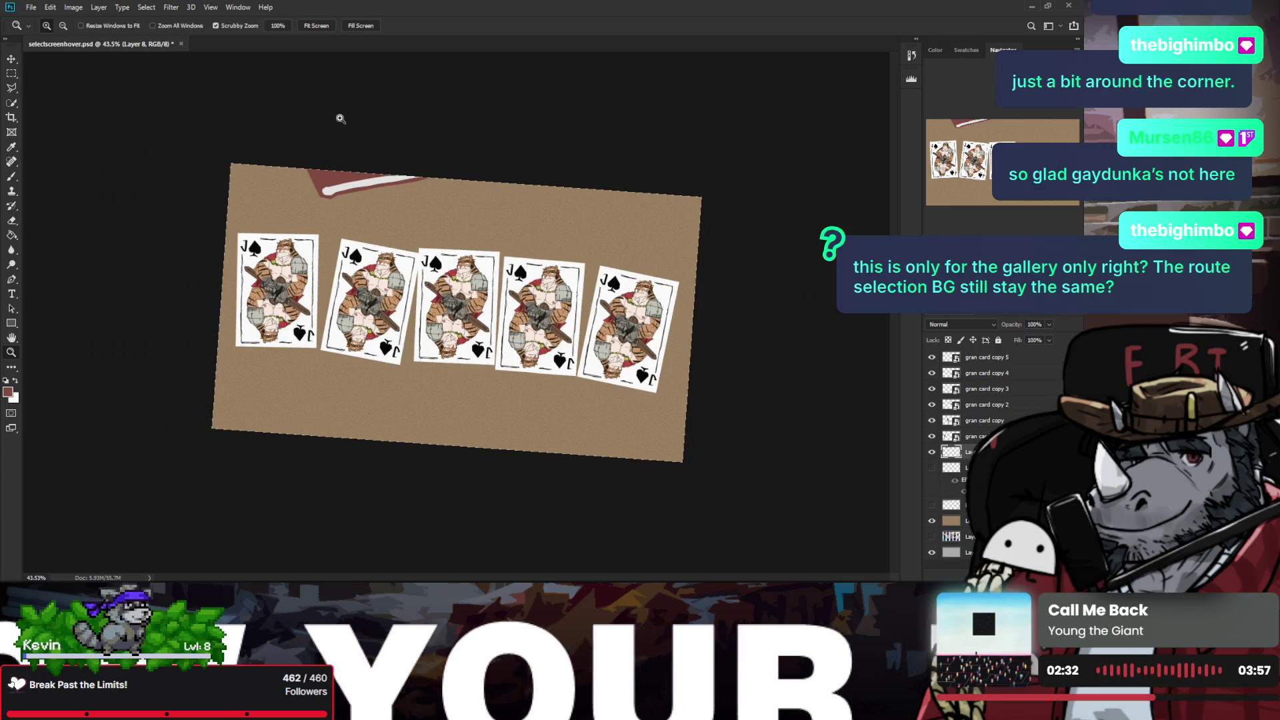
click(932, 453)
click(932, 453)
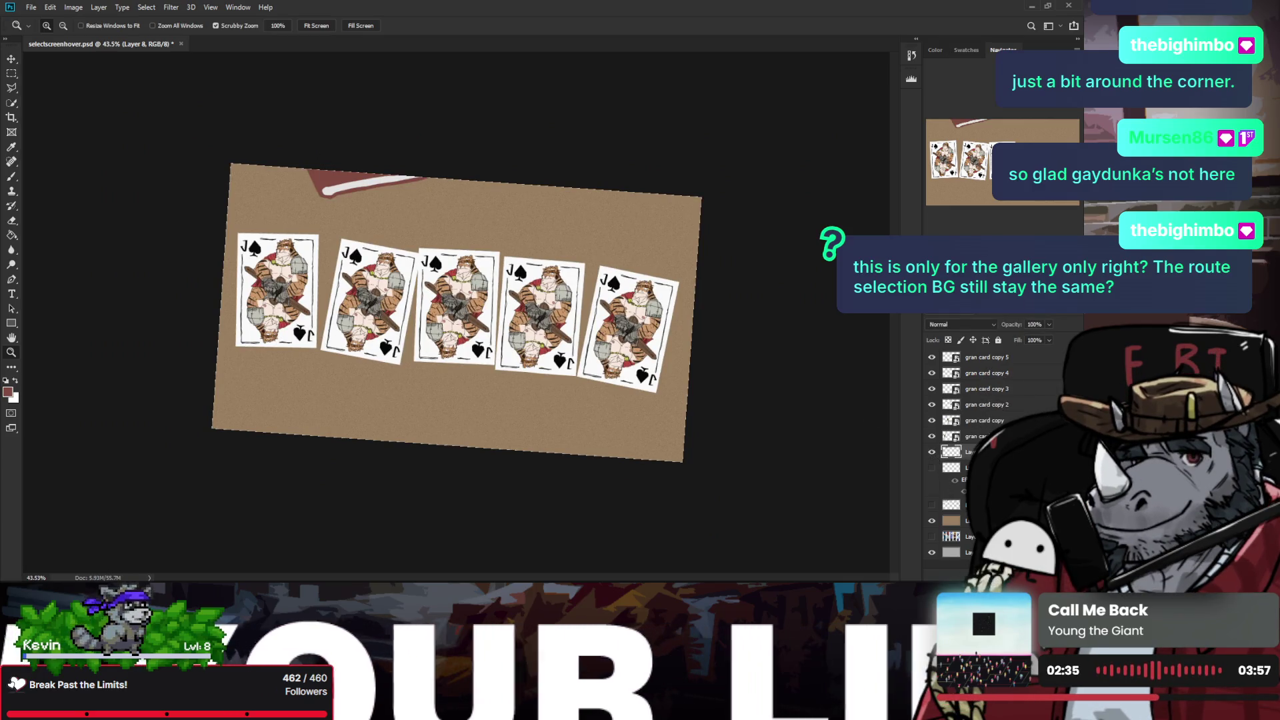
key(space)
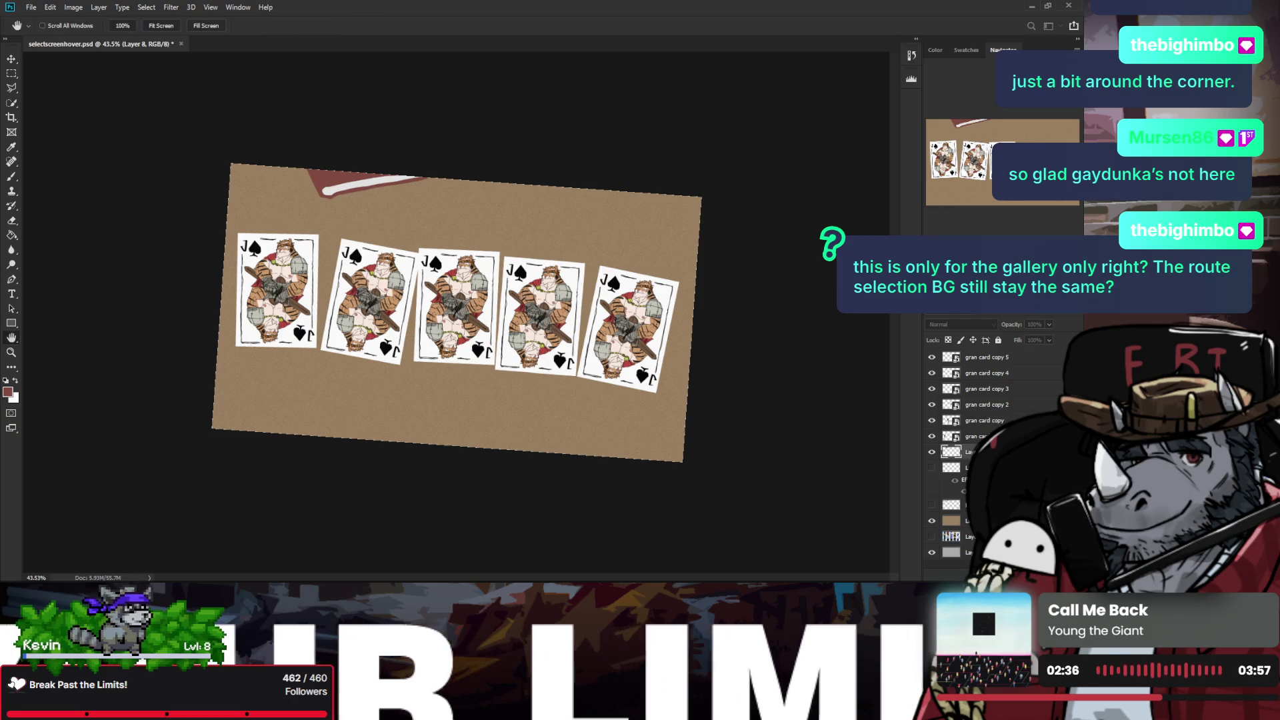
click(1070, 452)
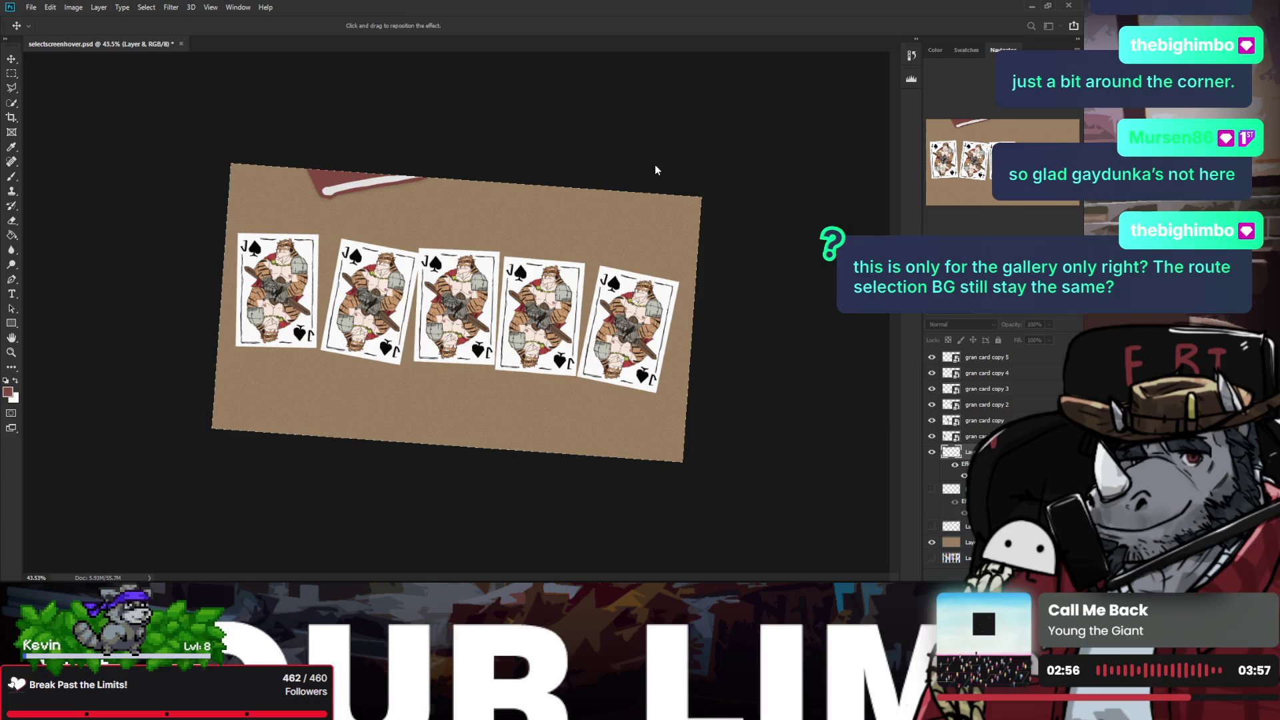
Step: Make the white paper layer visible, zoom in on the table, and add new empty Layer 9
key(z)
click(932, 489)
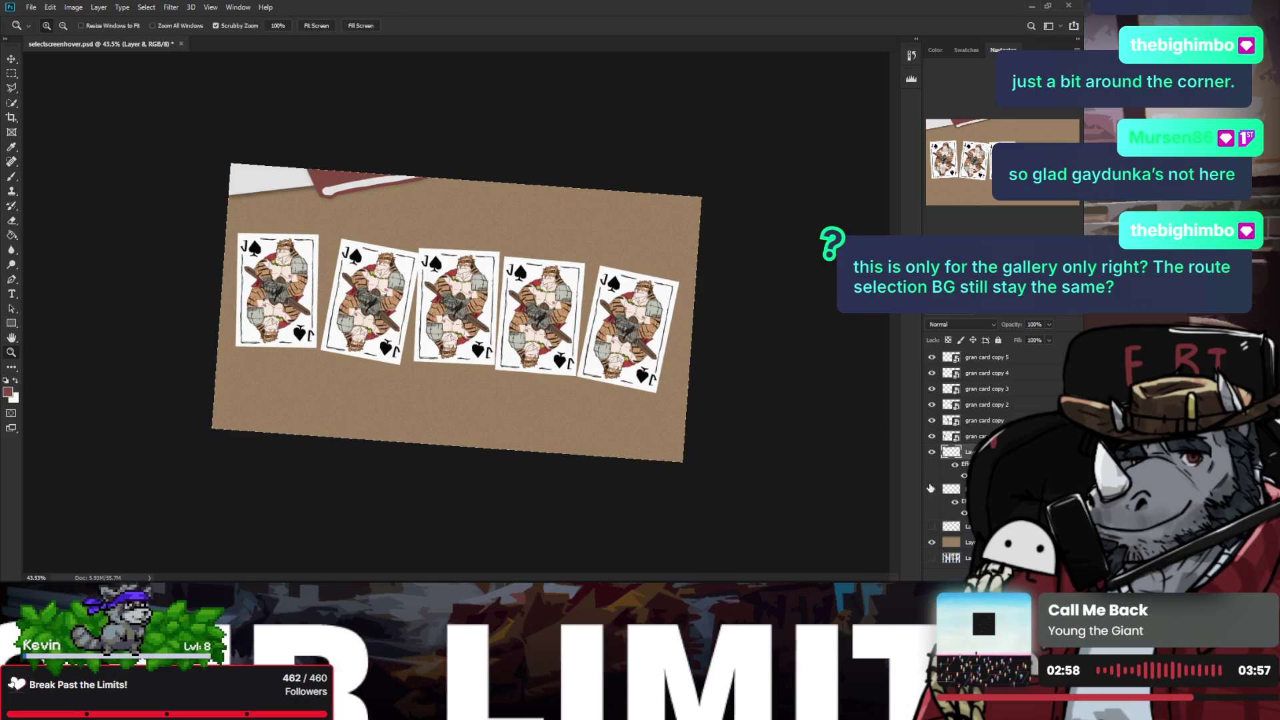
drag(344, 162, 361, 163)
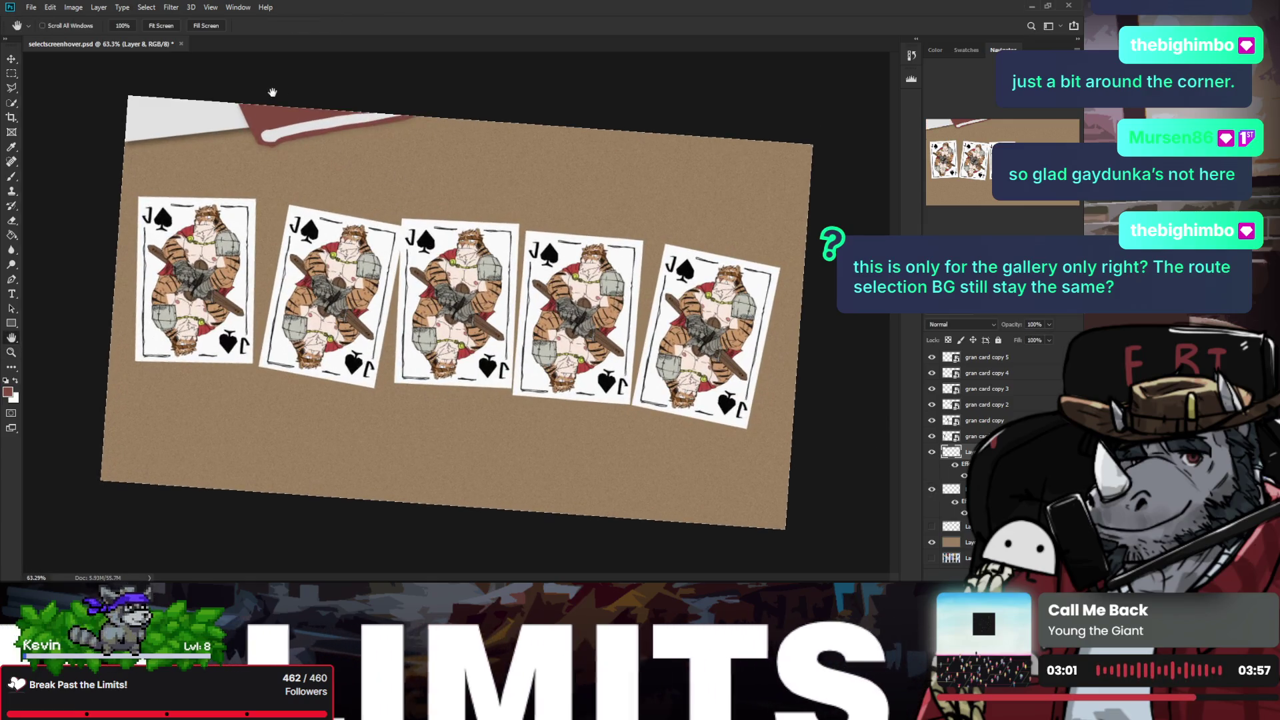
drag(293, 122, 301, 118)
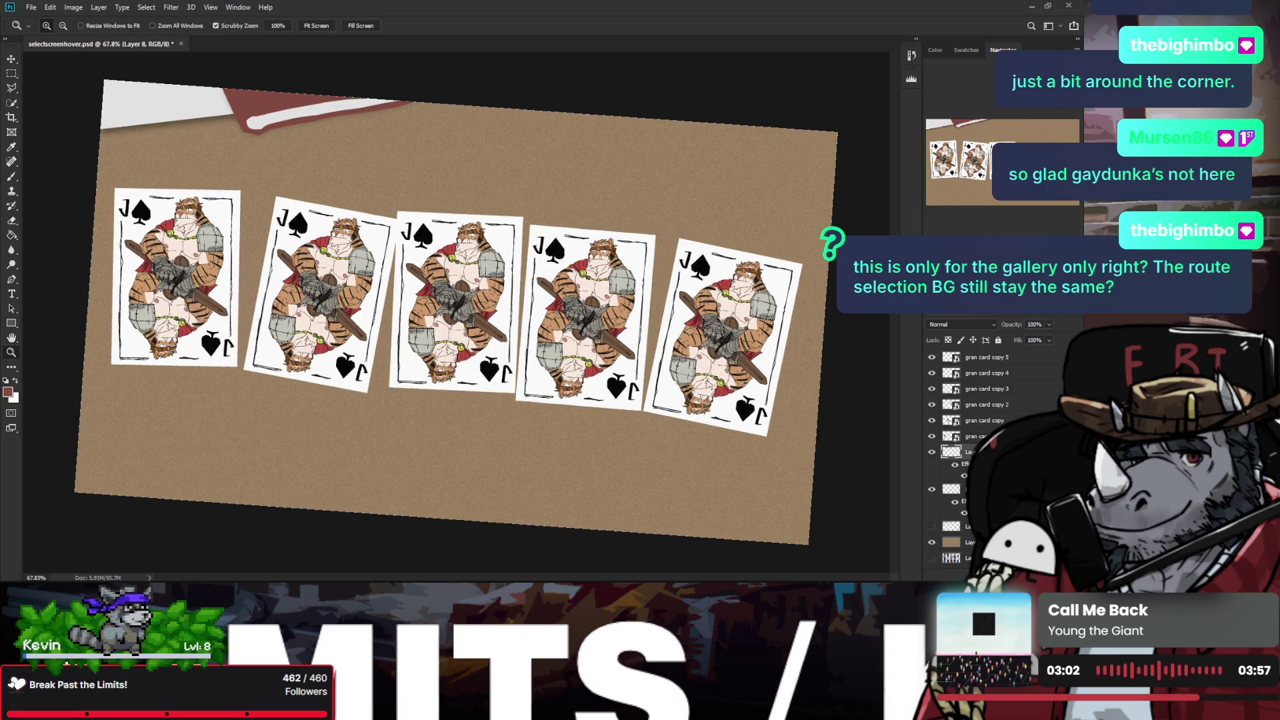
key(v)
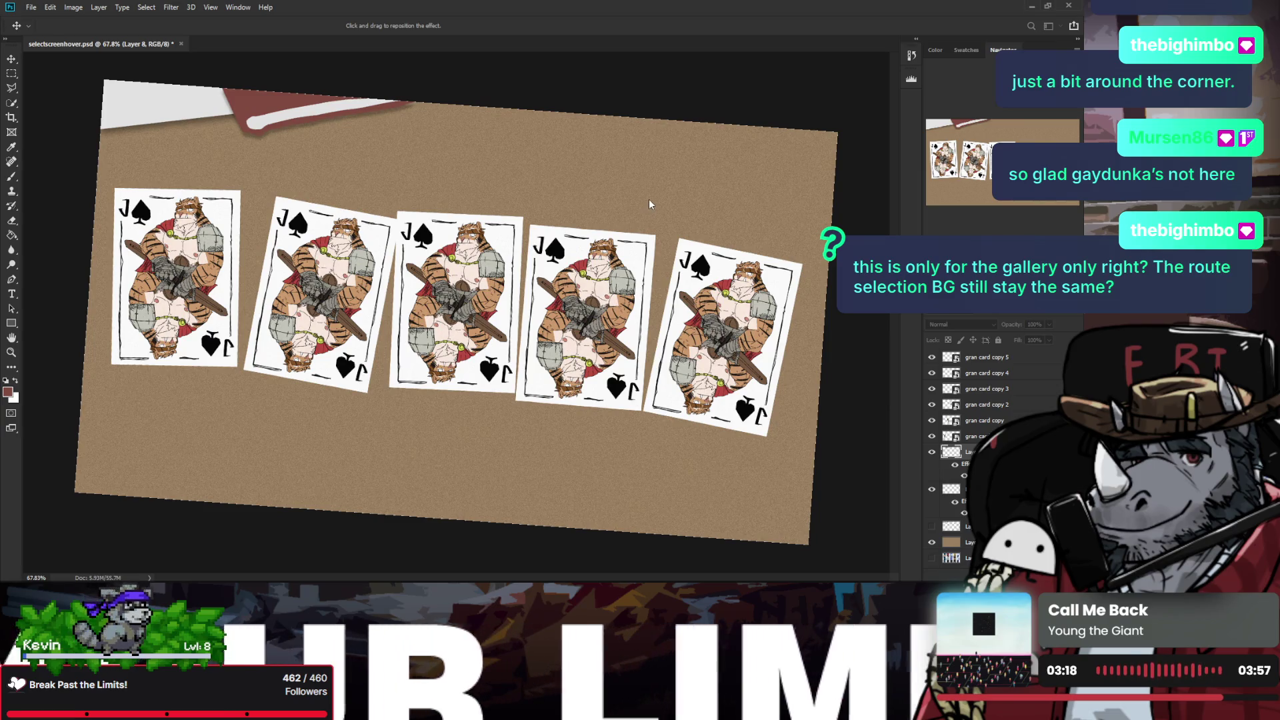
key(z)
drag(467, 303, 375, 117)
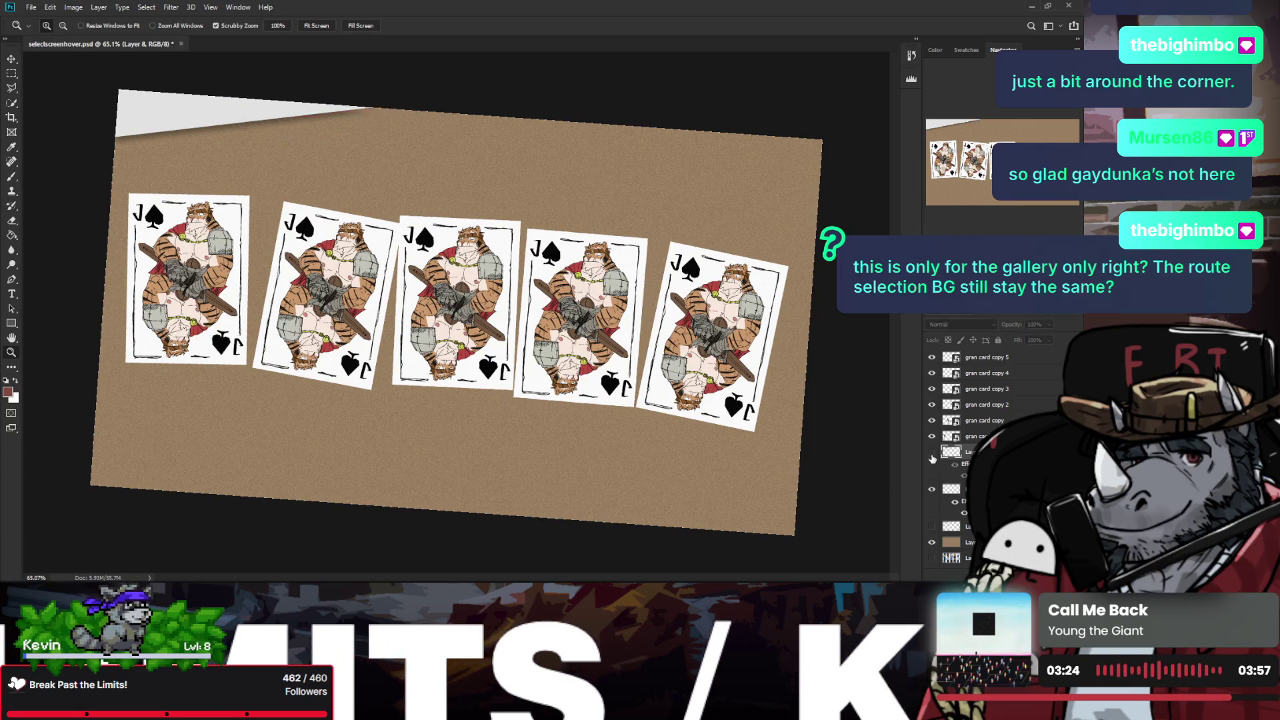
key(ctrl+shift+alt+n)
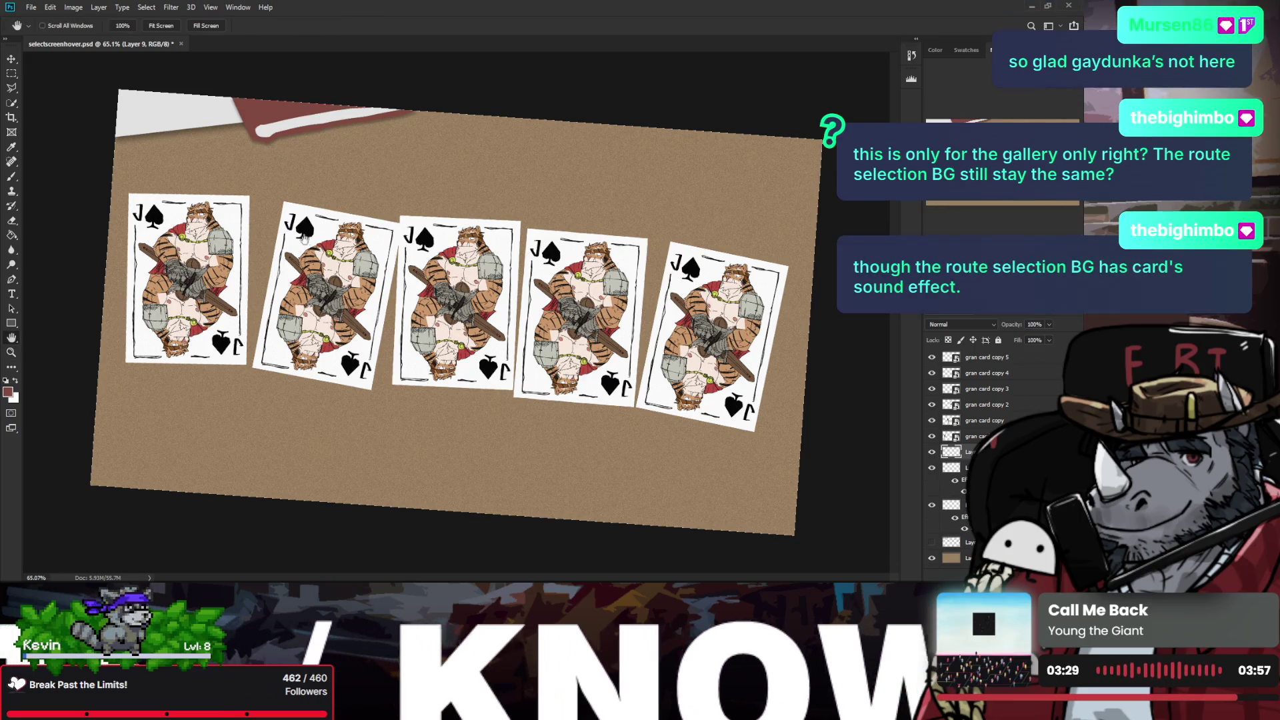
Step: Zoom in on the book's corner and ink its left edge with a size-20 black brush
mouse_move(260, 175)
mouse_down()
mouse_move(257, 136)
mouse_move(282, 234)
mouse_up()
click(6, 380)
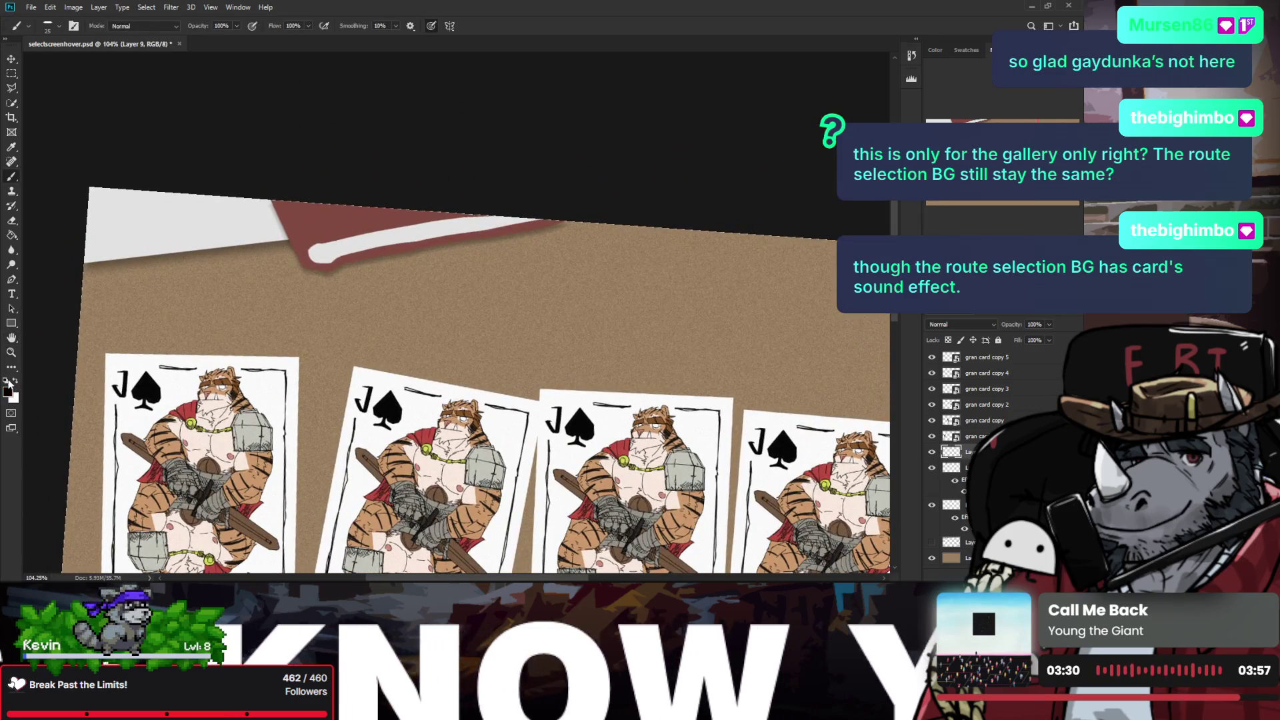
key(bracketleft)
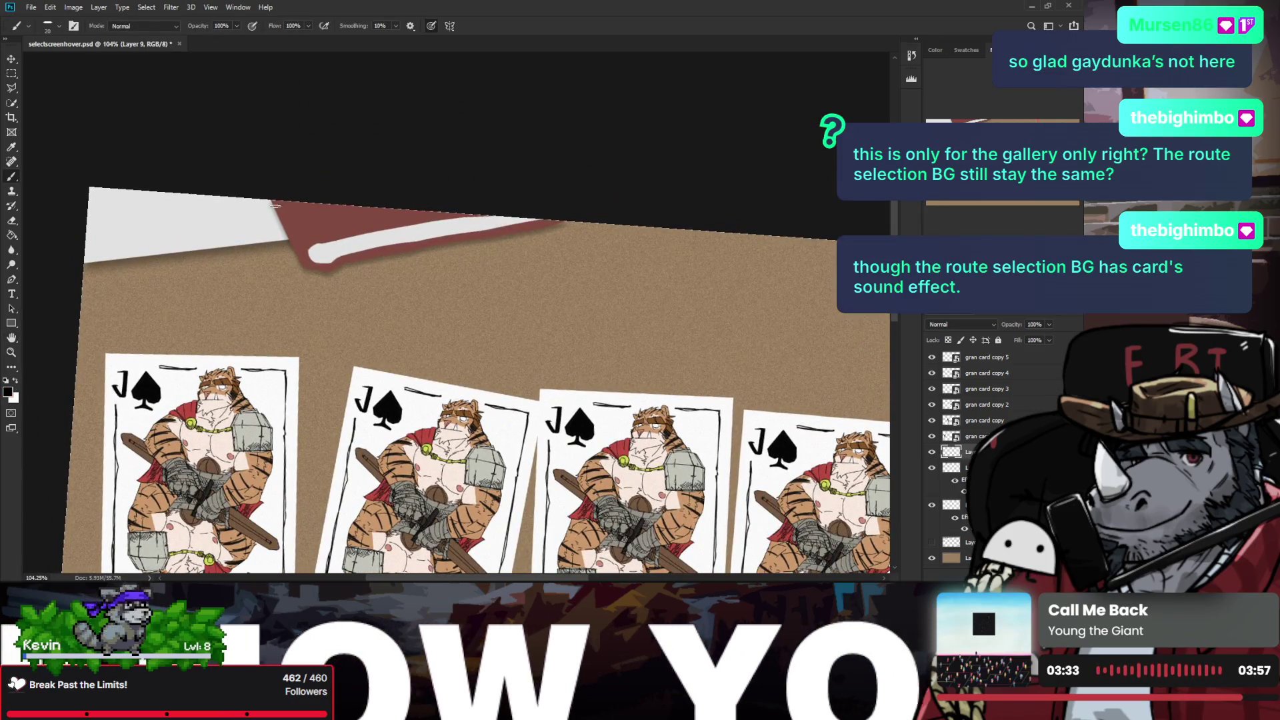
drag(272, 200, 304, 256)
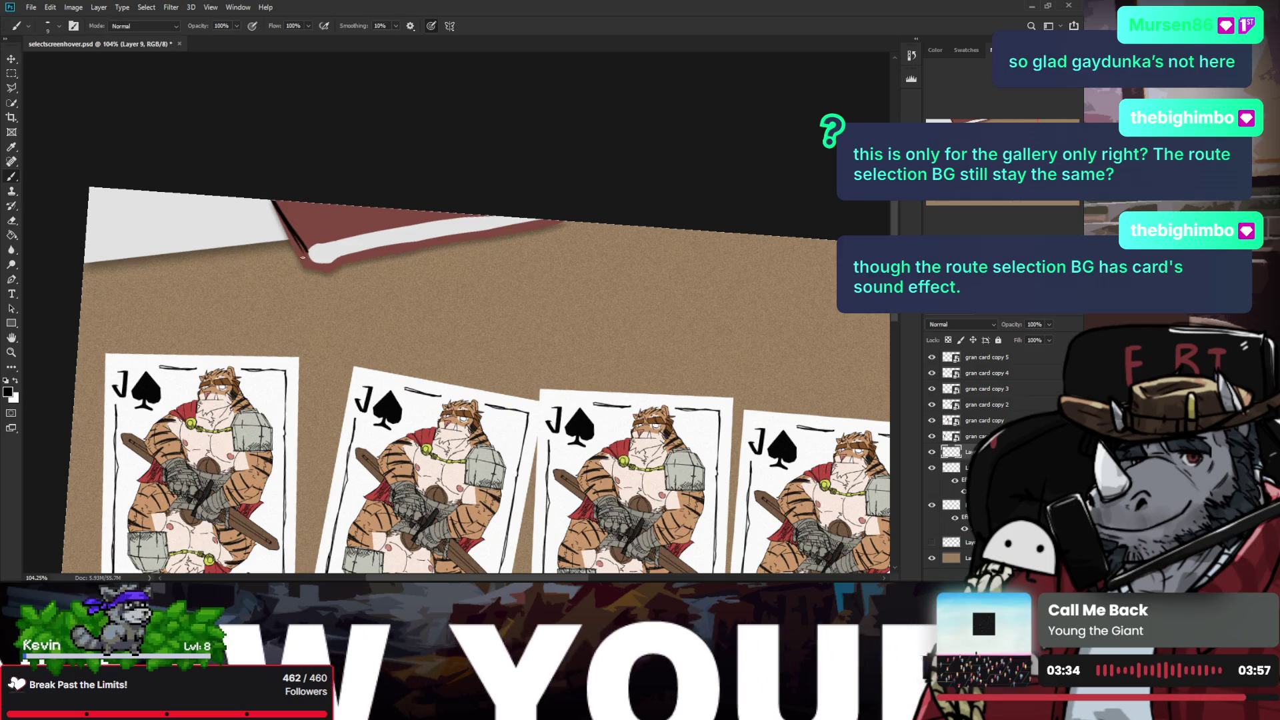
key(ctrl+z)
drag(270, 200, 305, 262)
key(ctrl+z)
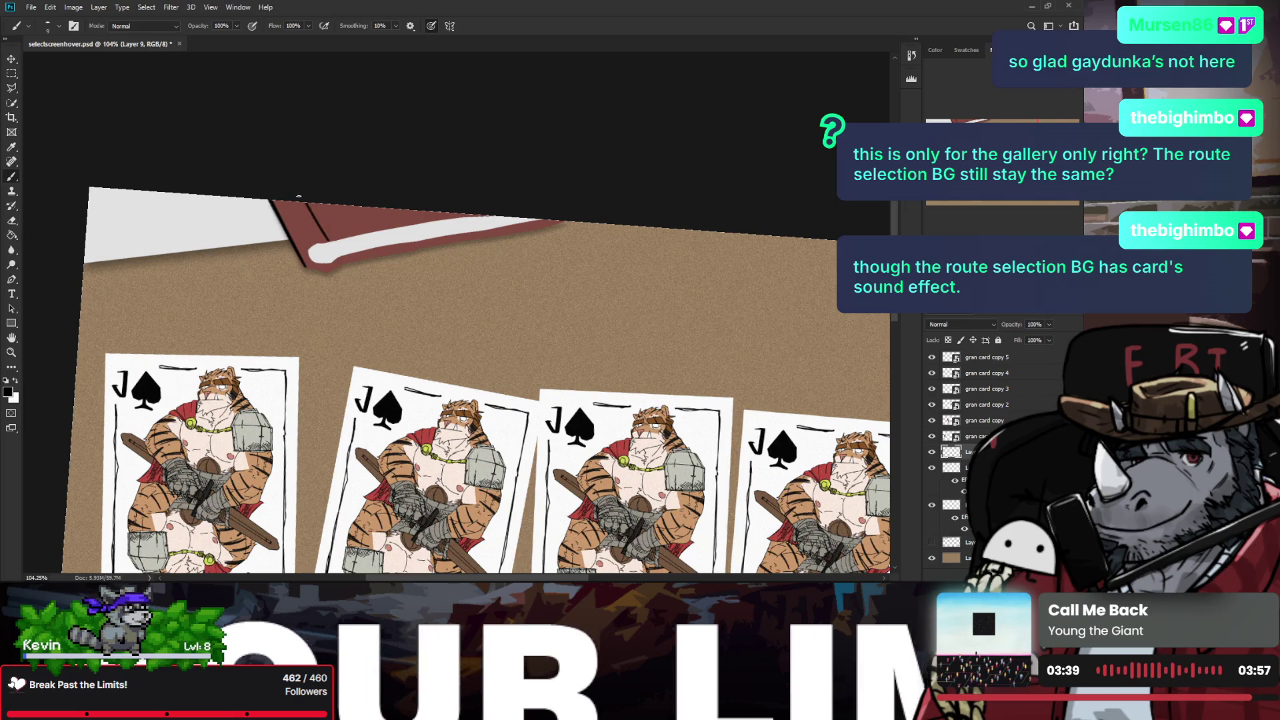
drag(307, 204, 330, 244)
key(ctrl+z)
key(ctrl+z)
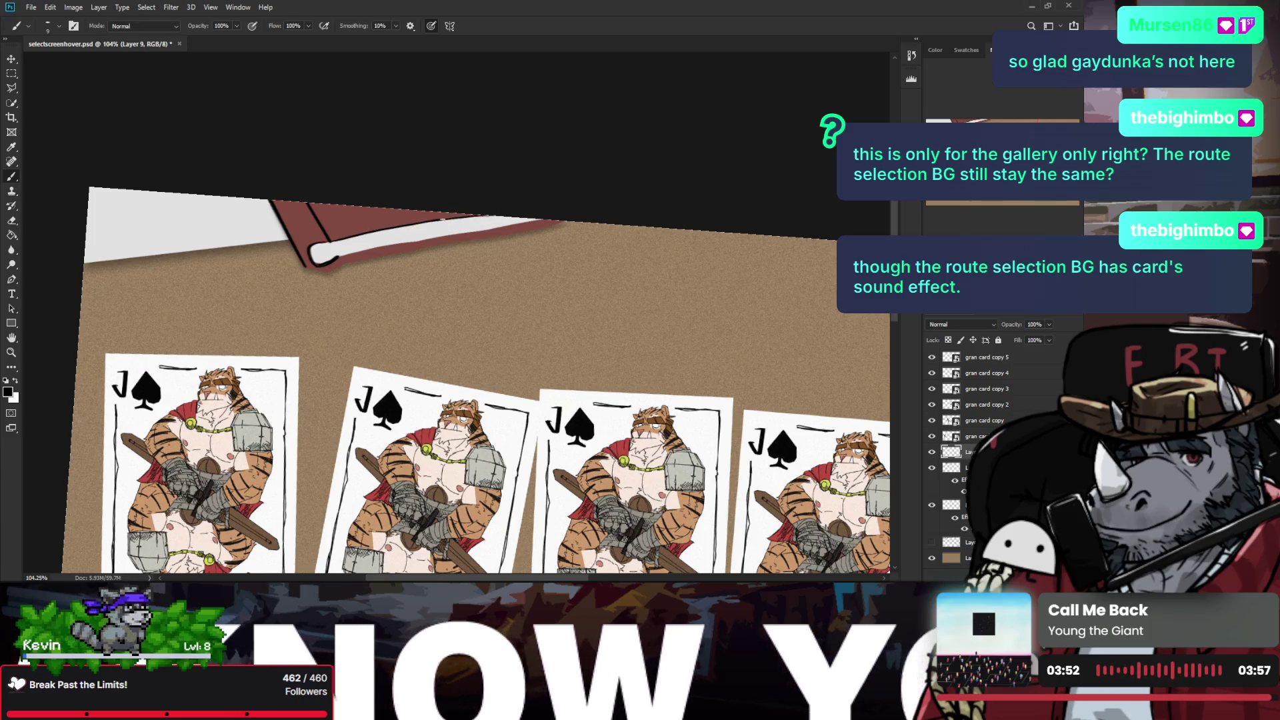
Step: Outline the white strip's top and lower edges in black, undoing several retries
drag(422, 219, 472, 215)
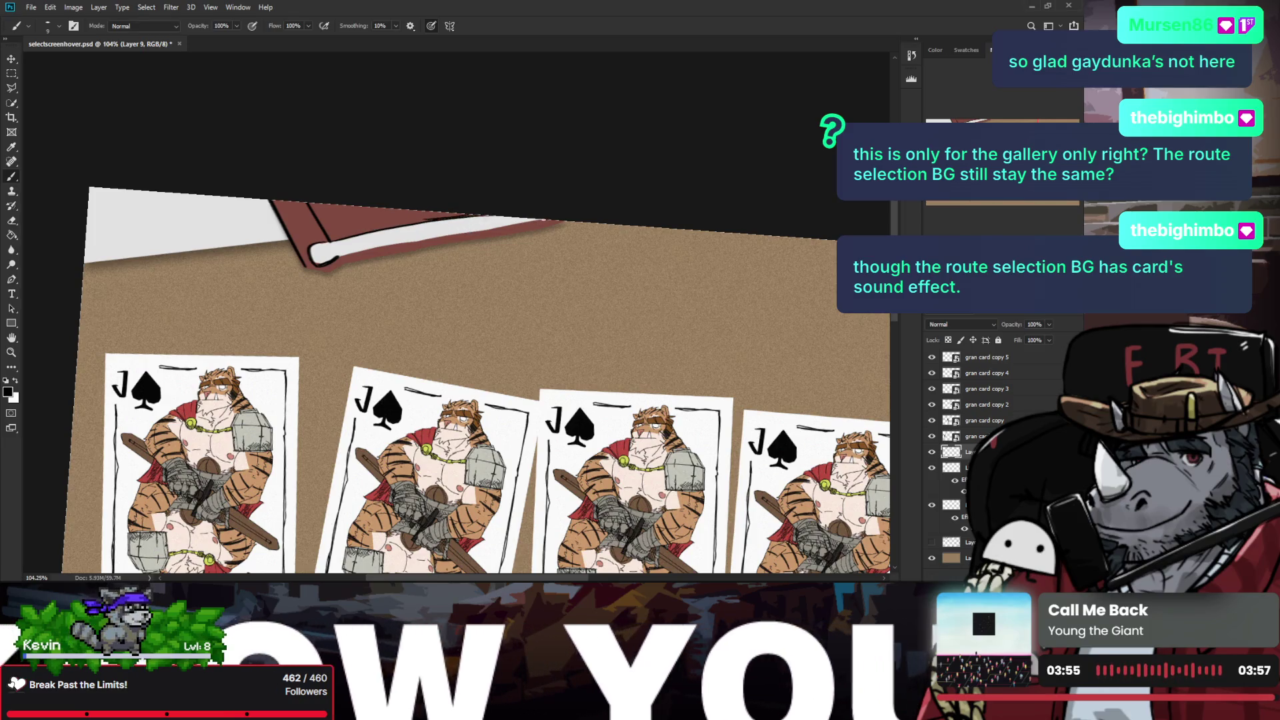
key(ctrl+z)
drag(553, 223, 461, 230)
key(ctrl+z)
drag(546, 221, 462, 231)
key(ctrl+z)
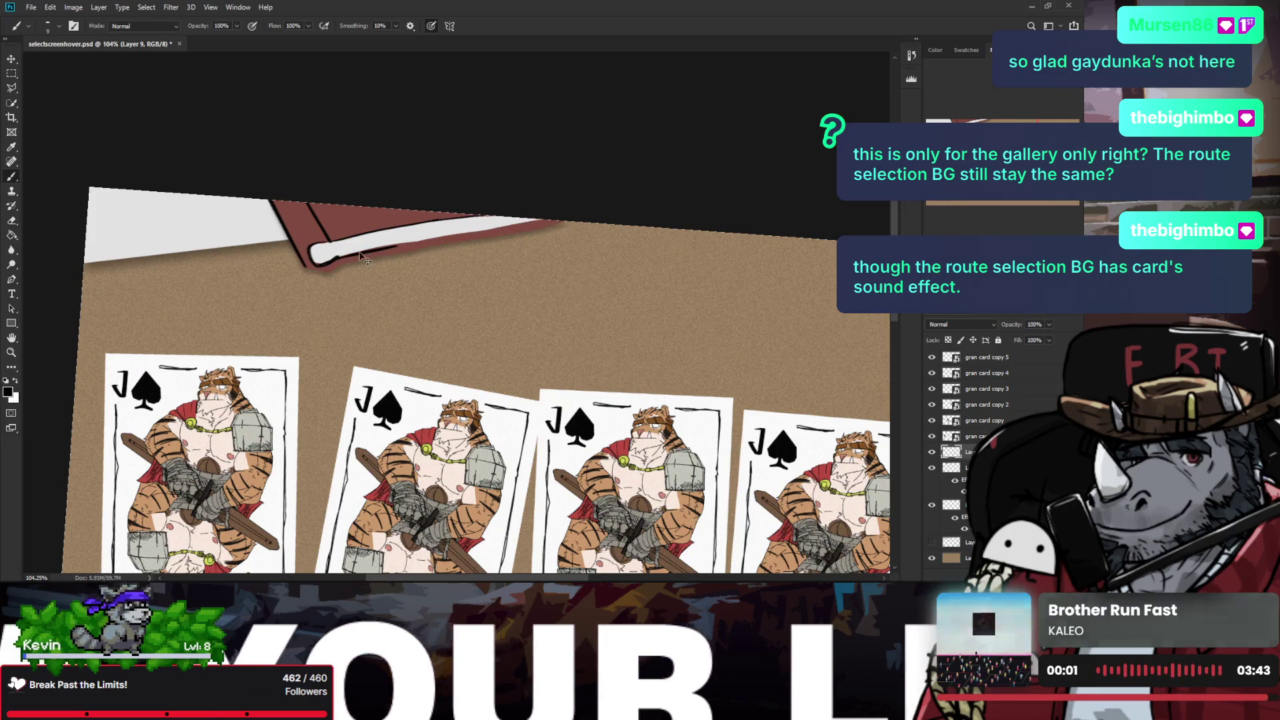
drag(337, 255, 412, 242)
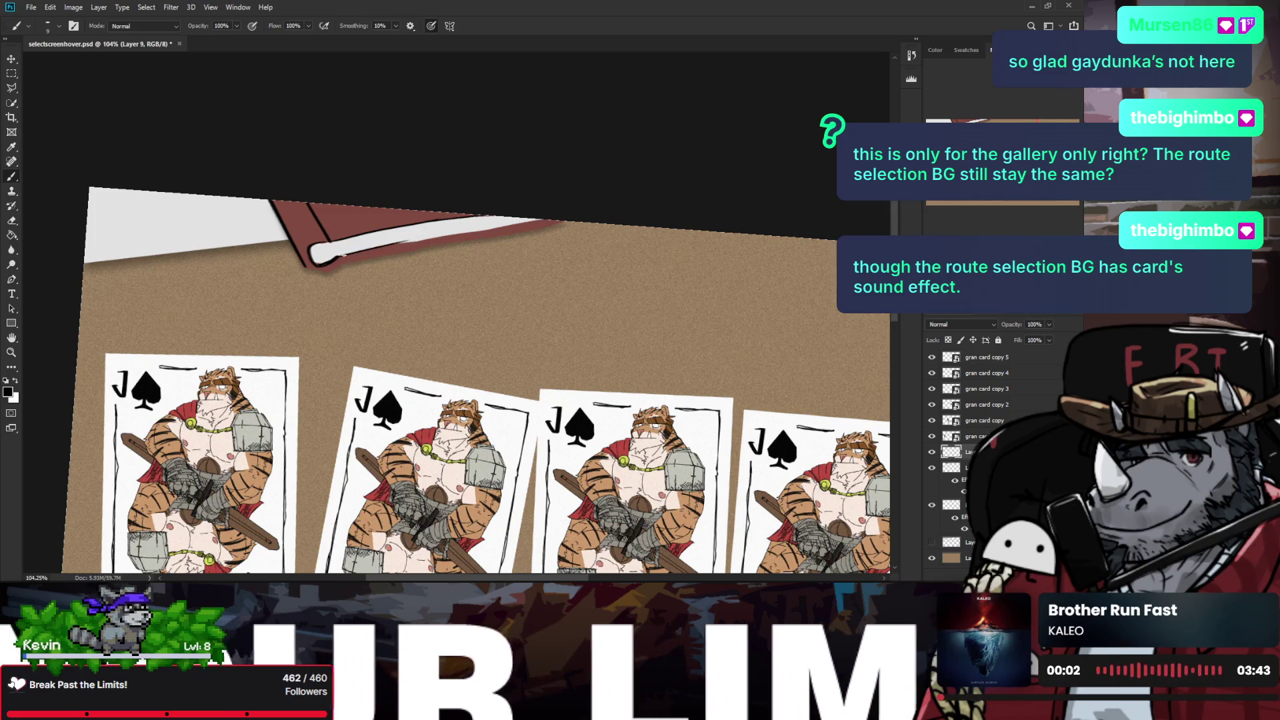
drag(413, 238, 546, 219)
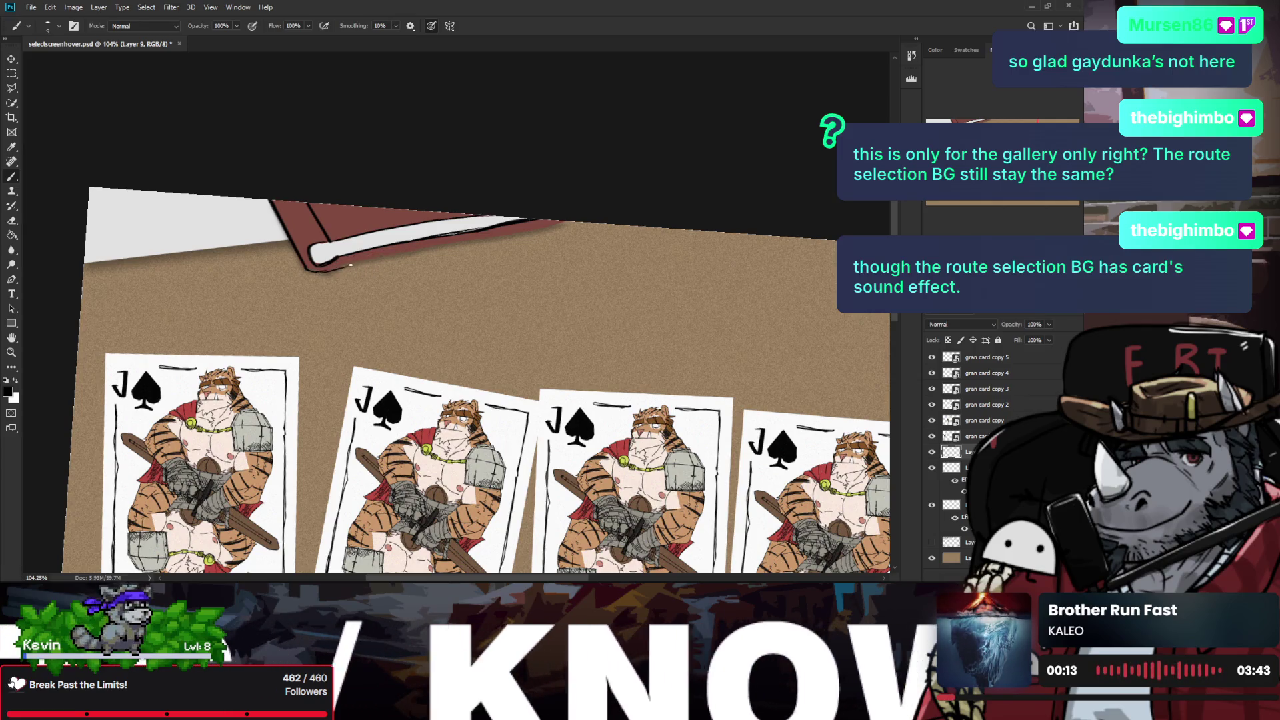
Step: Ink the book's lower edge and inner spine lines, toggling undo and redo to compare
scroll(339, 275, up, 3)
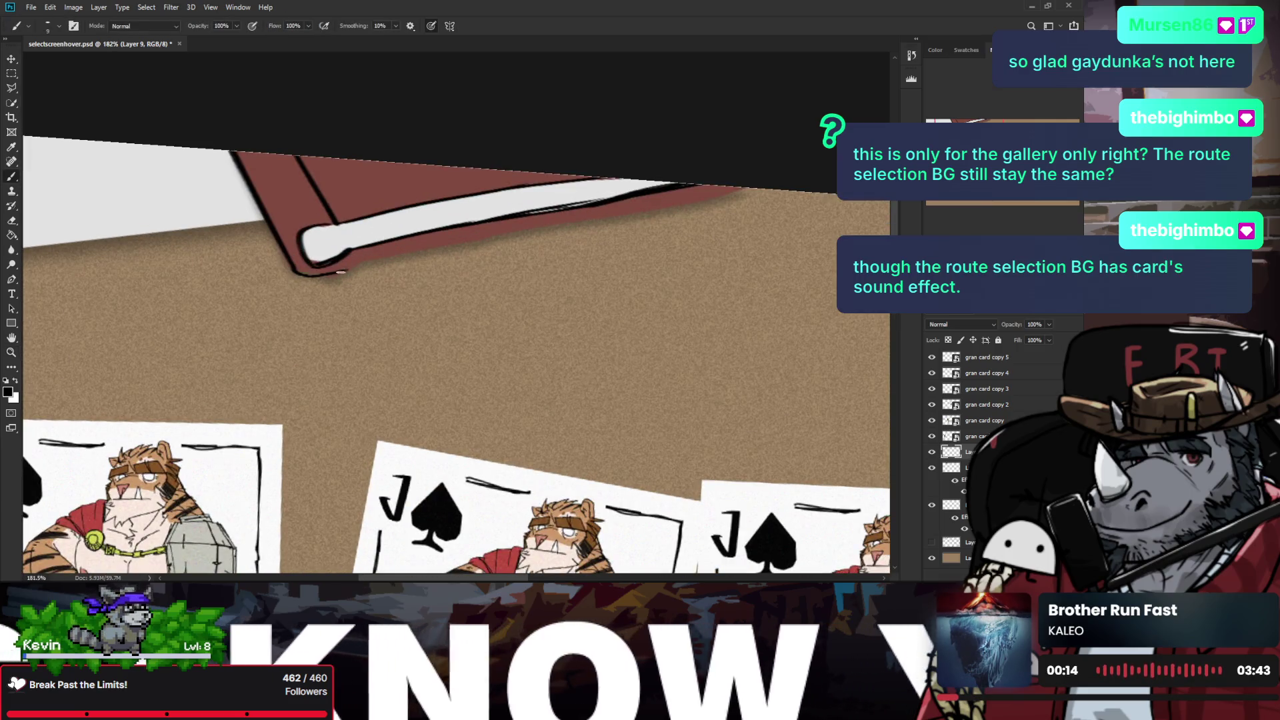
drag(340, 274, 687, 199)
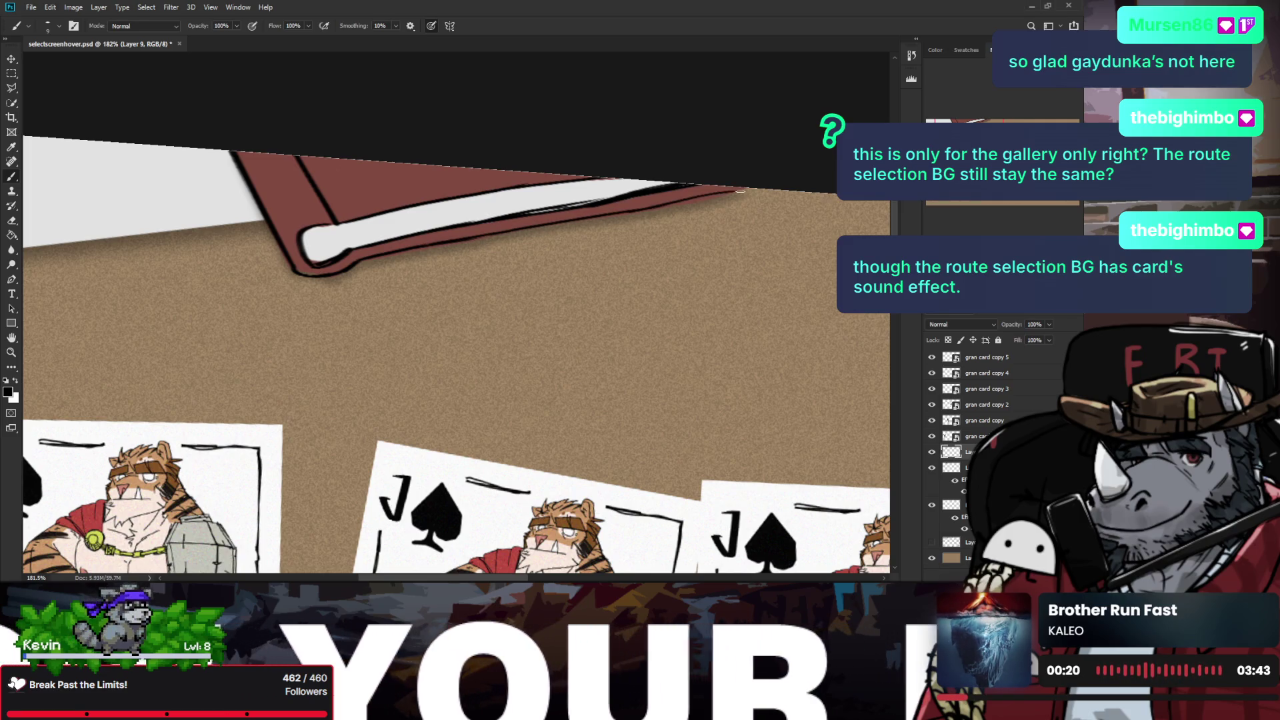
drag(312, 238, 495, 204)
key(ctrl+z)
key(ctrl+z)
key(ctrl+shift+z)
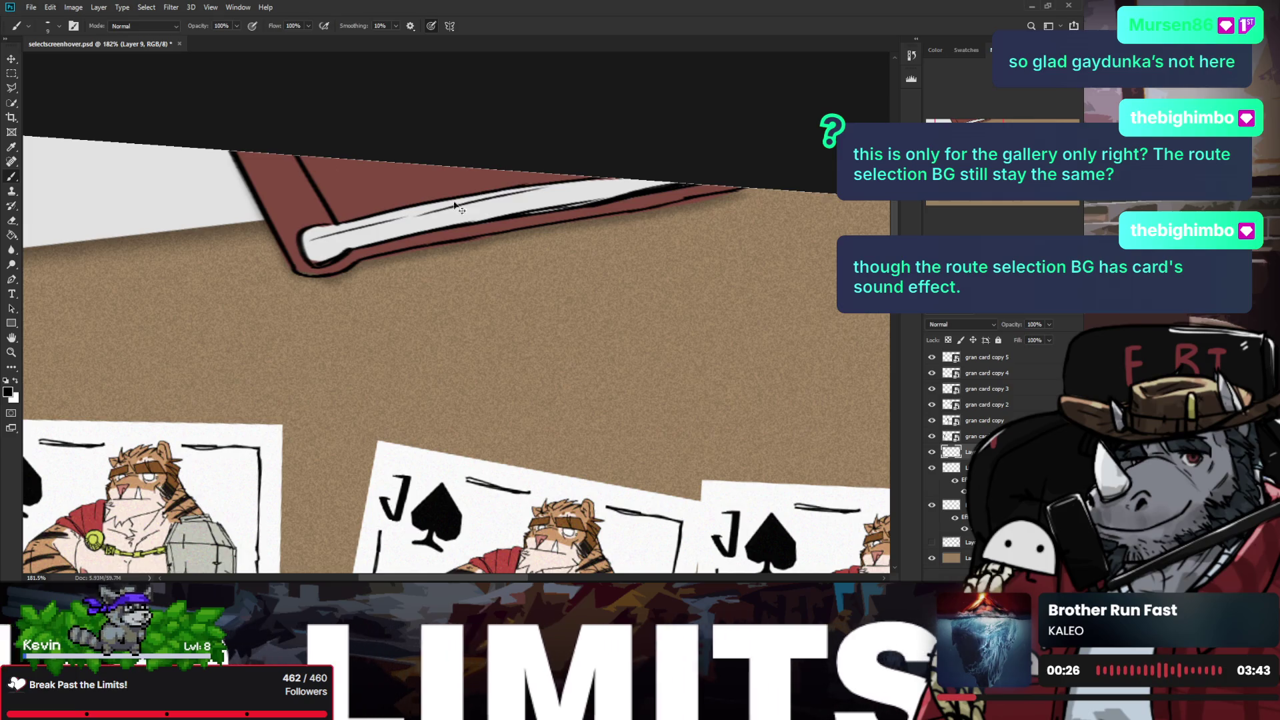
key(ctrl+z)
key(ctrl+shift+z)
key(ctrl+shift+z)
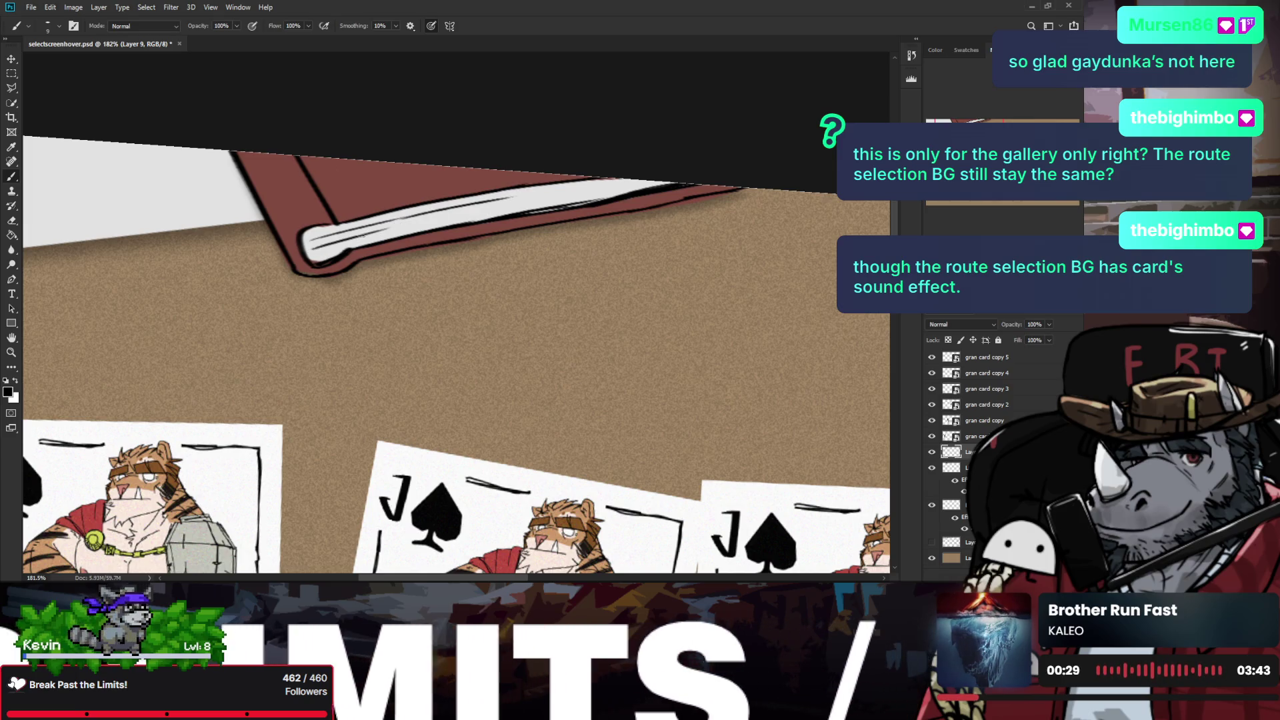
key(ctrl+z)
key(ctrl+shift+z)
mouse_move(427, 224)
mouse_down()
mouse_move(600, 188)
mouse_move(571, 192)
mouse_up()
key(ctrl+z)
Step: Ink the spine's top-left, top and lower edges, then fit the whole table in view
key(z)
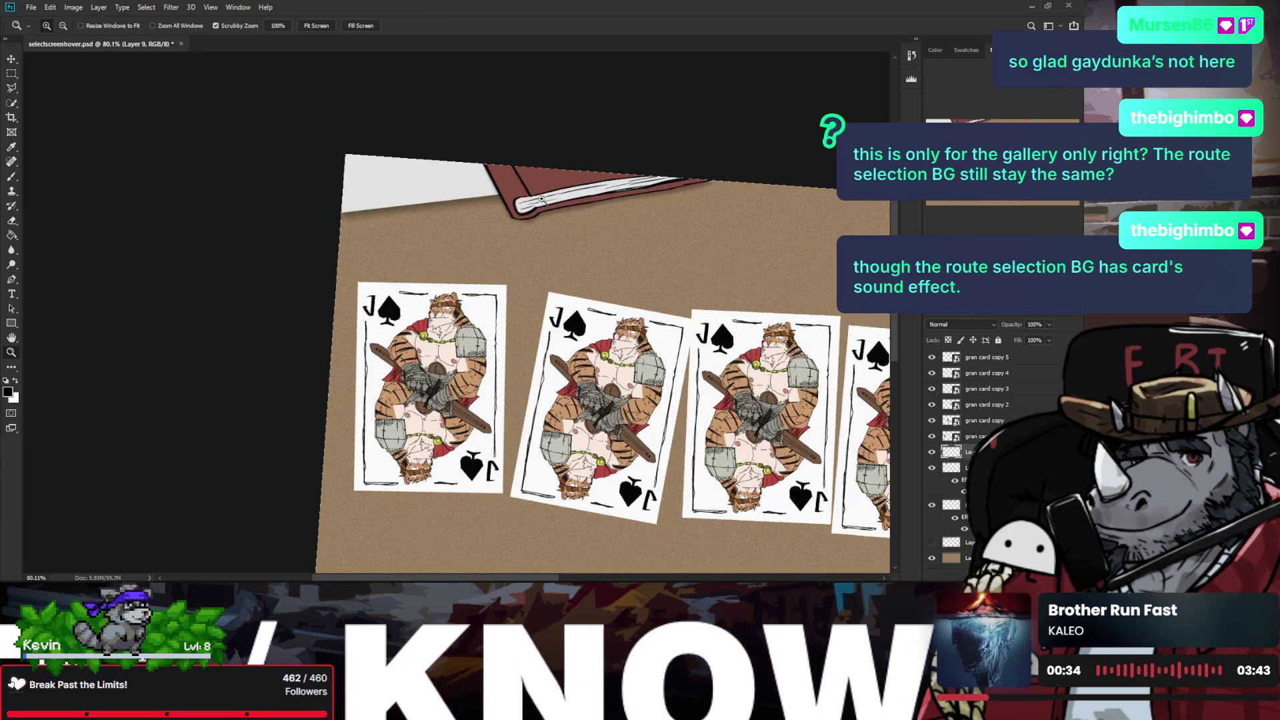
mouse_move(494, 190)
mouse_down()
mouse_move(534, 191)
mouse_move(501, 199)
mouse_up()
key(b)
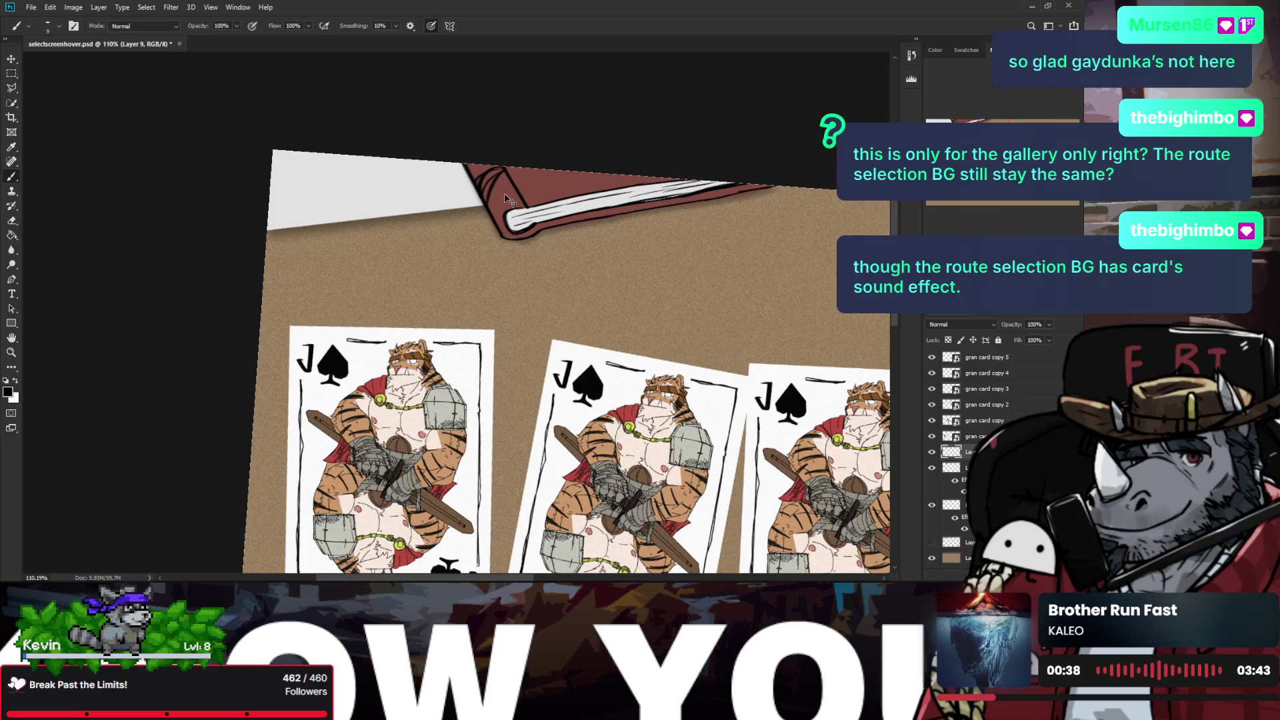
mouse_move(475, 172)
mouse_down()
mouse_move(501, 170)
mouse_move(493, 190)
mouse_move(573, 200)
mouse_up()
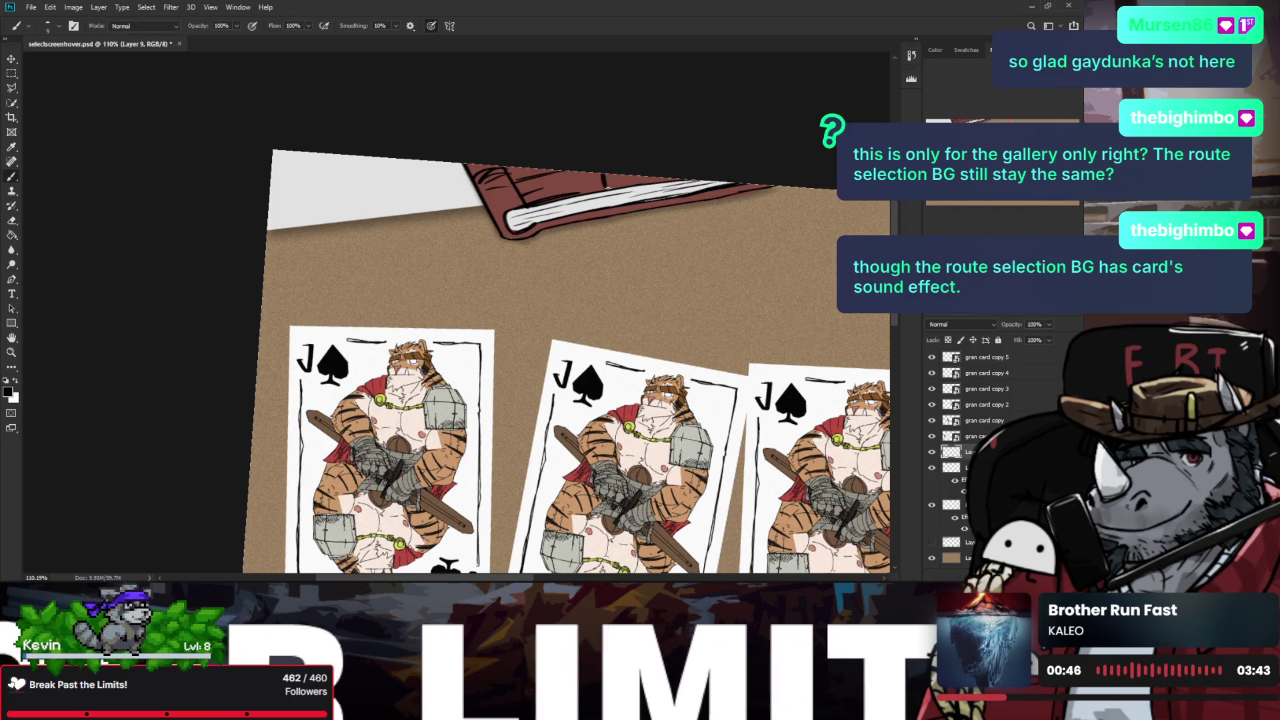
drag(603, 185, 672, 182)
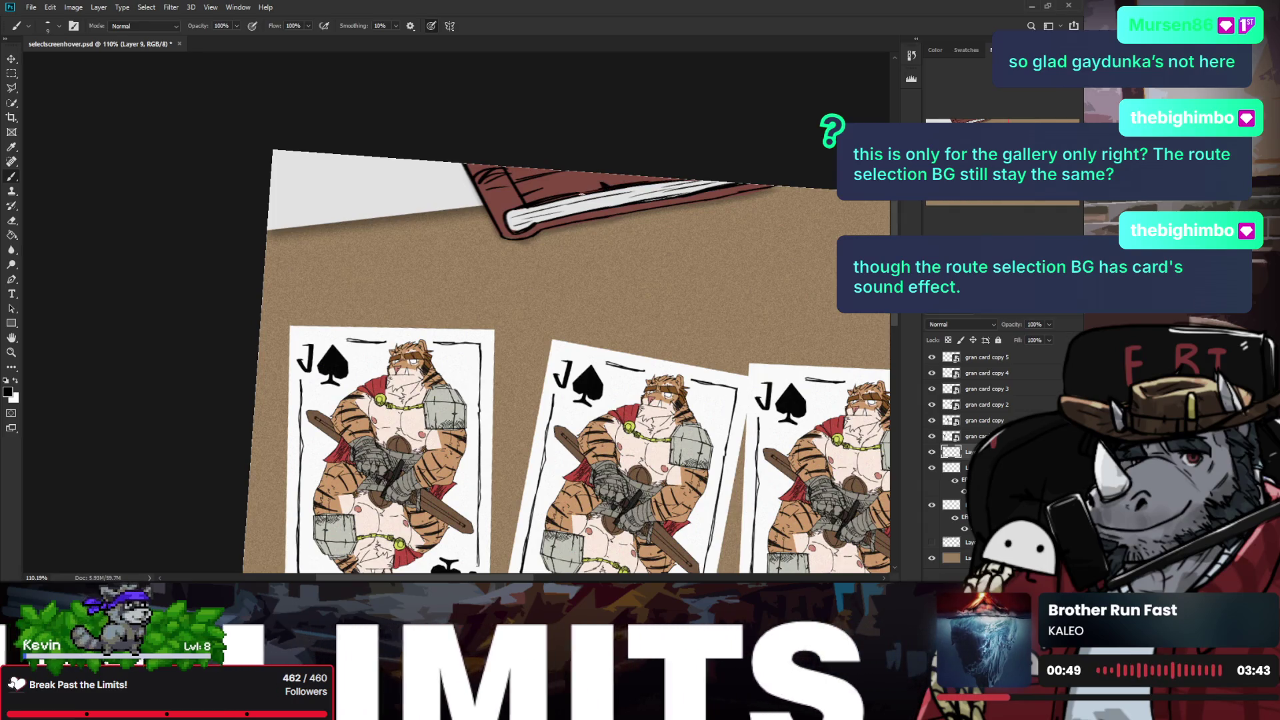
drag(565, 218, 634, 207)
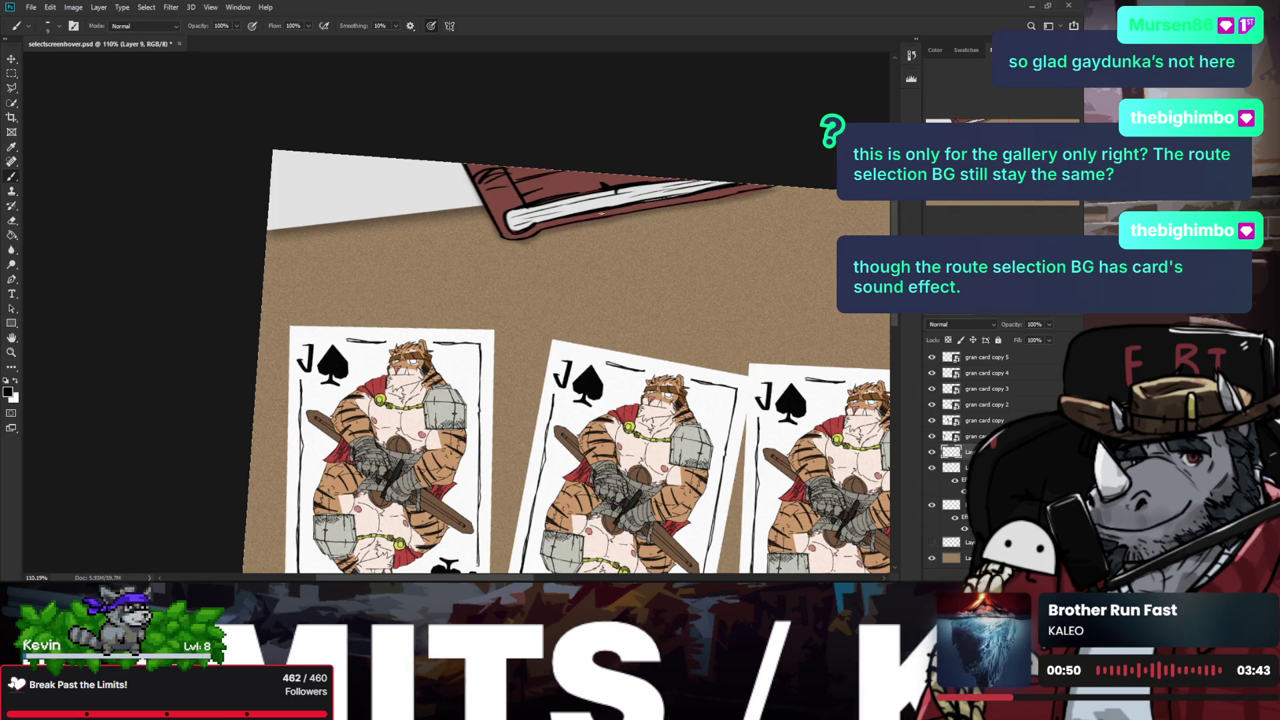
key(z)
alt+click(687, 187)
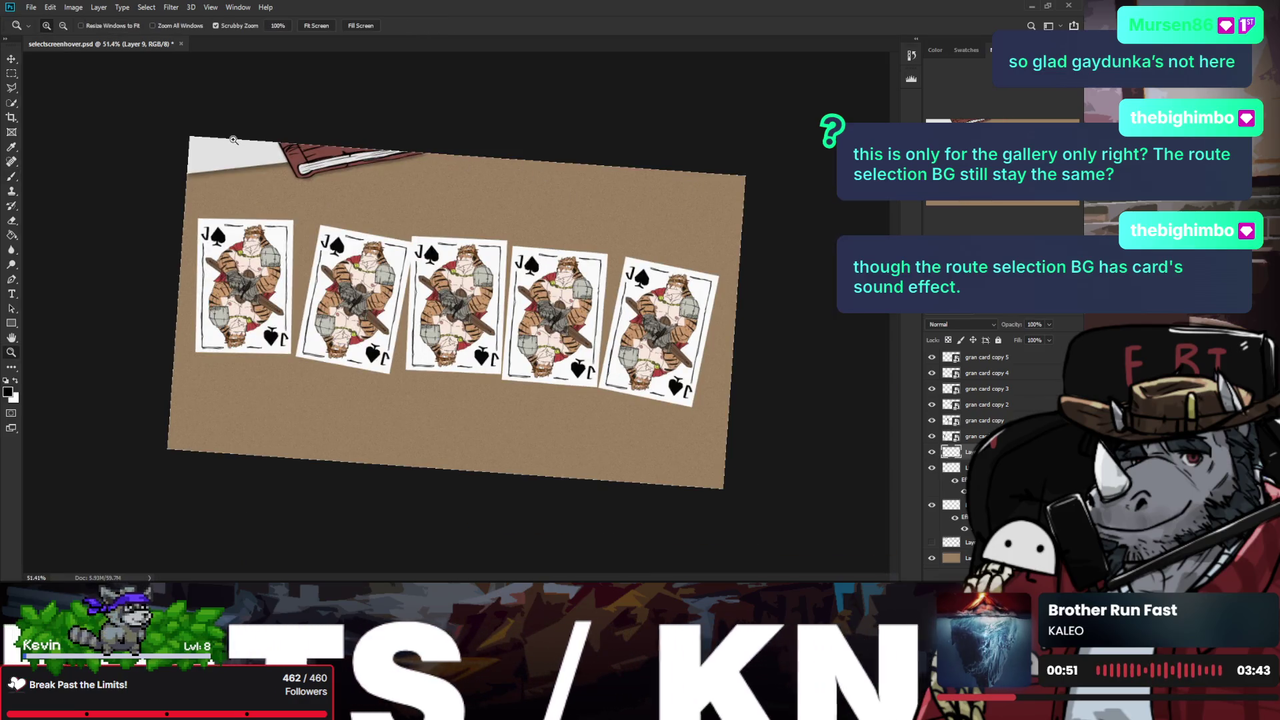
key(ctrl+0)
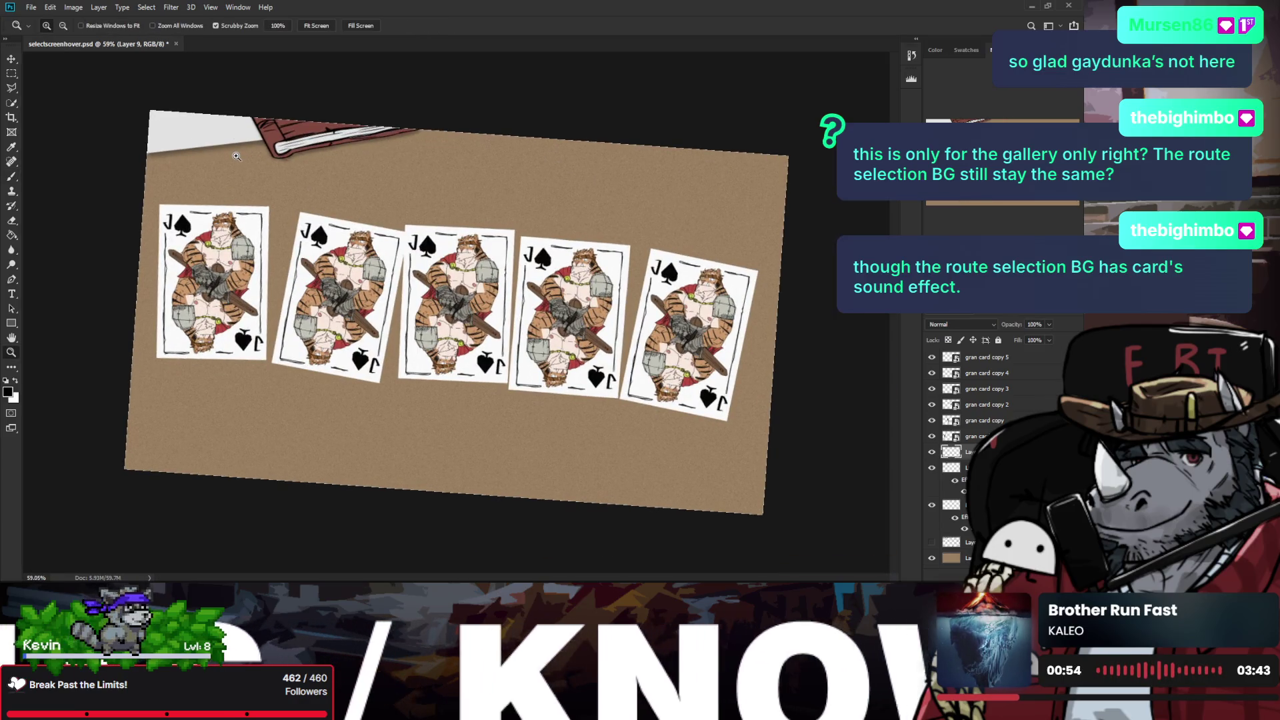
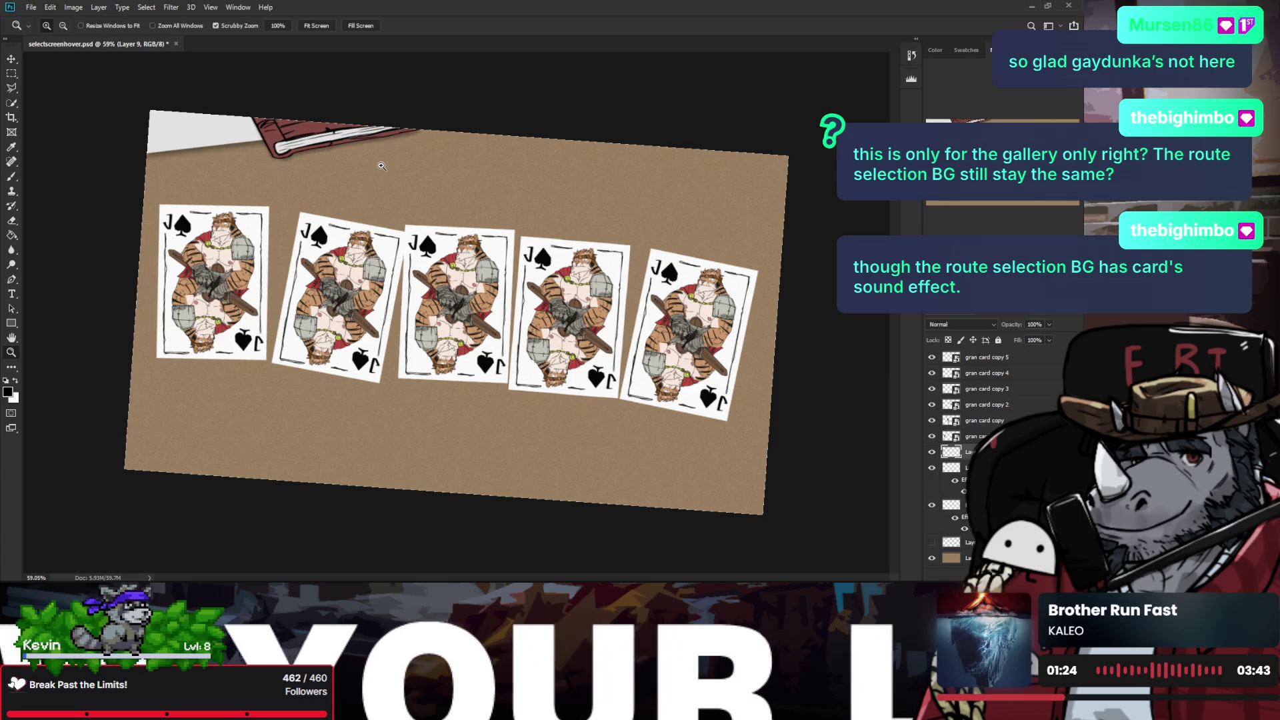
Step: Zoom, rotate and pan the view to bring the book corner and cards close
drag(382, 166, 393, 137)
key(h)
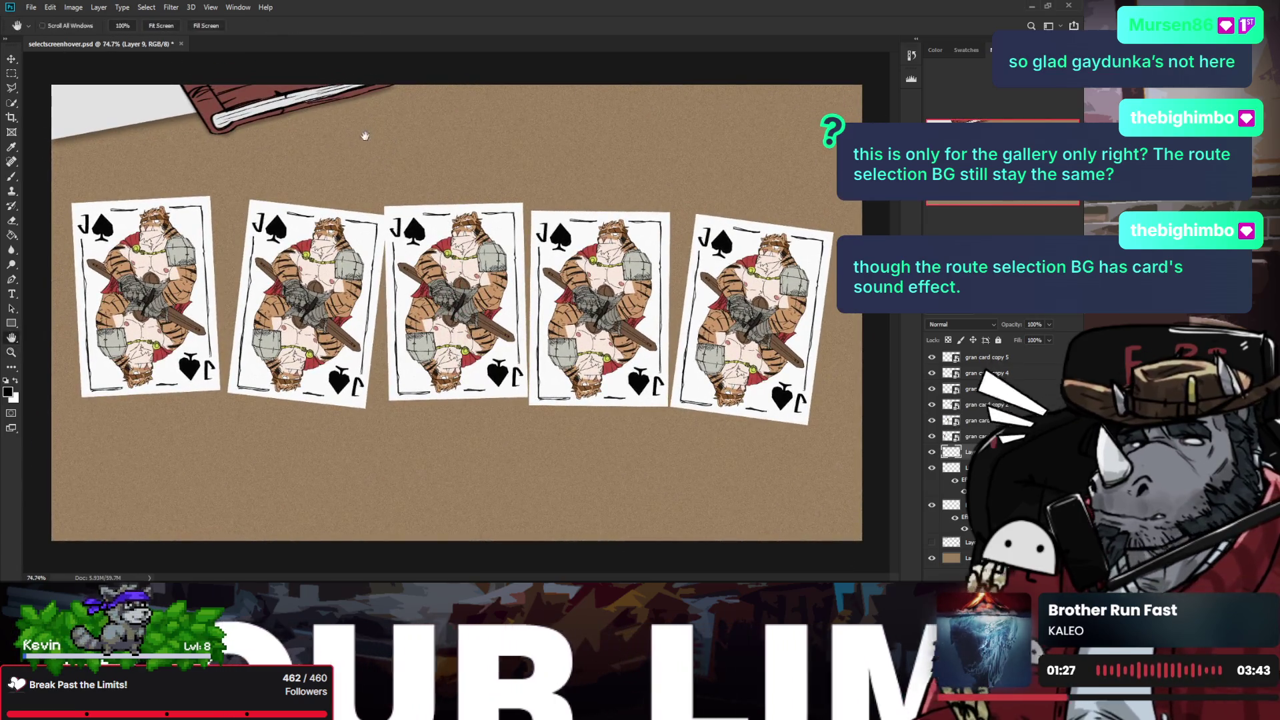
key(z)
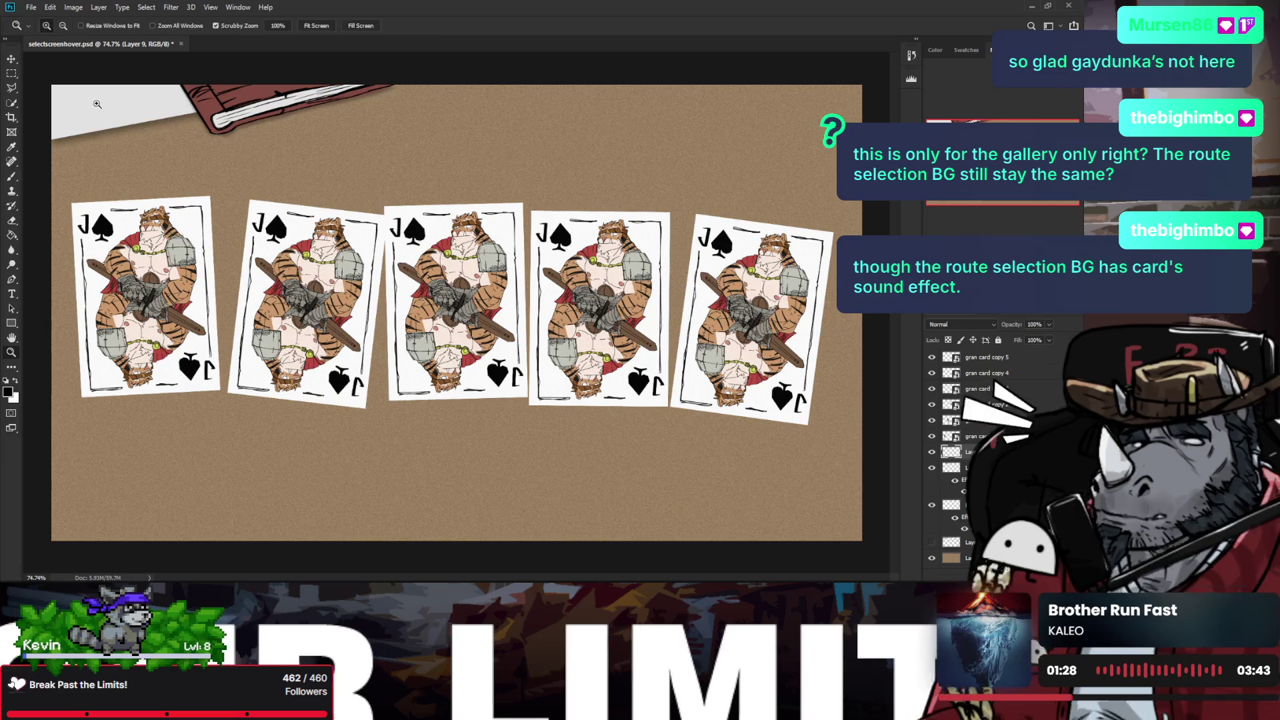
key(r)
click(55, 154)
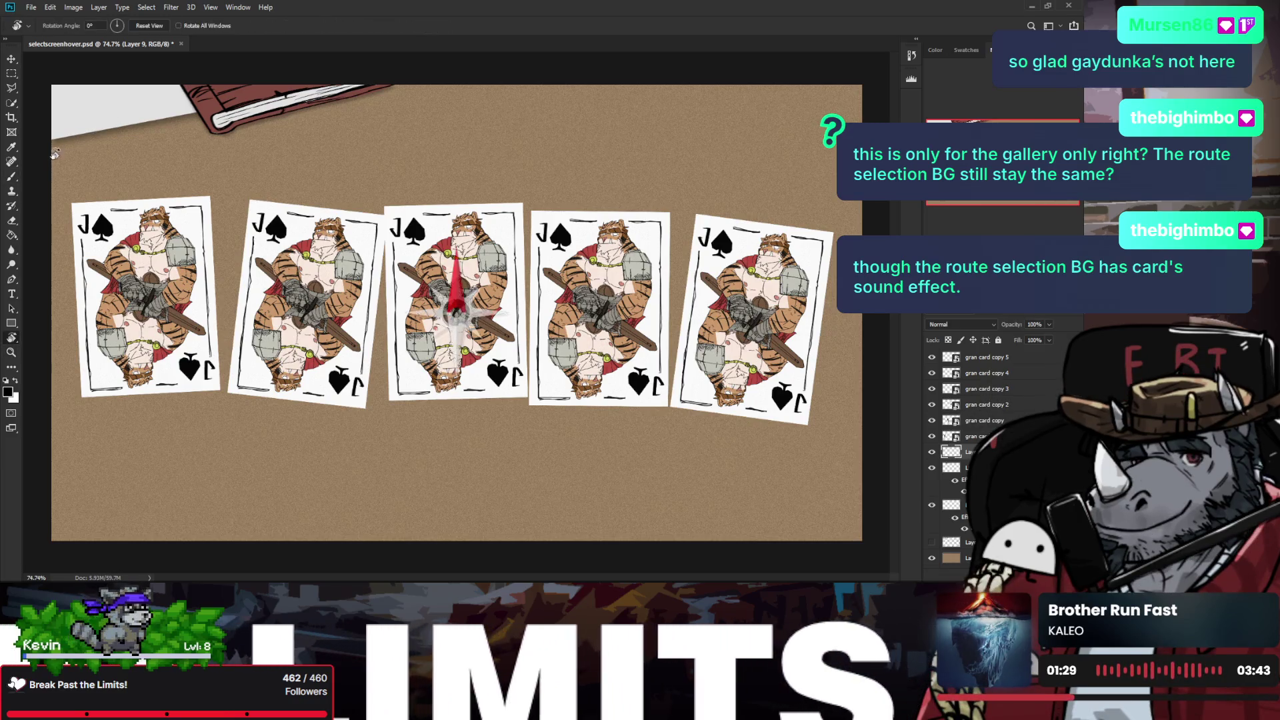
drag(55, 154, 70, 167)
key(h)
scroll(151, 179, up, 3)
mouse_move(211, 168)
mouse_down()
mouse_move(318, 192)
mouse_move(228, 212)
mouse_up()
Step: Try several brush lines along the paper's edge near the book, undoing each one
key(b)
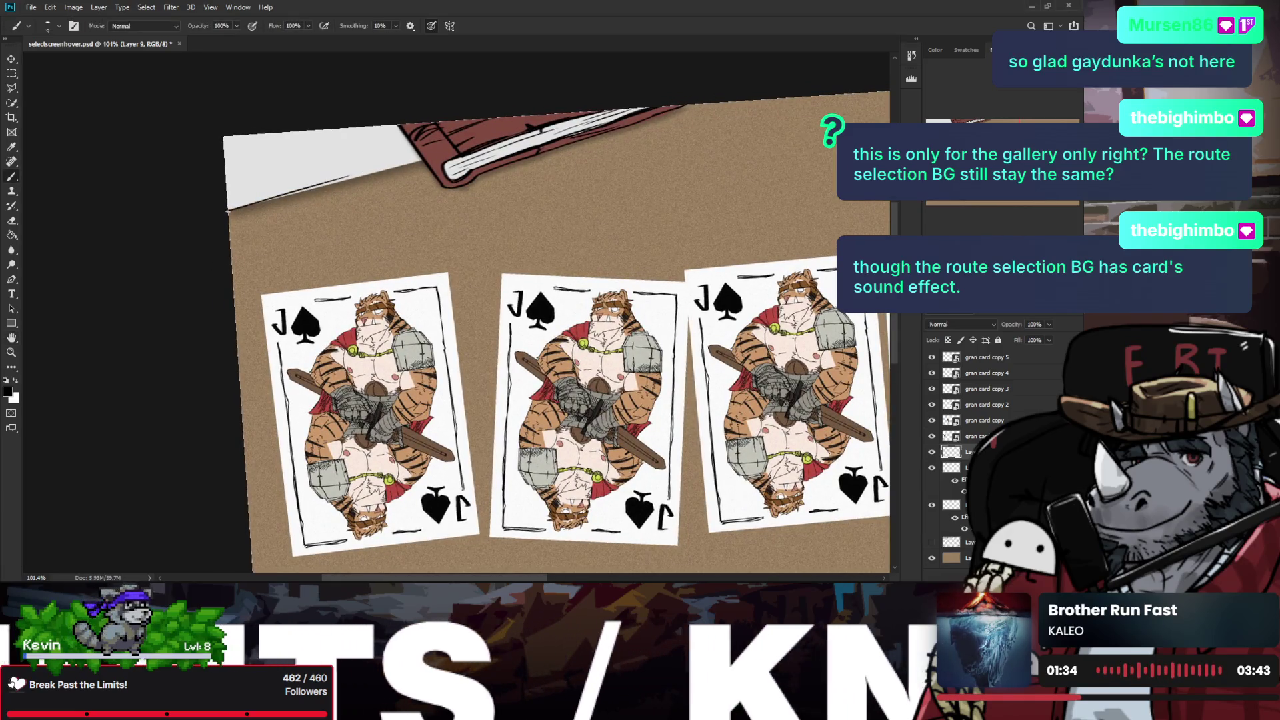
drag(414, 157, 268, 202)
key(ctrl+z)
drag(420, 158, 272, 198)
key(ctrl+z)
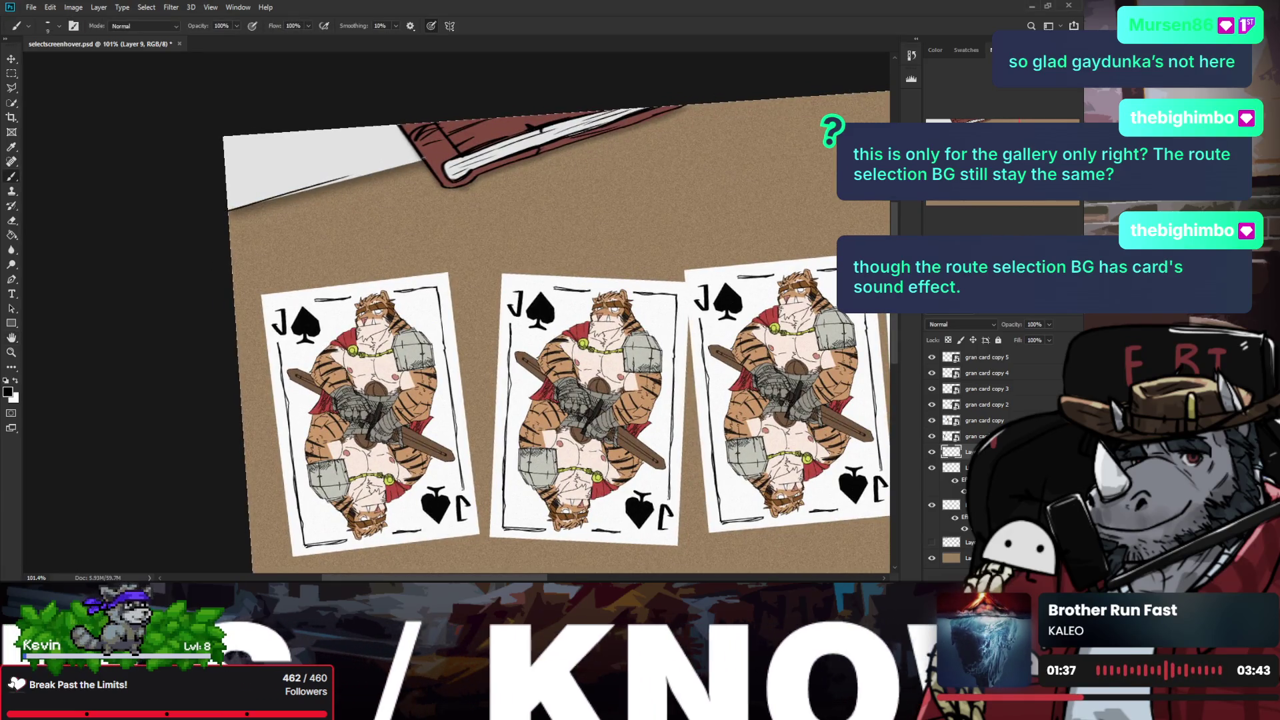
drag(422, 158, 230, 217)
key(ctrl+z)
mouse_move(342, 184)
mouse_down()
mouse_move(229, 211)
mouse_move(263, 202)
mouse_up()
key(ctrl+z)
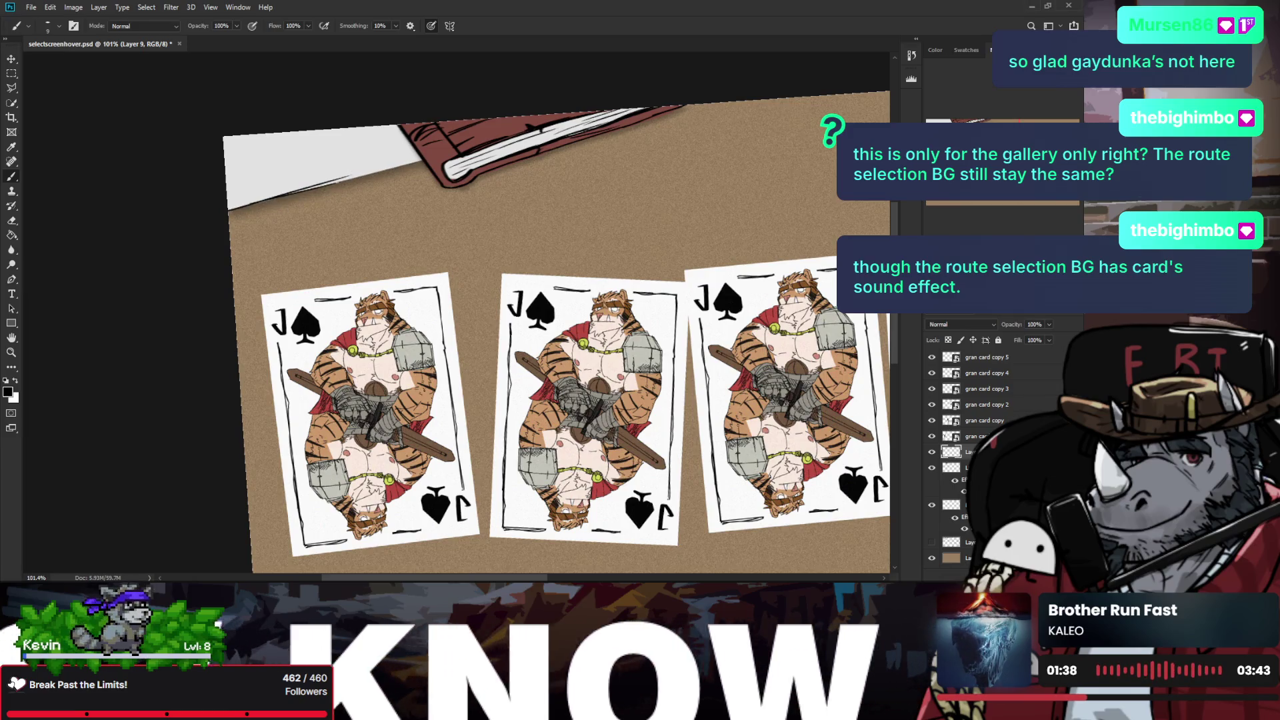
drag(422, 157, 317, 186)
key(ctrl+z)
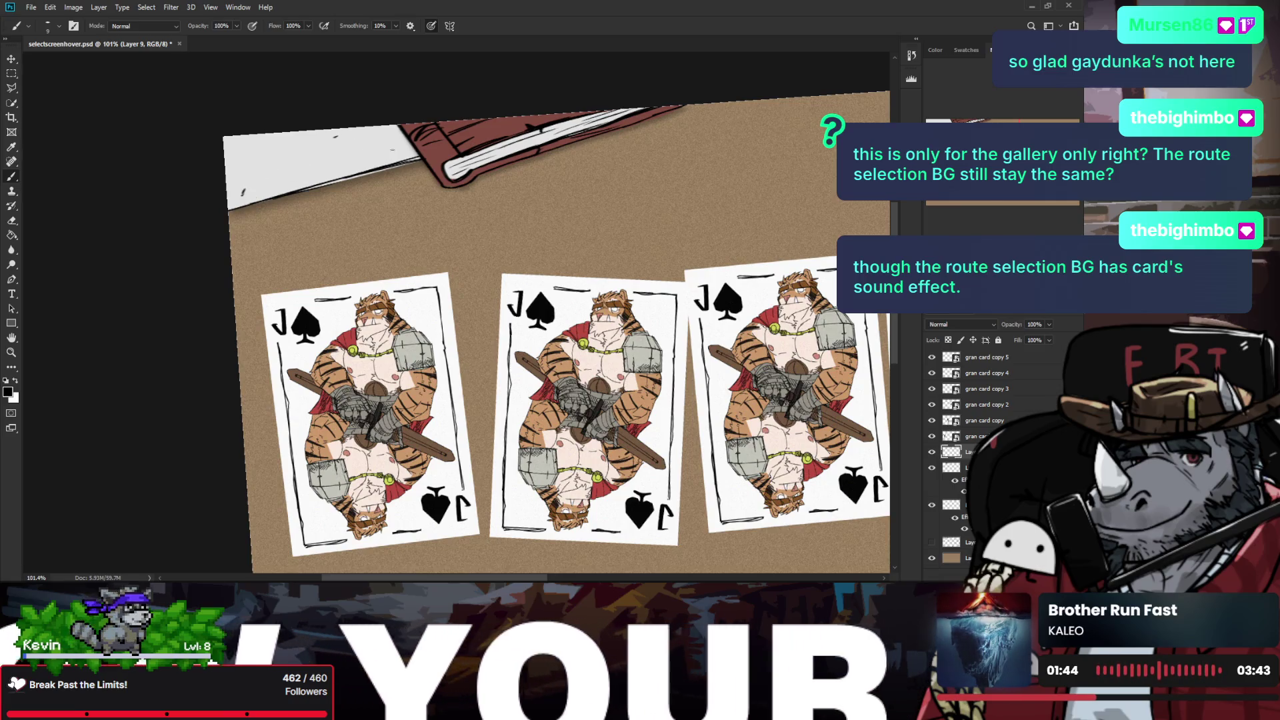
Step: Sketch the pen's long edge and hooked end beside the book
scroll(395, 166, down, 5)
scroll(302, 235, up, 5)
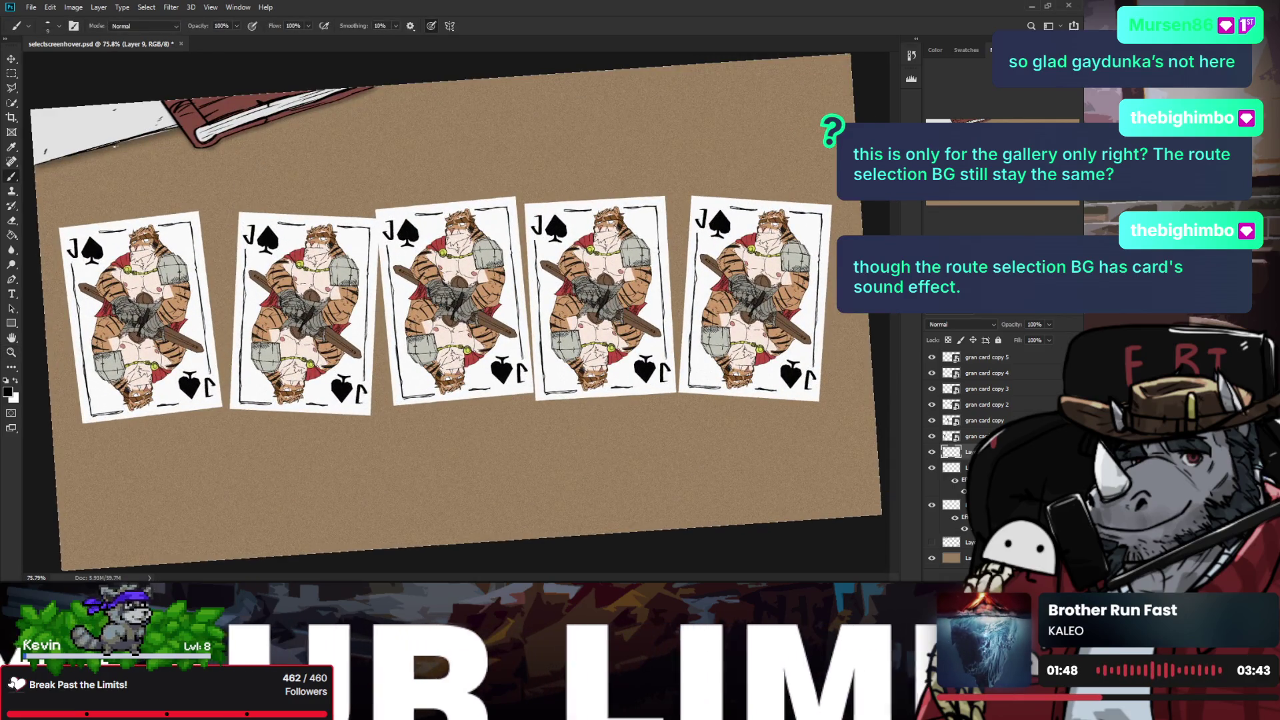
key(z)
scroll(162, 148, down, 2)
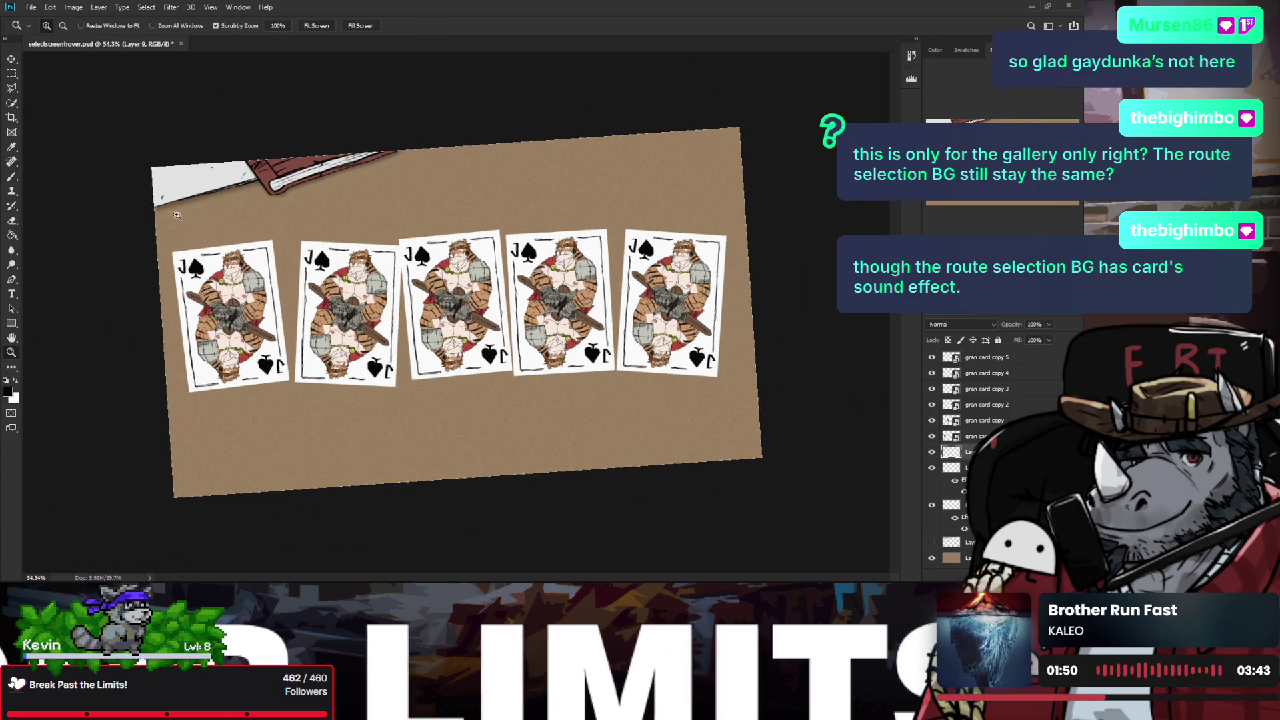
scroll(174, 215, up, 1)
key(b)
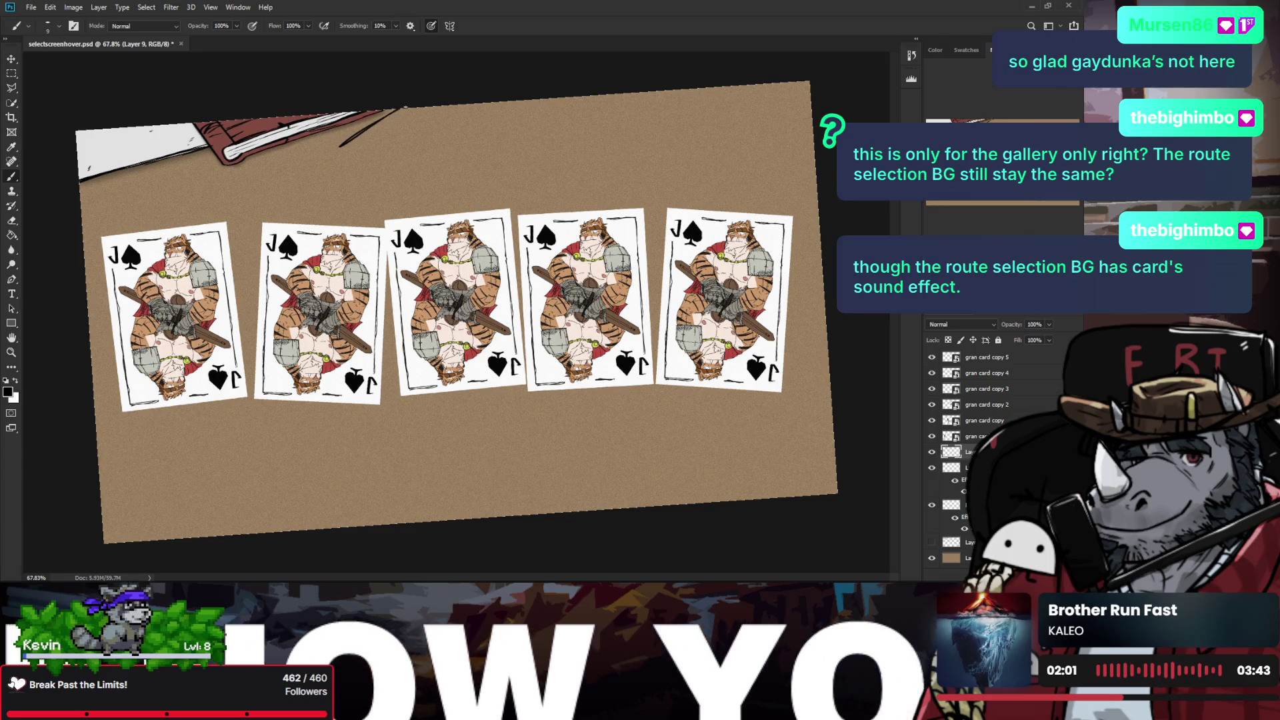
drag(403, 105, 336, 159)
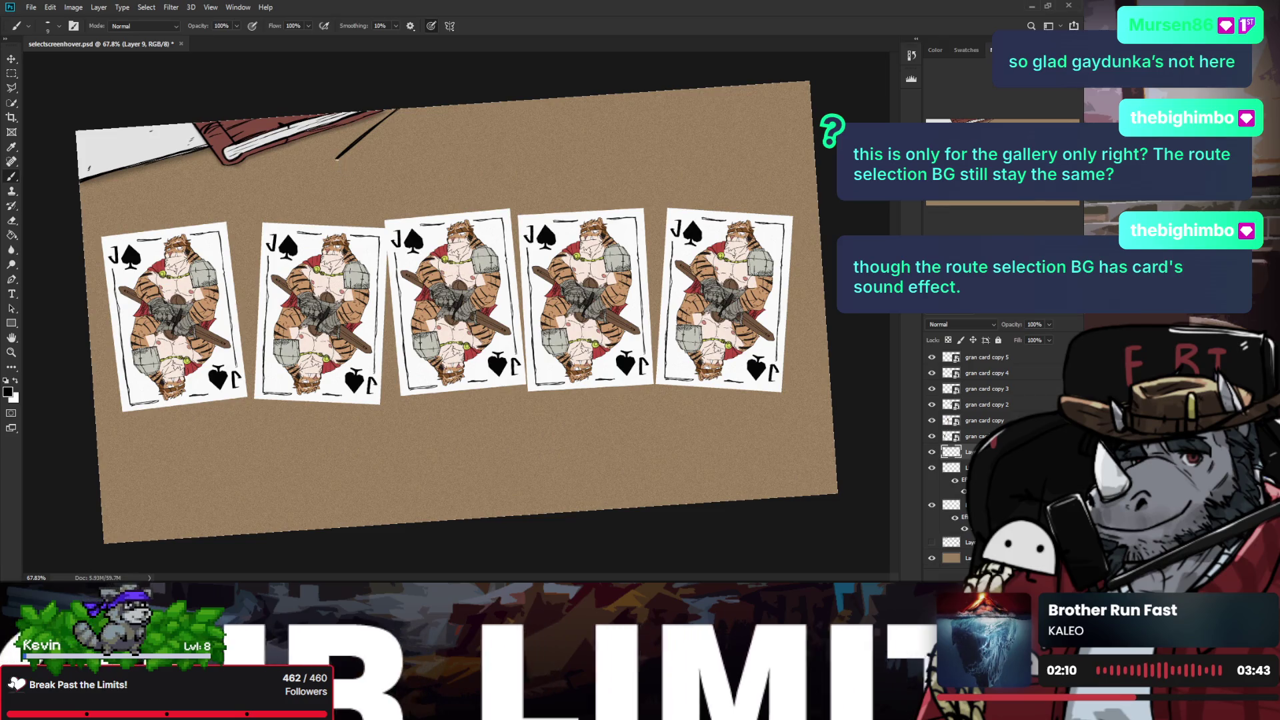
drag(337, 171, 422, 104)
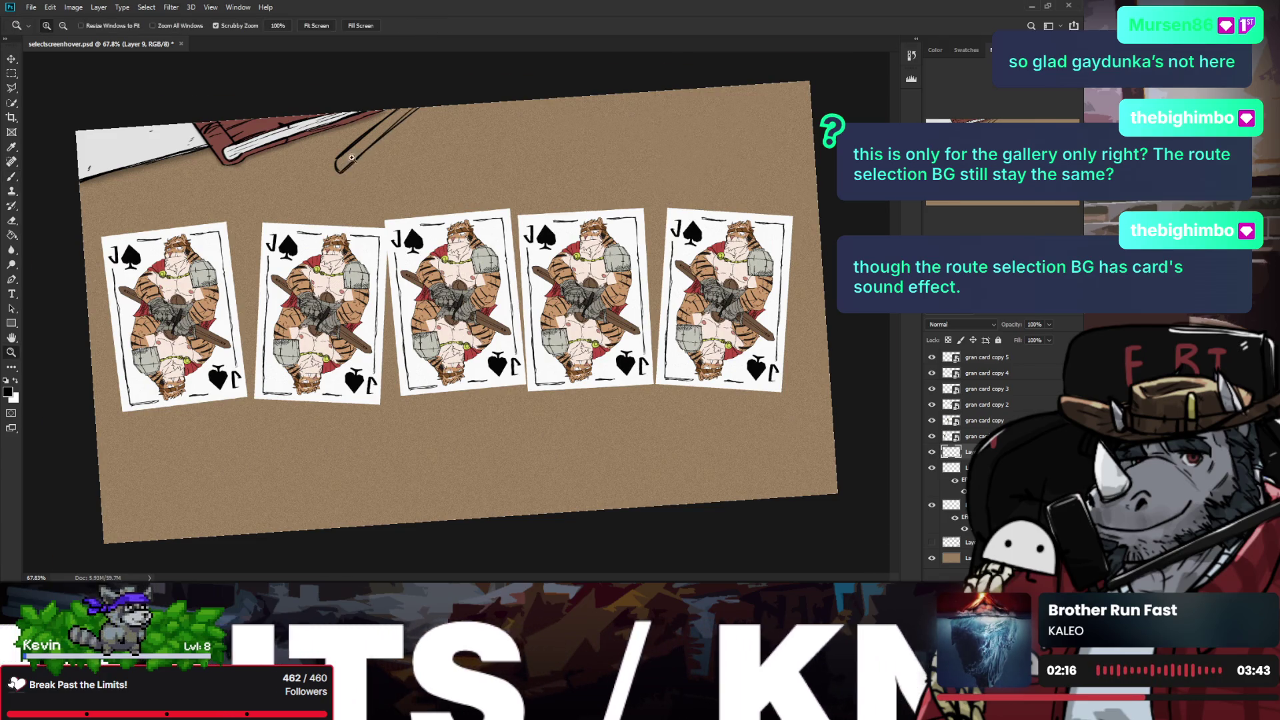
Step: Mark where the pen lines meet and thicken its lower-left outline and tip
scroll(347, 173, up, 2)
click(386, 124)
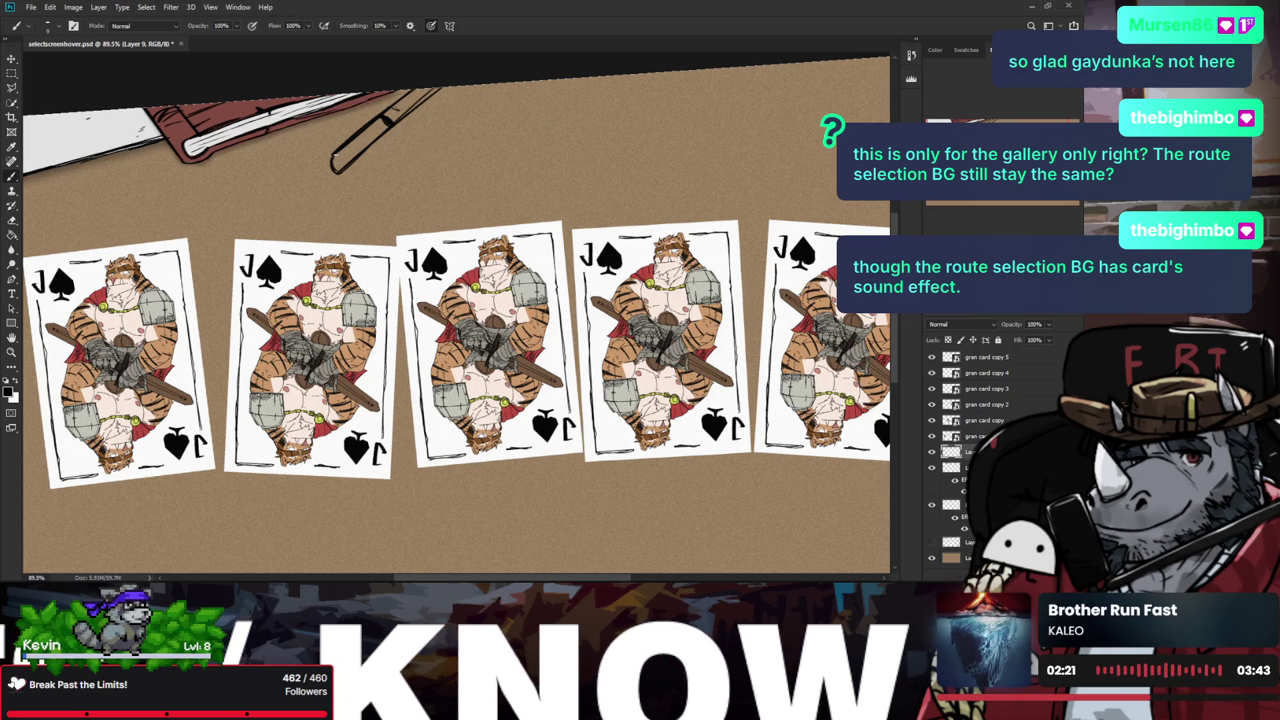
drag(330, 154, 368, 117)
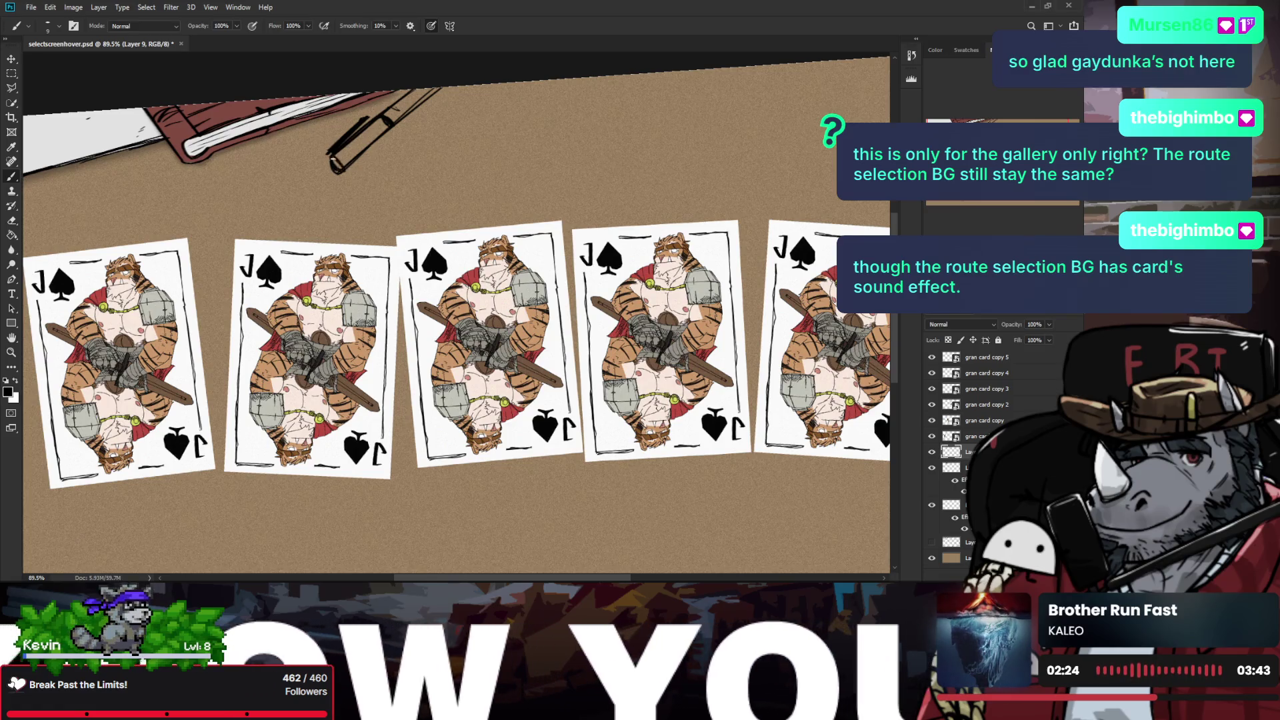
mouse_move(328, 163)
mouse_down()
mouse_move(339, 171)
mouse_move(394, 117)
mouse_move(388, 146)
mouse_up()
key(z)
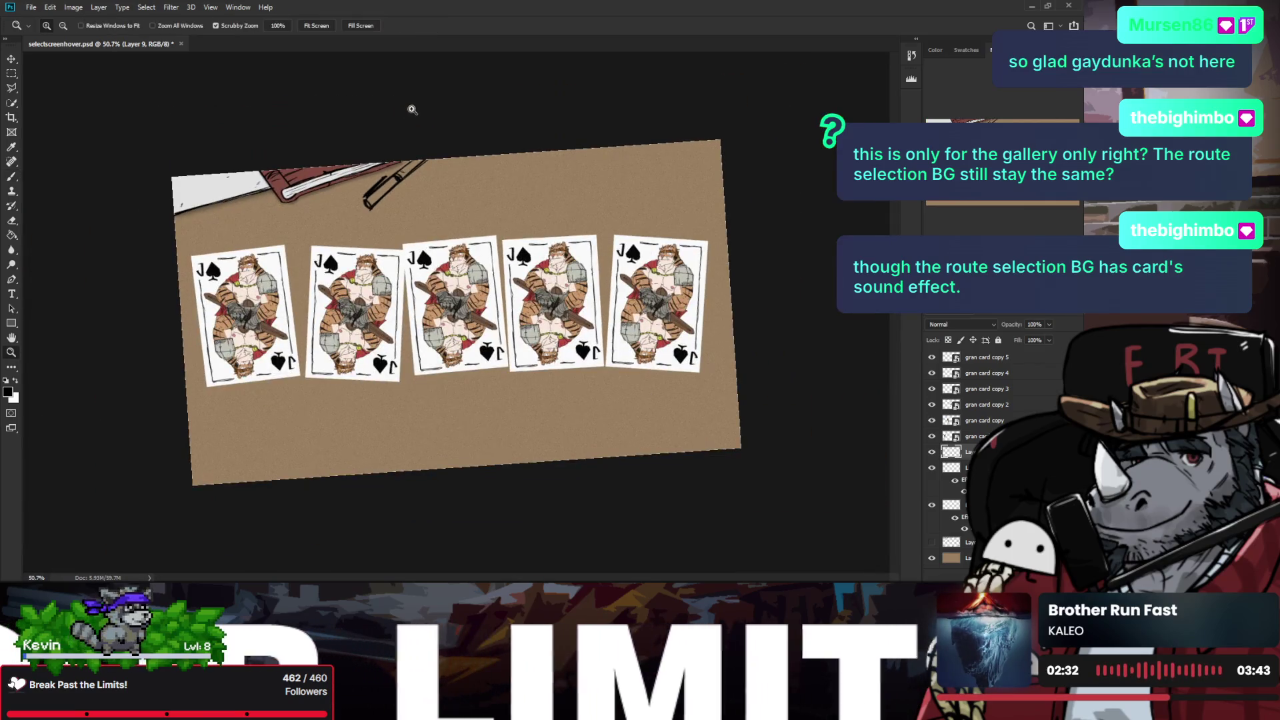
key(b)
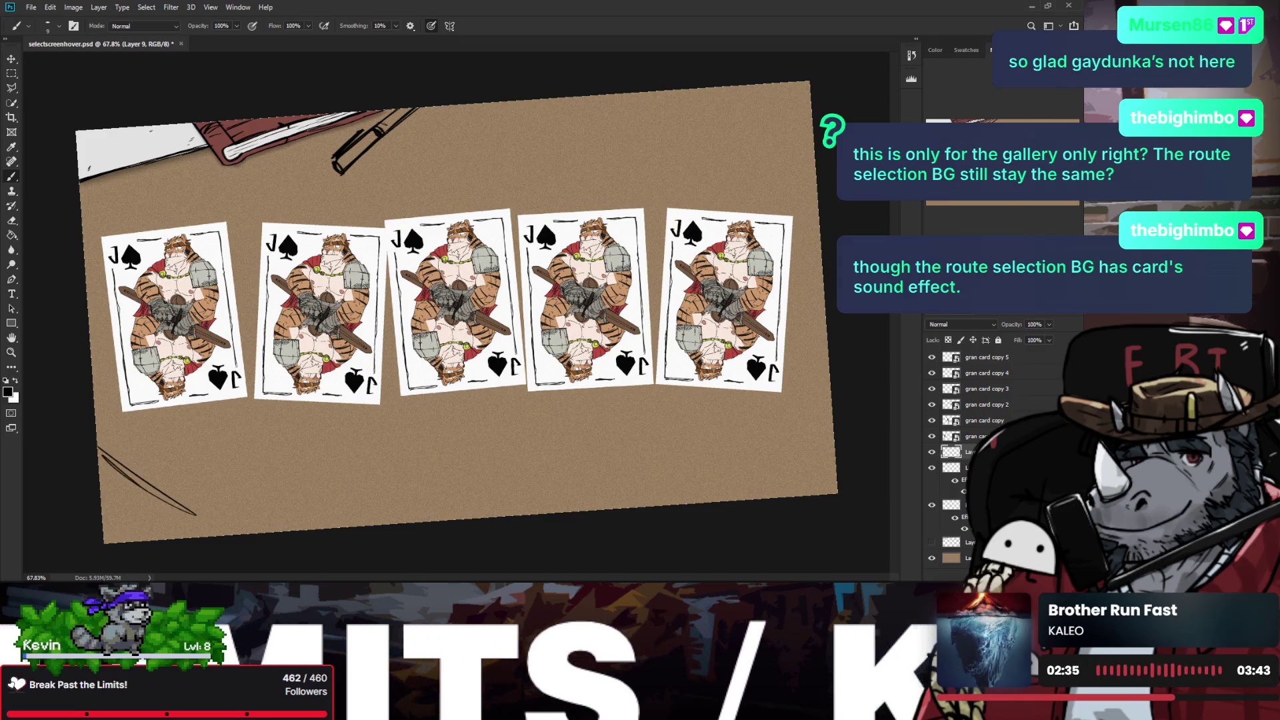
key(z)
drag(335, 143, 336, 180)
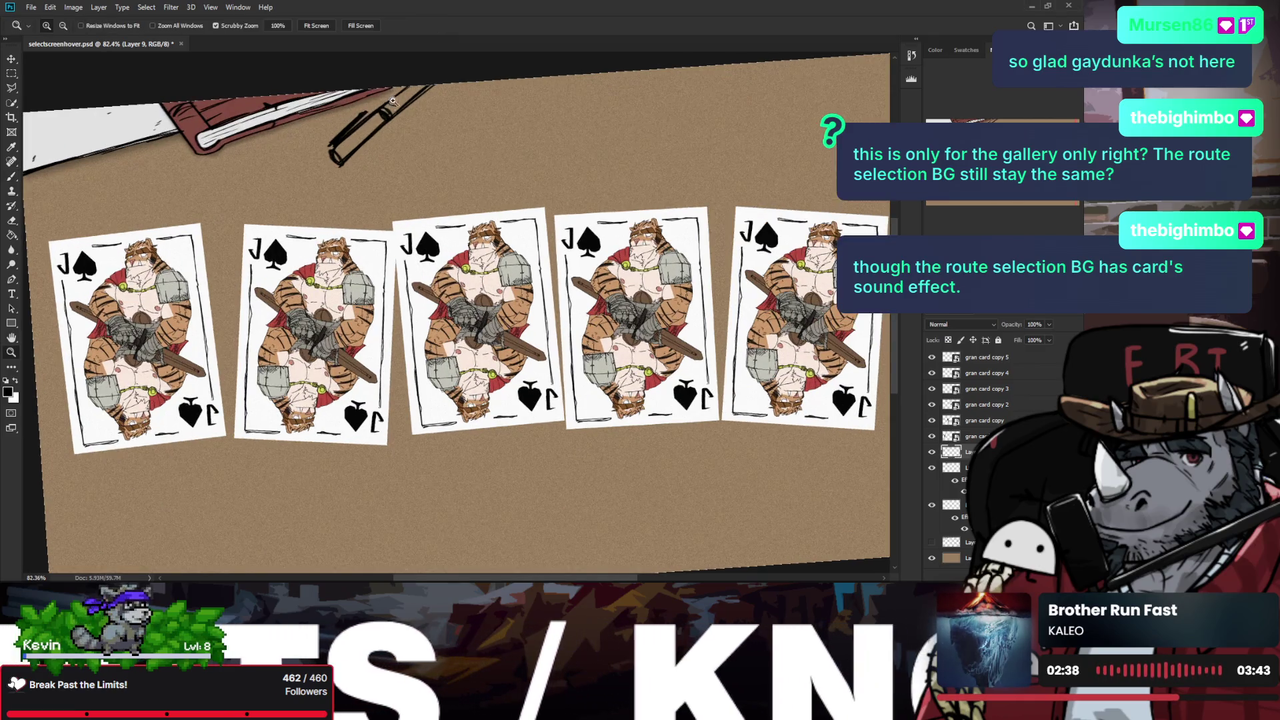
Step: Sketch the outer edges of a small card in the lower-left corner, redrawing its right edge cleanly
key(b)
scroll(336, 187, down, 5)
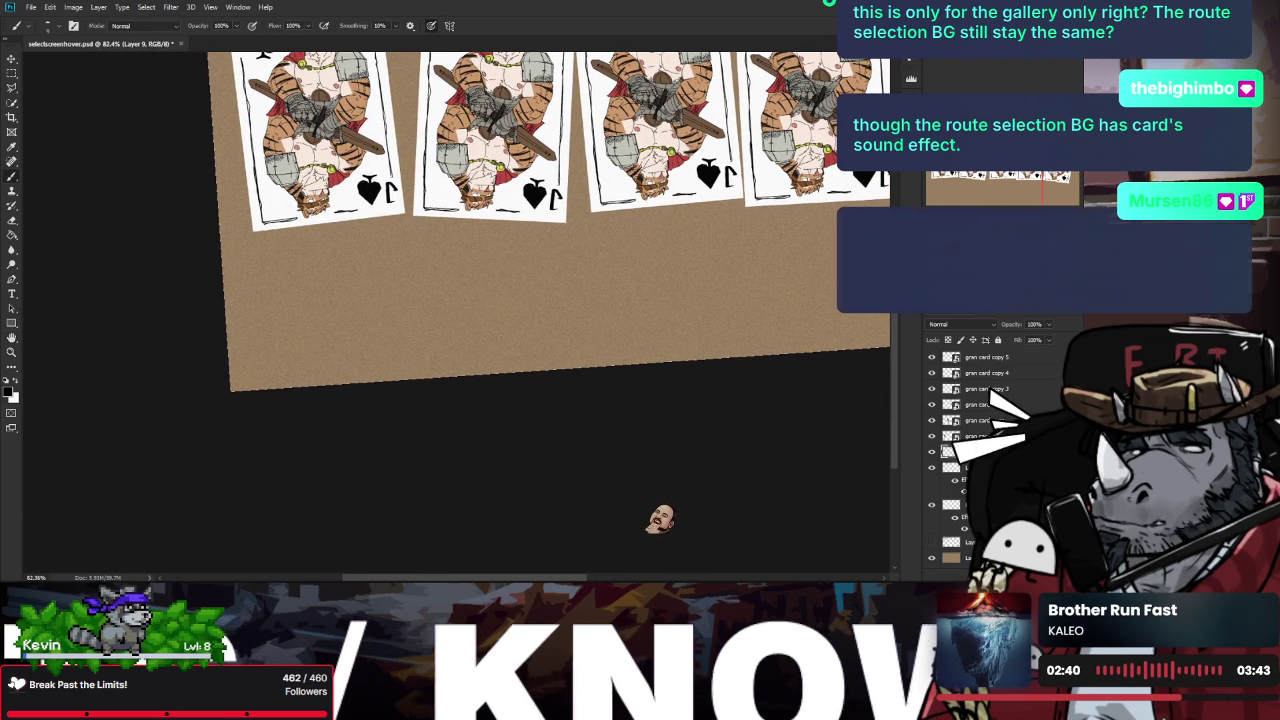
drag(233, 313, 299, 284)
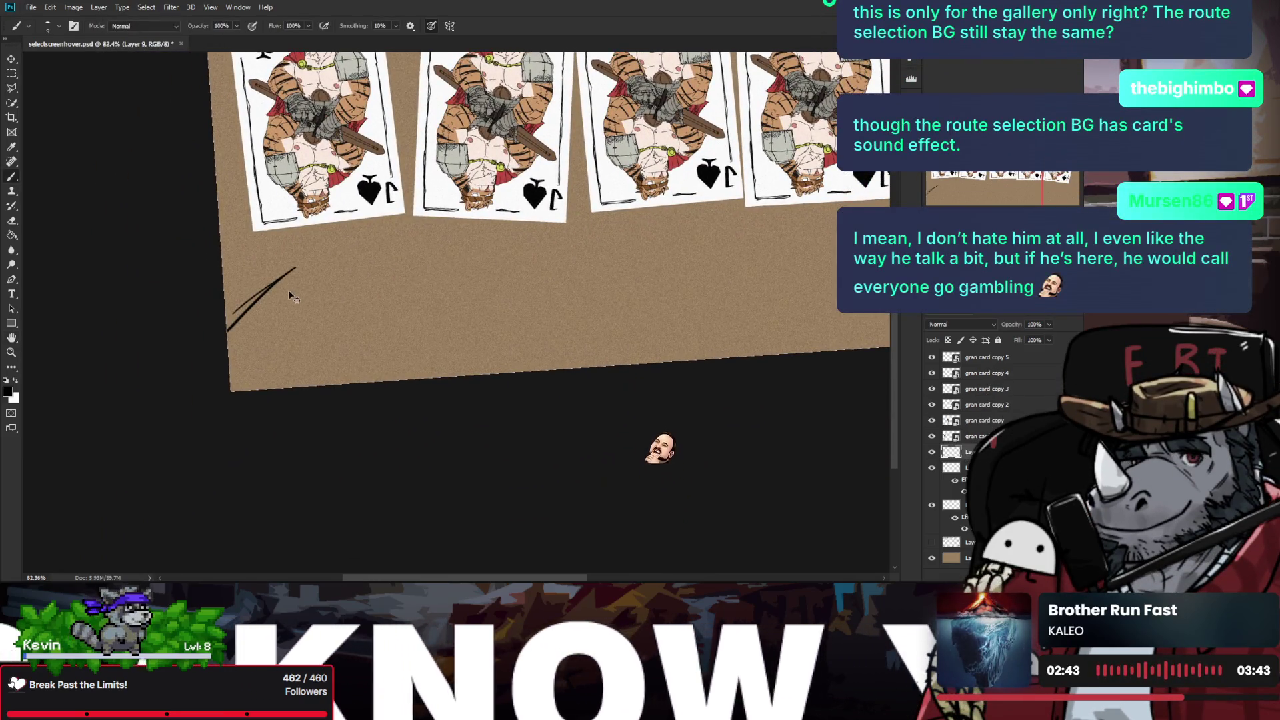
key(ctrl+z)
drag(226, 313, 318, 253)
drag(227, 325, 263, 389)
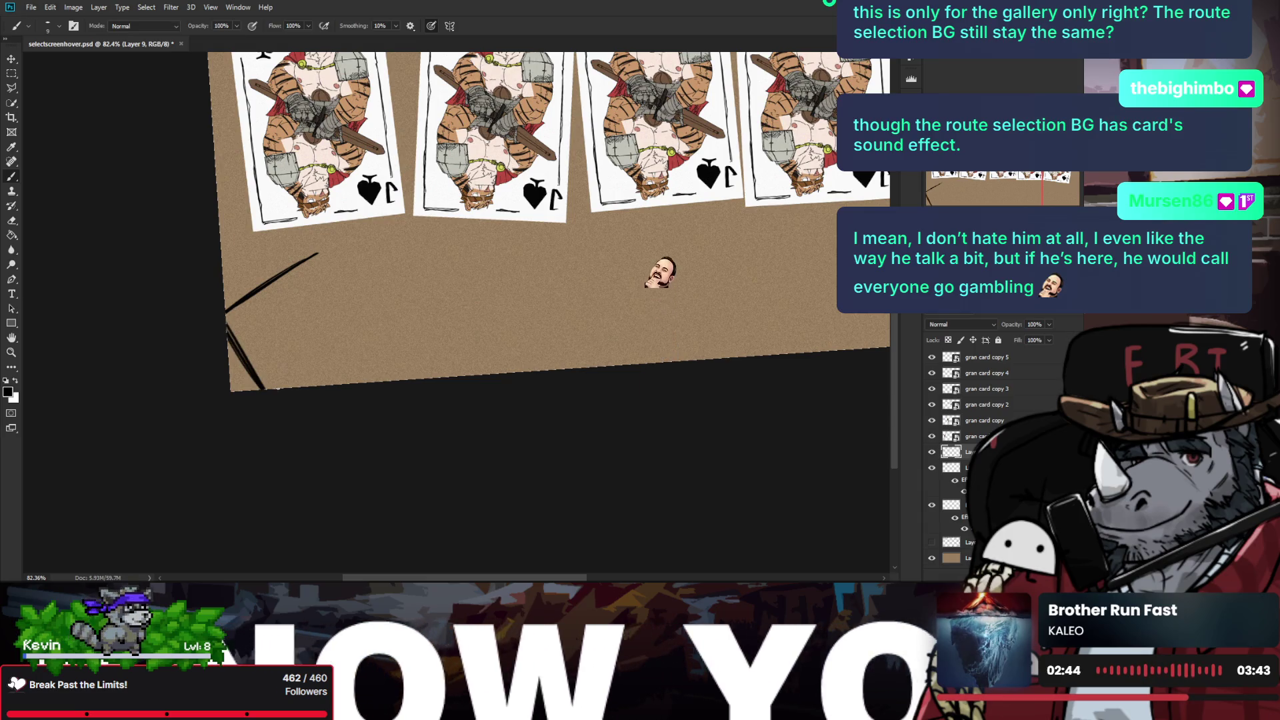
mouse_move(319, 252)
mouse_down()
mouse_move(397, 360)
mouse_move(393, 347)
mouse_up()
key(ctrl+z)
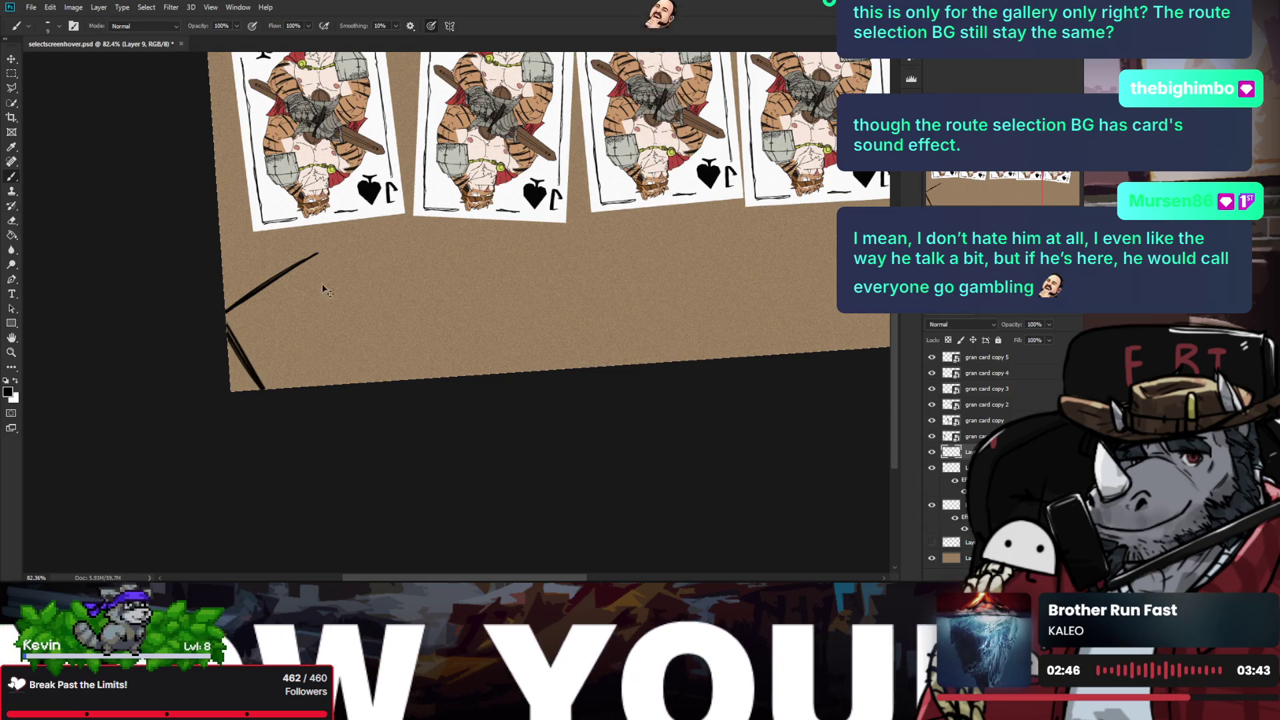
drag(318, 253, 434, 376)
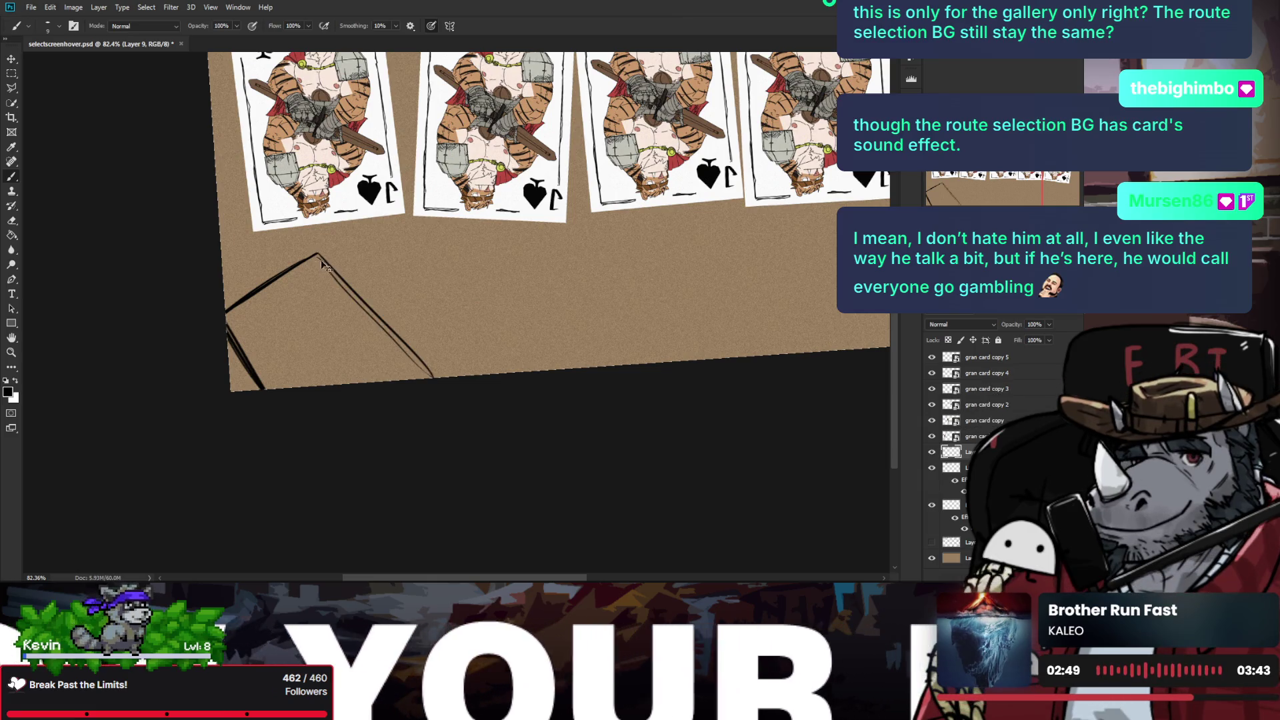
key(ctrl+z)
drag(318, 254, 446, 386)
drag(316, 252, 440, 374)
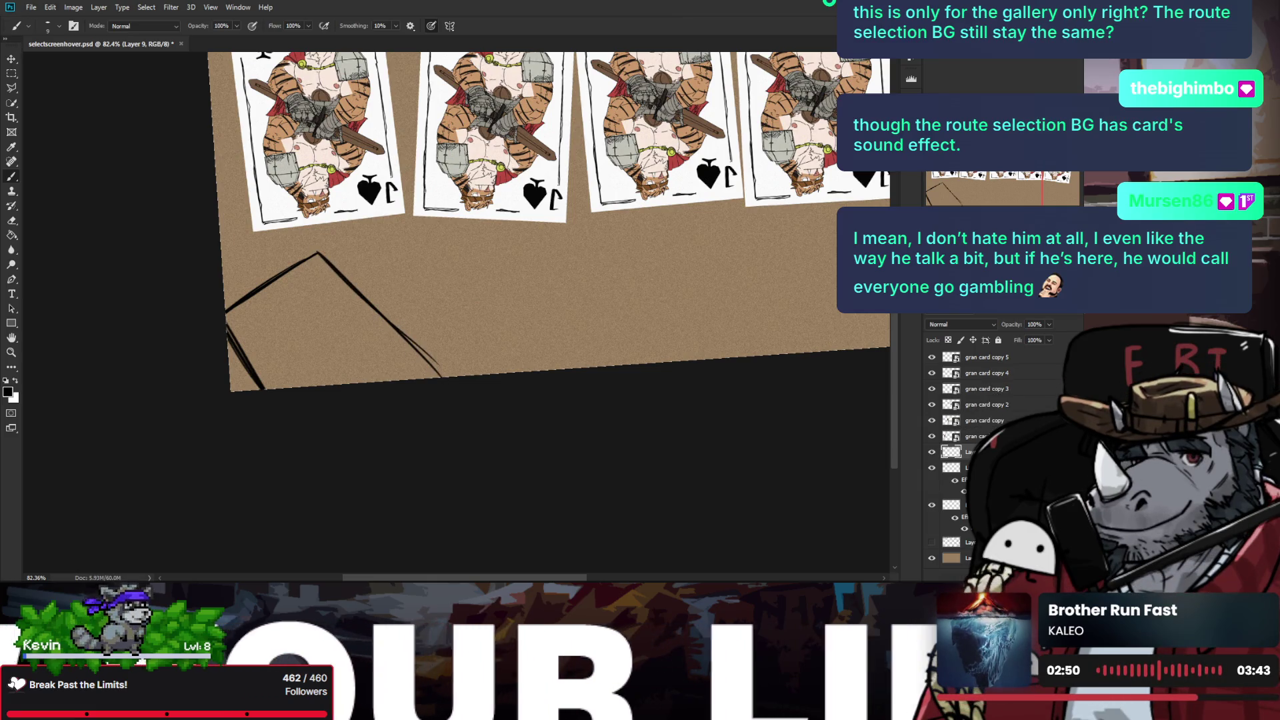
Step: Draw the card's inner frame and a lower panel with a zigzag mark
drag(242, 319, 314, 270)
key(ctrl+z)
mouse_move(242, 318)
mouse_down()
mouse_move(314, 270)
mouse_move(270, 360)
mouse_up()
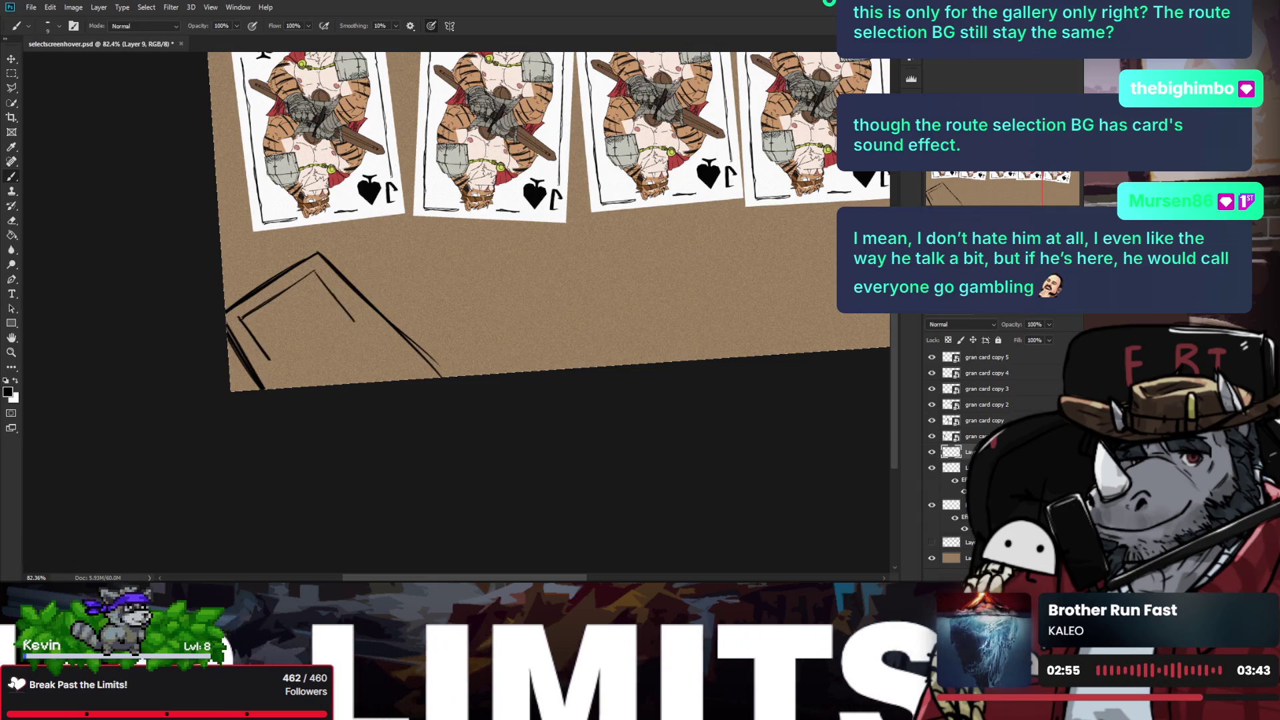
drag(318, 270, 353, 308)
drag(272, 366, 353, 310)
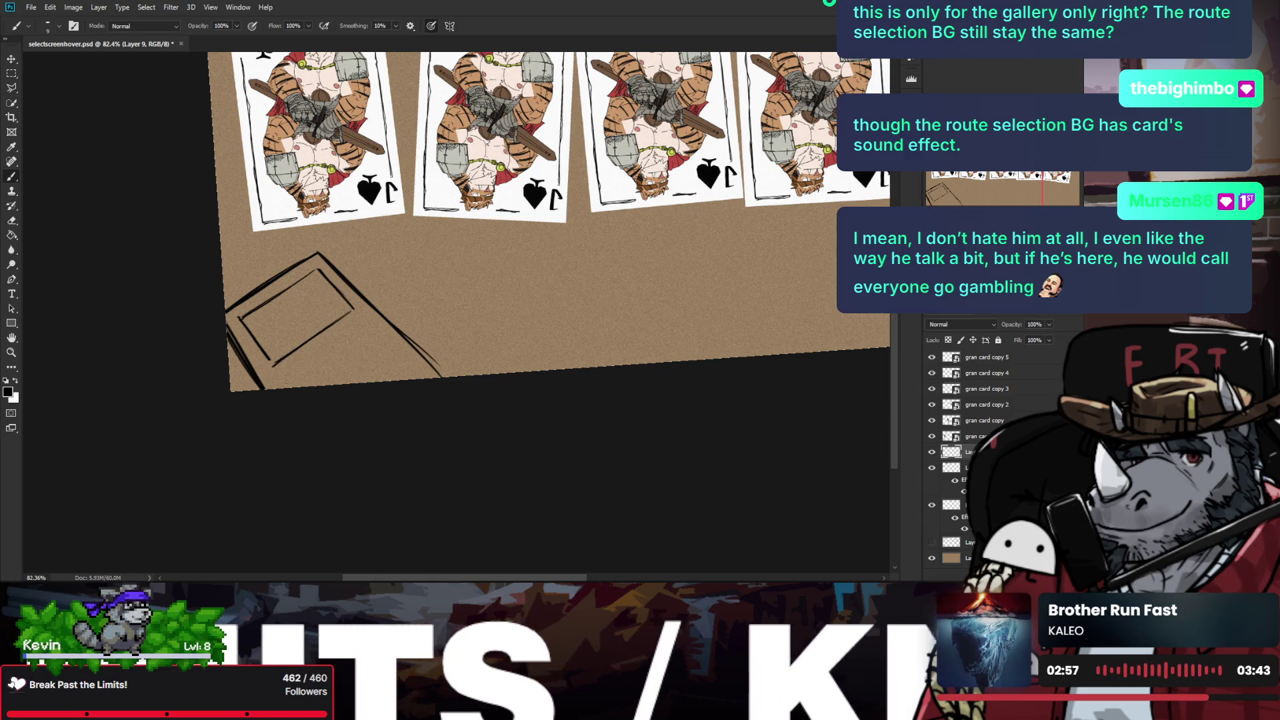
drag(370, 326, 283, 384)
key(ctrl+z)
mouse_move(368, 327)
mouse_down()
mouse_move(388, 352)
mouse_move(283, 388)
mouse_up()
key(ctrl+z)
key(ctrl+z)
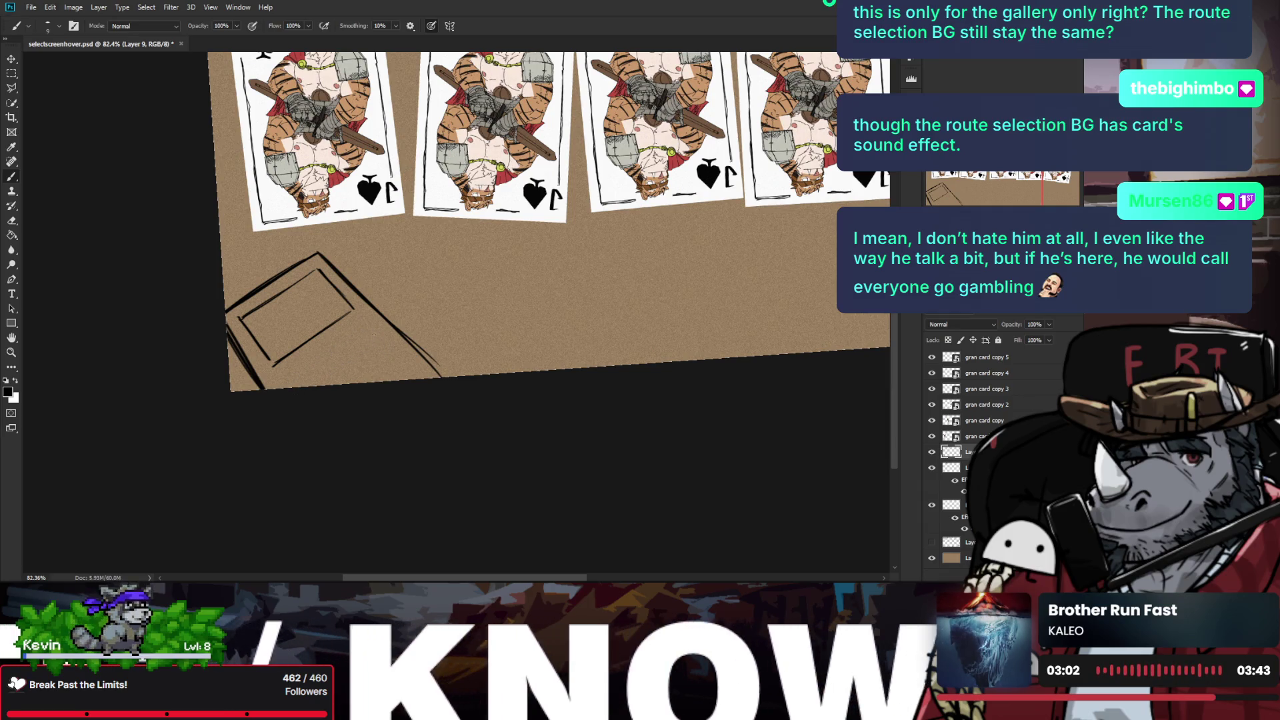
mouse_move(347, 333)
mouse_down()
mouse_move(283, 375)
mouse_move(373, 338)
mouse_up()
mouse_move(288, 385)
mouse_down()
mouse_move(309, 384)
mouse_move(356, 337)
mouse_up()
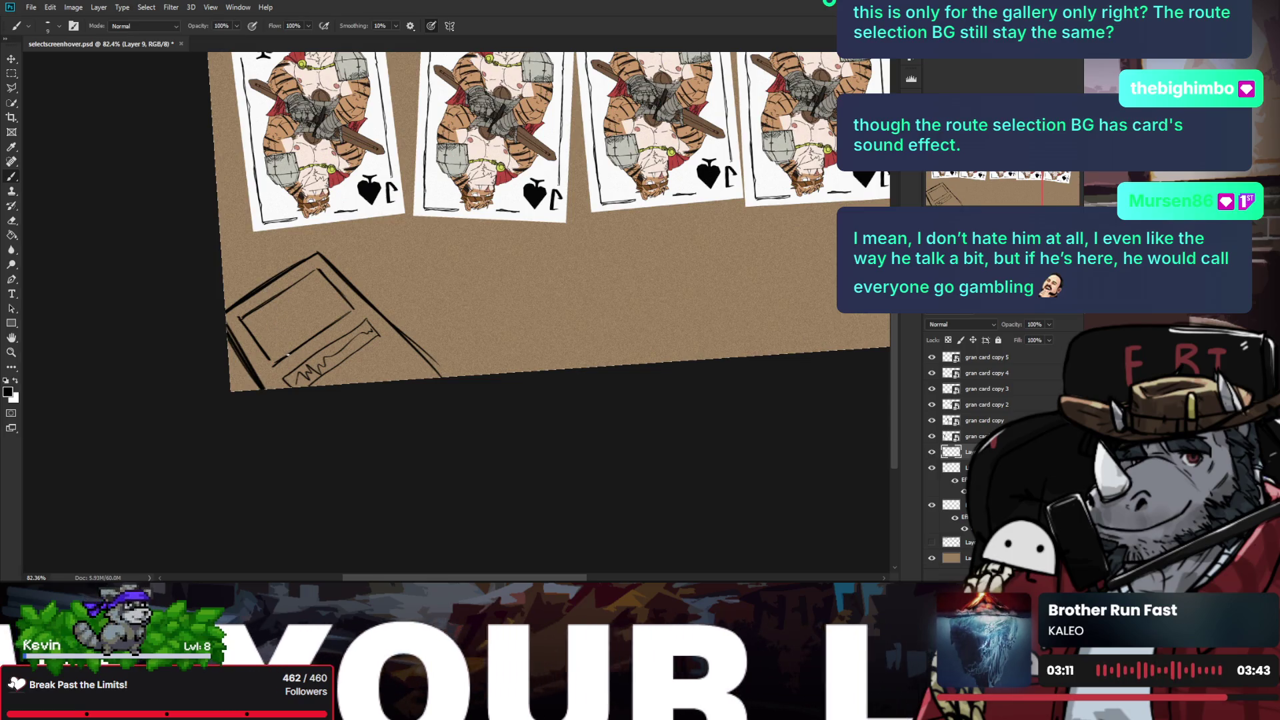
Step: Draw a dome-shaped figure silhouette inside the frame and zoom out to 62.4%
drag(289, 300, 280, 346)
drag(292, 299, 339, 316)
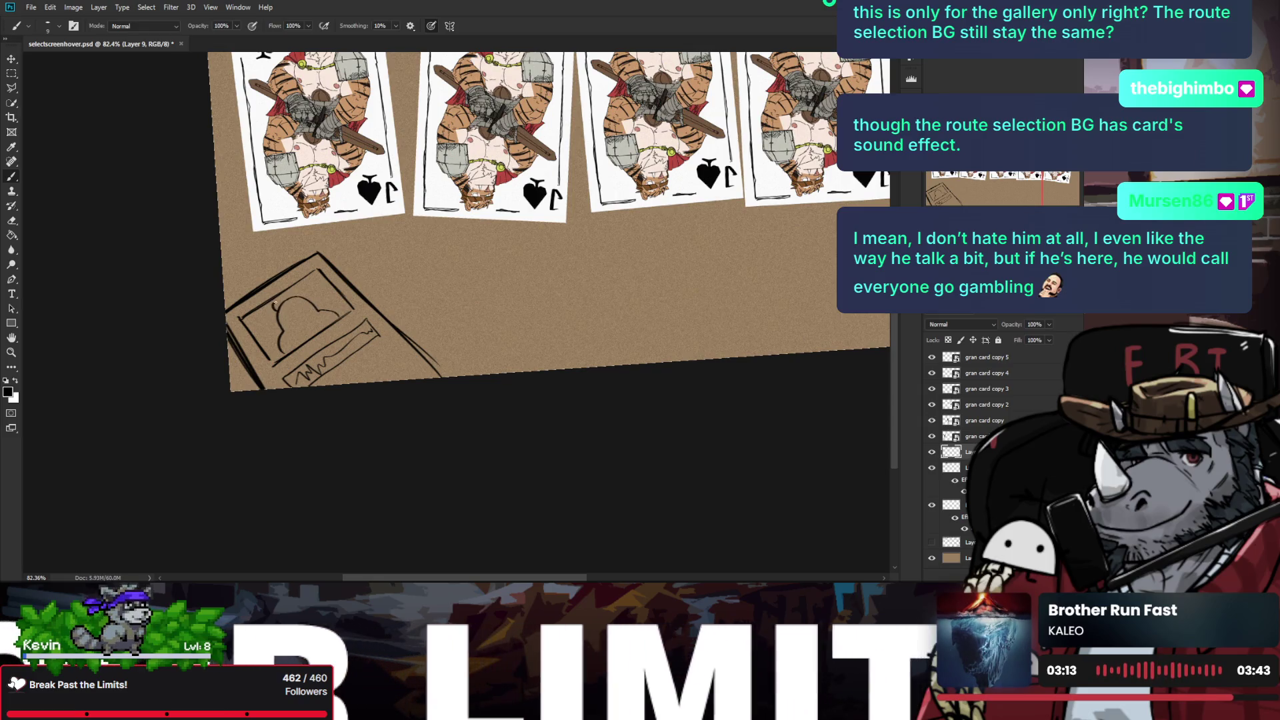
drag(297, 289, 300, 283)
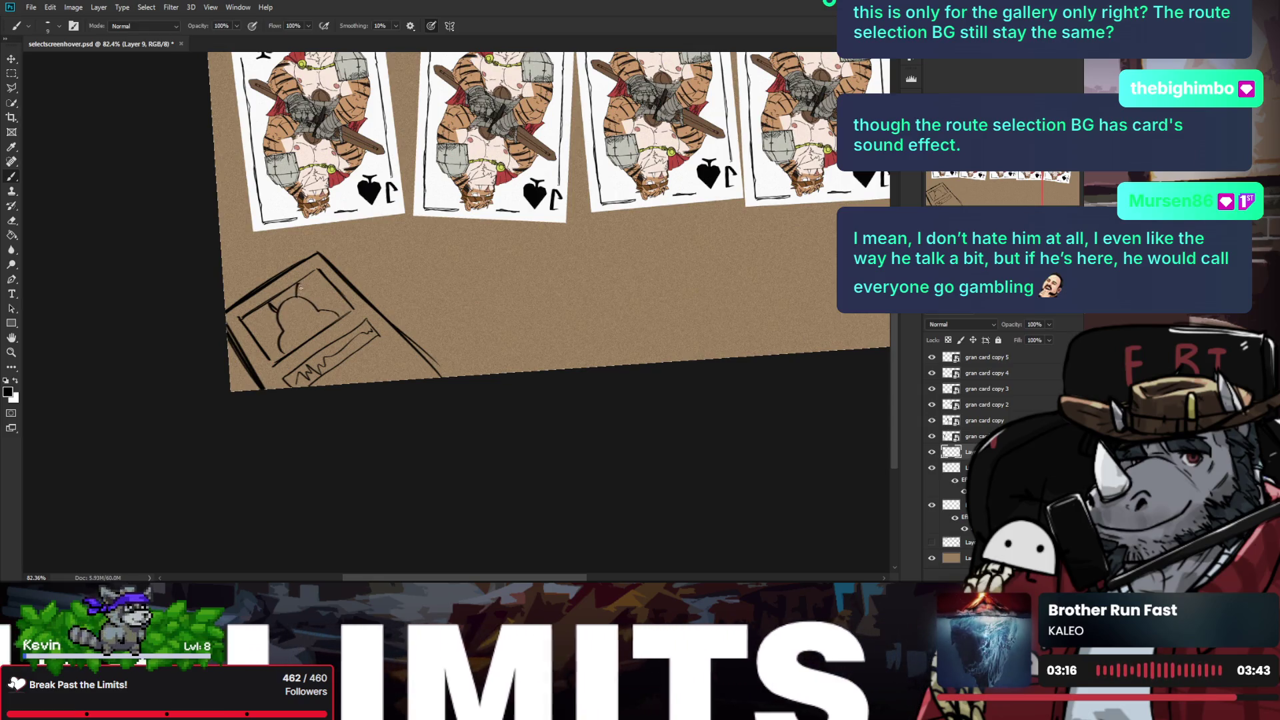
key(ctrl+z)
key(ctrl+z)
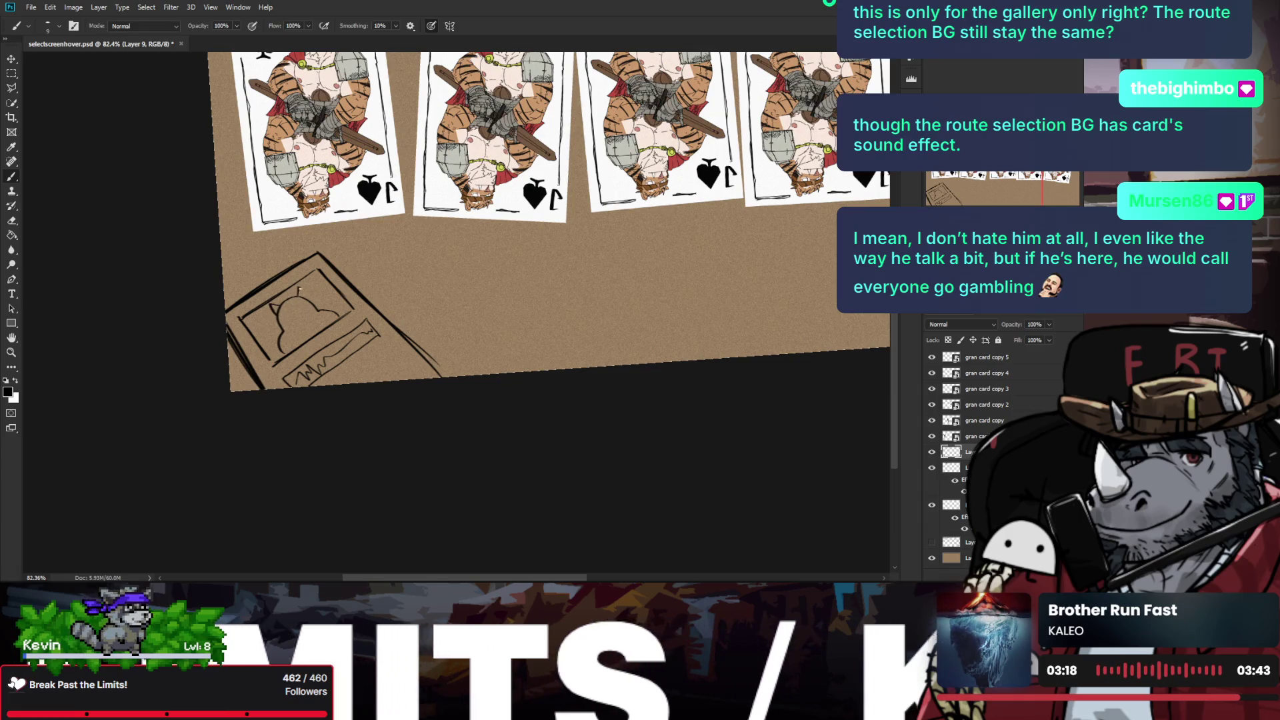
key(ctrl+minus)
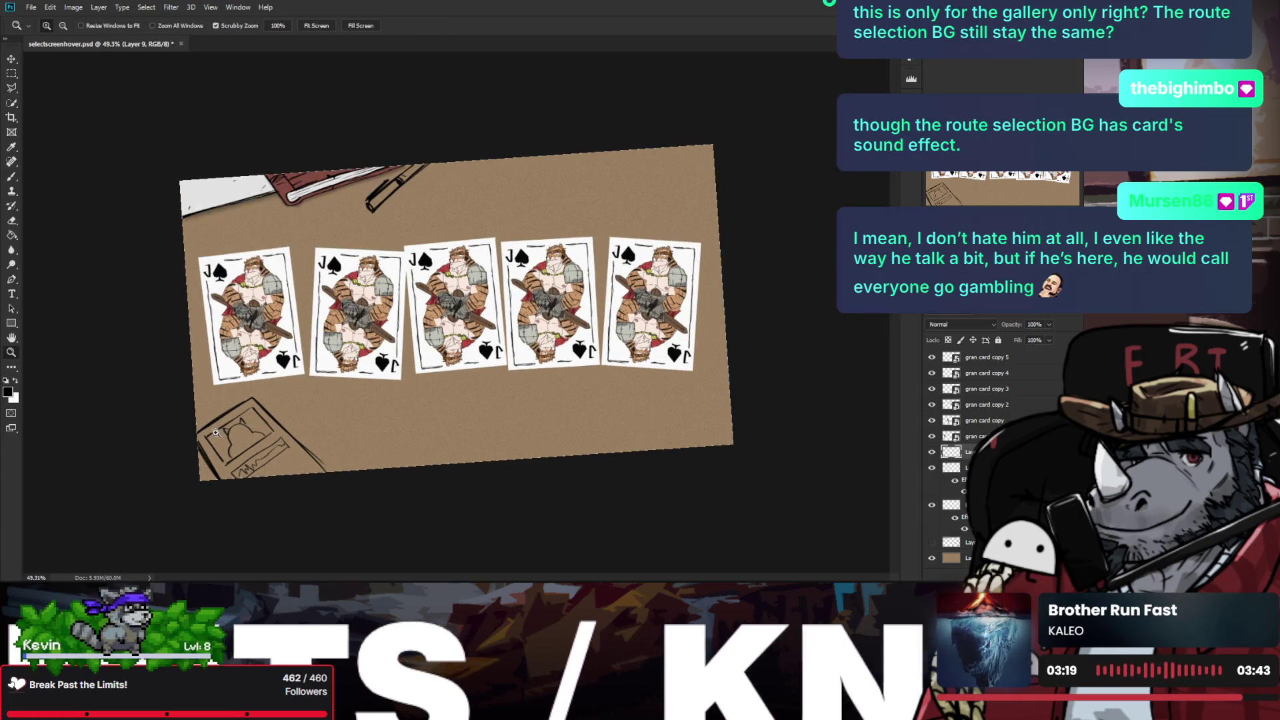
Step: Zoom into the bottom-left sketch and redraw its lines, including a near-vertical stroke
key(ctrl+0)
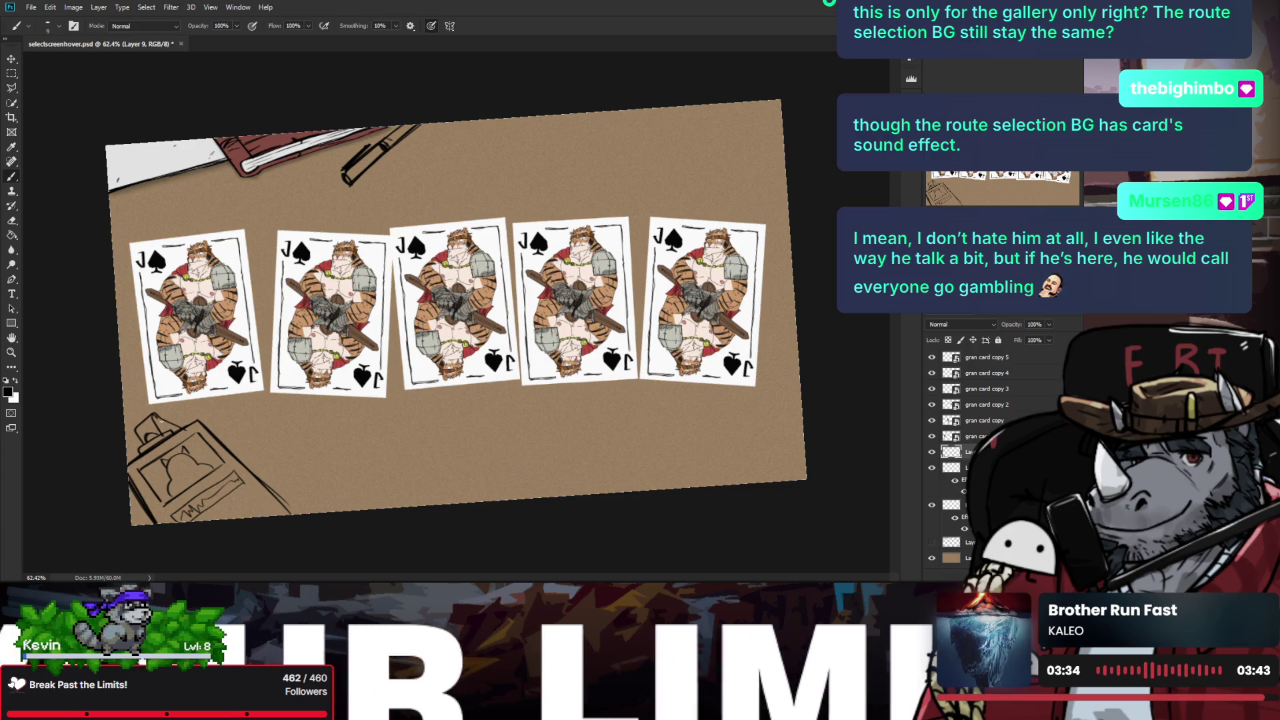
key(z)
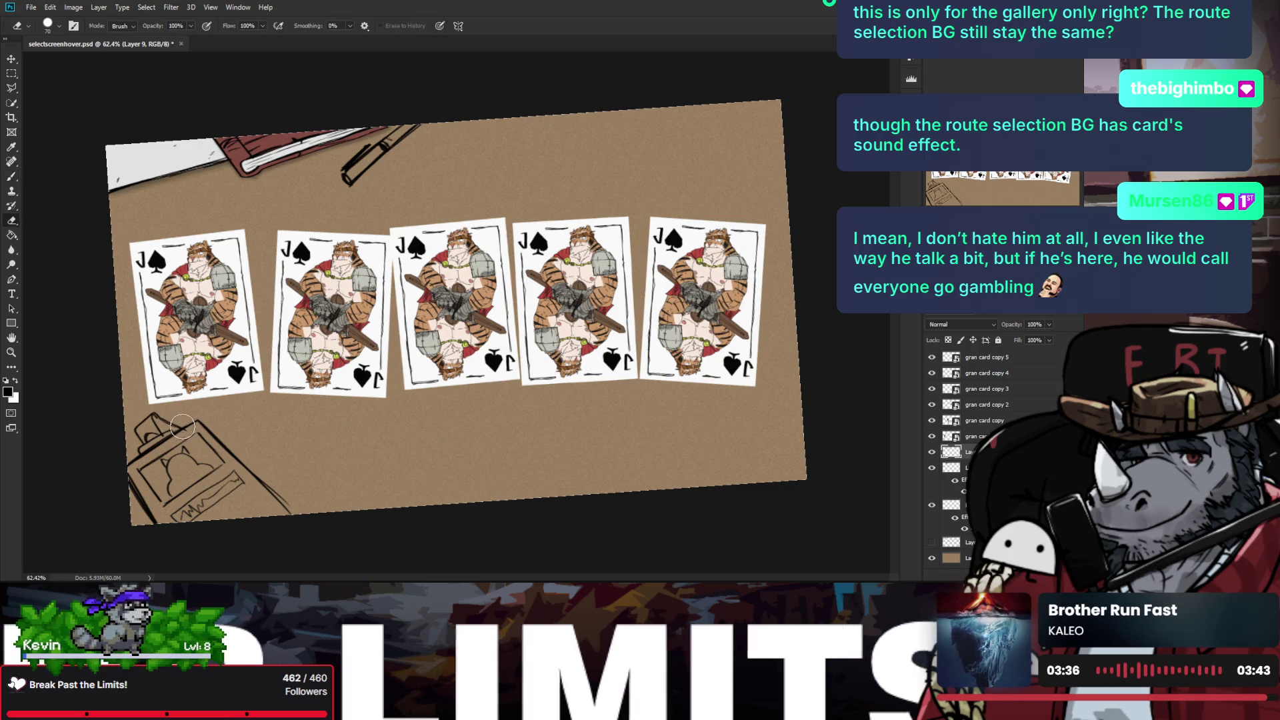
click(194, 437)
key(b)
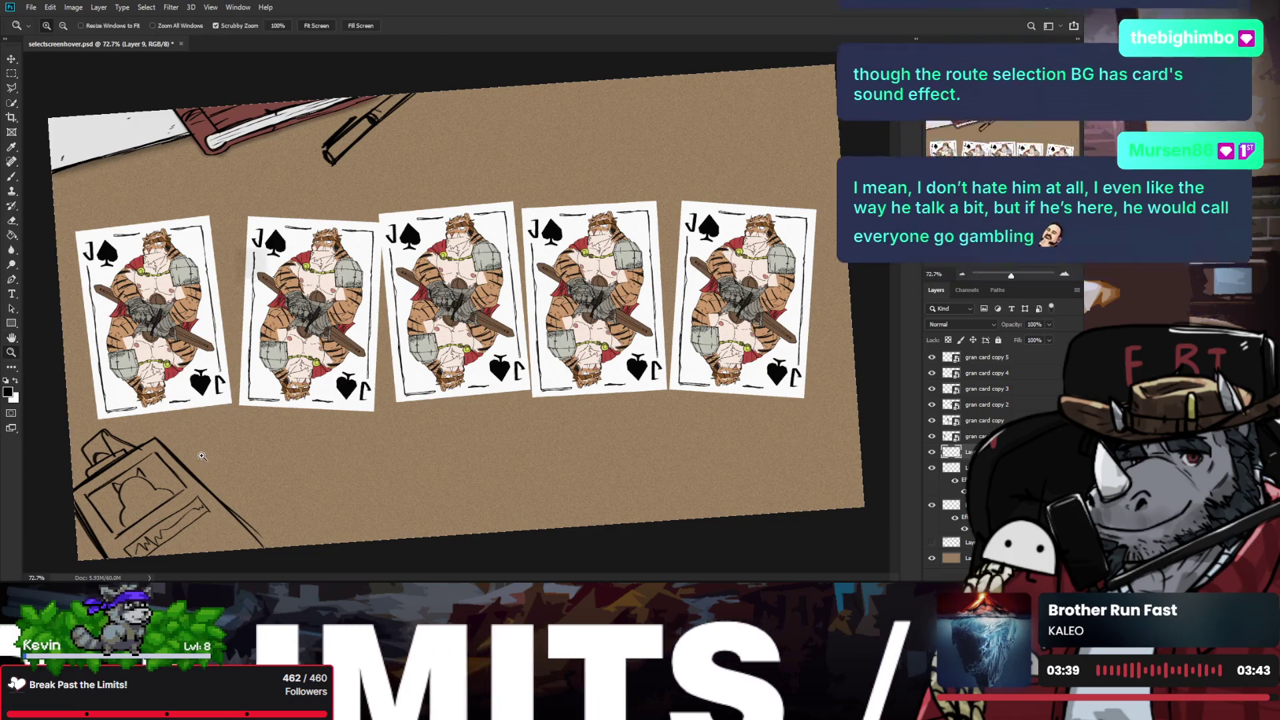
key(ctrl+z)
drag(194, 475, 343, 534)
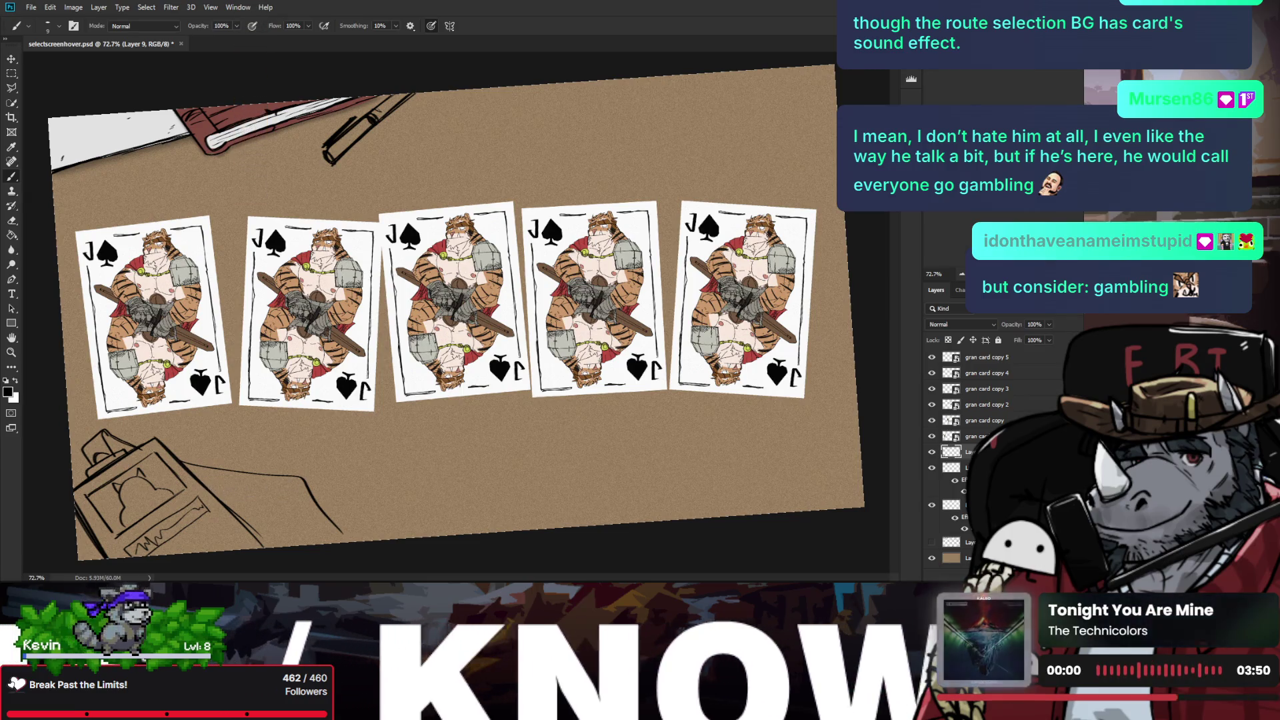
drag(303, 481, 317, 544)
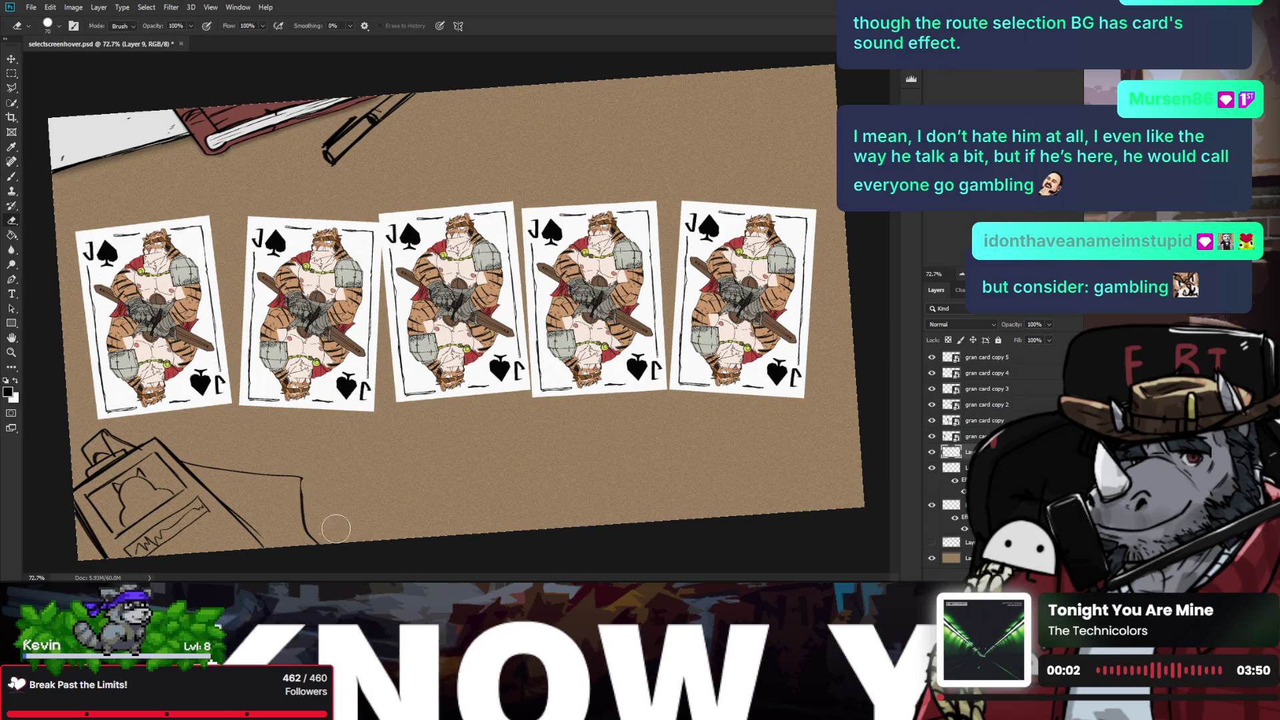
mouse_move(292, 493)
mouse_down()
mouse_move(203, 481)
mouse_move(302, 494)
mouse_move(302, 480)
mouse_move(327, 542)
mouse_up()
key(ctrl+z)
key(ctrl+z)
key(ctrl+z)
key(ctrl+z)
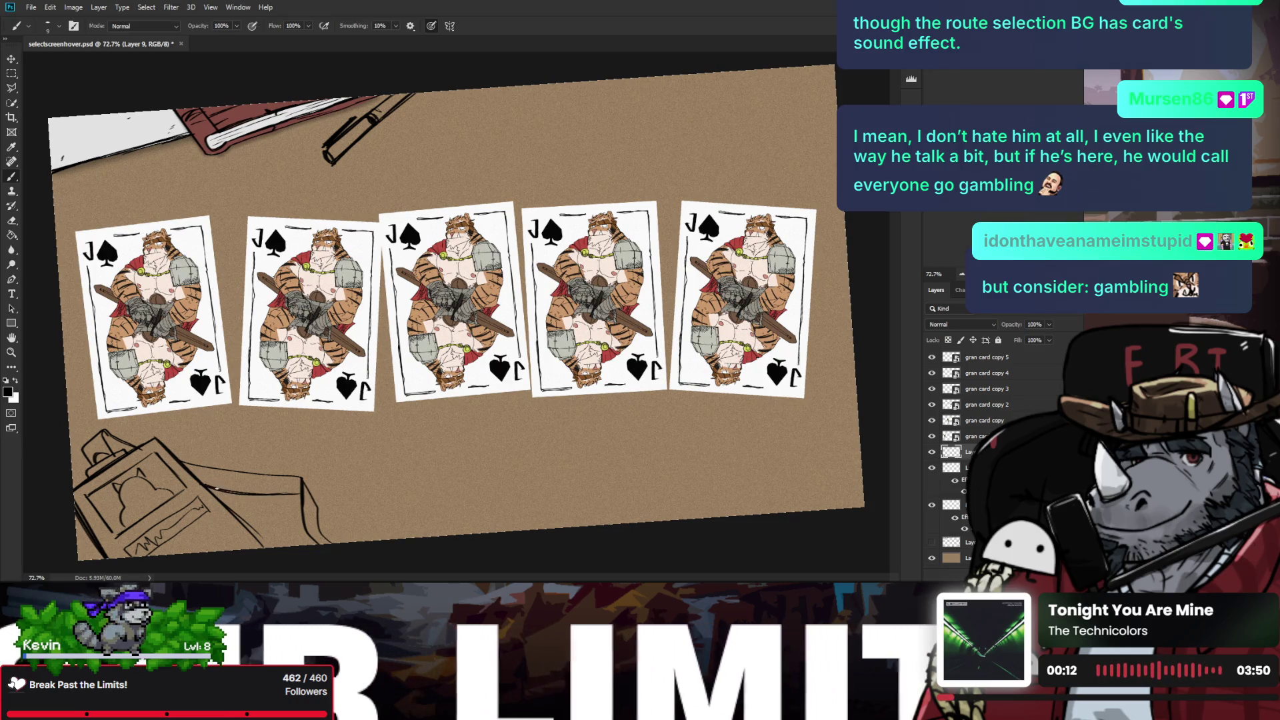
Step: Rotate the view and redraw the left sketch line as a darker stroke
key(r)
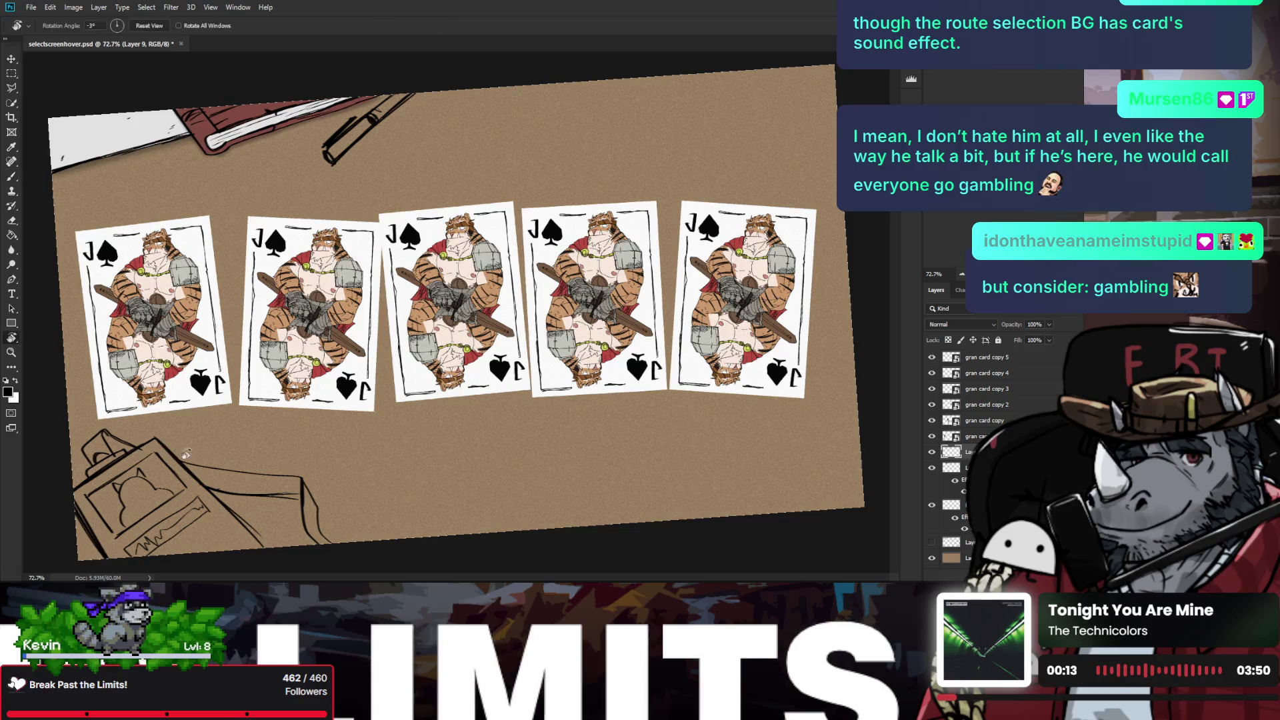
drag(217, 492, 175, 307)
key(b)
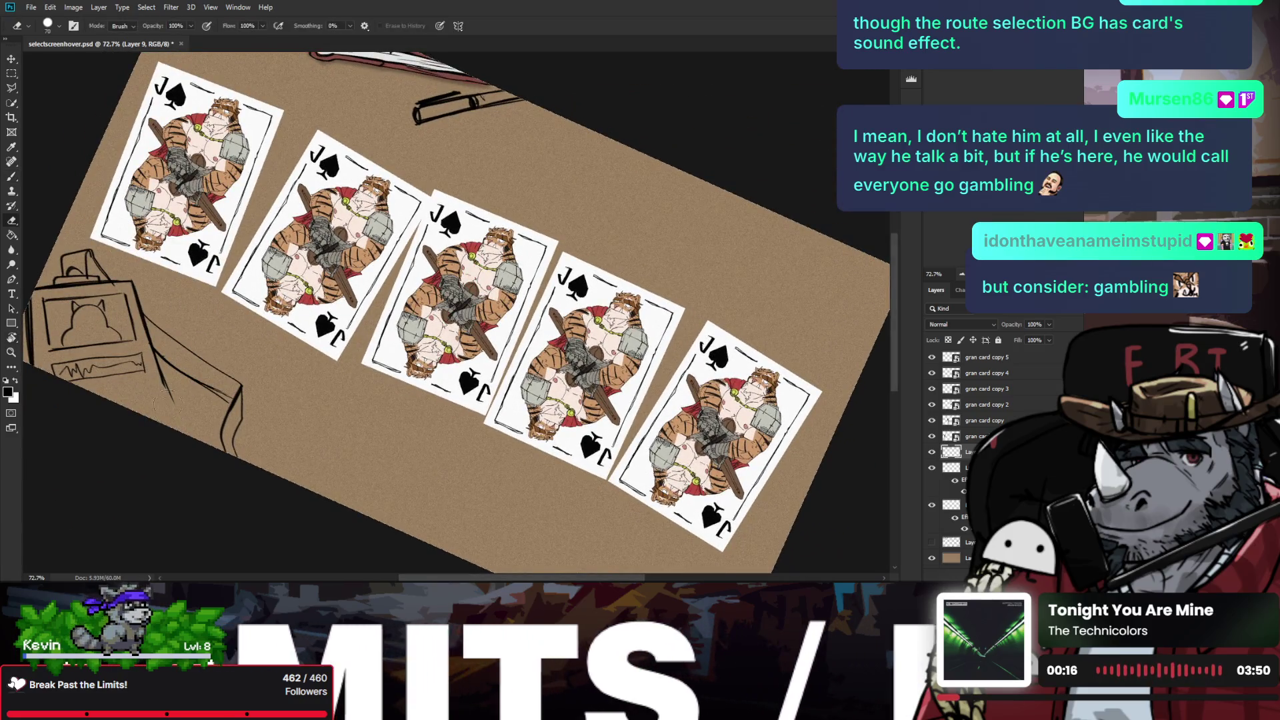
drag(155, 363, 172, 413)
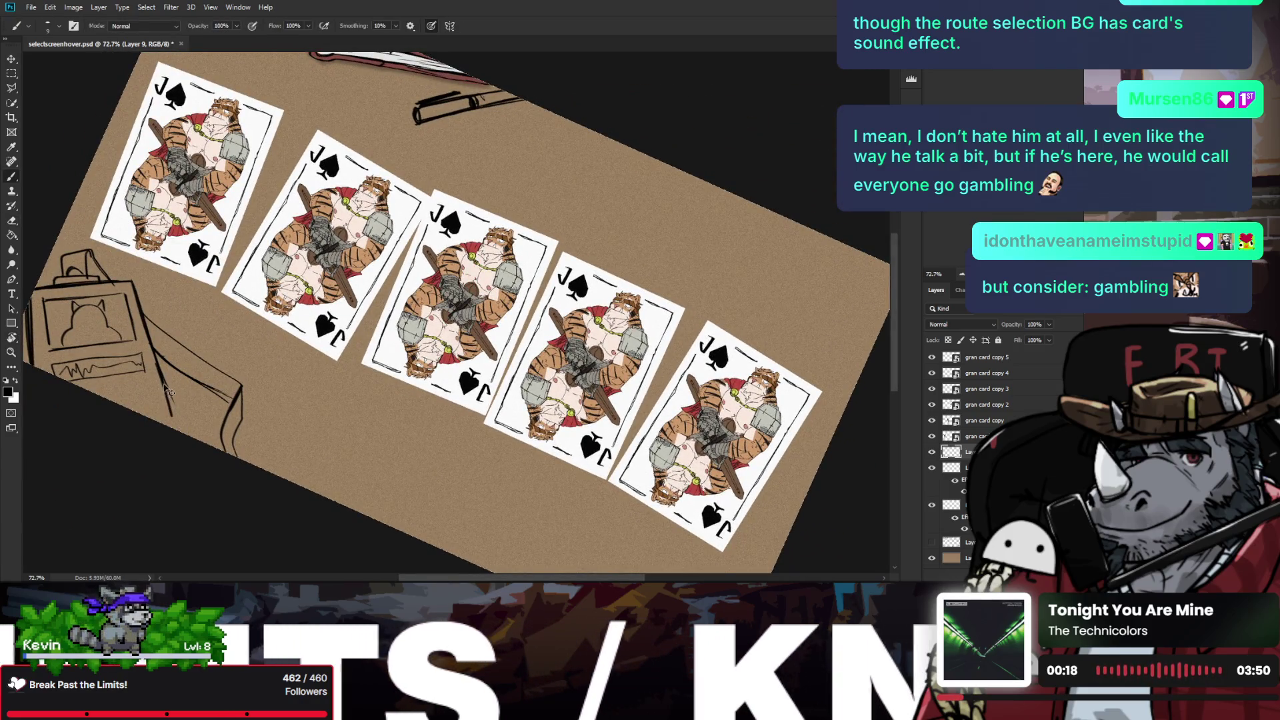
key(ctrl+z)
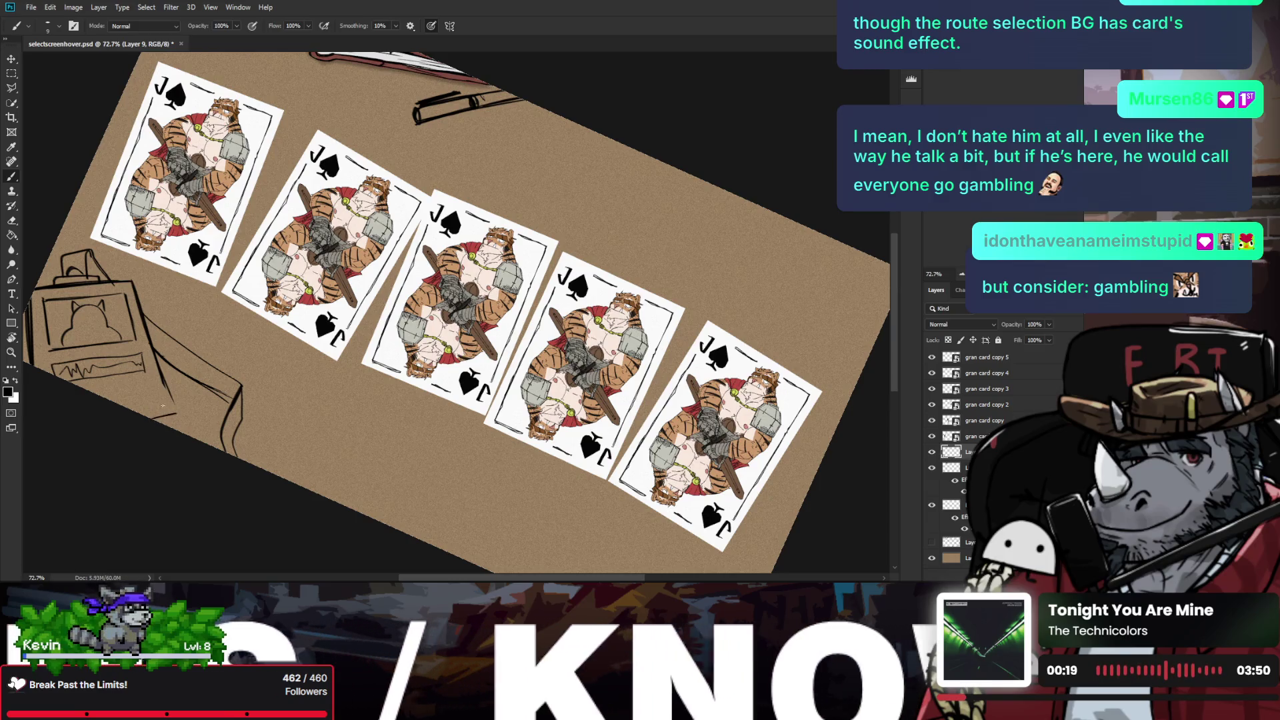
drag(164, 377, 174, 414)
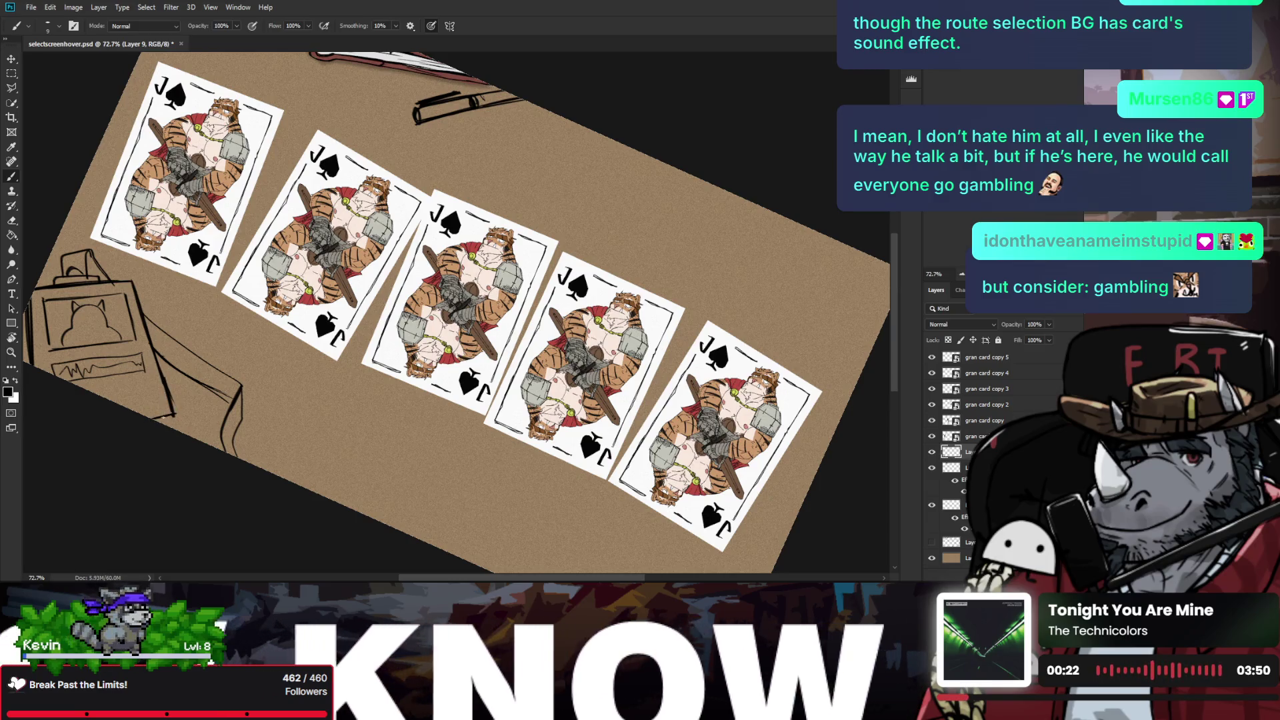
Step: Zoom out, tilt the canvas, then zoom back in closer on the cards
key(ctrl+minus)
key(ctrl+minus)
key(r)
mouse_move(334, 400)
mouse_down()
mouse_move(287, 505)
mouse_move(320, 529)
mouse_up()
key(z)
drag(240, 467, 242, 426)
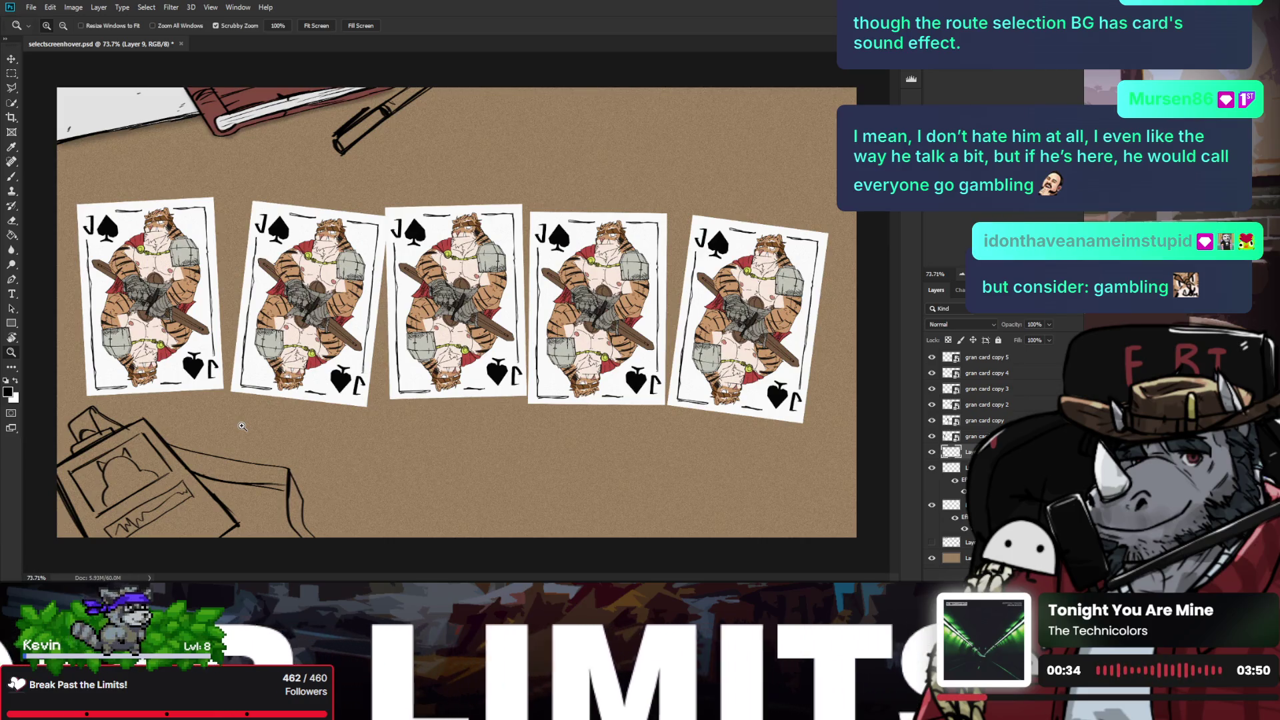
key(h)
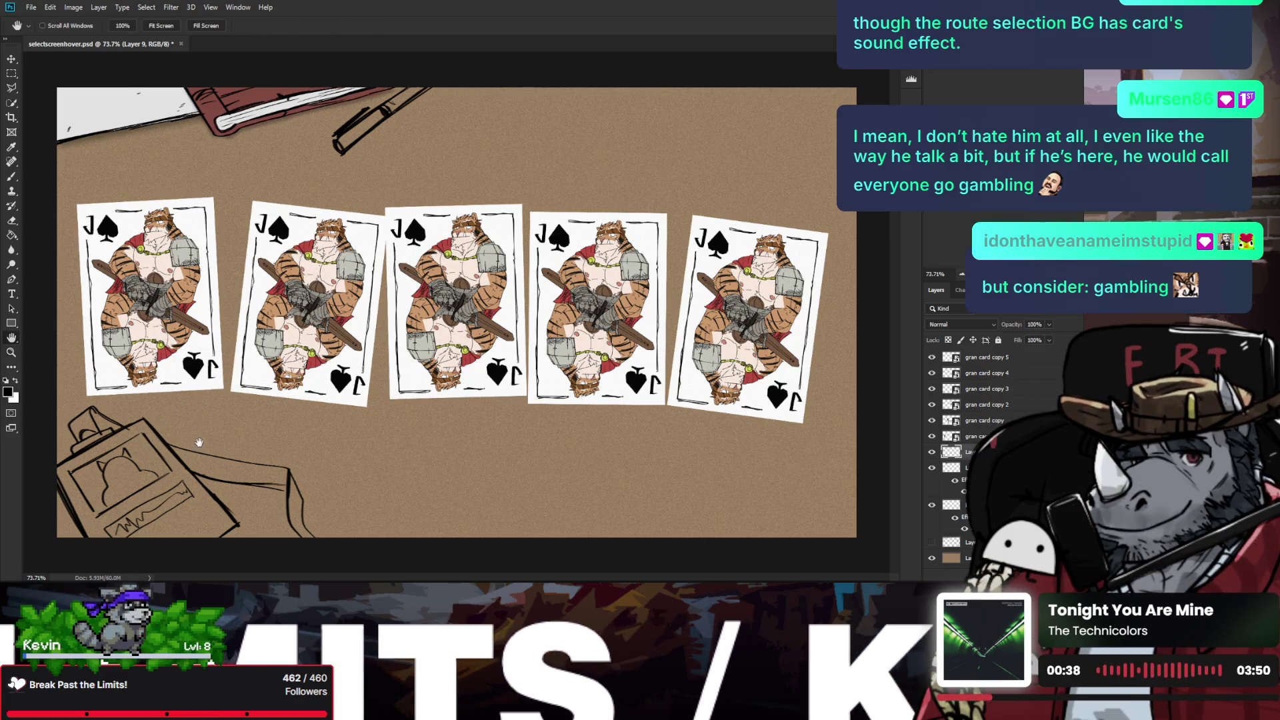
key(z)
mouse_move(197, 448)
mouse_down()
mouse_move(208, 438)
mouse_move(162, 227)
mouse_up()
key(b)
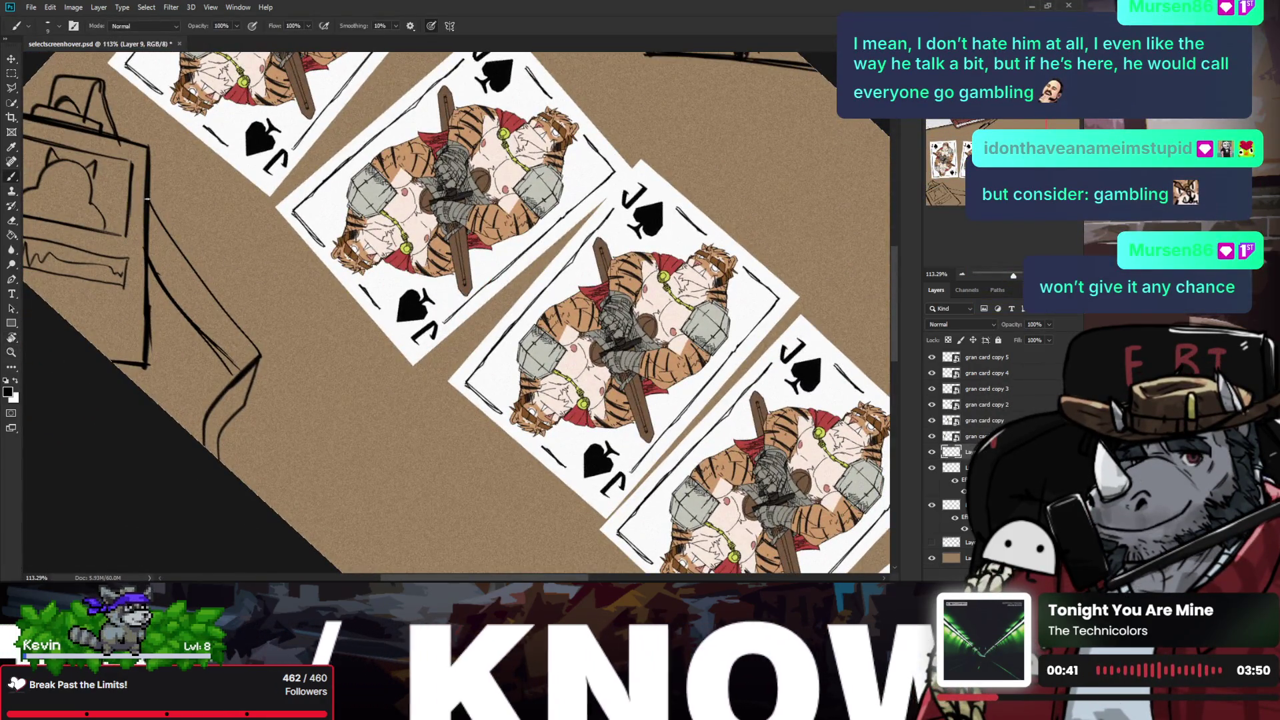
Step: Reset the view rotation to upright and zoom in on the tabletop cards
key(r)
key(ctrl+0)
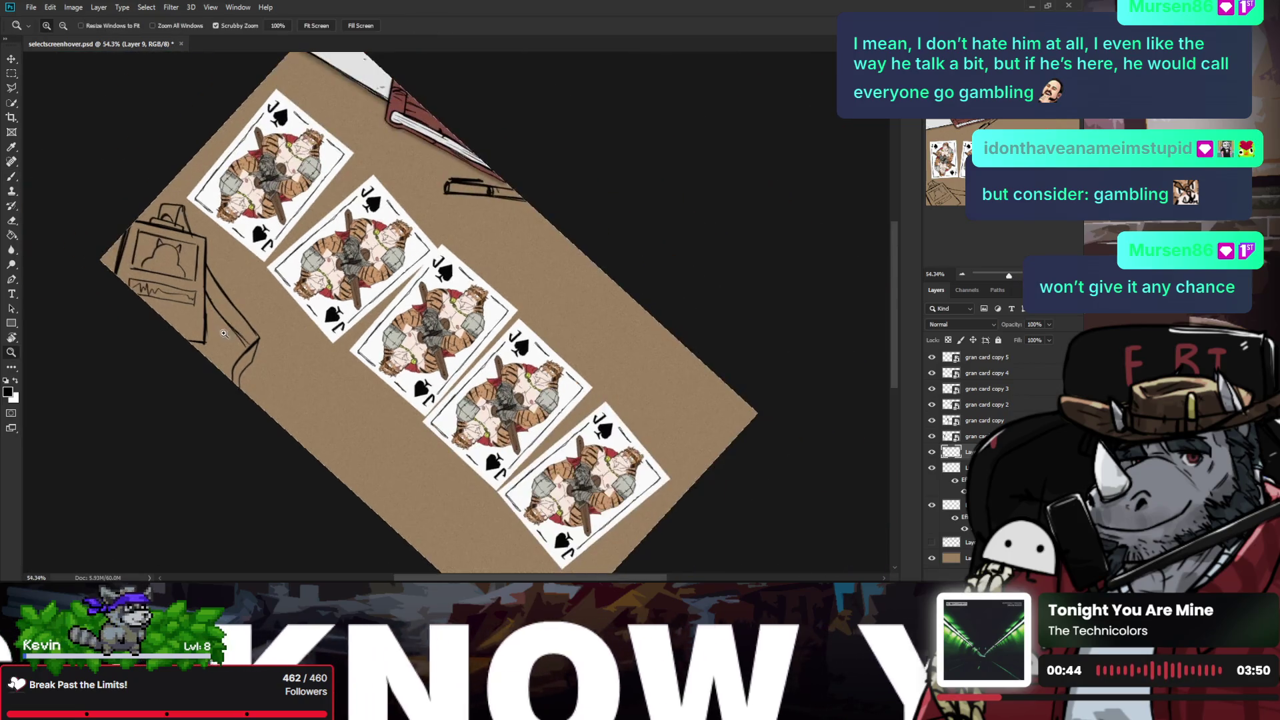
drag(200, 320, 185, 496)
key(z)
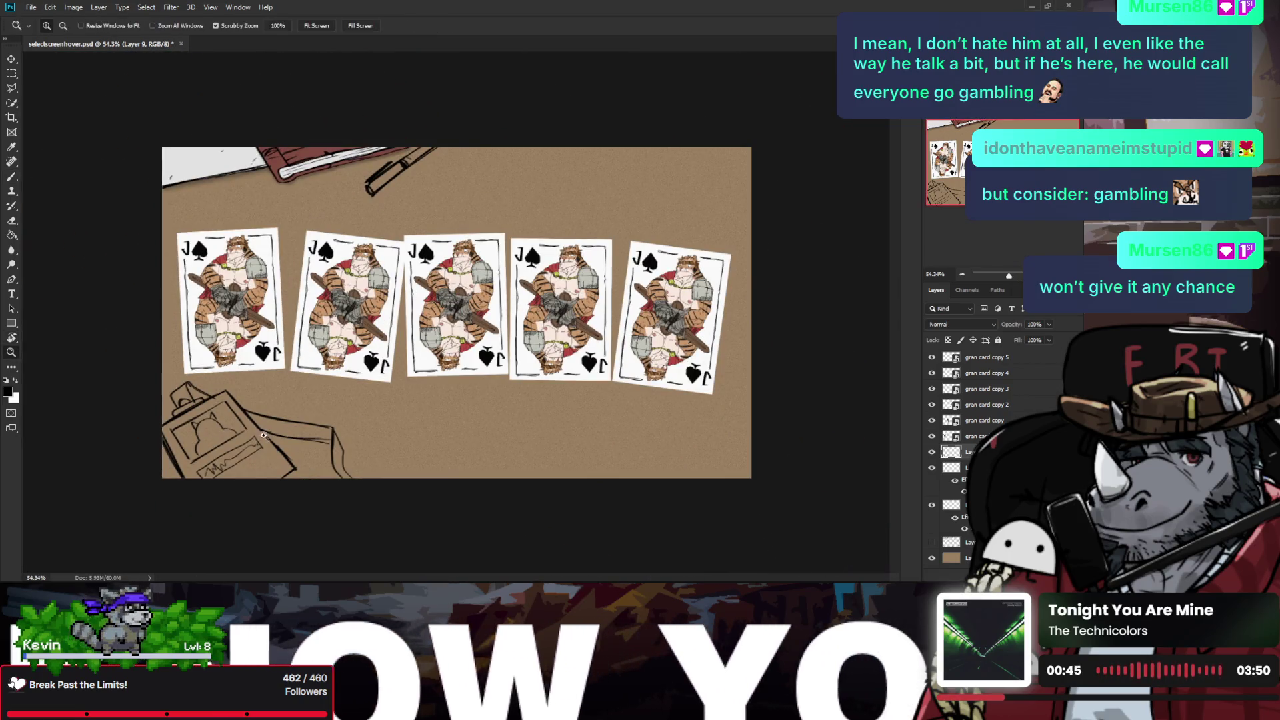
drag(280, 406, 316, 404)
mouse_move(266, 449)
mouse_down()
mouse_move(337, 382)
mouse_move(313, 384)
mouse_up()
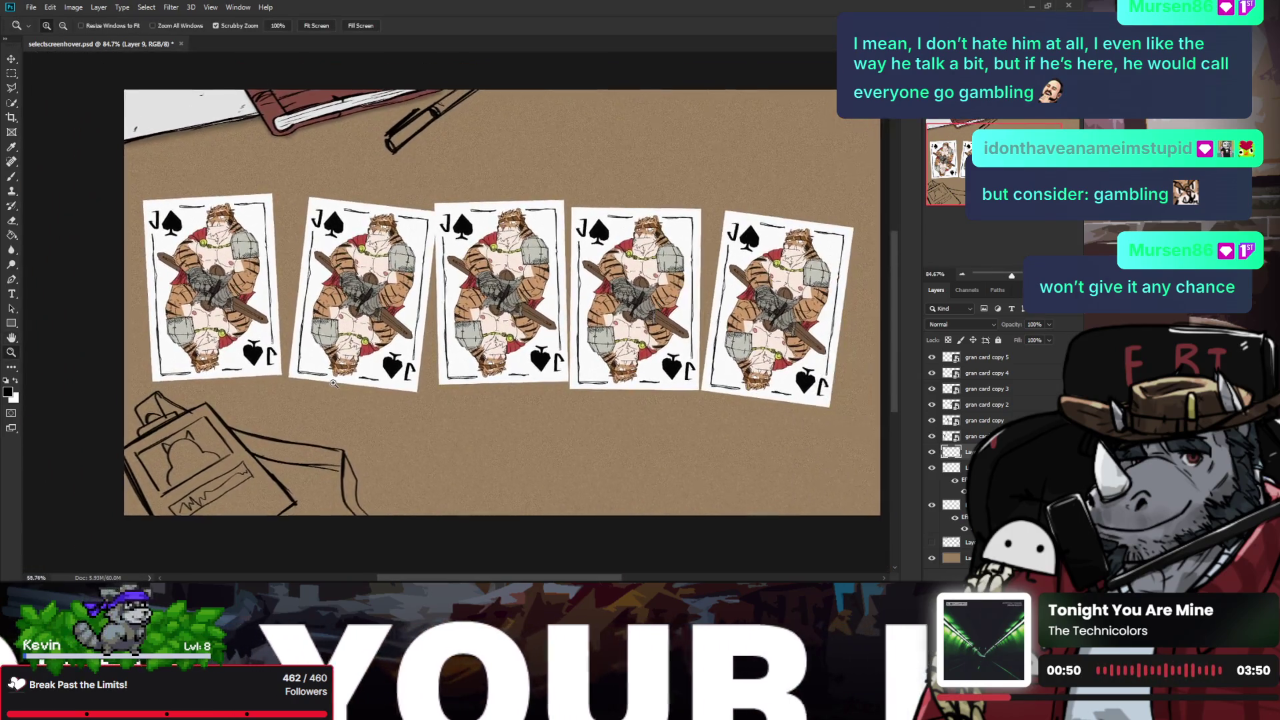
key(r)
drag(520, 313, 497, 347)
key(Escape)
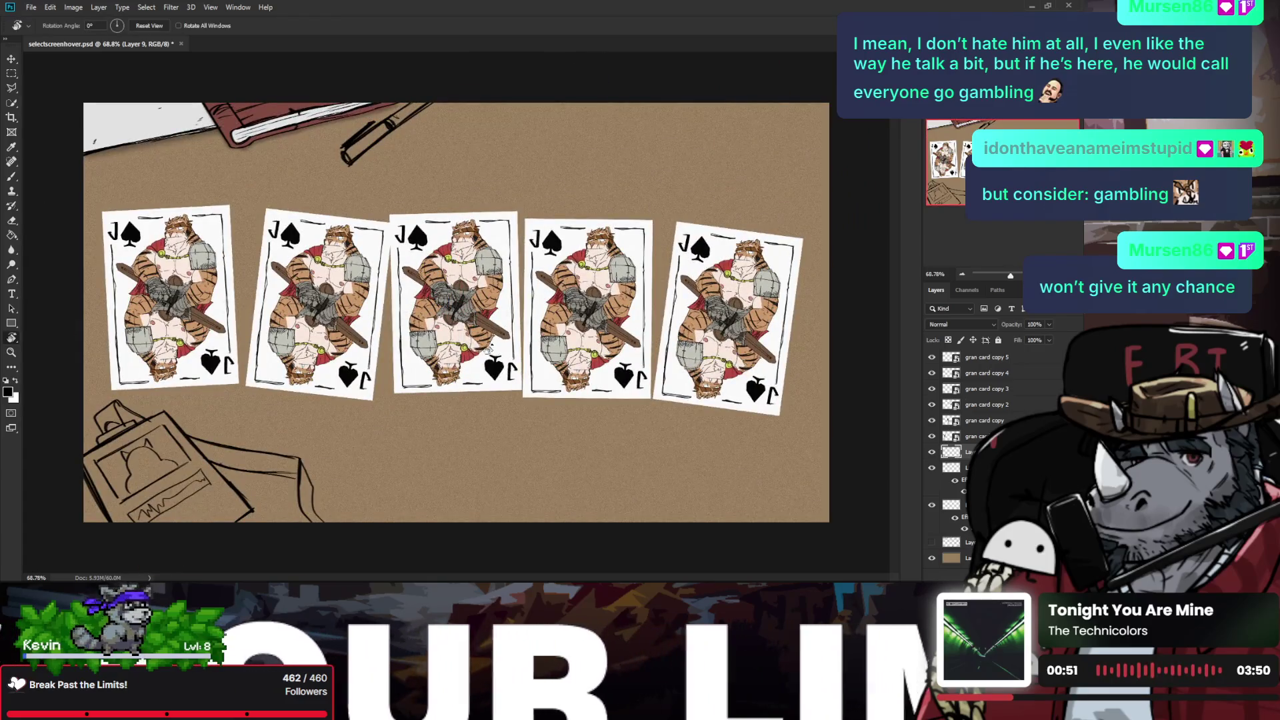
key(b)
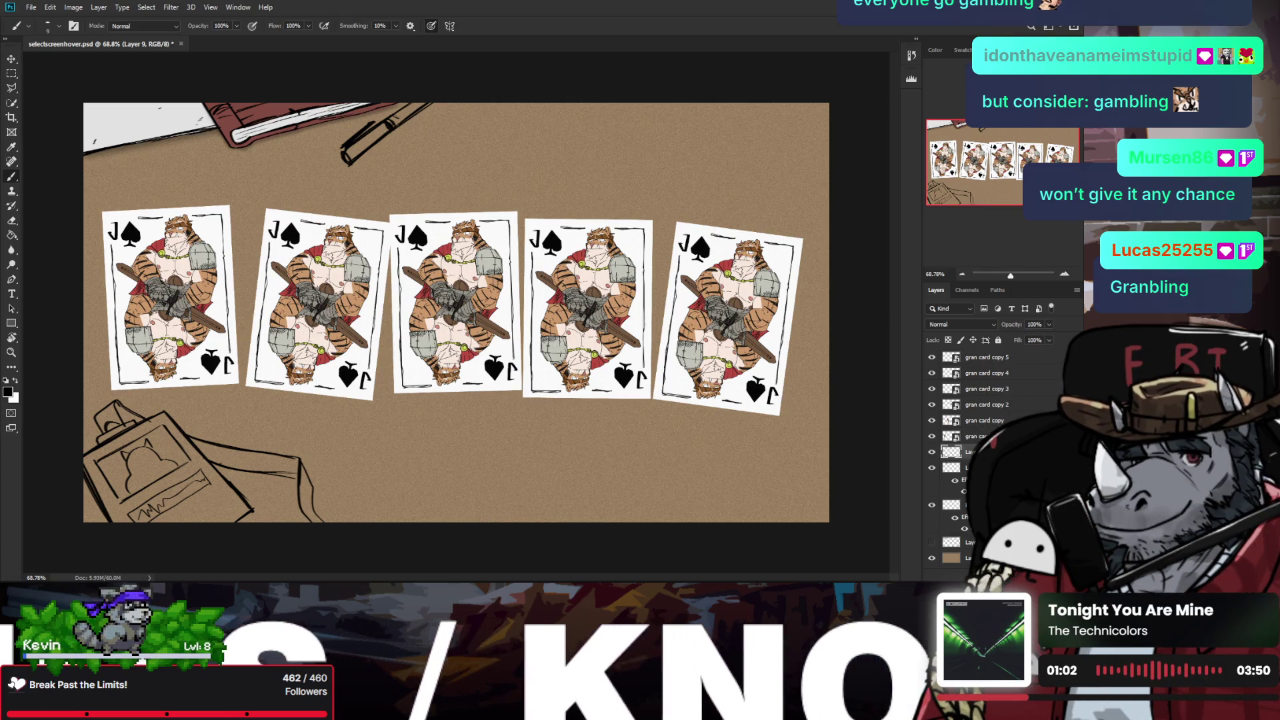
Step: Attempt the upper-right arc stroke several times, undoing each try
drag(736, 107, 800, 213)
key(ctrl+z)
drag(734, 104, 823, 107)
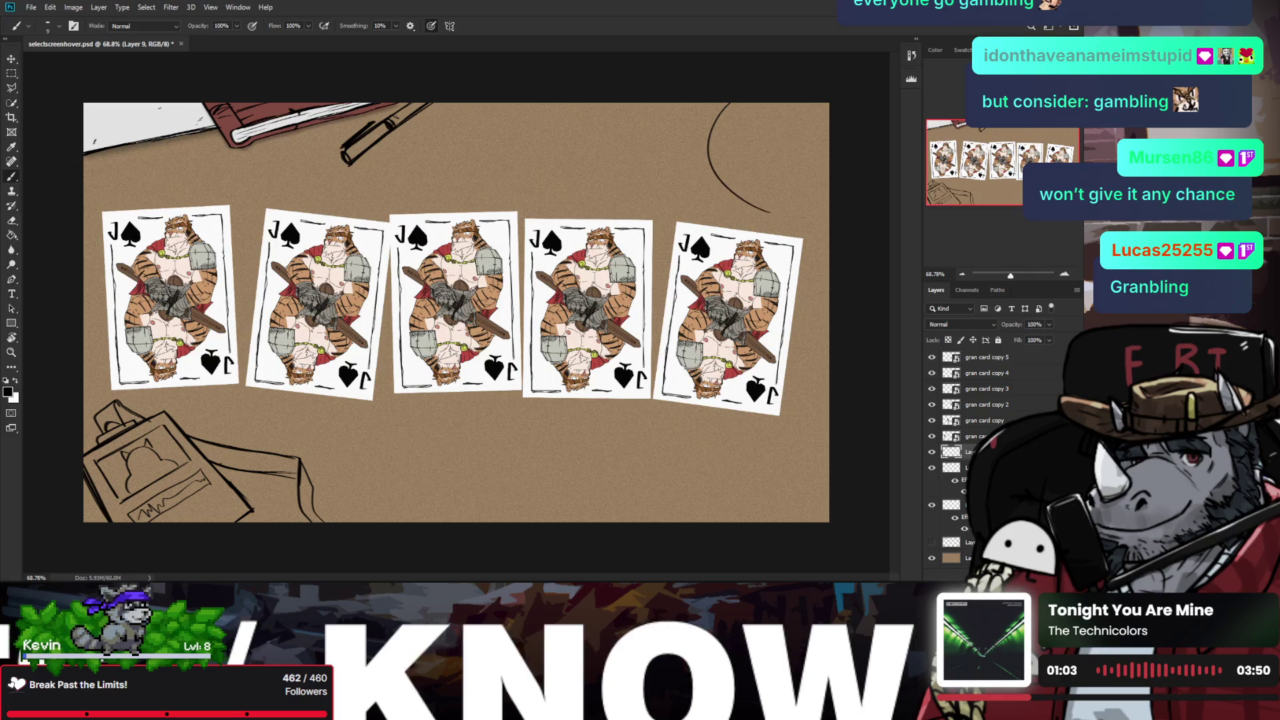
key(ctrl+z)
drag(715, 104, 827, 211)
key(ctrl+z)
drag(719, 104, 824, 198)
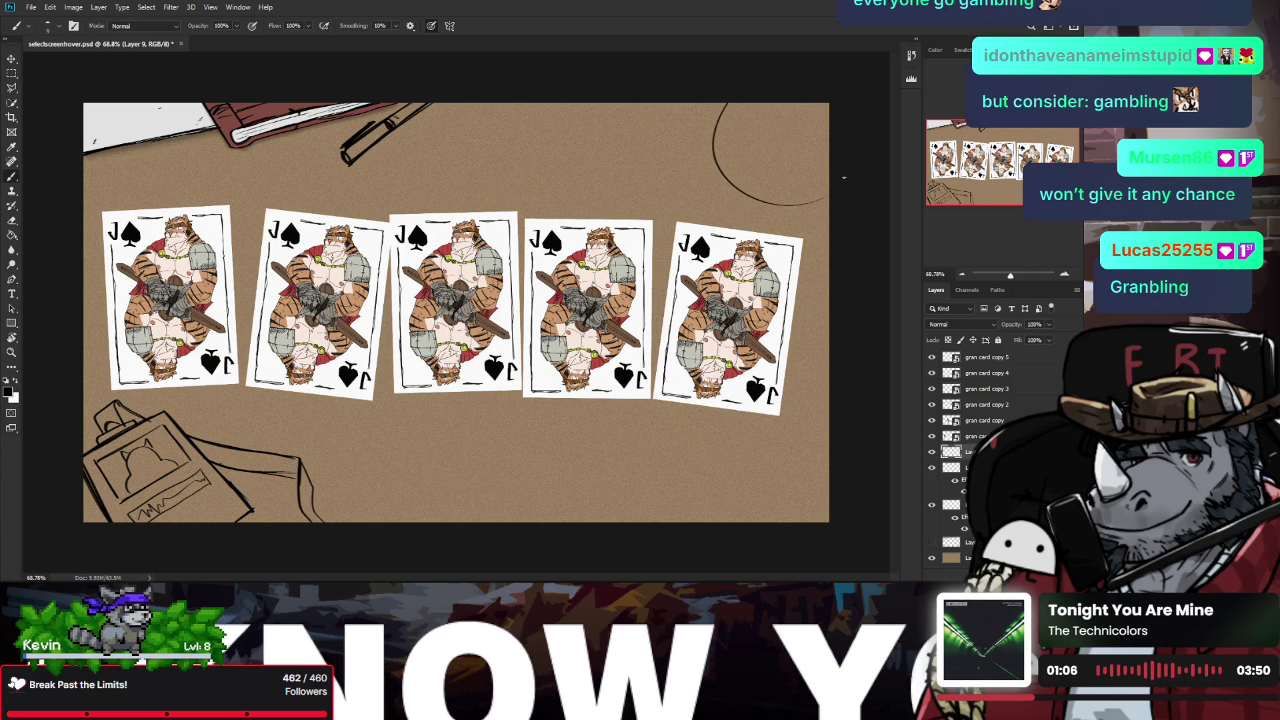
key(ctrl+z)
drag(740, 104, 827, 200)
key(ctrl+z)
drag(737, 104, 829, 195)
key(ctrl+z)
key(ctrl+z)
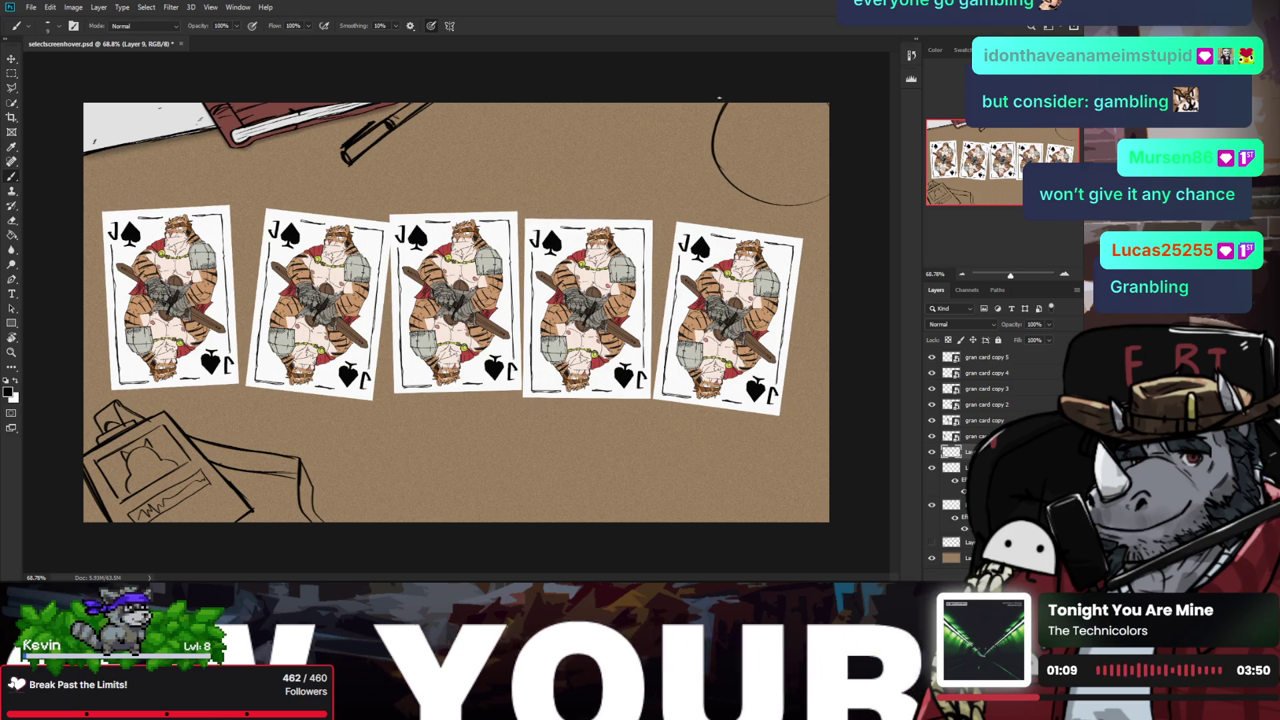
Step: Try curves left of the arc and flip the canvas horizontally to check the drawing
mouse_move(708, 108)
mouse_down()
mouse_move(679, 168)
mouse_move(714, 216)
mouse_up()
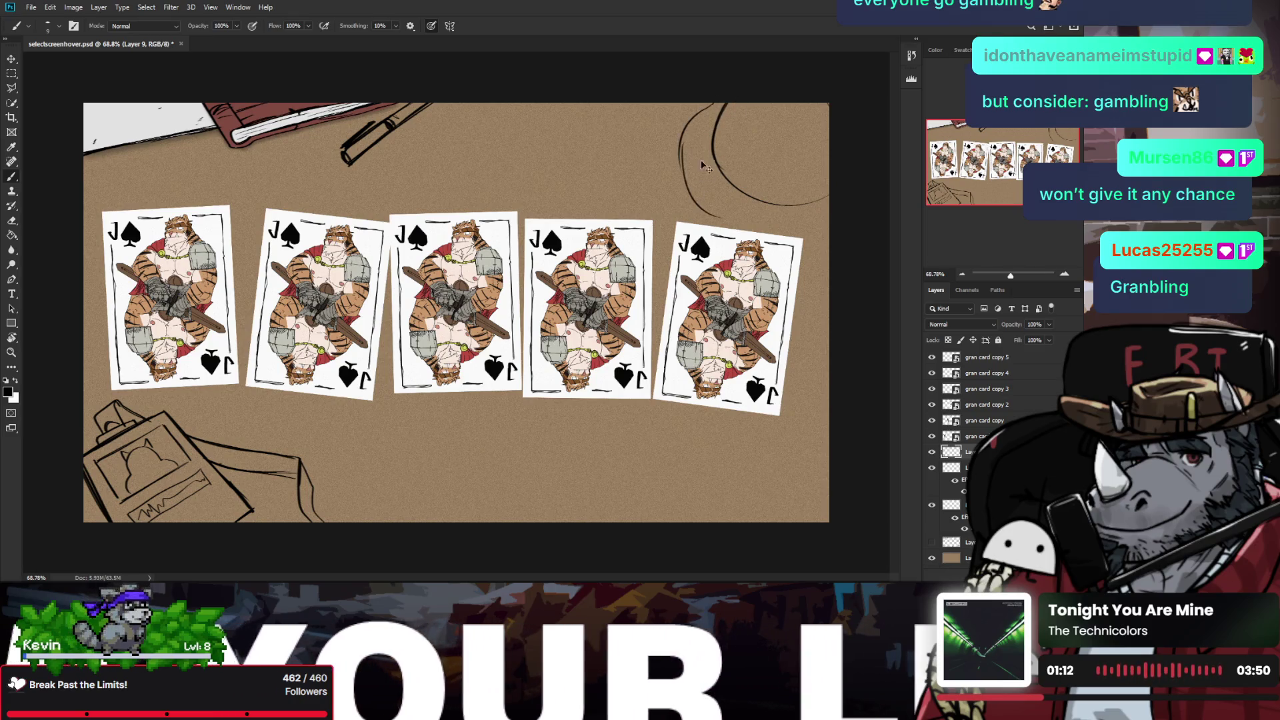
key(ctrl+z)
key(ctrl+z)
mouse_move(727, 108)
mouse_down()
mouse_move(723, 226)
mouse_move(737, 221)
mouse_up()
key(ctrl+z)
key(ctrl+z)
mouse_move(725, 106)
mouse_down()
mouse_move(733, 212)
mouse_move(814, 203)
mouse_up()
key(ctrl+z)
key(ctrl+z)
key(ctrl+z)
key(ctrl+shift+h)
key(ctrl+shift+h)
key(ctrl+z)
key(ctrl+z)
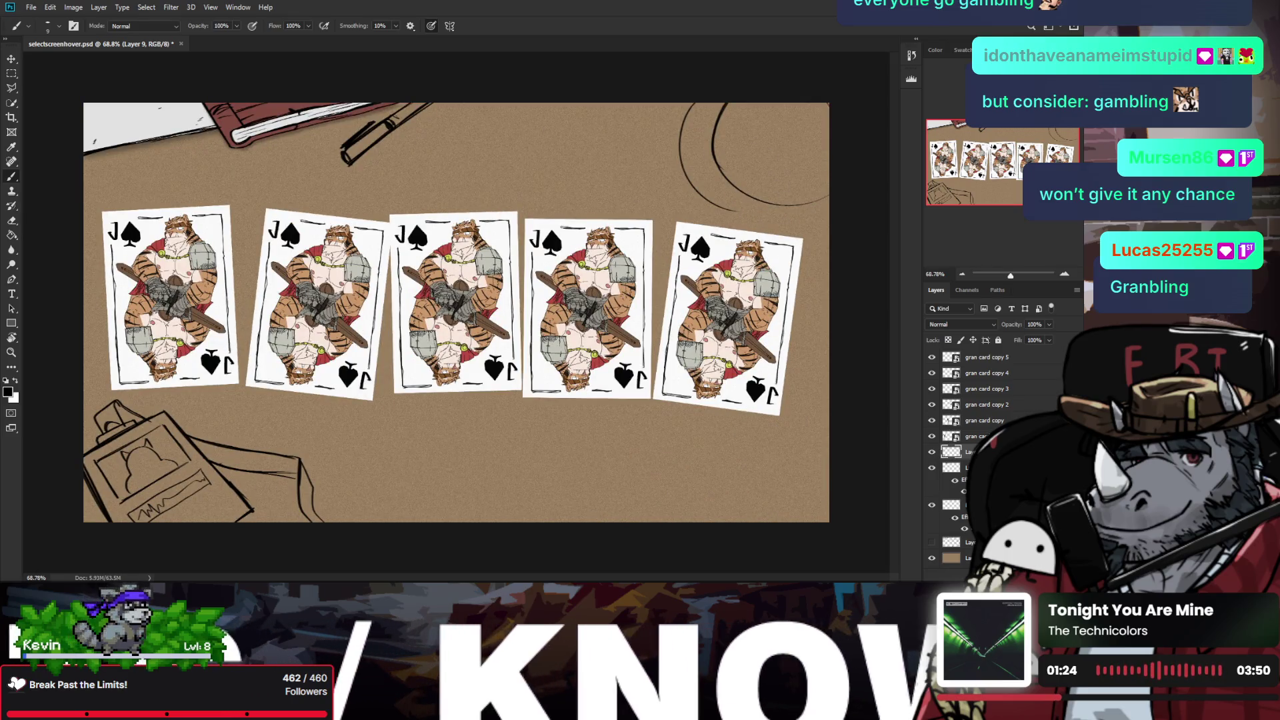
Step: Retry the arc's lower segment and a darker stroke along it, undoing each attempt
drag(738, 211, 814, 204)
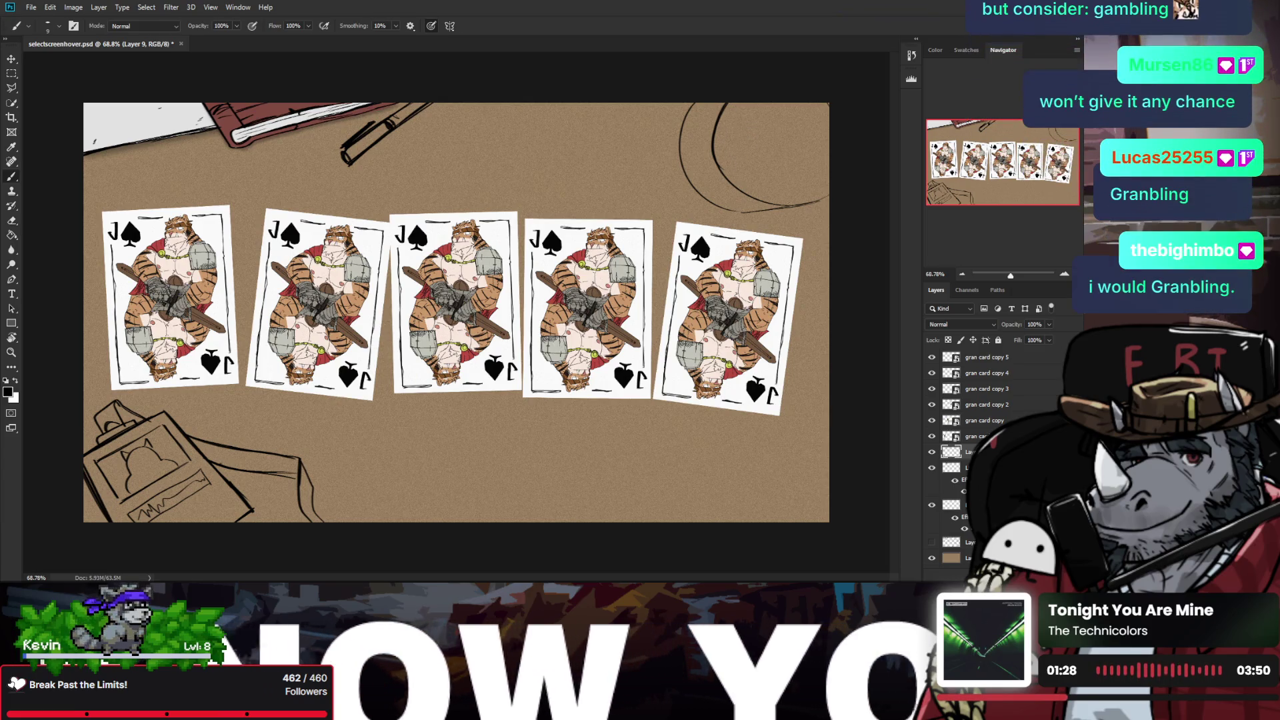
key(ctrl+z)
mouse_move(740, 210)
mouse_down()
mouse_move(828, 194)
mouse_move(827, 174)
mouse_up()
key(ctrl+z)
key(ctrl+z)
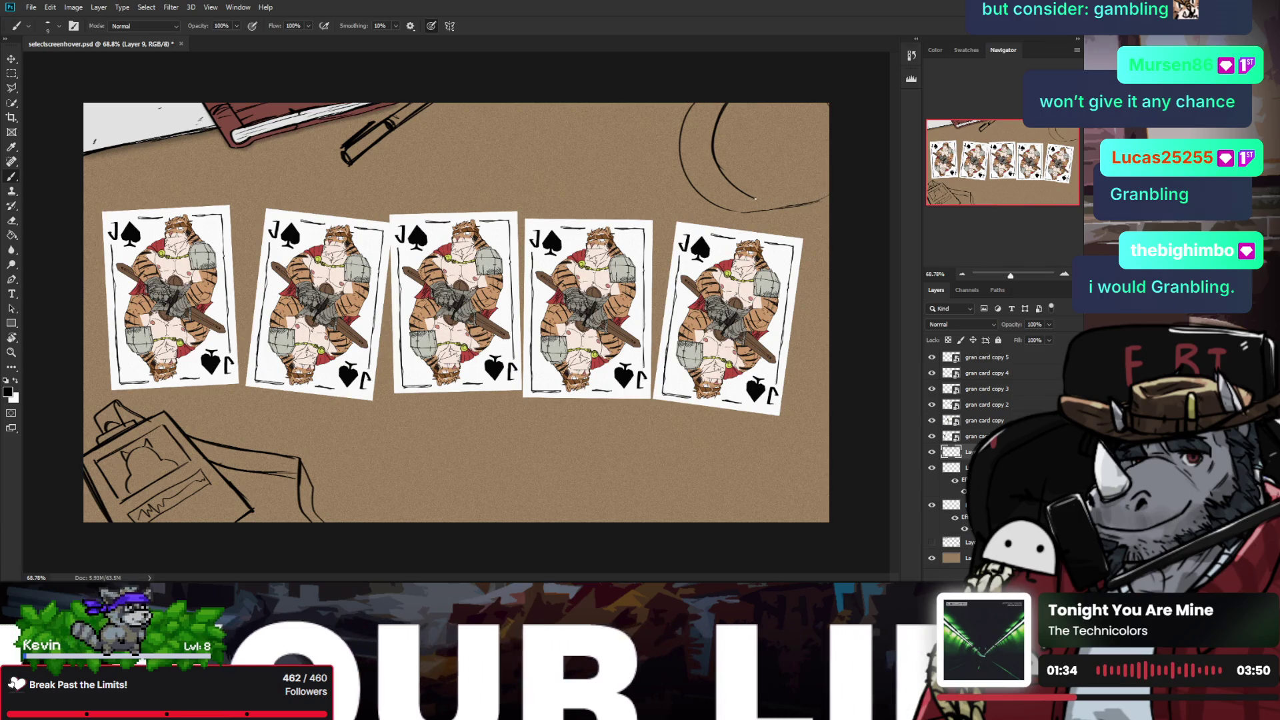
key(ctrl+z)
drag(755, 202, 829, 173)
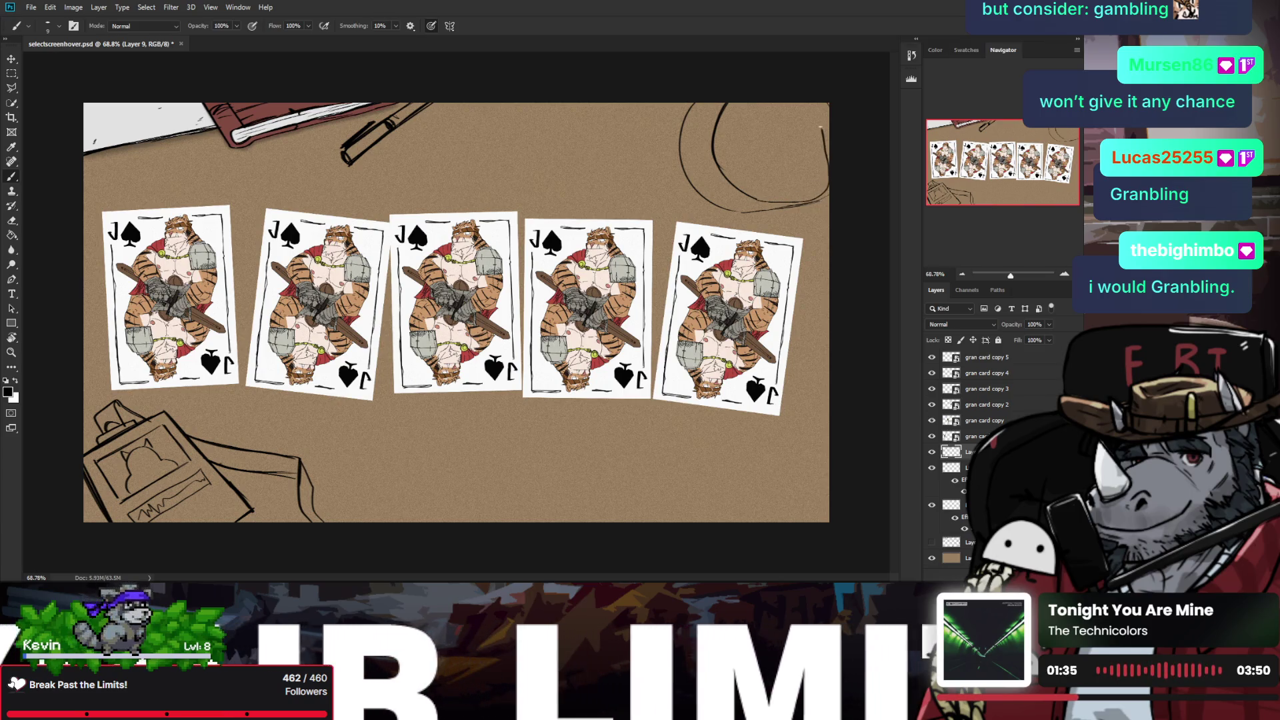
key(ctrl+z)
Step: Settle on a stroke running rightward from the arc's lower end
drag(825, 106, 827, 190)
key(ctrl+z)
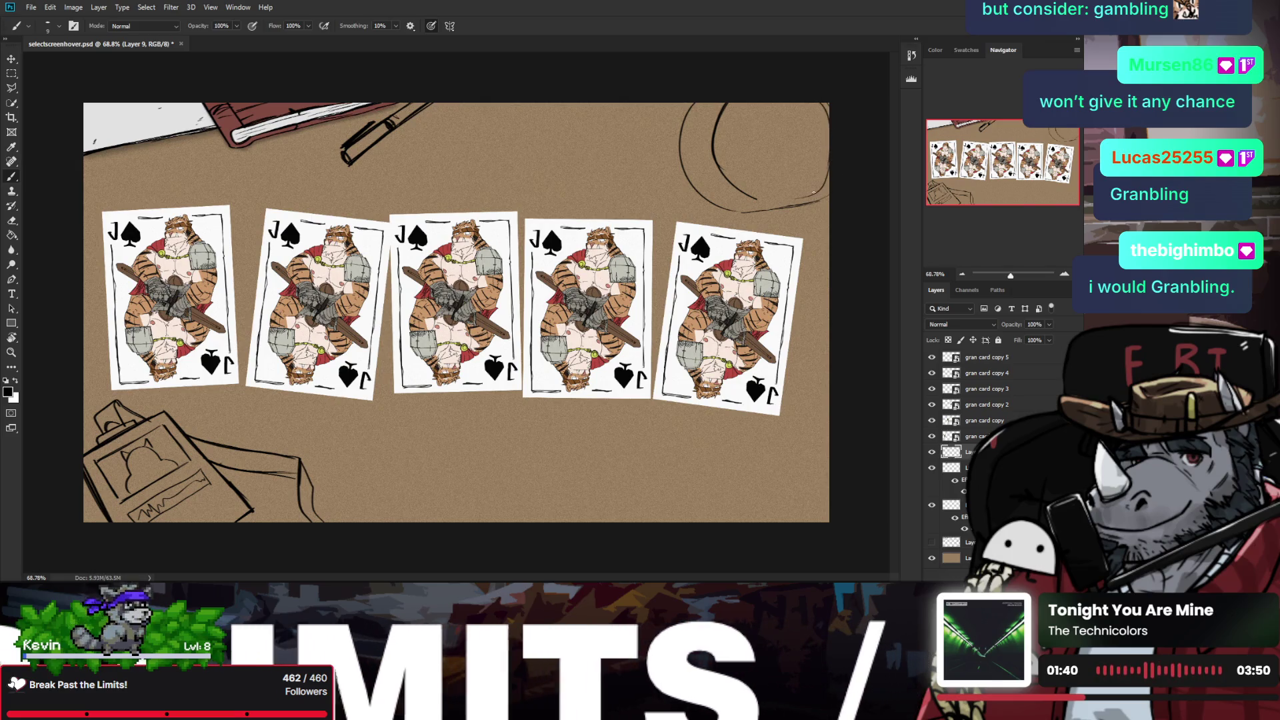
key(ctrl+z)
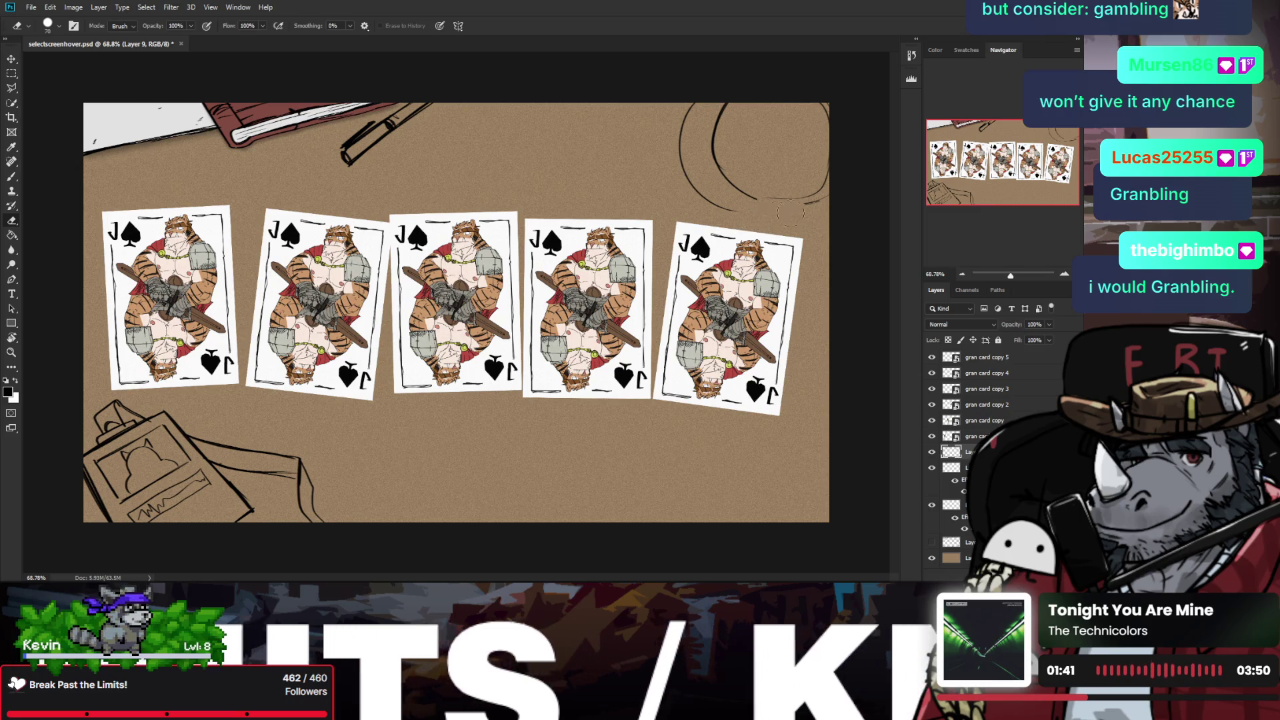
drag(767, 218, 822, 199)
key(ctrl+z)
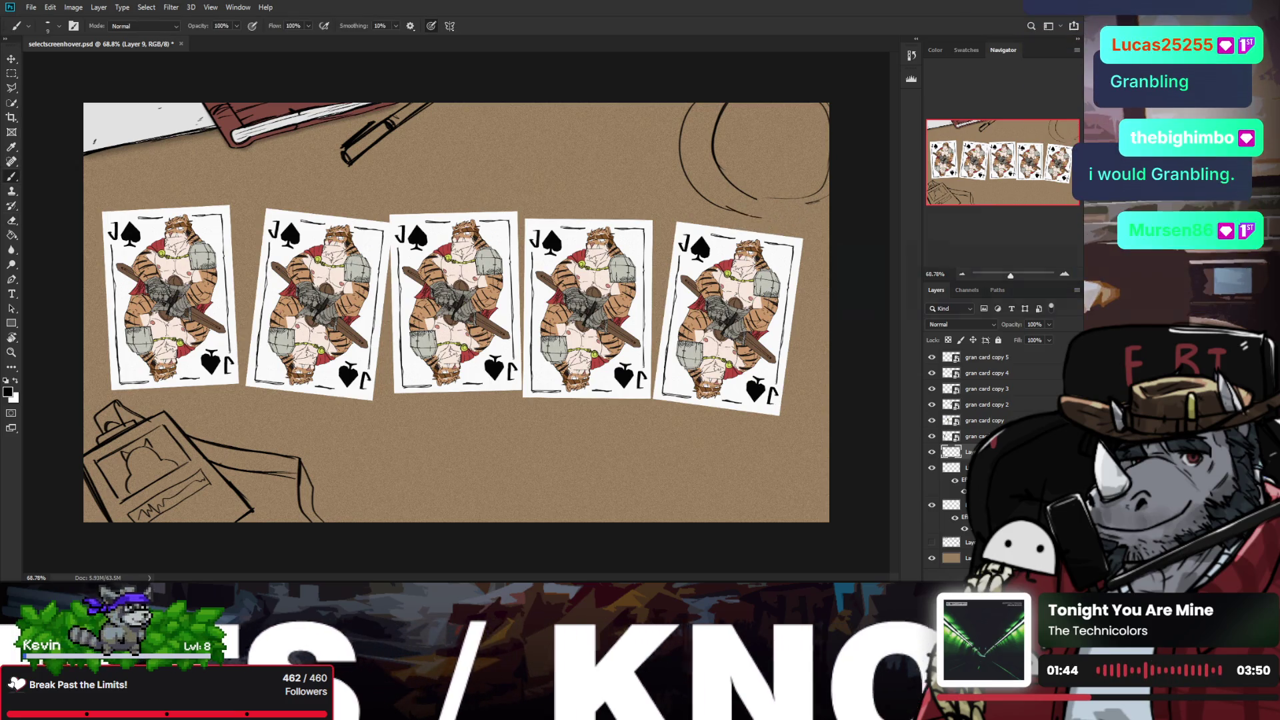
drag(725, 211, 820, 201)
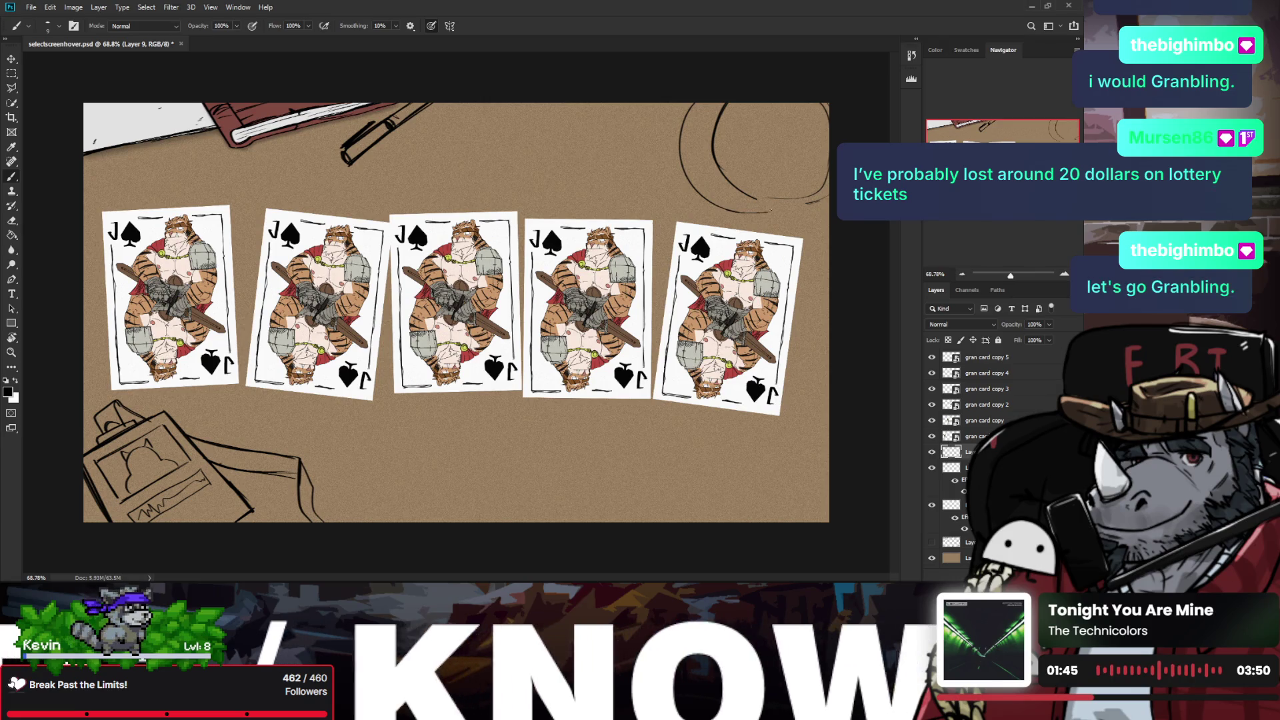
Step: Mirror the canvas to check the drawing, then zoom in on the top-right circle
key(h)
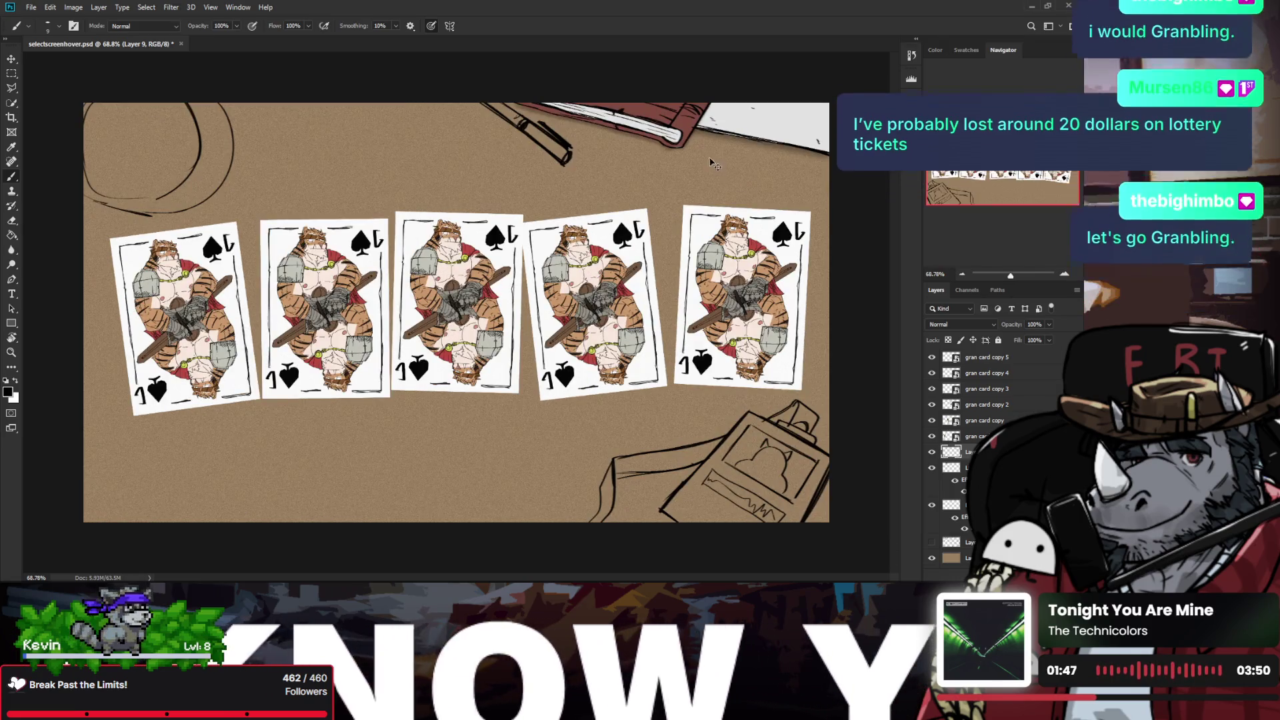
key(h)
scroll(755, 195, up, 1)
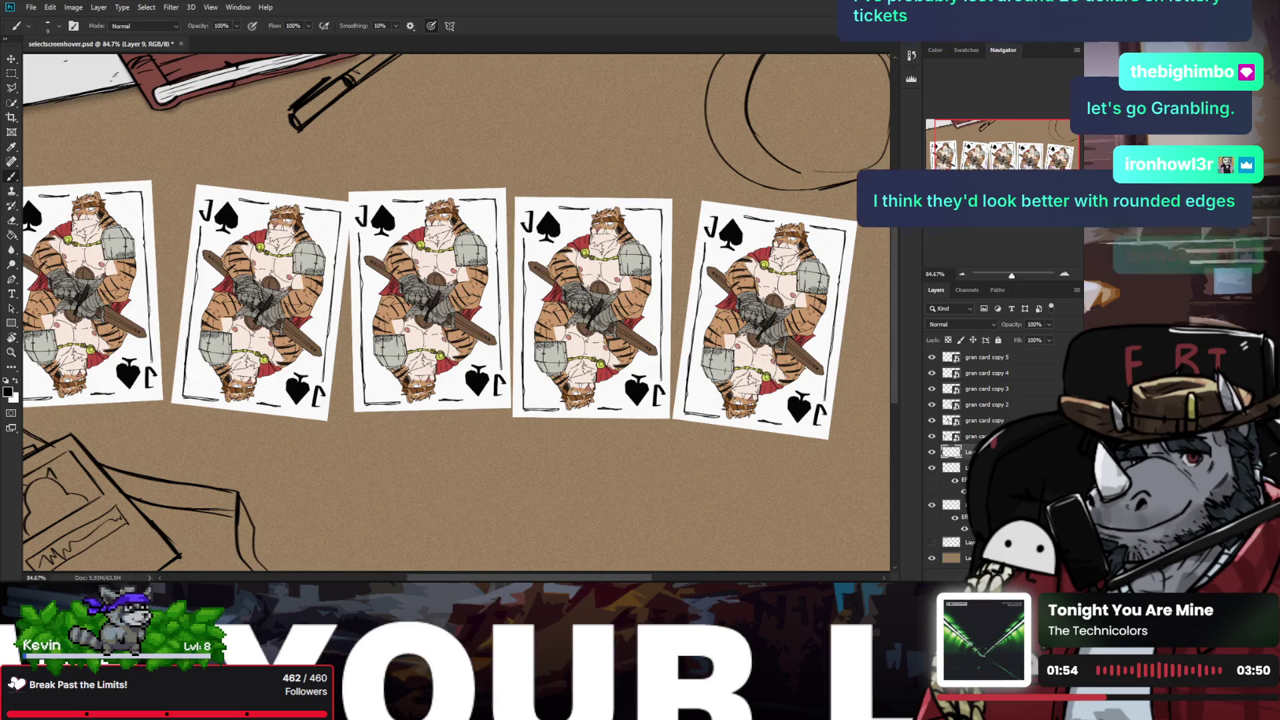
key(z)
drag(840, 182, 820, 178)
scroll(749, 192, up, 3)
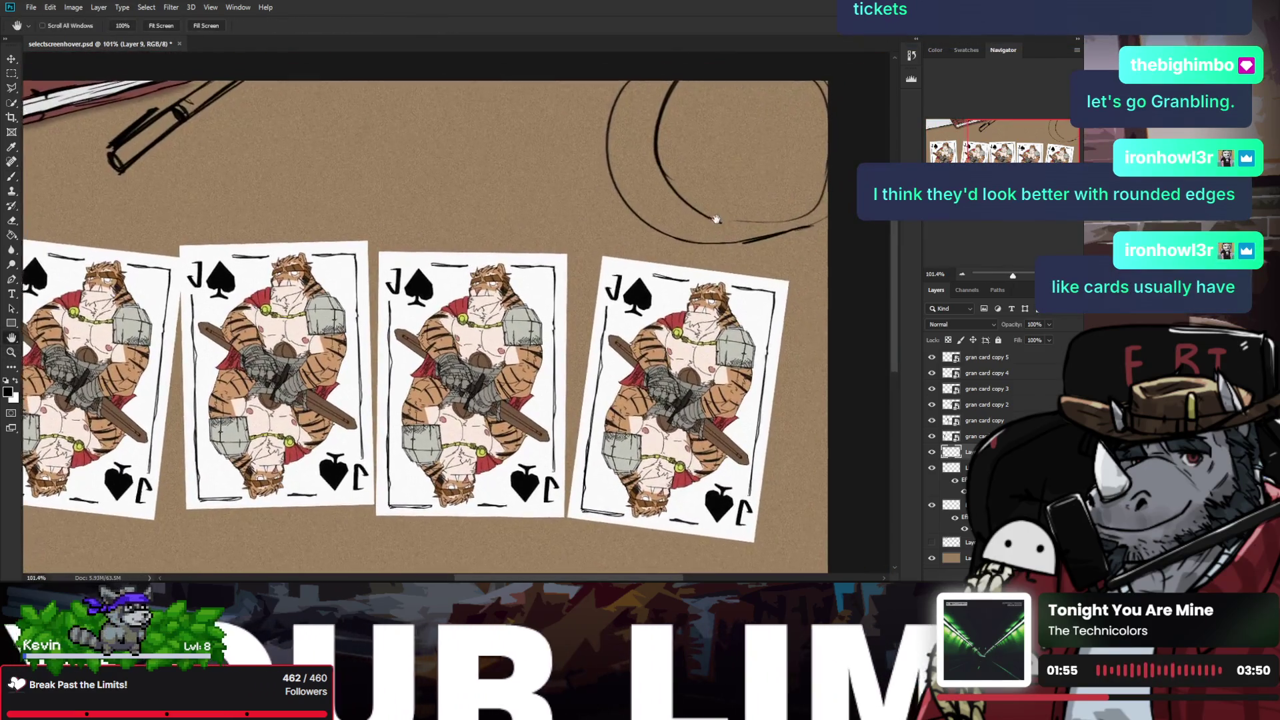
Step: Erase the circle's loose end and ink a short dark stroke along its curve
key(e)
click(697, 230)
key(b)
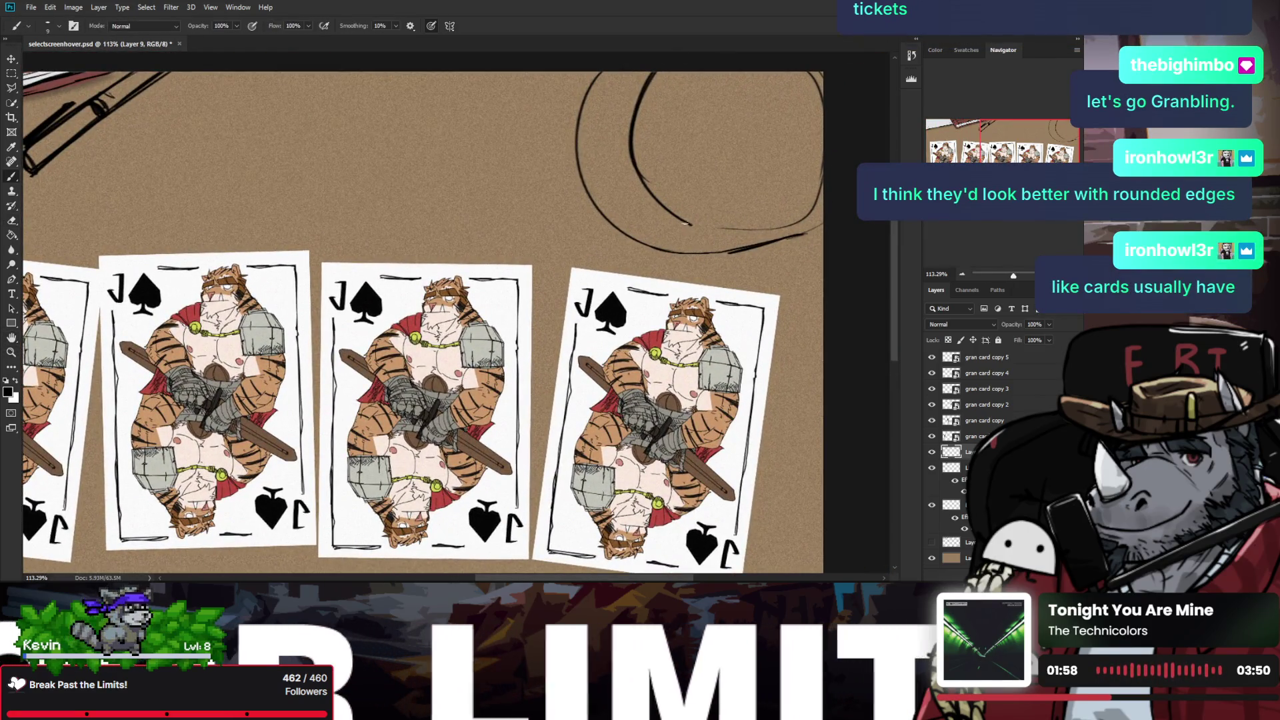
mouse_move(695, 229)
mouse_down()
mouse_move(742, 227)
mouse_move(720, 251)
mouse_up()
key(e)
key(b)
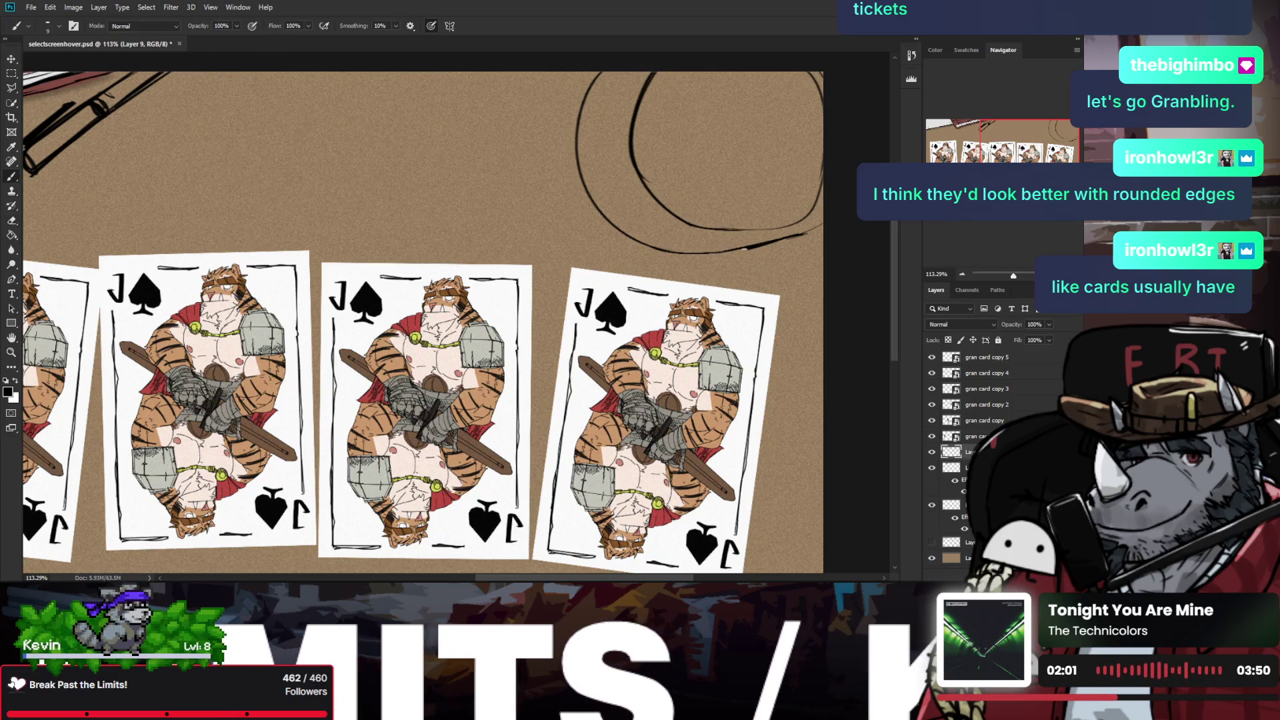
Step: Pan and zoom the view across the cards to review the sketch
key(h)
scroll(736, 237, down, 3)
drag(735, 236, 680, 257)
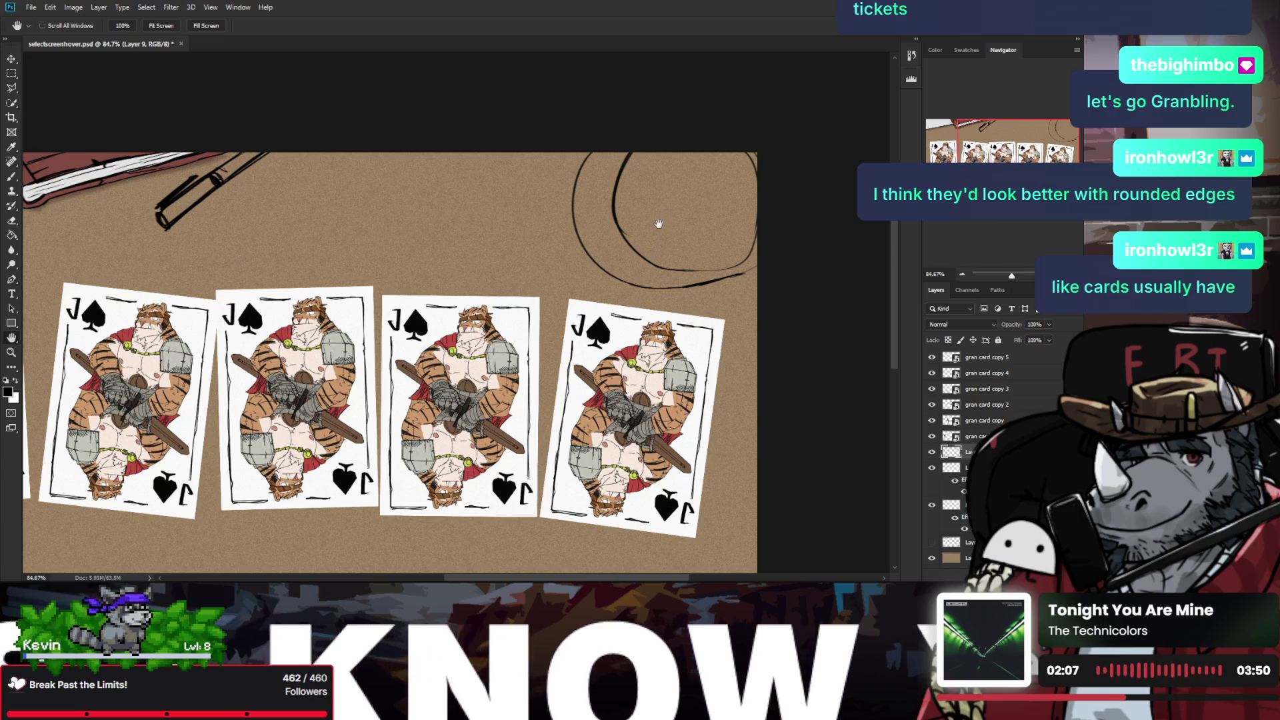
scroll(669, 168, down, 2)
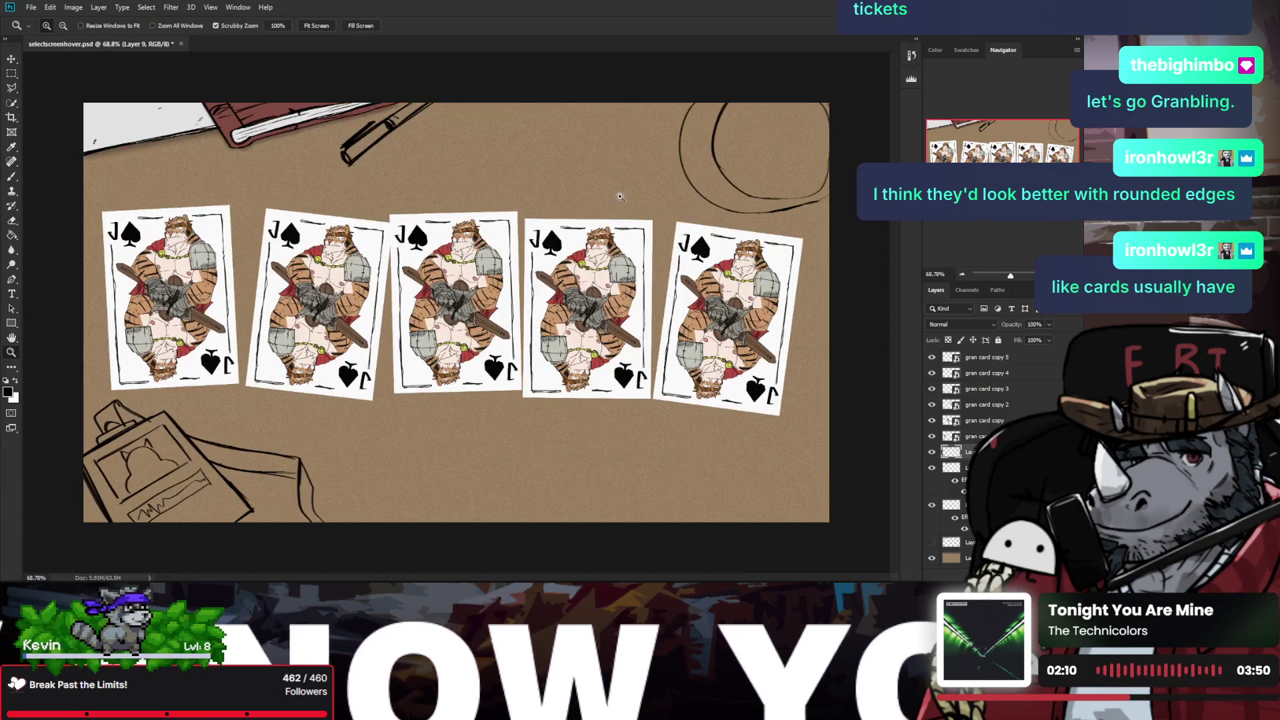
scroll(717, 143, up, 1)
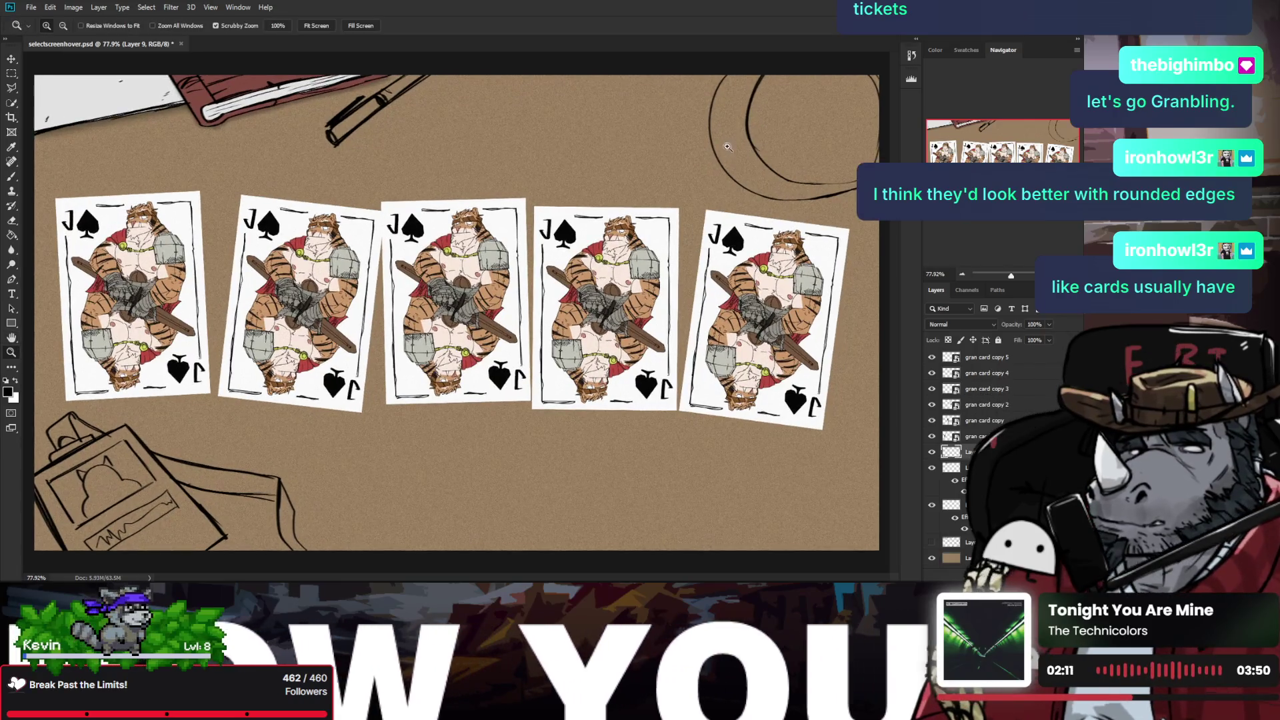
key(z)
scroll(713, 159, right, 2)
scroll(606, 156, up, 1)
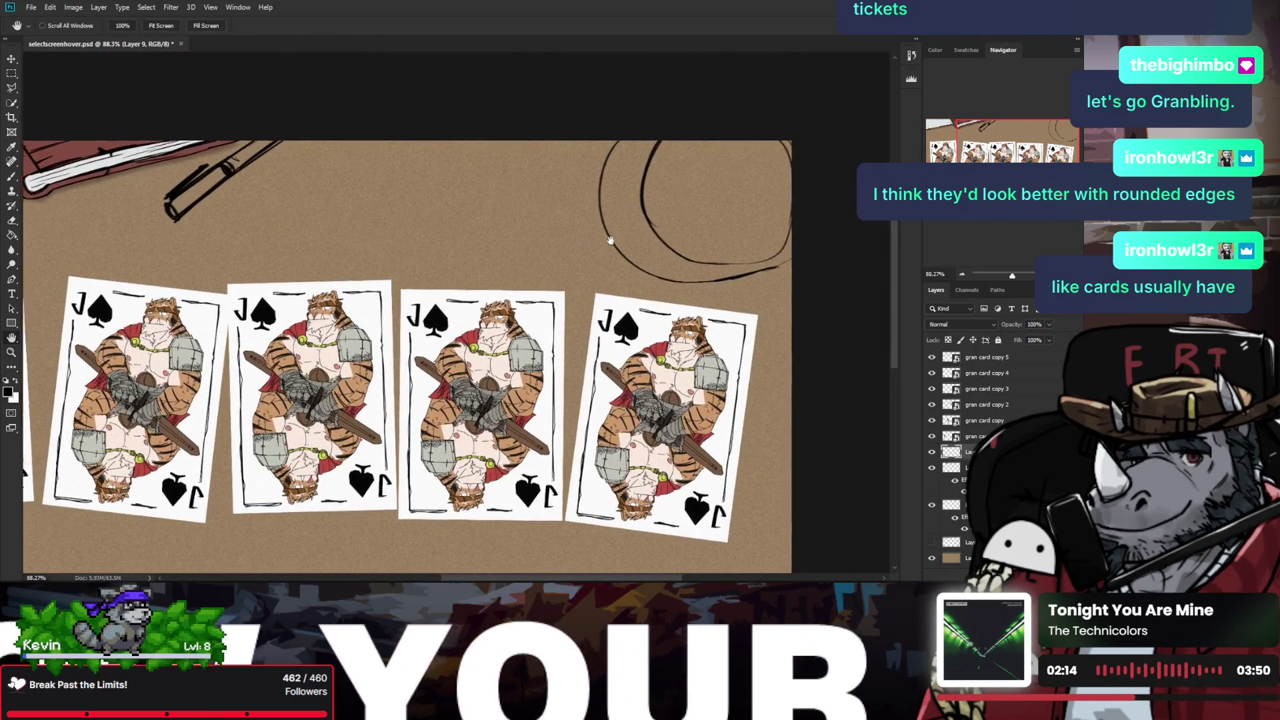
scroll(607, 156, up, 1)
Step: Pan the view back toward the top-right circle sketch, ready to draw
key(e)
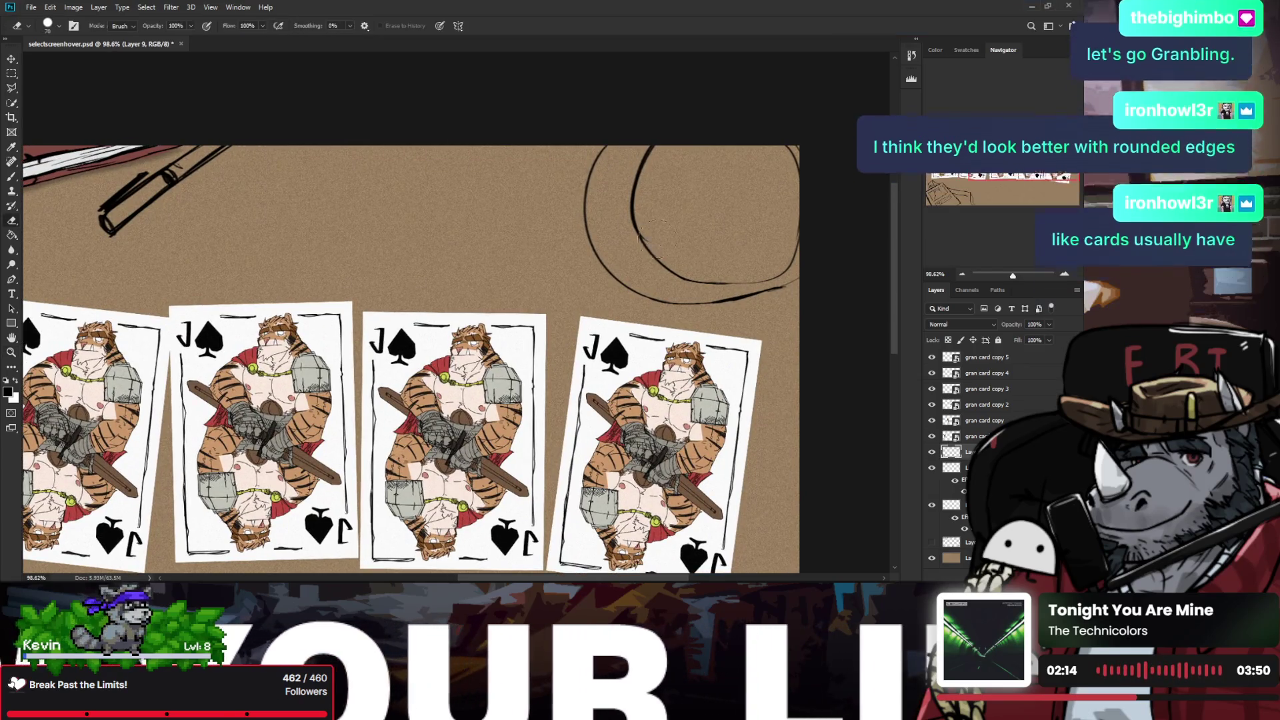
scroll(678, 222, down, 3)
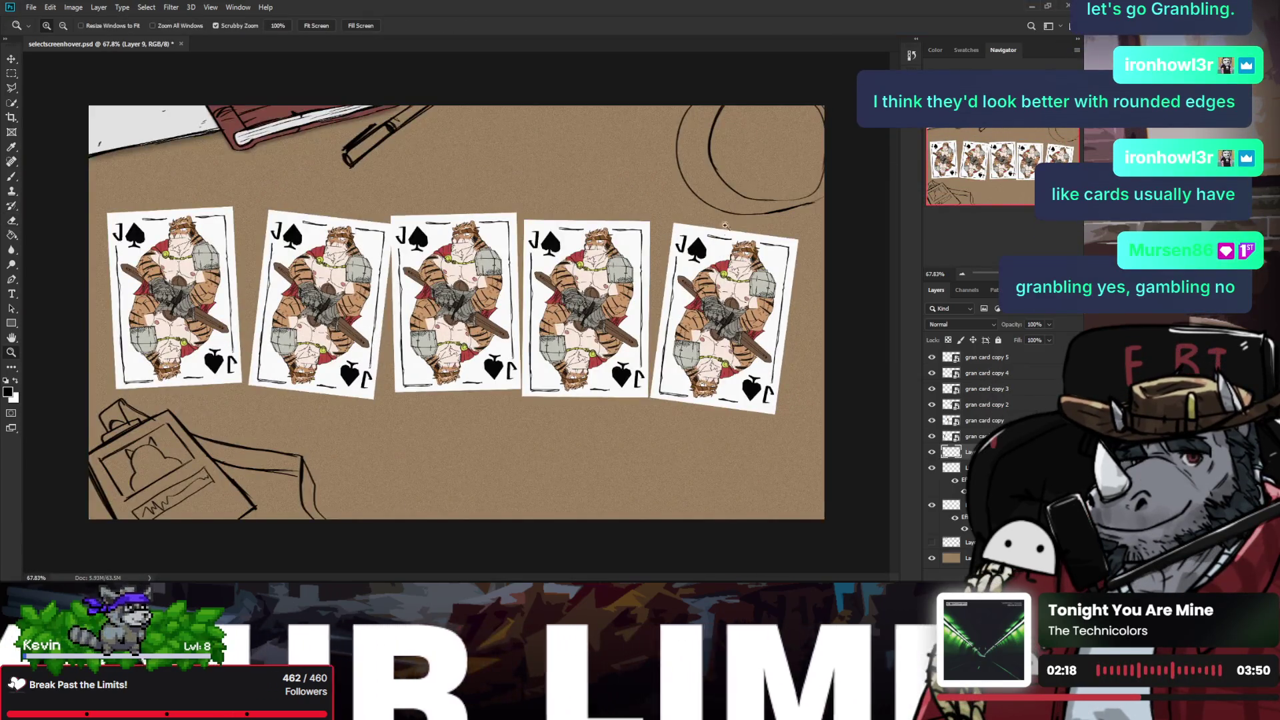
key(h)
scroll(733, 193, up, 1)
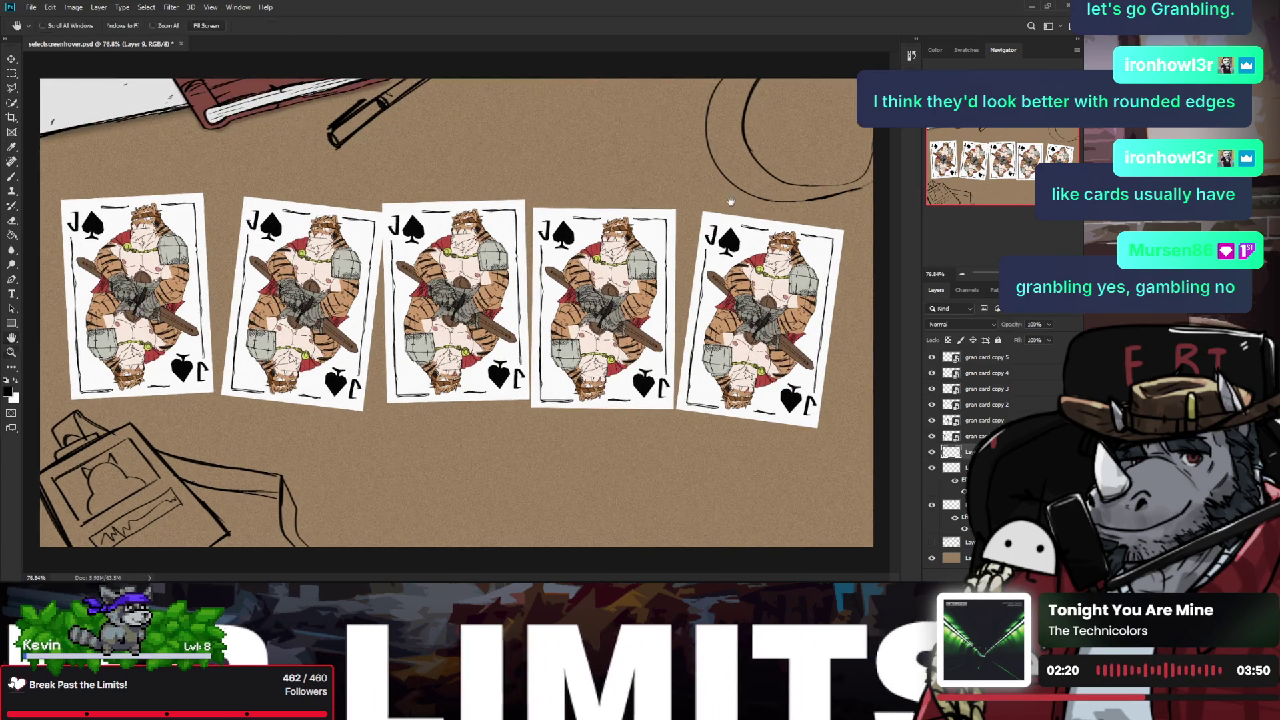
scroll(761, 176, up, 1)
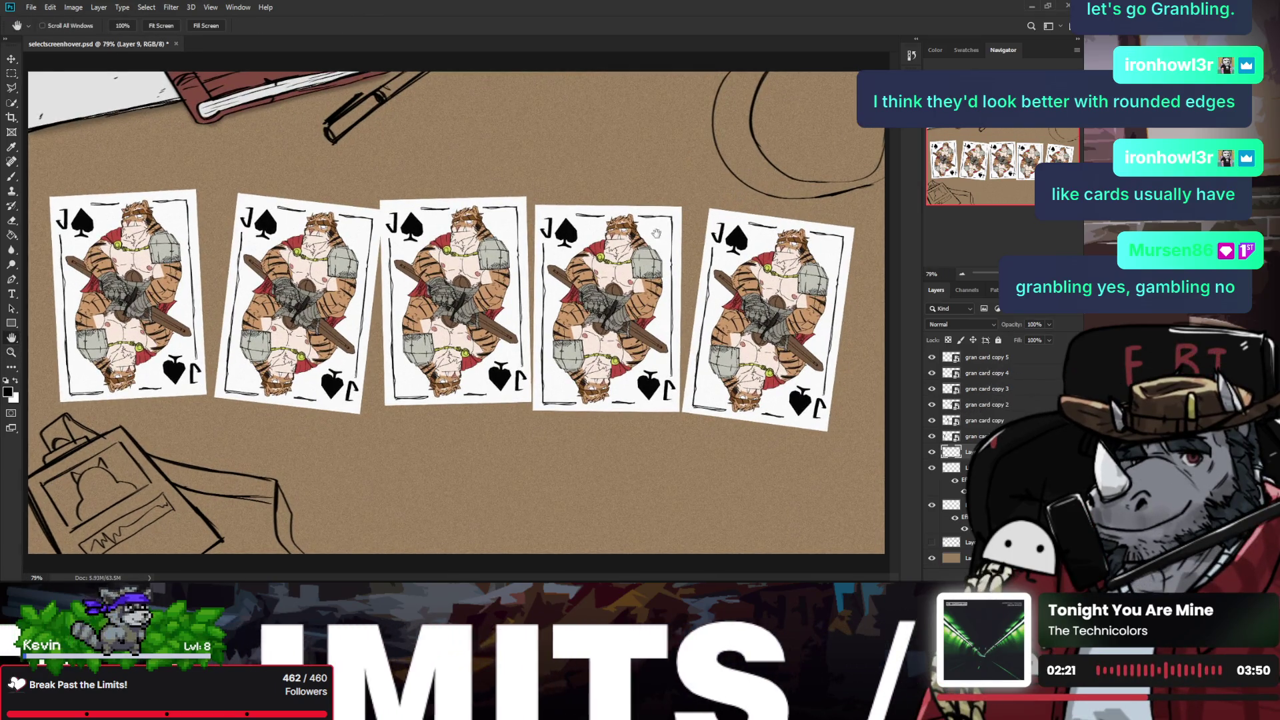
scroll(764, 147, up, 1)
drag(766, 128, 661, 237)
key(b)
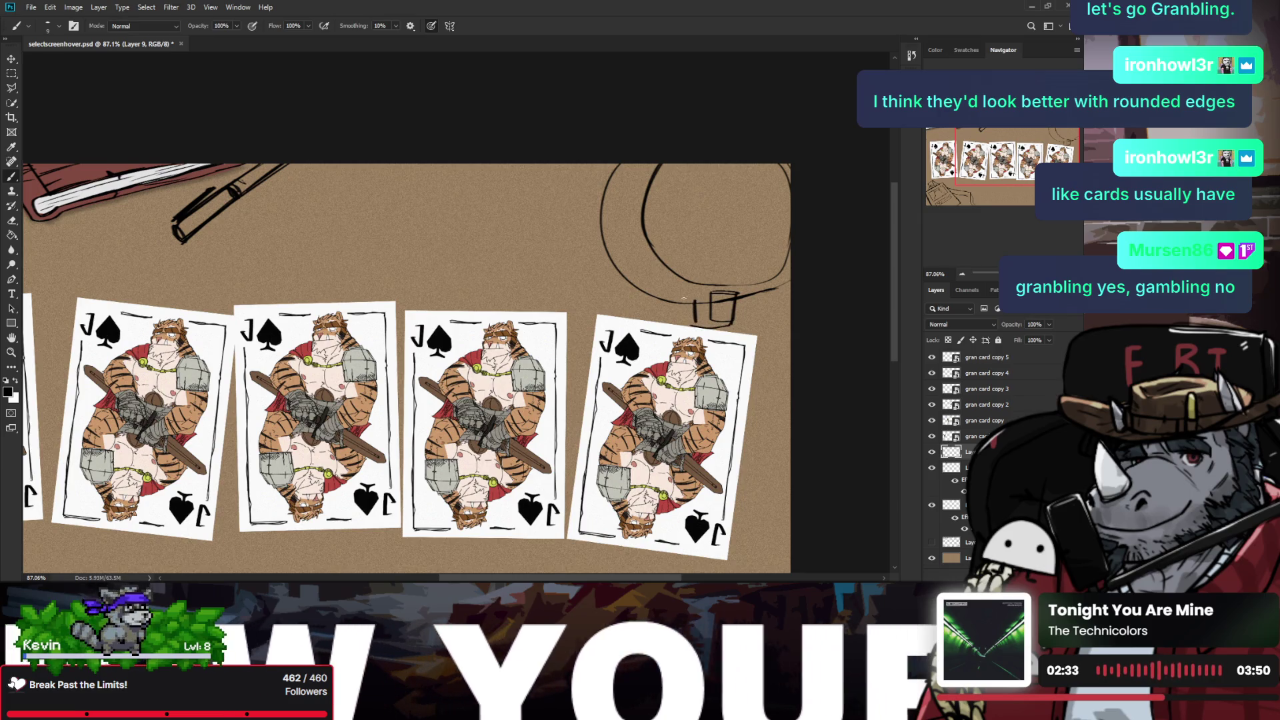
Step: Draw a short vertical line beside the cup sketch under the circle
drag(675, 321, 677, 305)
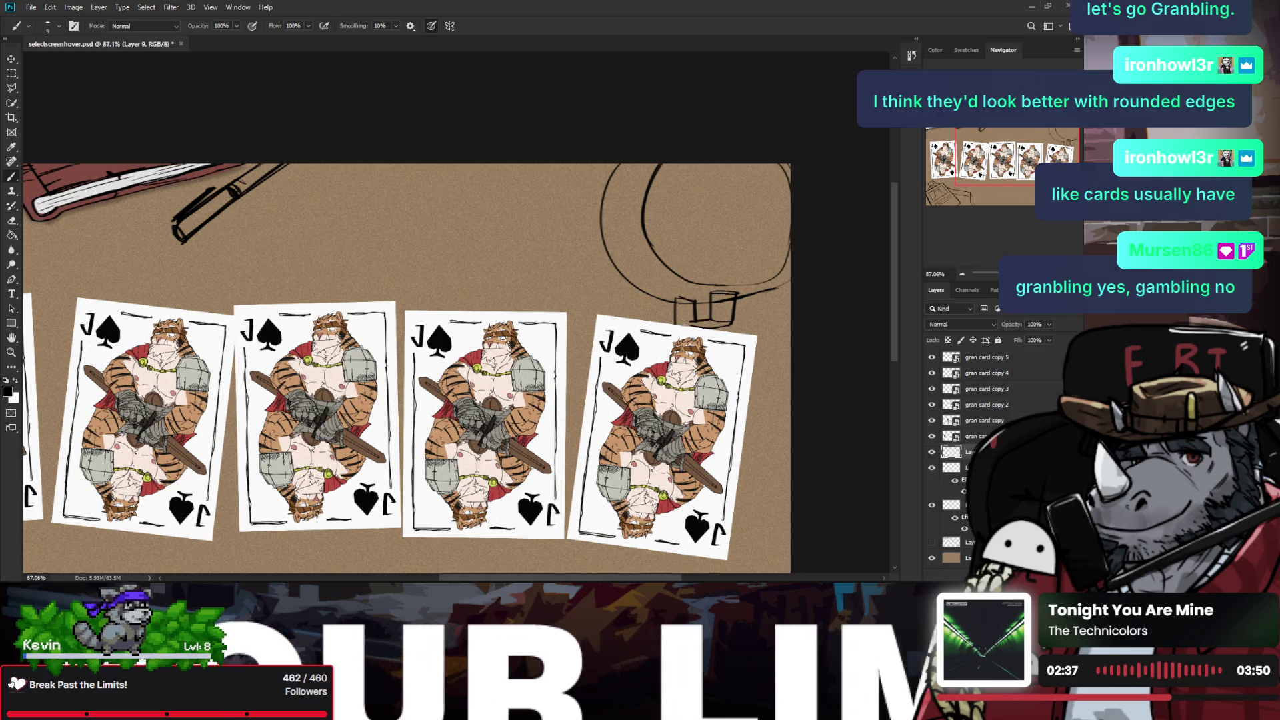
scroll(687, 330, down, 1)
scroll(687, 330, down, 1)
key(z)
scroll(701, 327, down, 1)
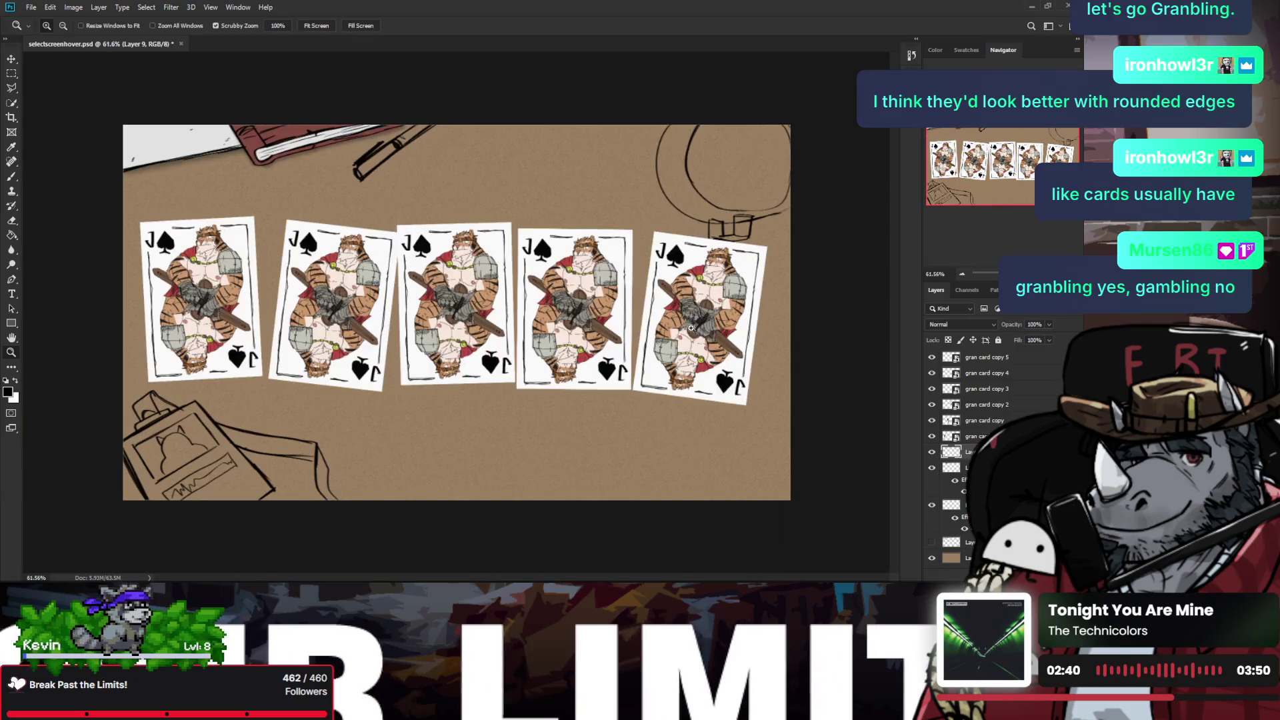
scroll(748, 269, up, 1)
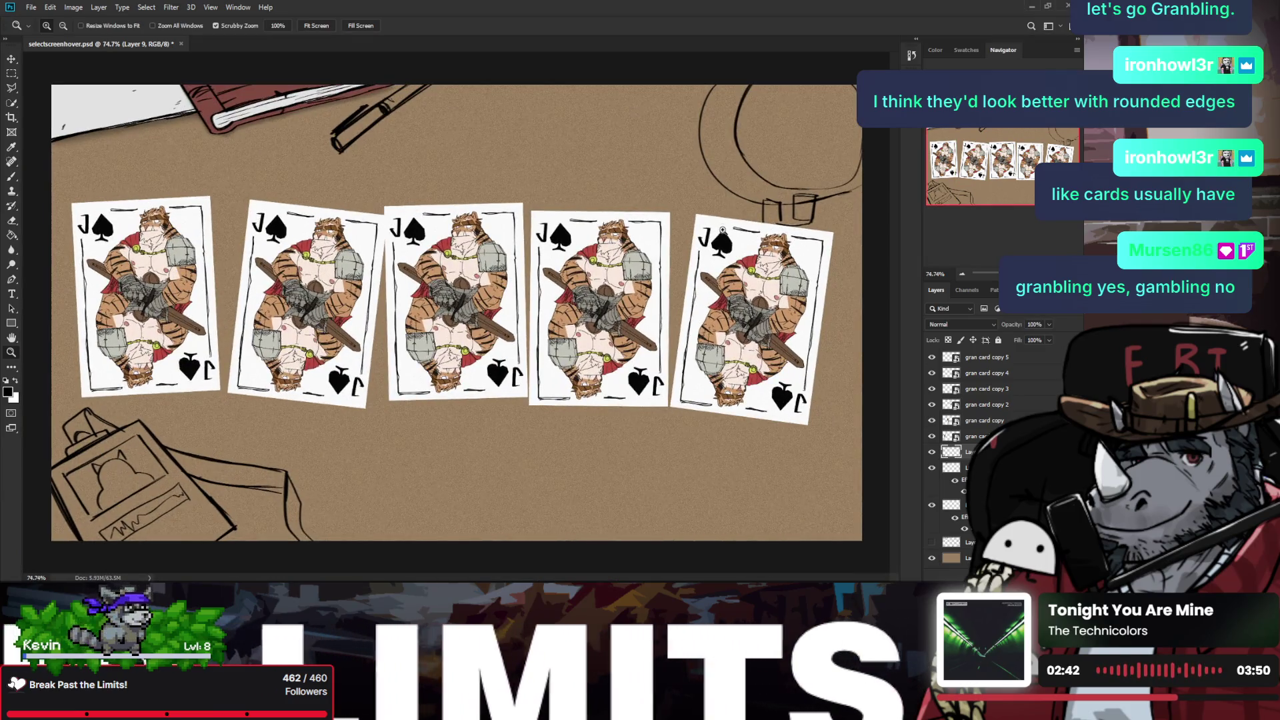
key(b)
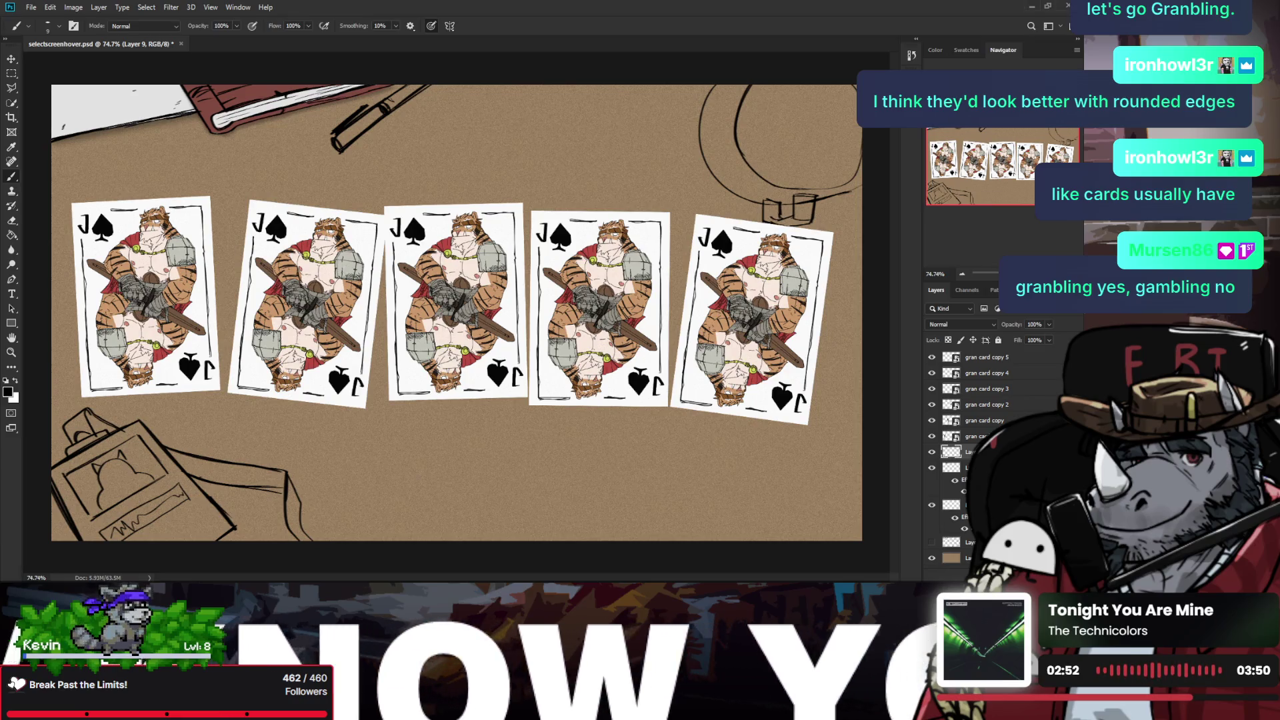
Step: Zoom out slightly and undo, then restore, the curved stroke beside the circle
key(ctrl+minus)
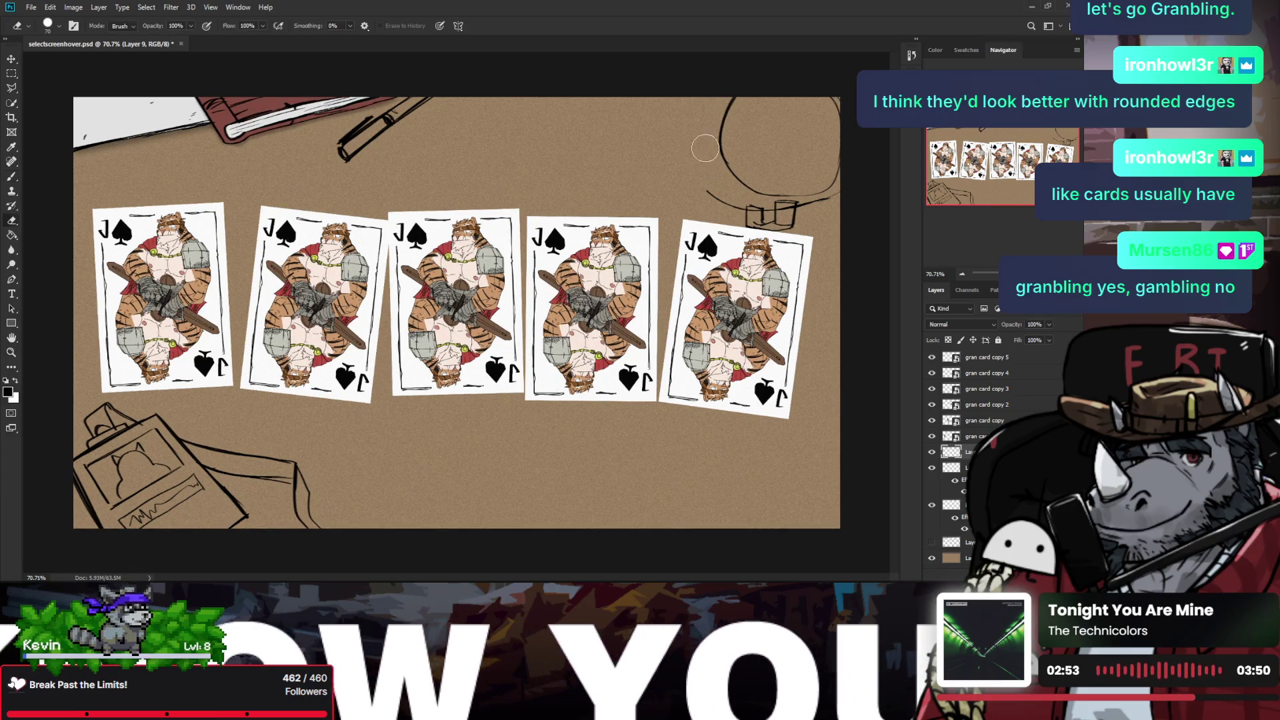
key(ctrl+z)
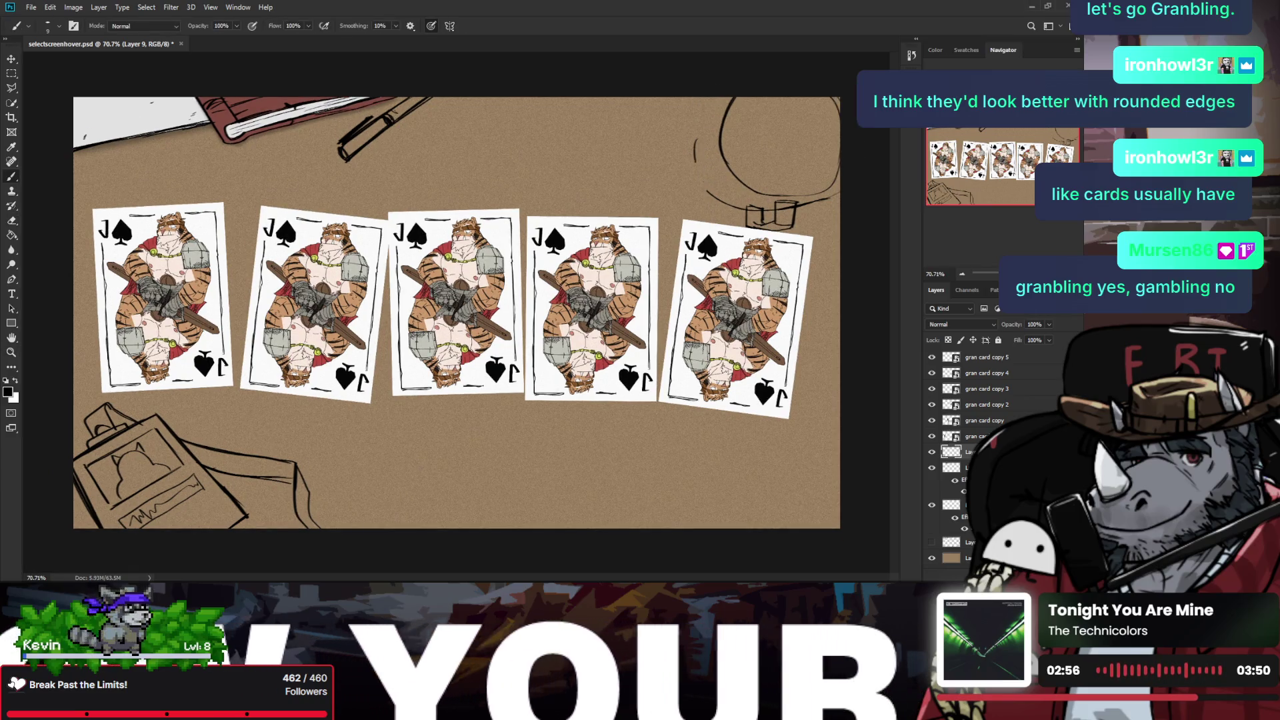
key(ctrl+shift+z)
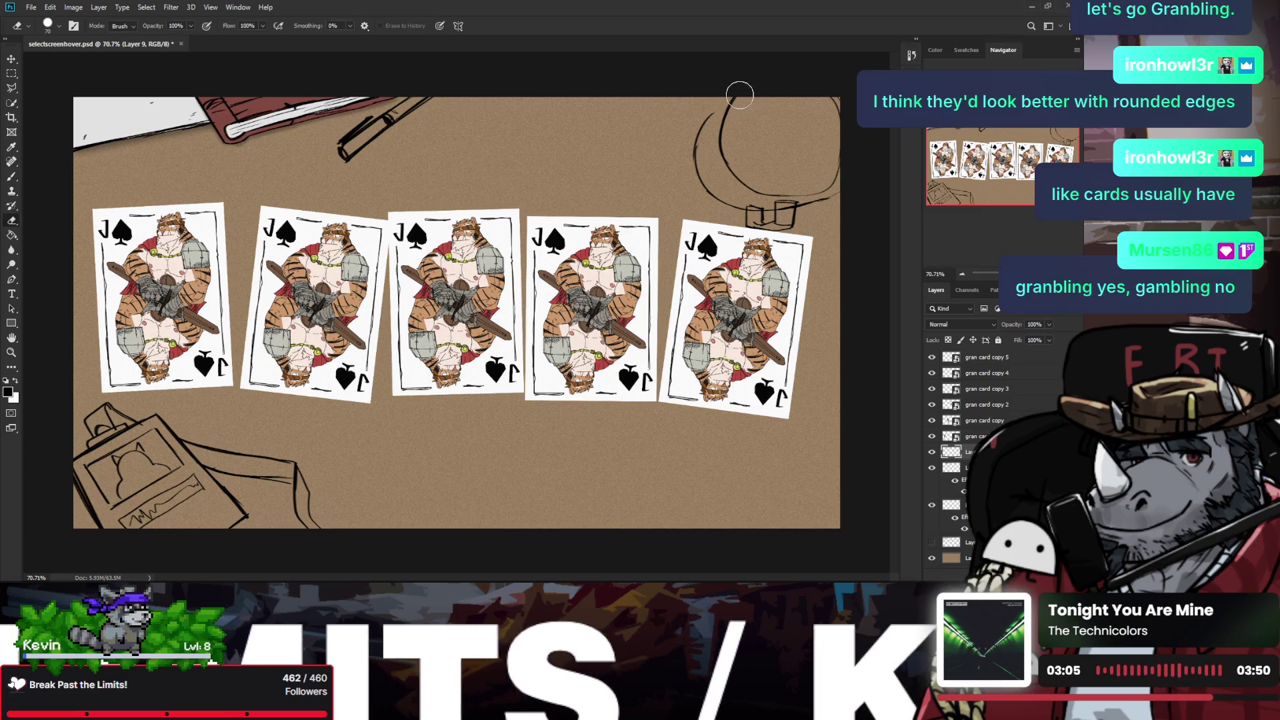
key(e)
key(b)
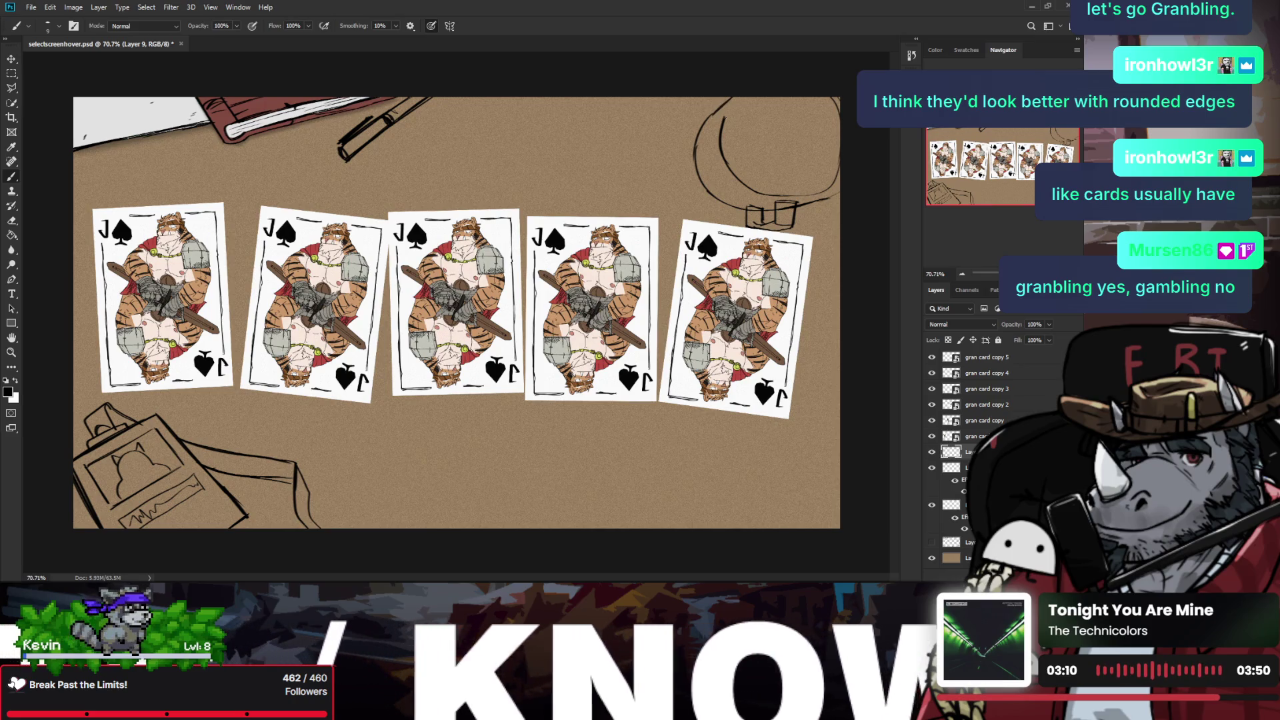
Step: Reframe the zoom and try a hooked line inside the circle, undoing it
key(z)
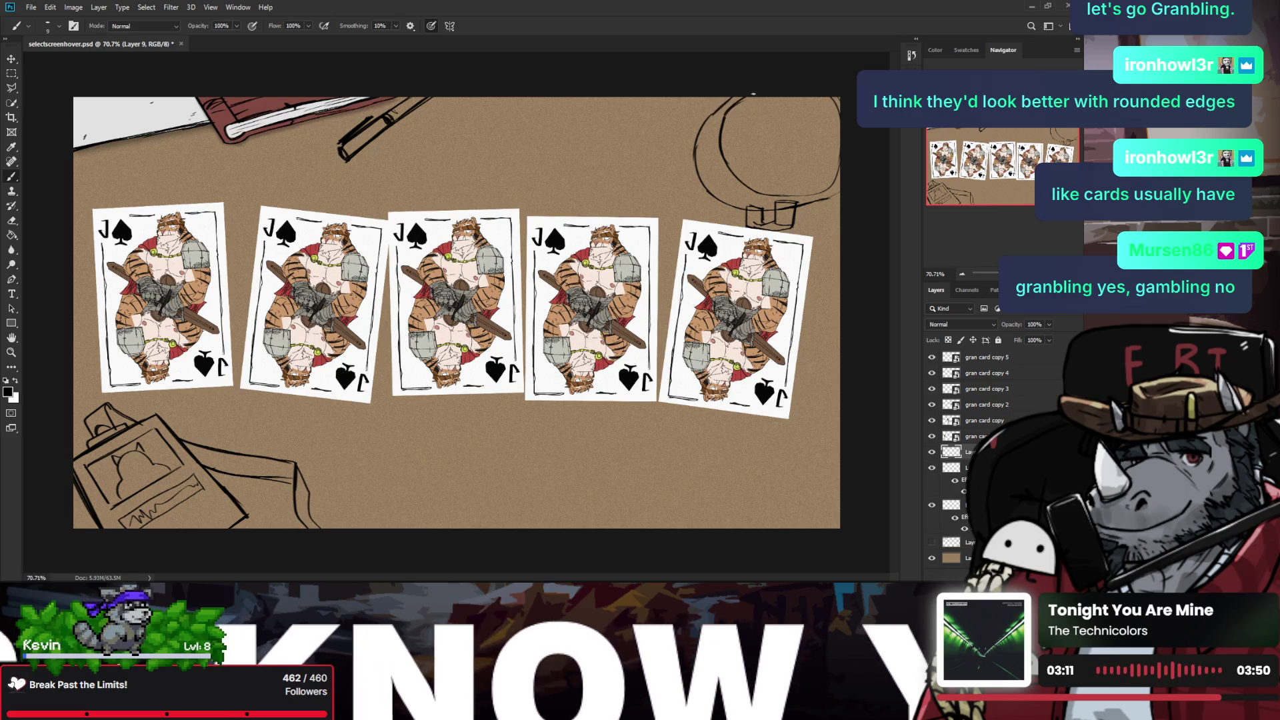
alt+click(736, 105)
drag(676, 234, 726, 174)
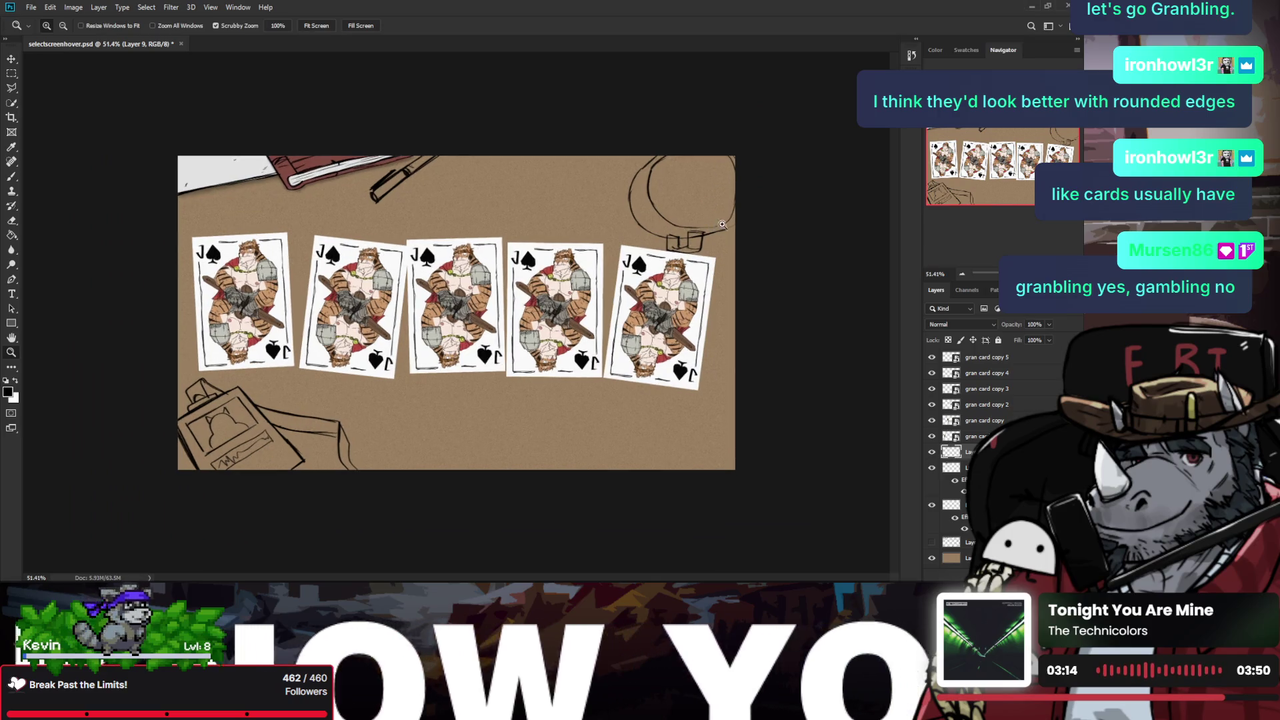
key(b)
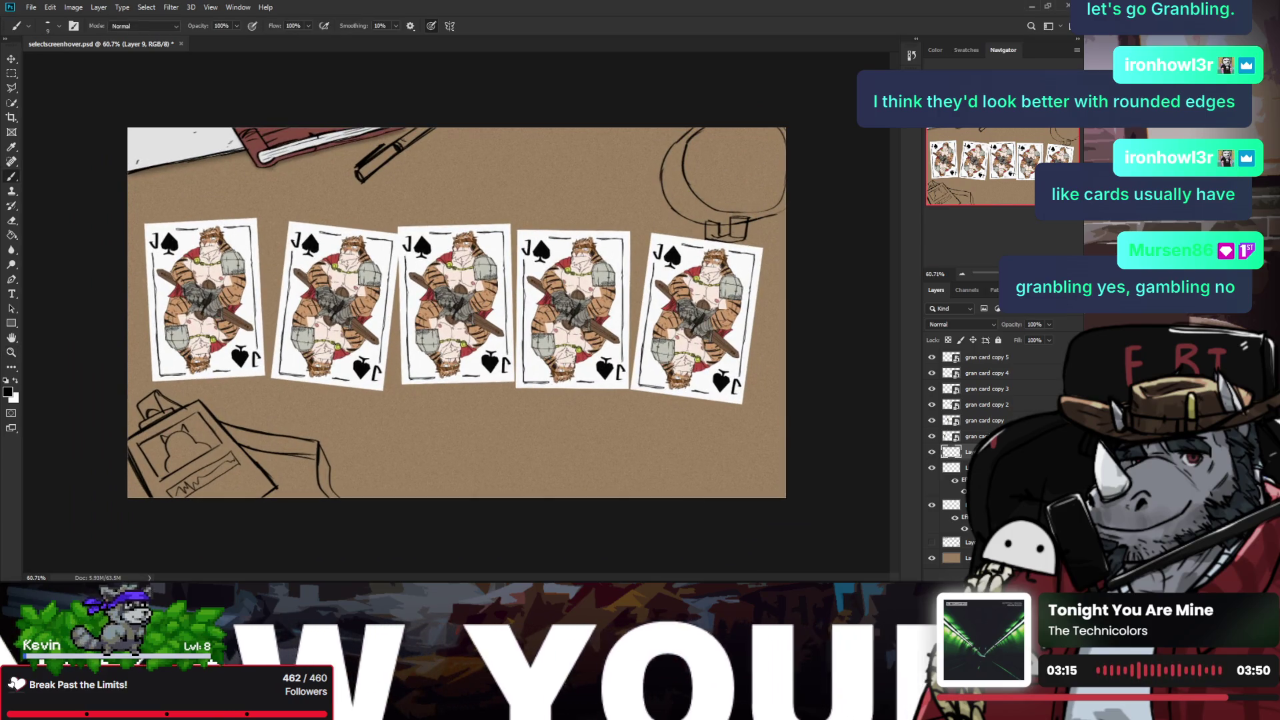
mouse_move(764, 154)
mouse_down()
mouse_move(769, 178)
mouse_move(776, 163)
mouse_move(754, 177)
mouse_up()
key(ctrl+z)
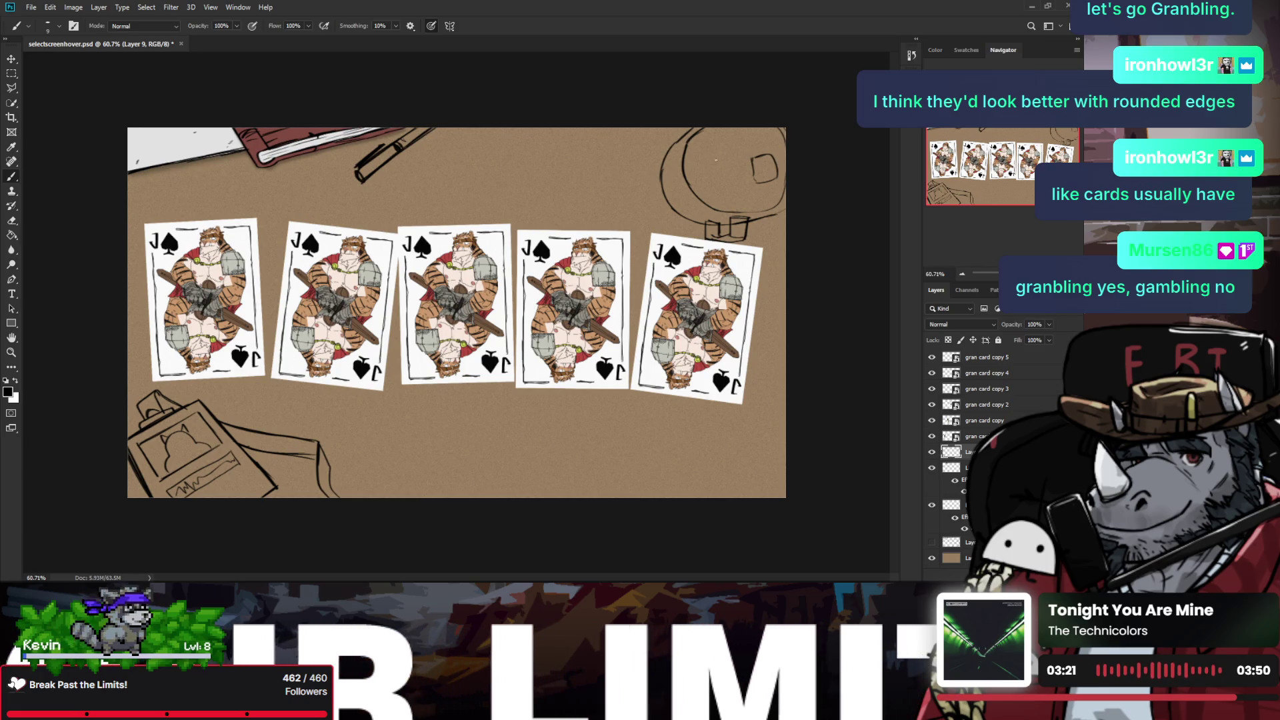
Step: Try several small curves and strokes inside the mug sketch, undoing the unwanted ones
drag(709, 149, 704, 159)
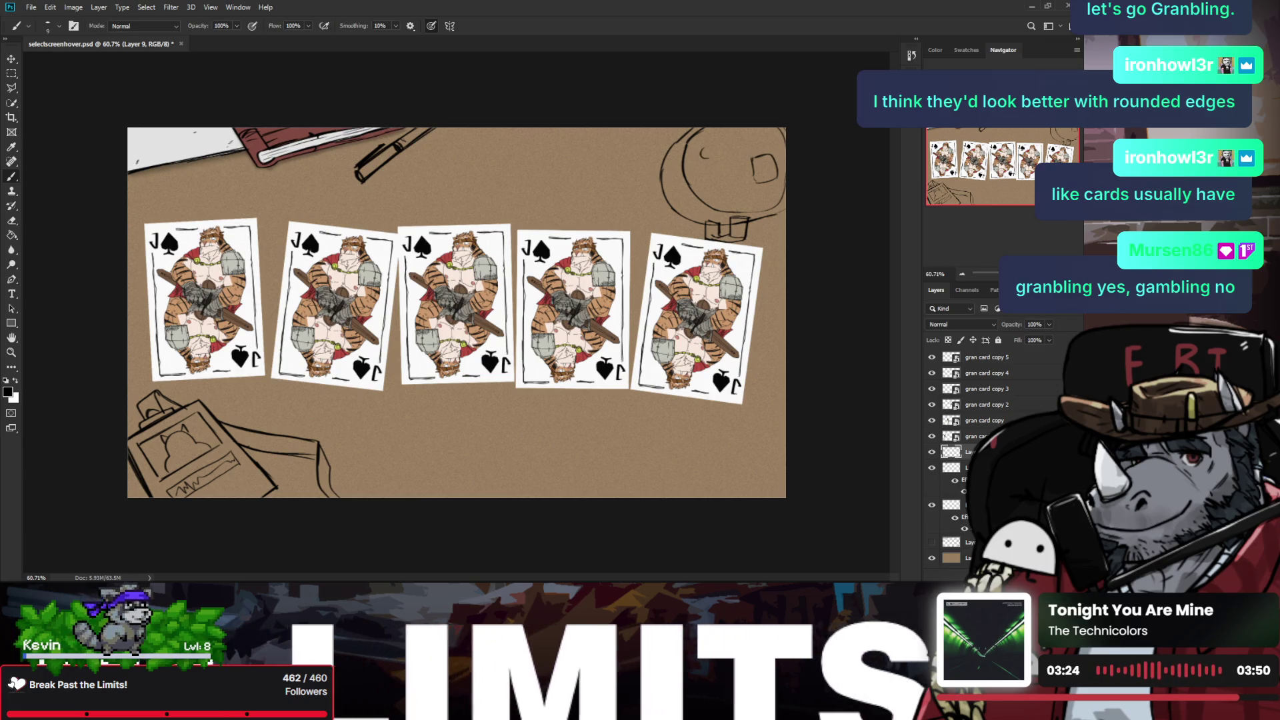
key(ctrl+z)
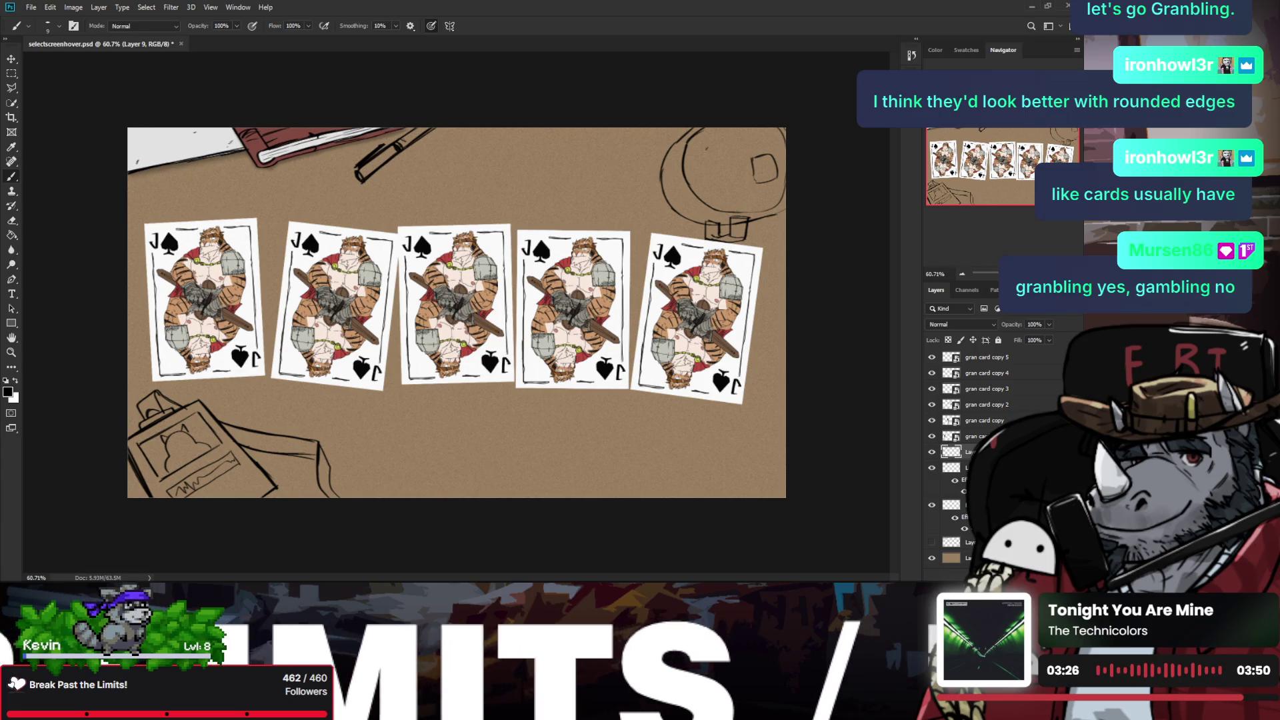
key(ctrl+z)
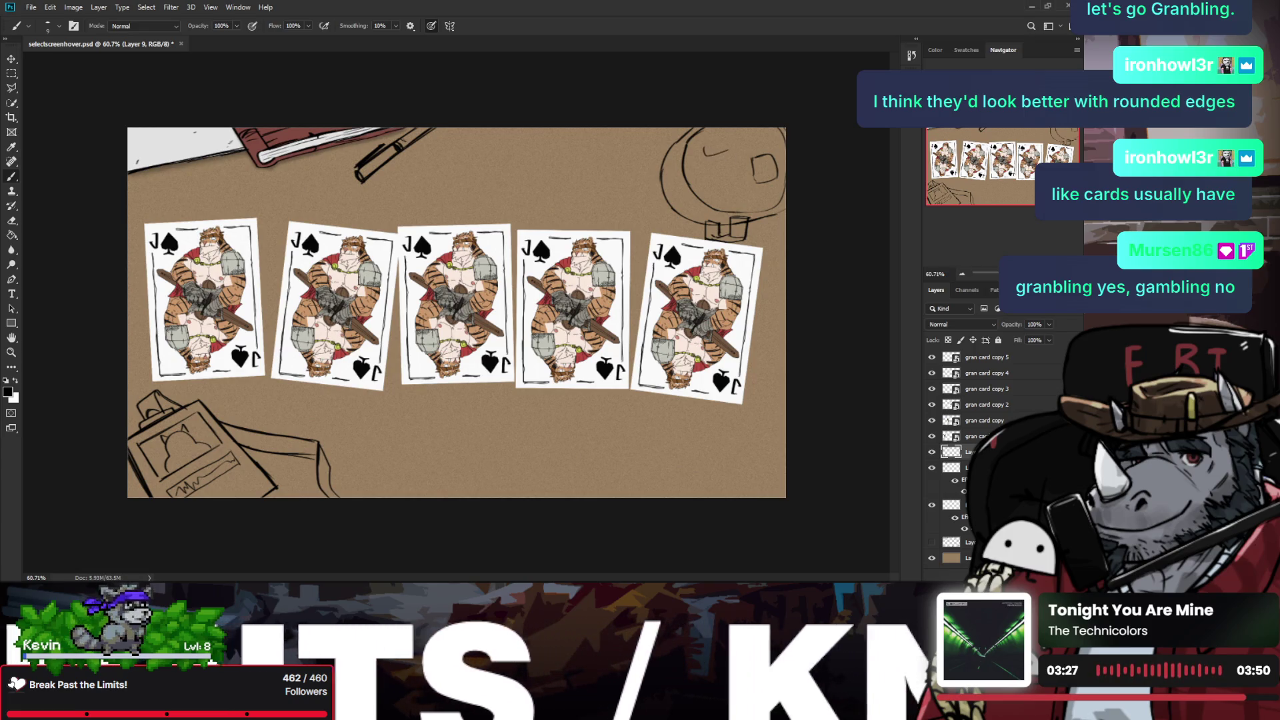
drag(712, 145, 730, 144)
key(ctrl+z)
key(ctrl+z)
key(ctrl+z)
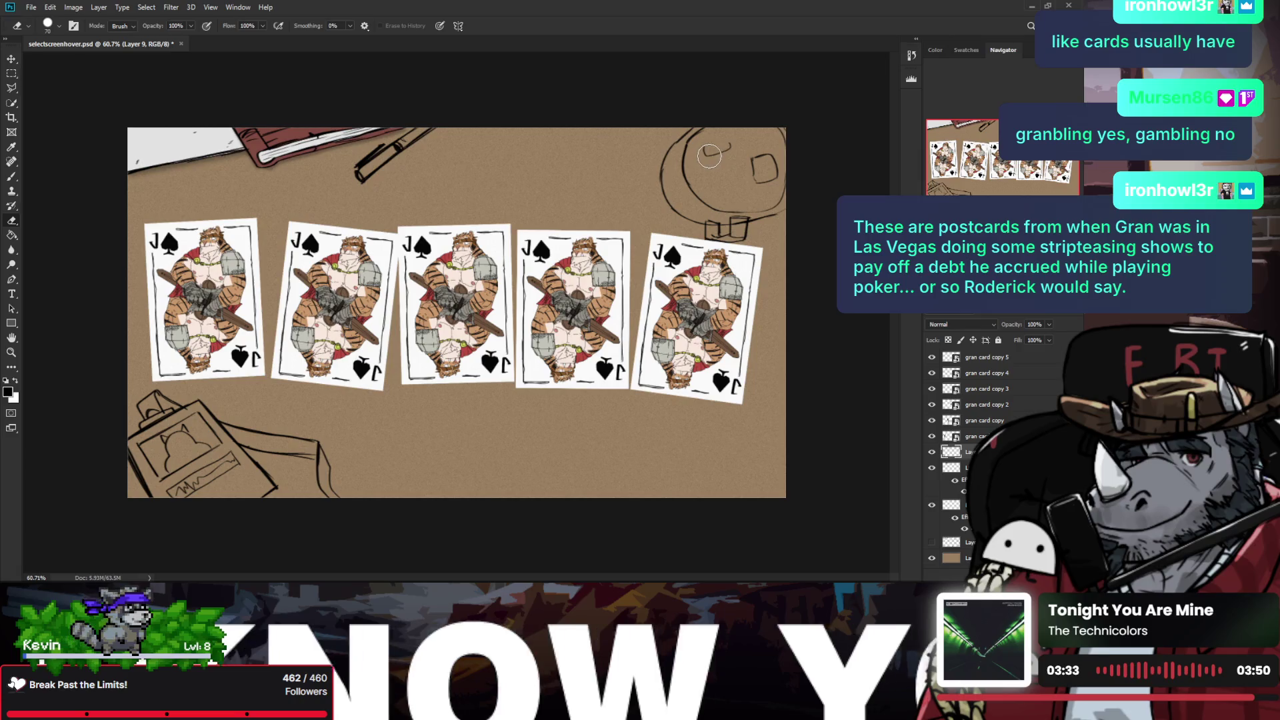
drag(705, 143, 736, 140)
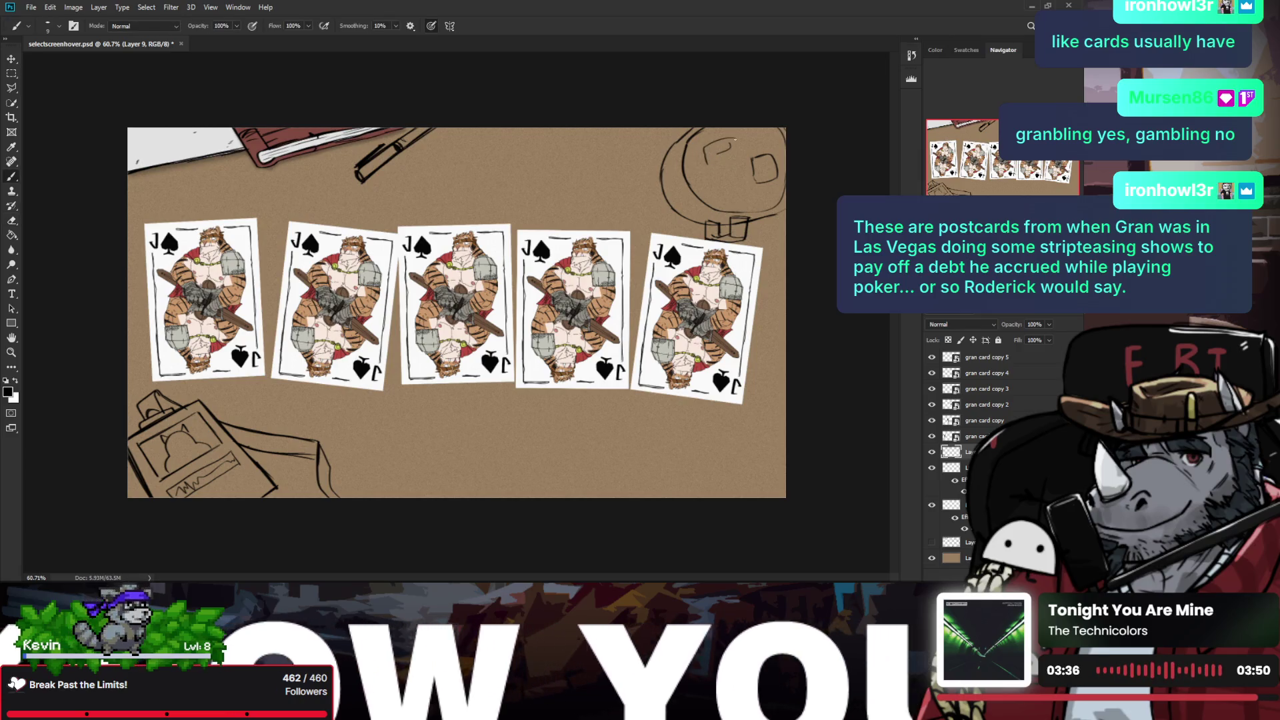
key(ctrl+z)
key(ctrl+z)
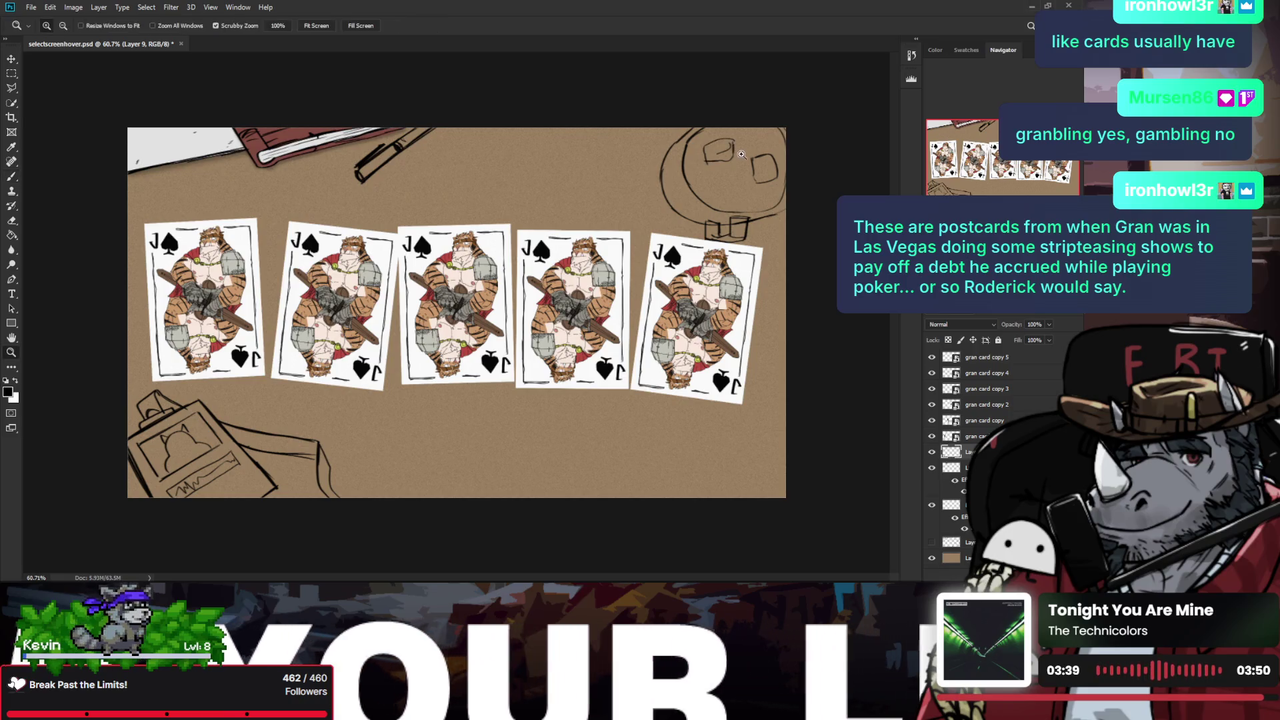
scroll(727, 154, down, 2)
scroll(720, 180, up, 2)
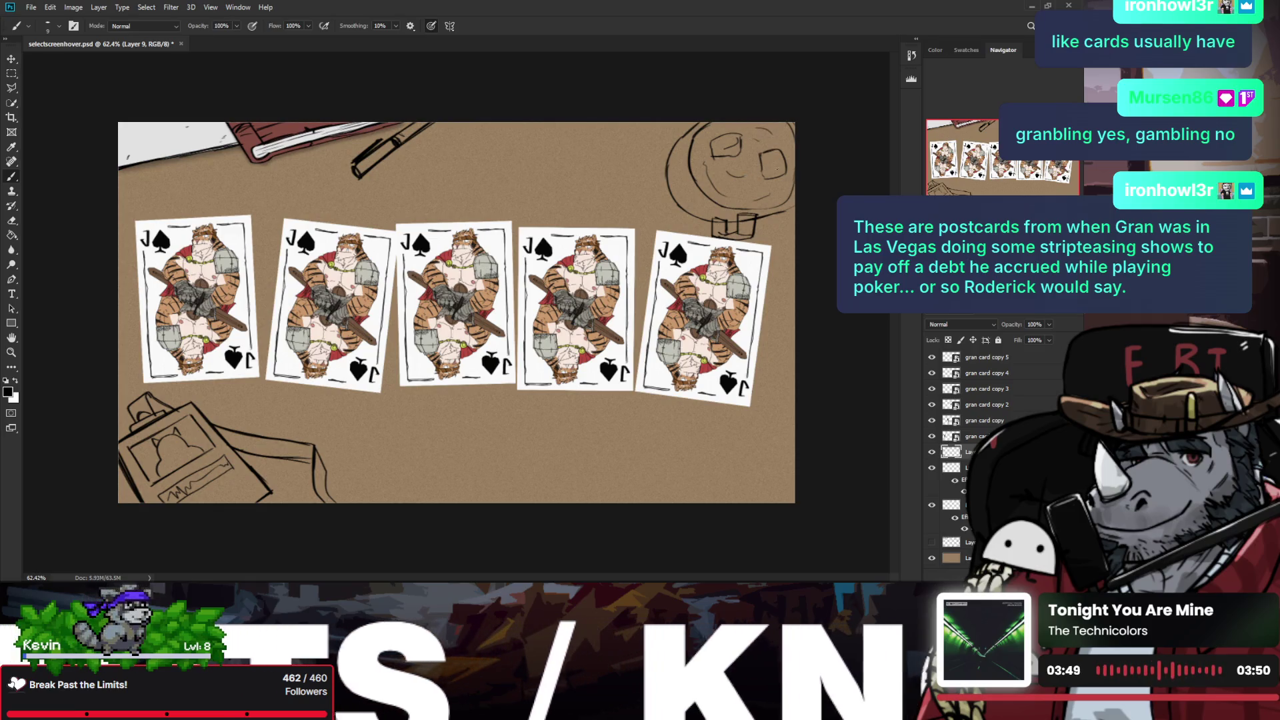
Step: Adjust the zoom and add small dark marks along the mug outline
key(z)
drag(776, 169, 678, 185)
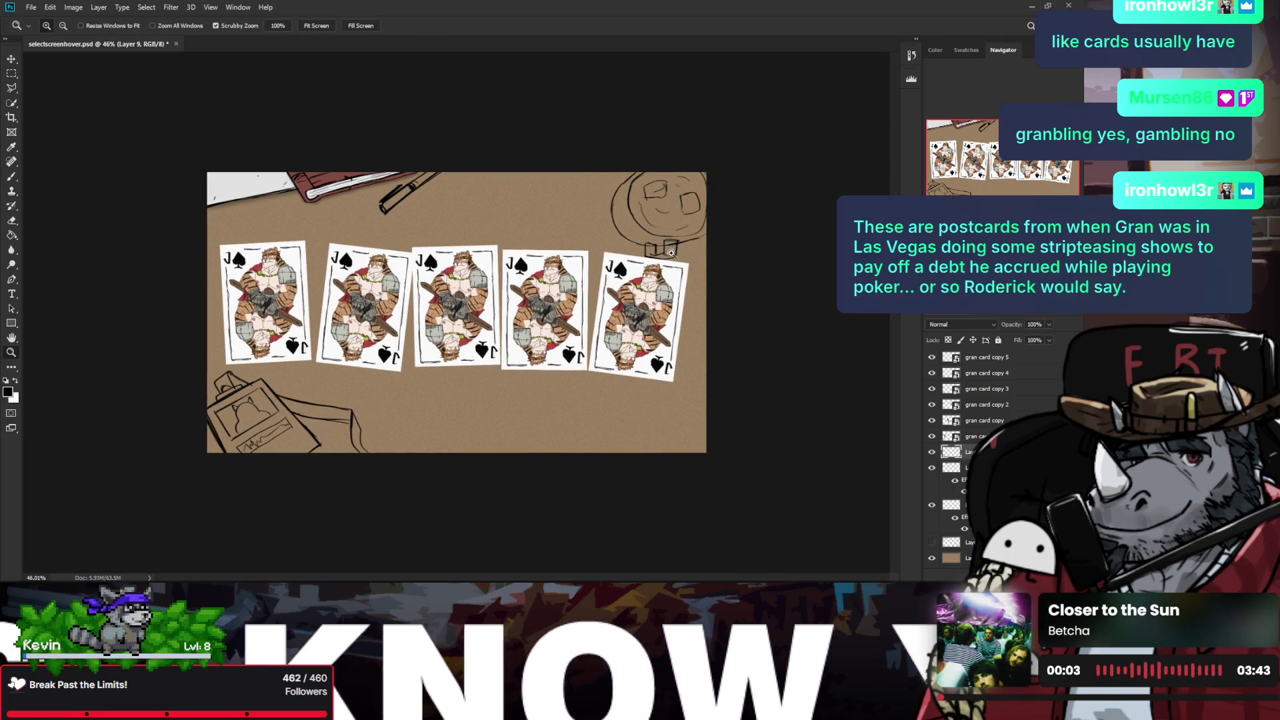
drag(663, 265, 683, 263)
key(e)
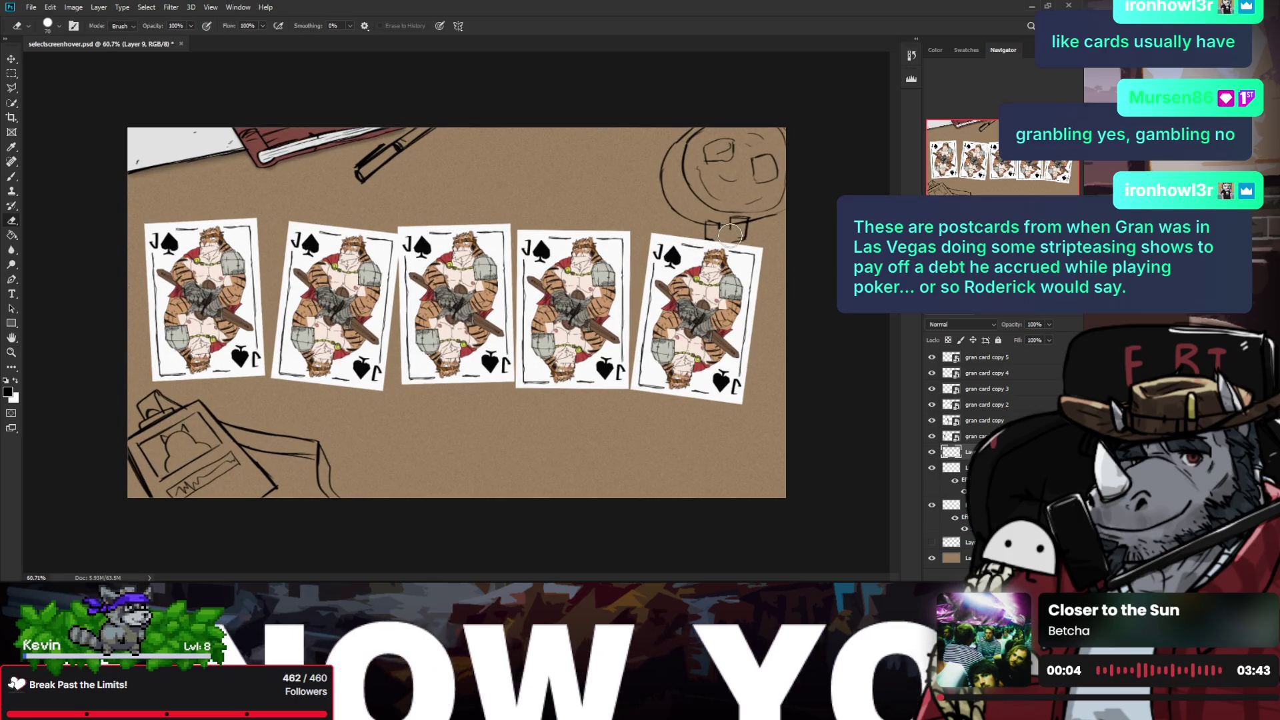
key(b)
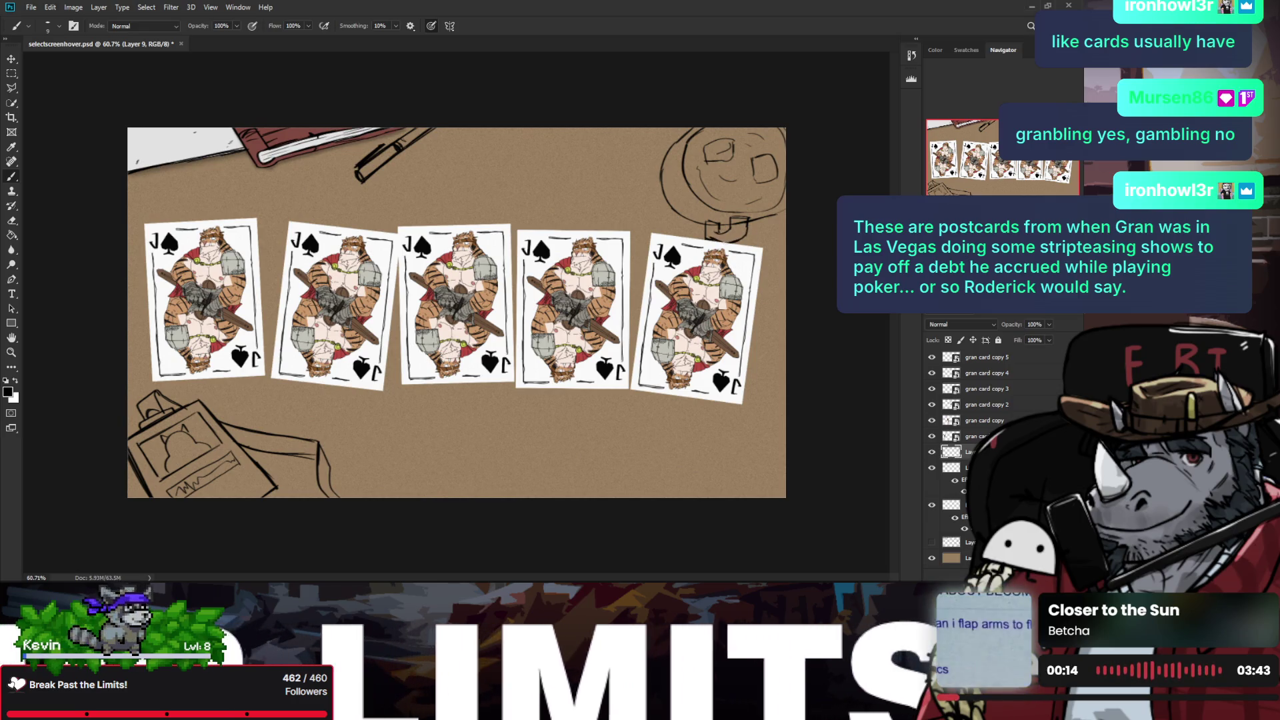
key(z)
drag(672, 188, 672, 160)
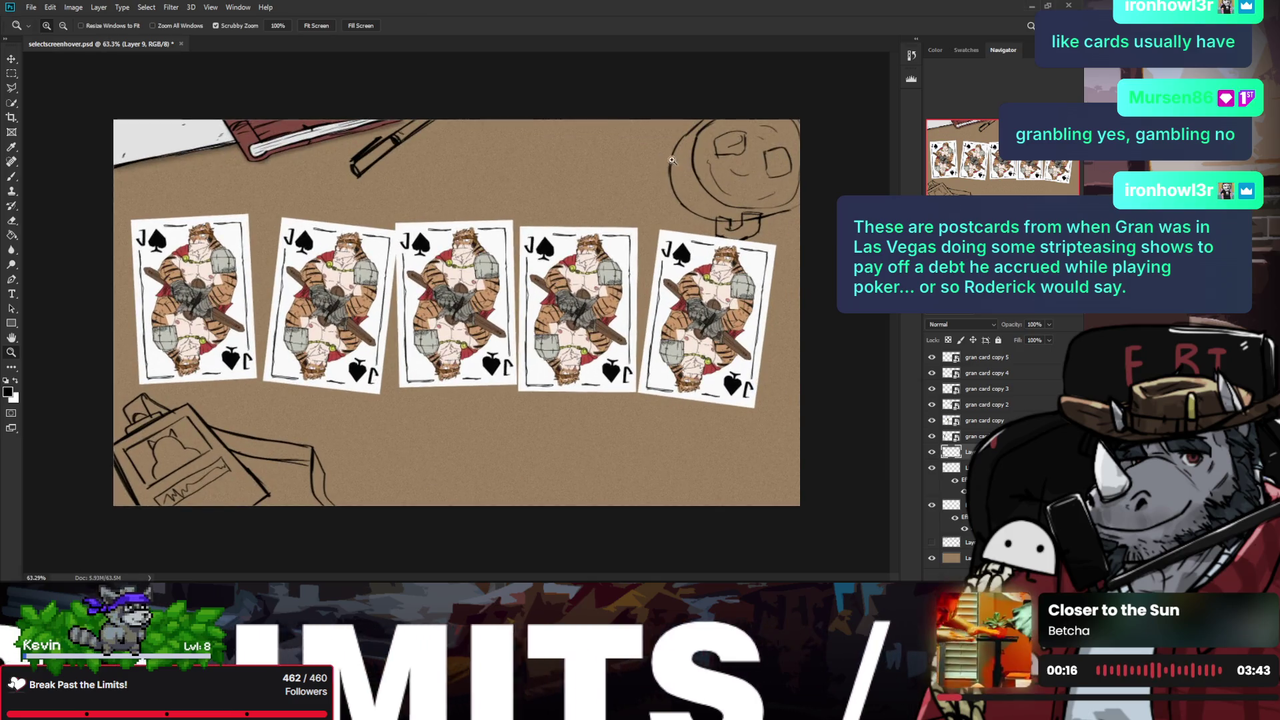
key(b)
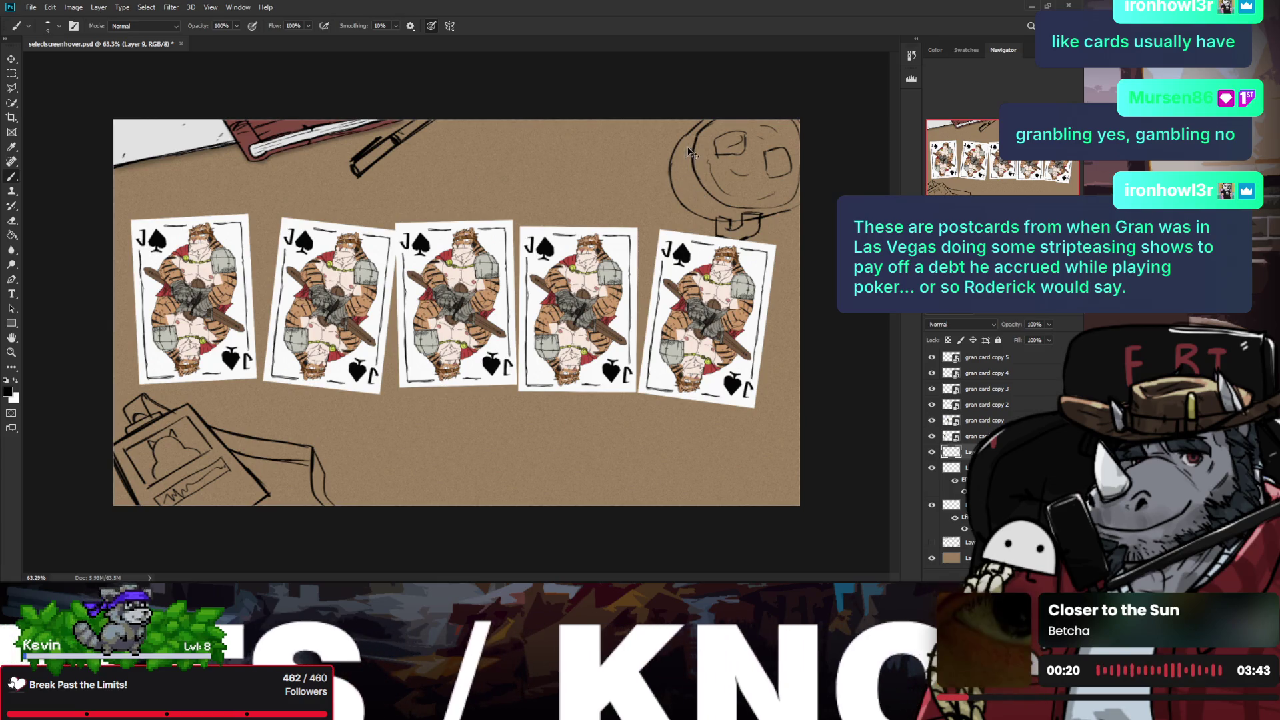
drag(684, 160, 690, 193)
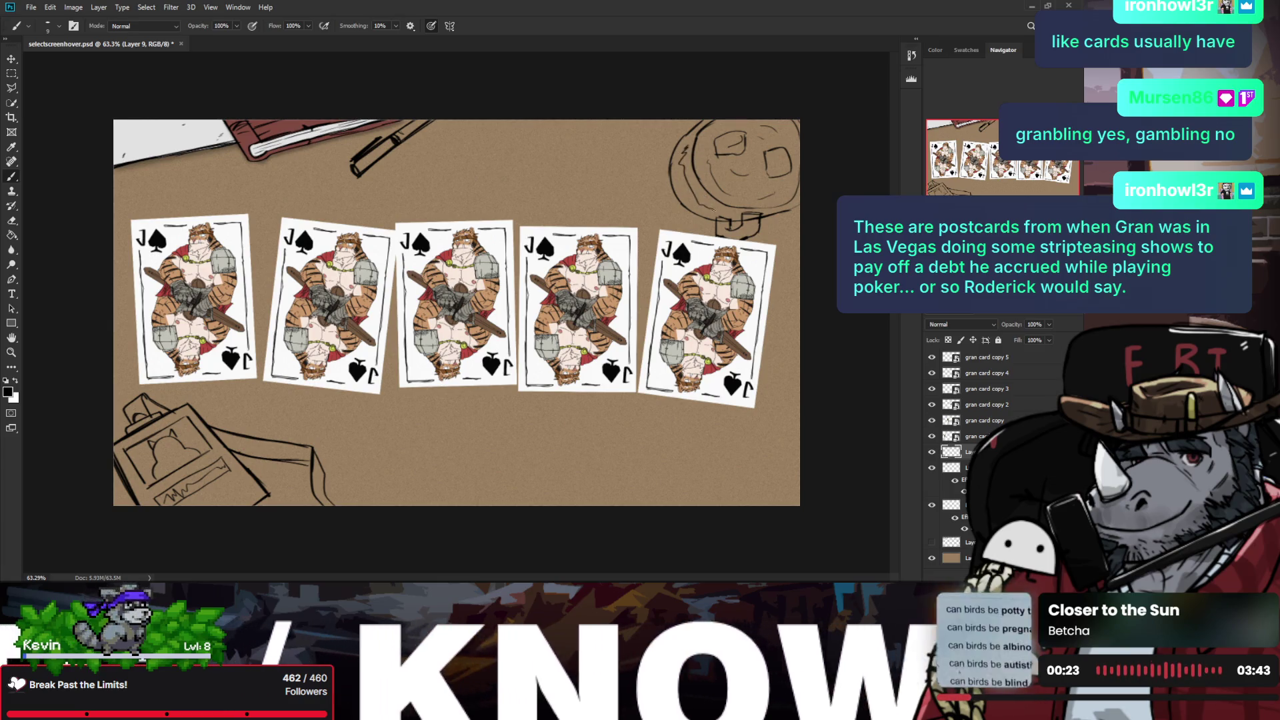
Step: Redraw the mug's left arc through several stroke-and-undo attempts
key(z)
scroll(712, 211, down, 3)
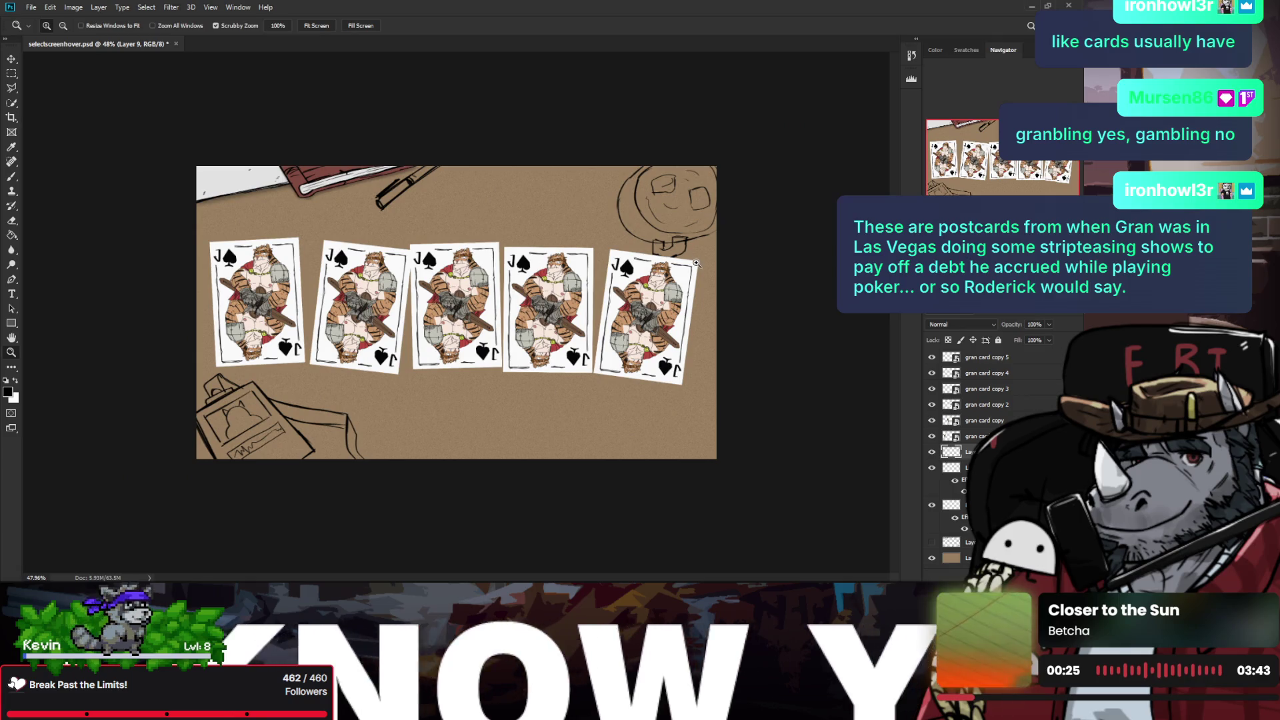
key(b)
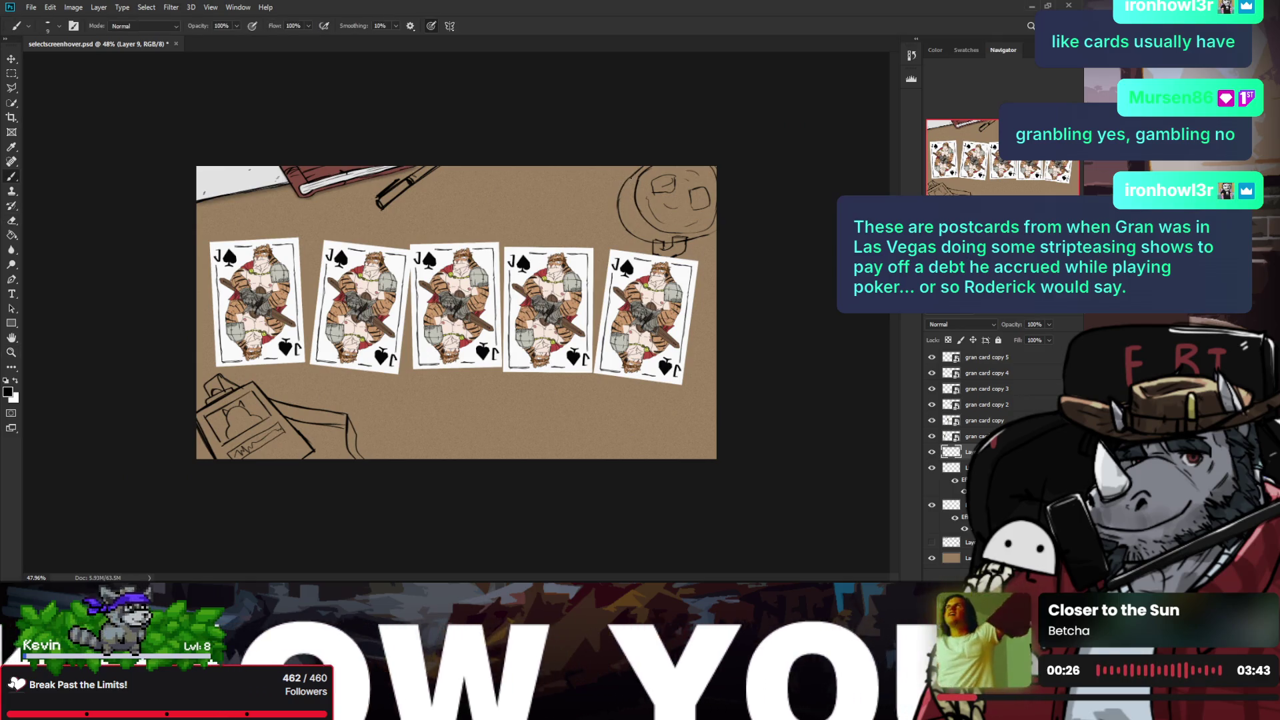
key(ctrl+z)
key(ctrl+z)
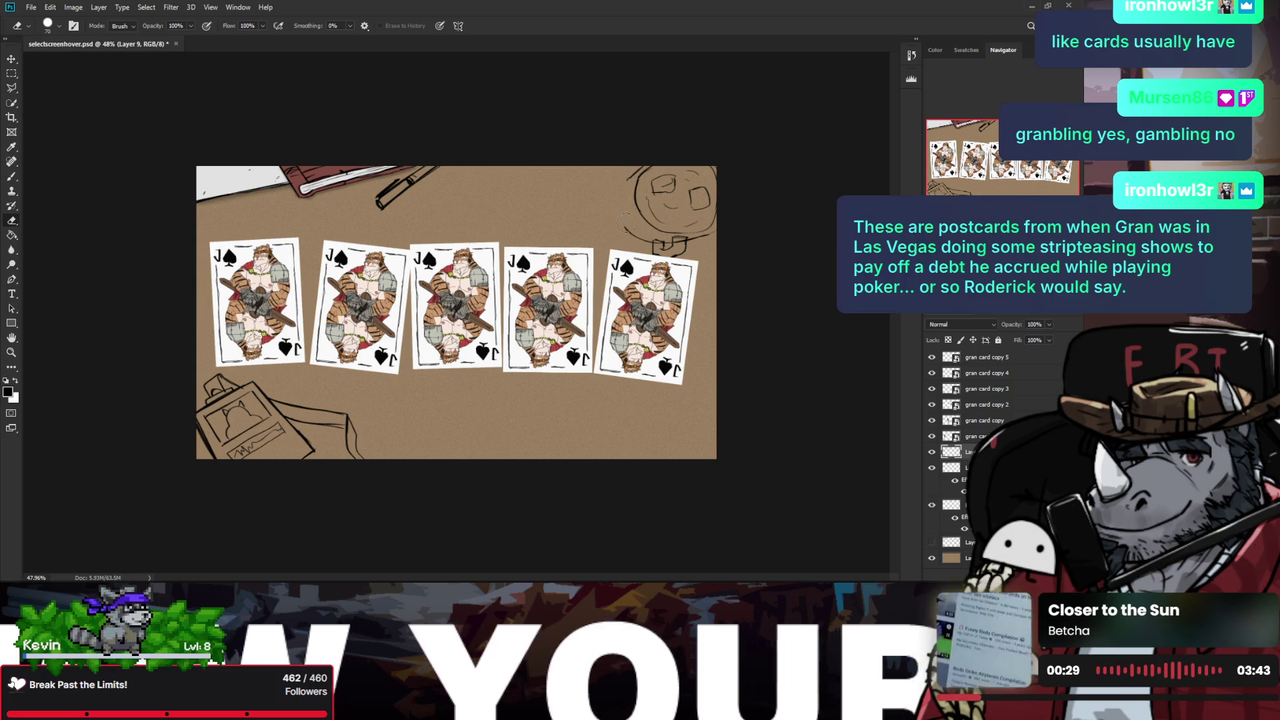
mouse_move(643, 160)
mouse_down()
mouse_move(626, 192)
mouse_move(637, 235)
mouse_up()
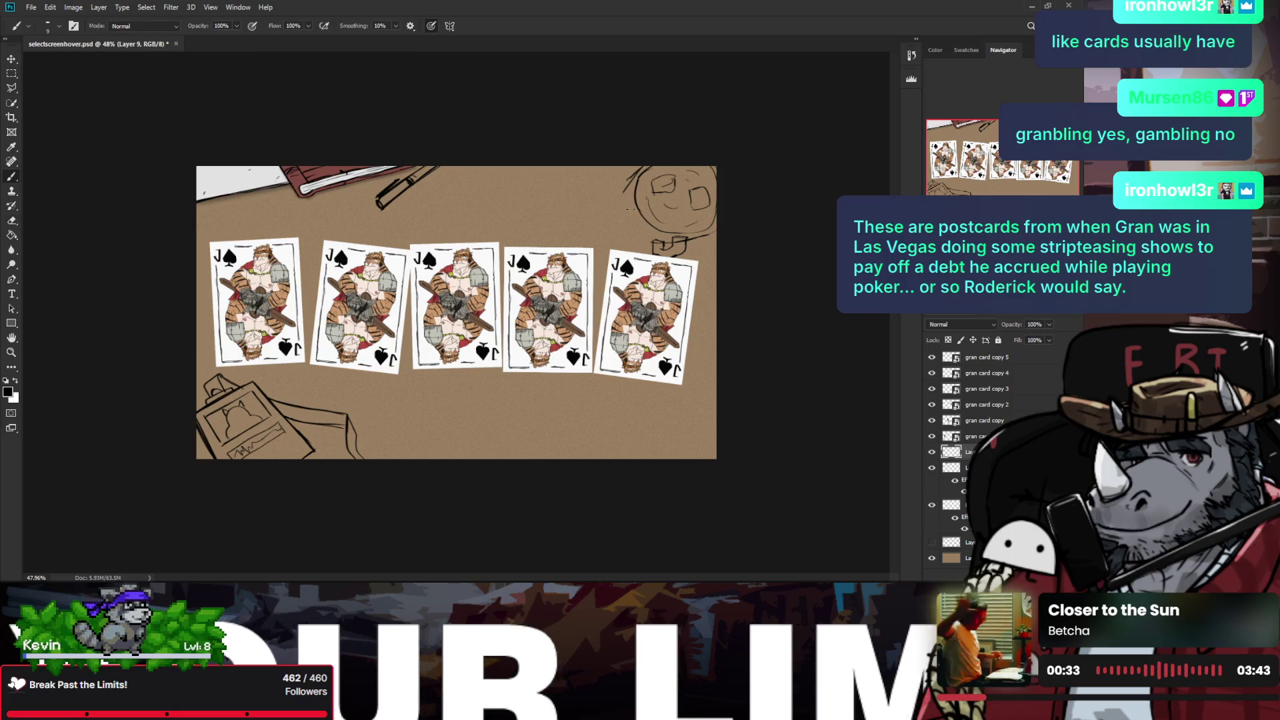
key(ctrl+z)
key(e)
key(b)
mouse_move(634, 180)
mouse_down()
mouse_move(620, 196)
mouse_move(638, 235)
mouse_up()
key(ctrl+z)
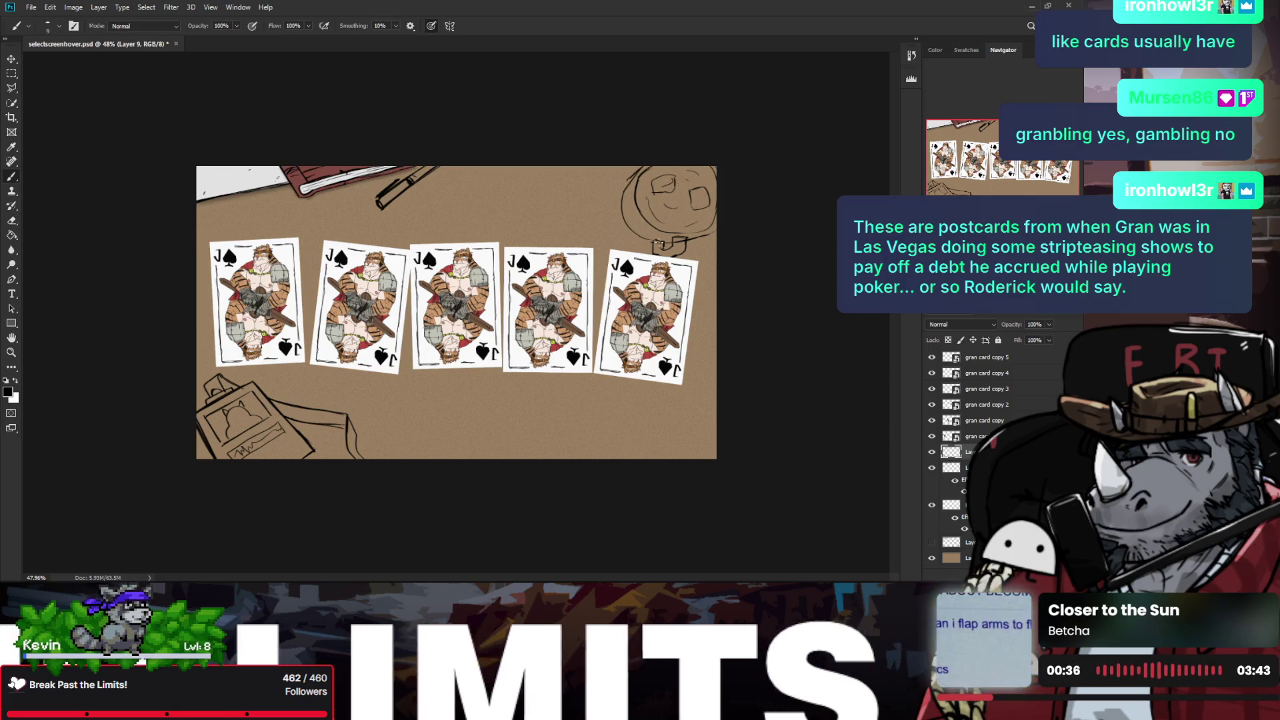
Step: Mirror the view to check the mug, then erase part of the handle and undo it
key(h)
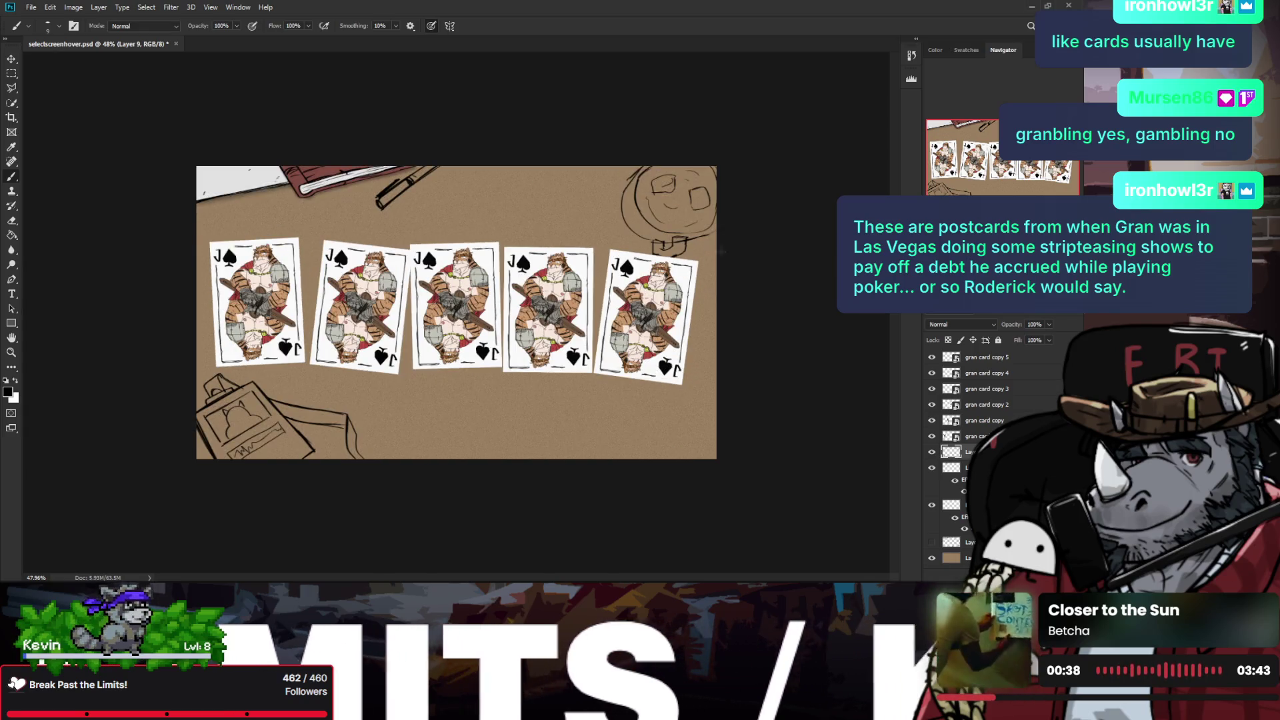
key(e)
key(h)
scroll(680, 258, up, 2)
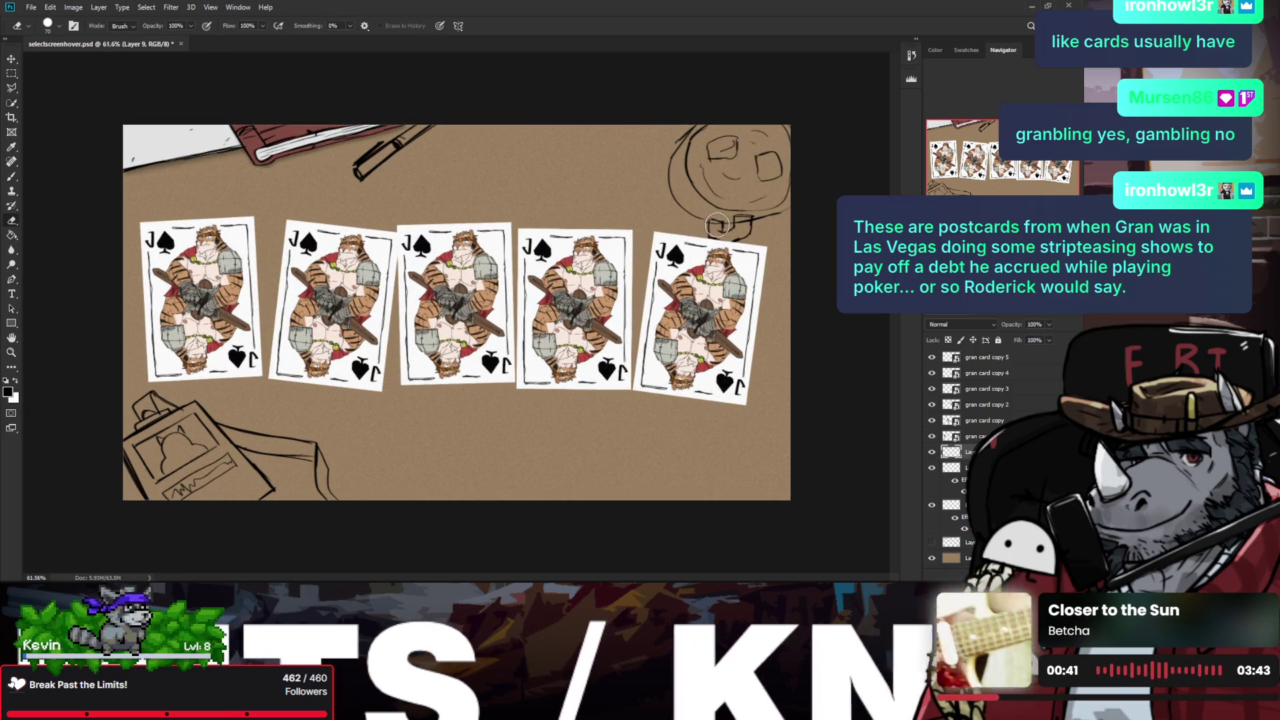
drag(709, 224, 722, 227)
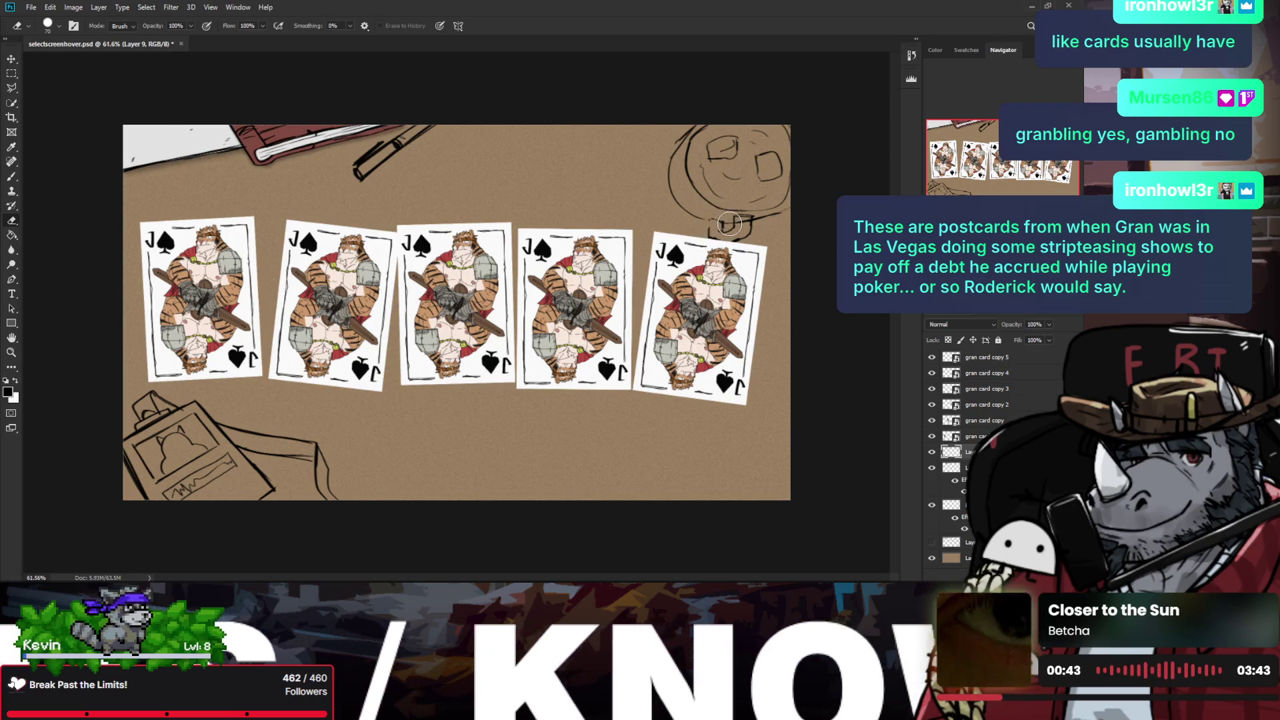
key(ctrl+z)
key(b)
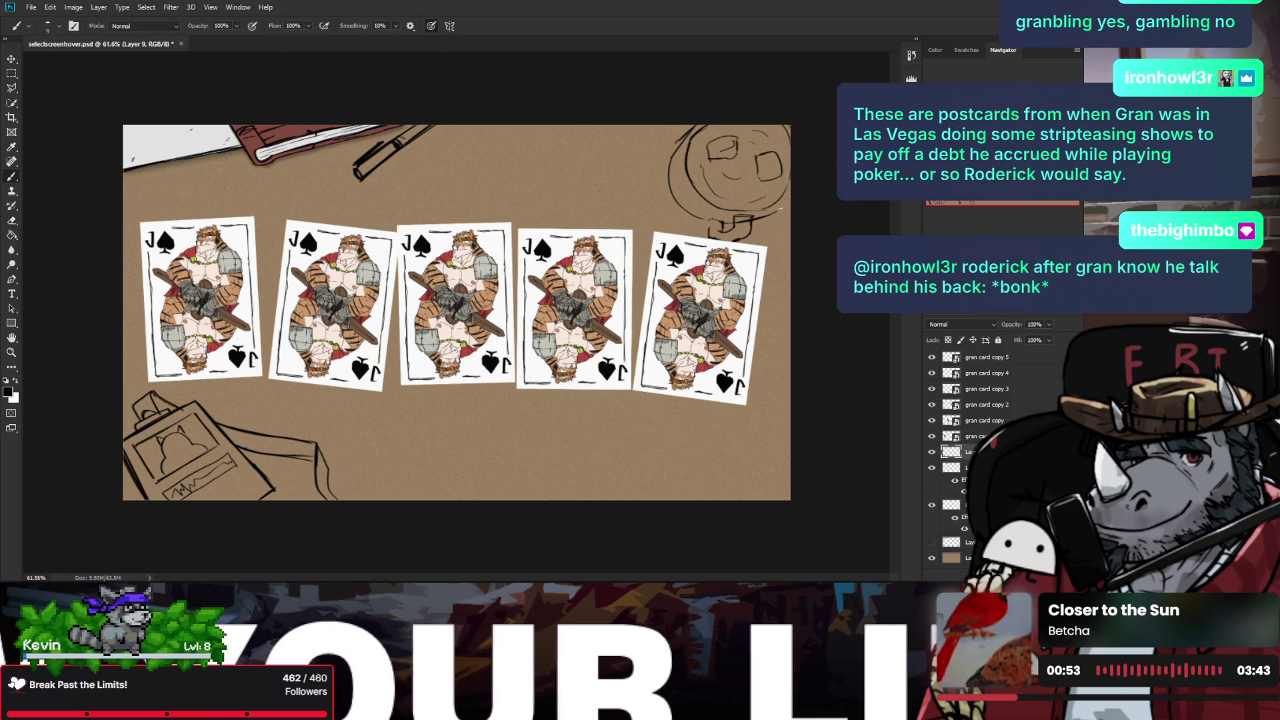
Step: Undo the circle near the top edge and try redrawing it smaller
scroll(780, 208, down, 1)
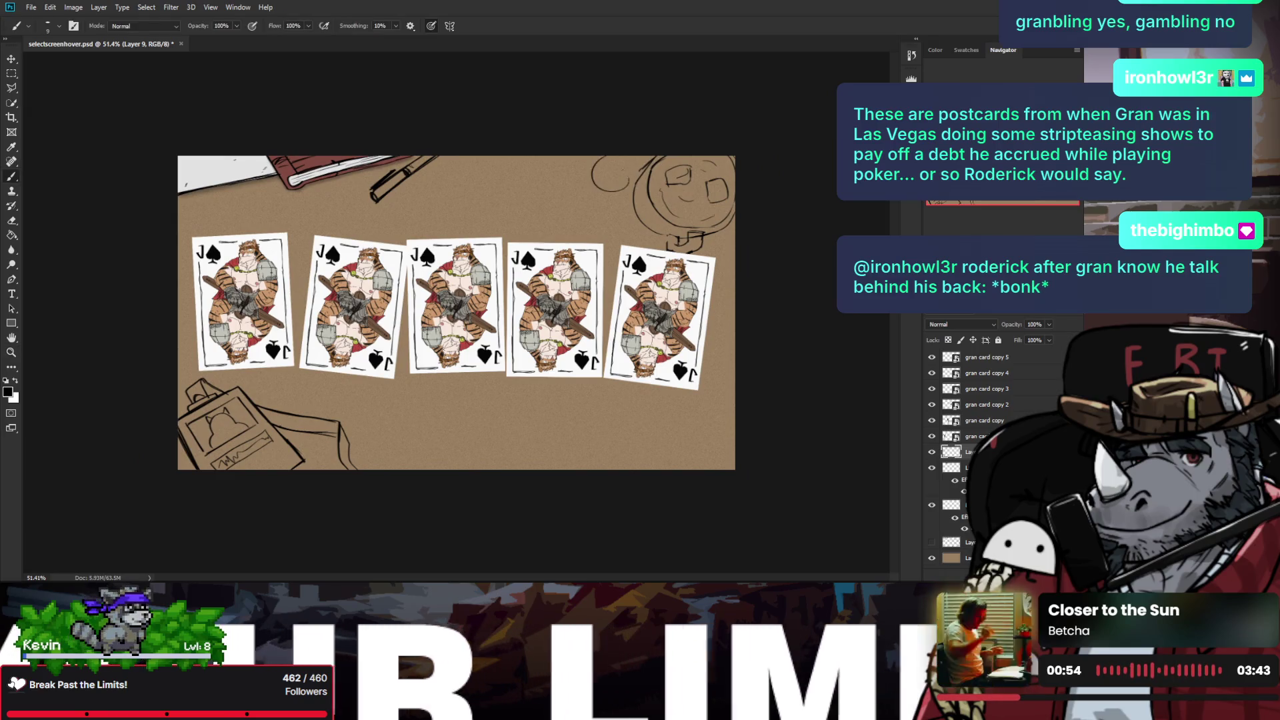
key(ctrl+z)
drag(612, 160, 615, 169)
key(ctrl+z)
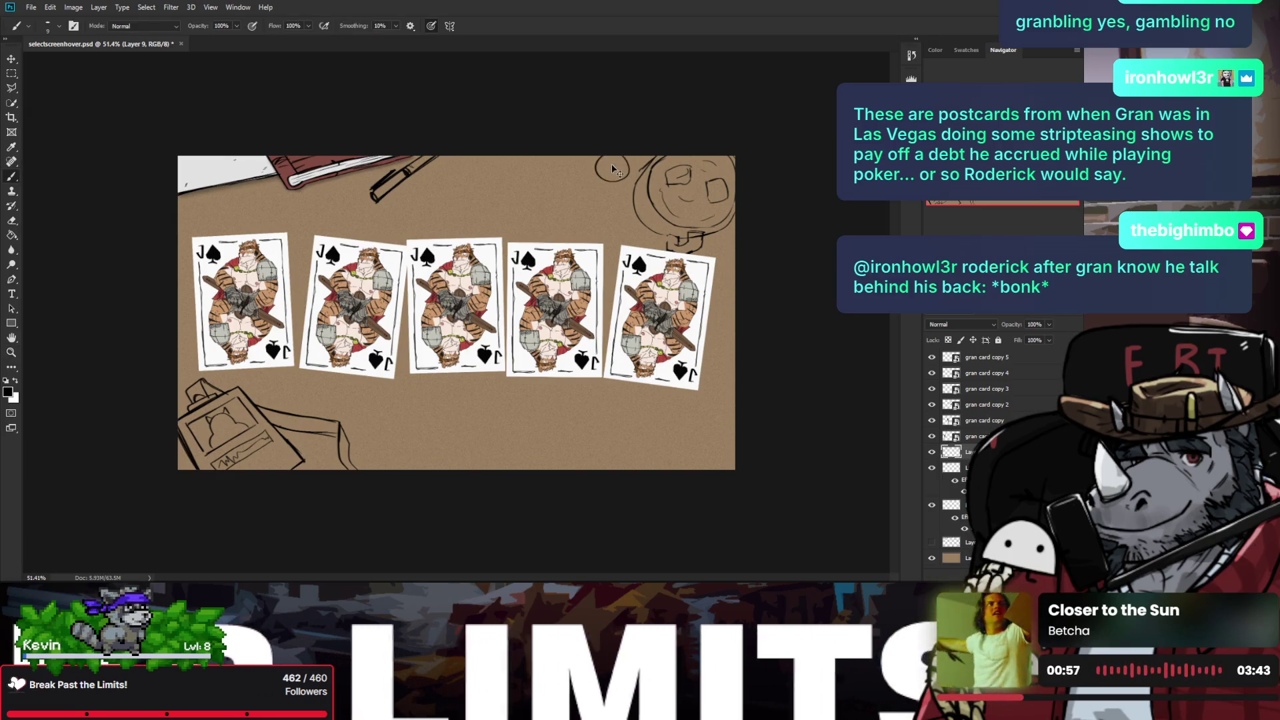
Step: Zoom in on the table's top edge and sketch a new circle left of the mug
key(z)
click(613, 172)
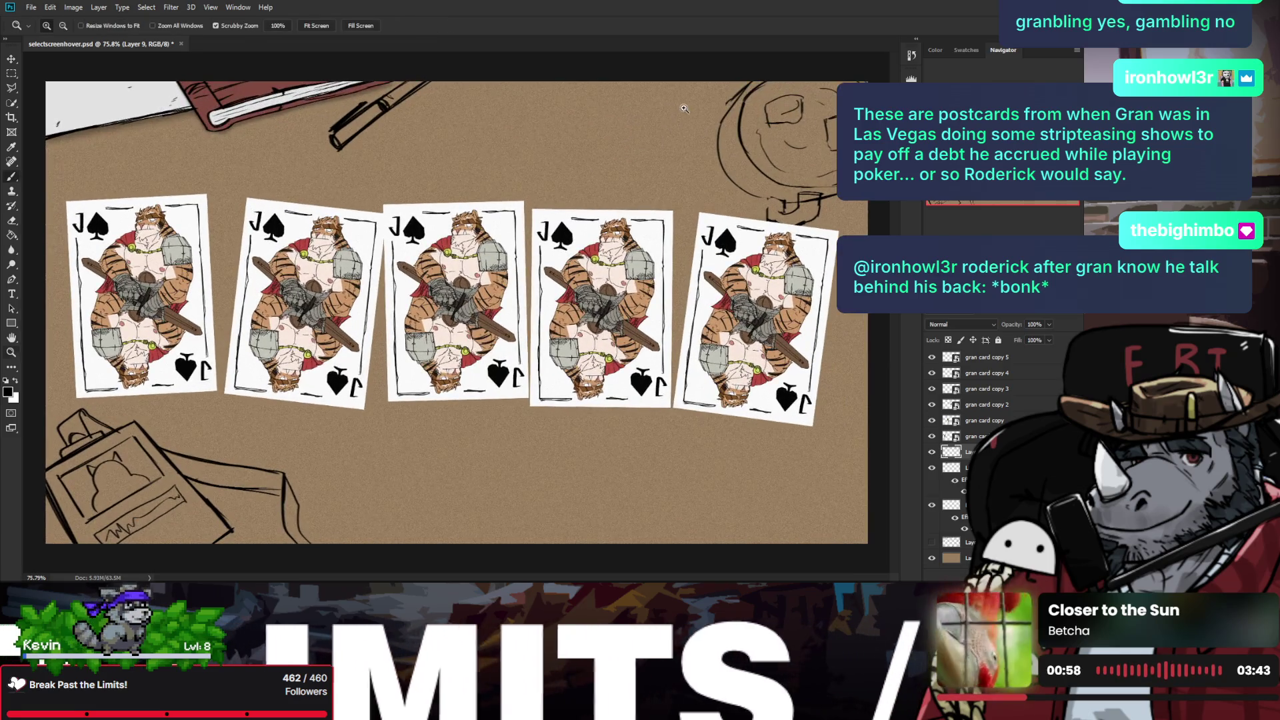
scroll(667, 133, up, 1)
drag(667, 134, 618, 227)
key(b)
mouse_move(634, 145)
mouse_down()
mouse_move(672, 180)
mouse_move(670, 150)
mouse_move(640, 146)
mouse_up()
key(ctrl+z)
key(ctrl+z)
key(ctrl+z)
key(ctrl+z)
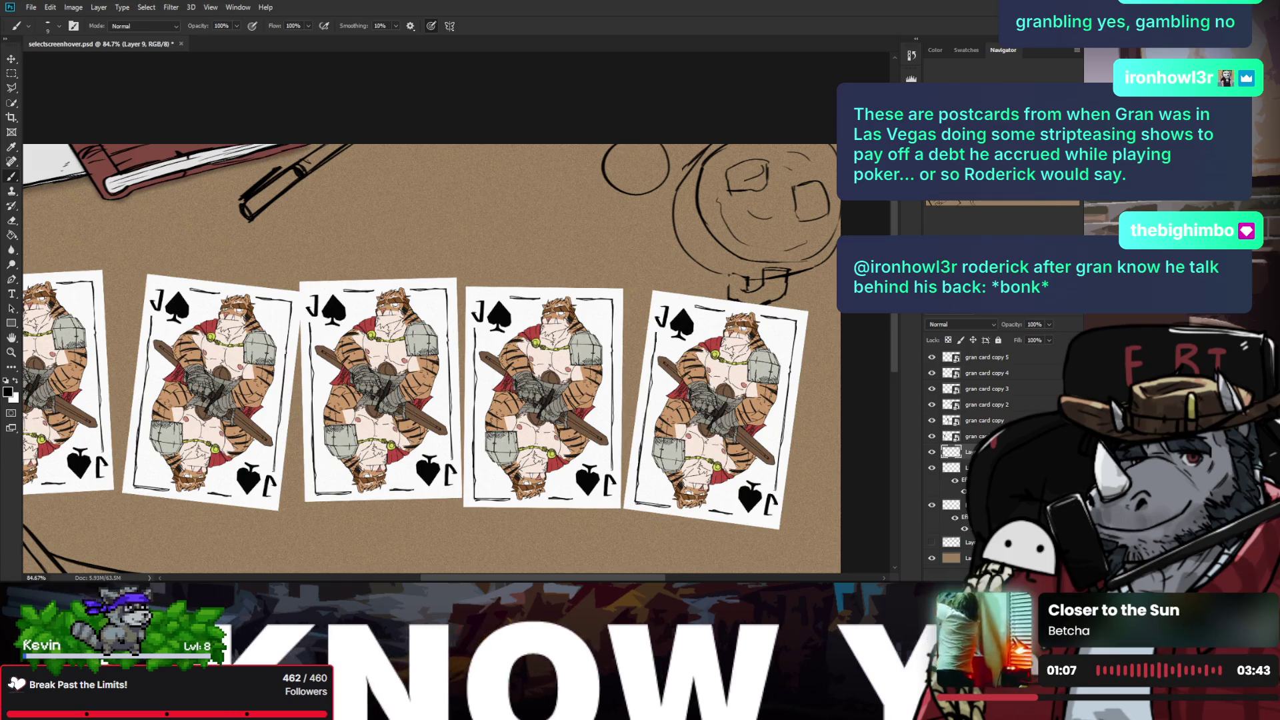
key(z)
mouse_move(626, 162)
mouse_down()
mouse_move(624, 146)
mouse_move(665, 140)
mouse_up()
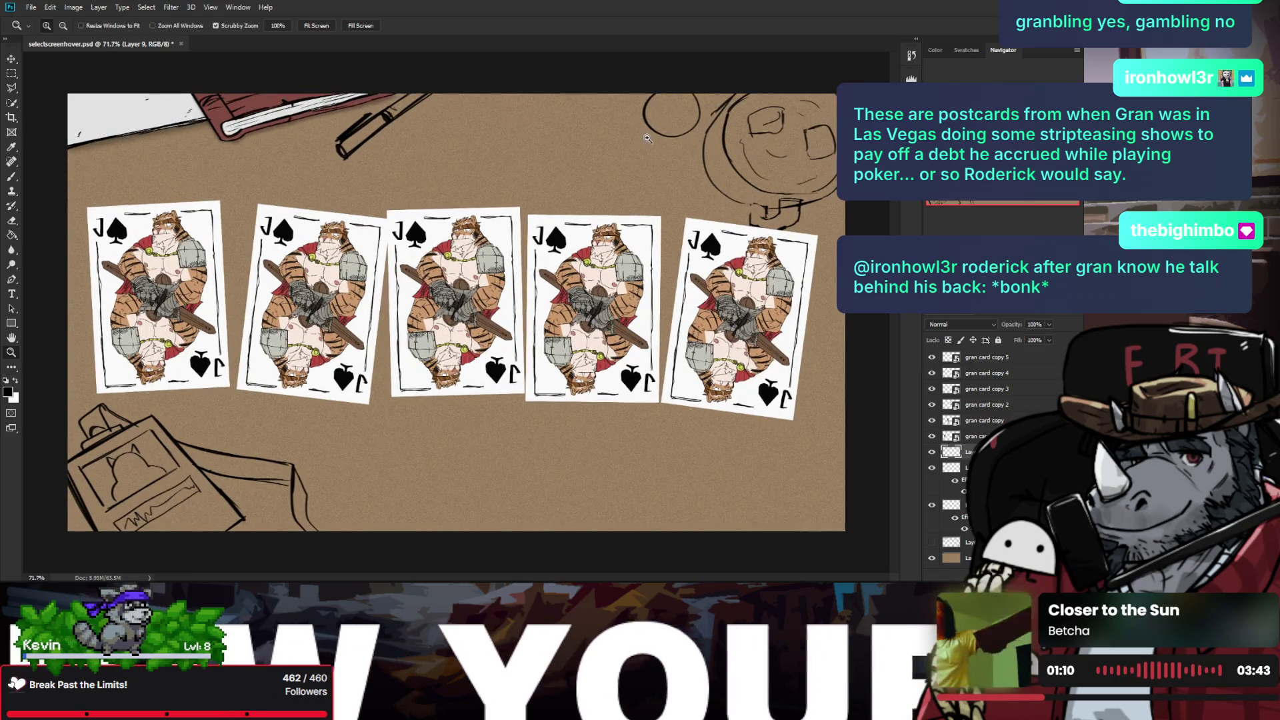
key(b)
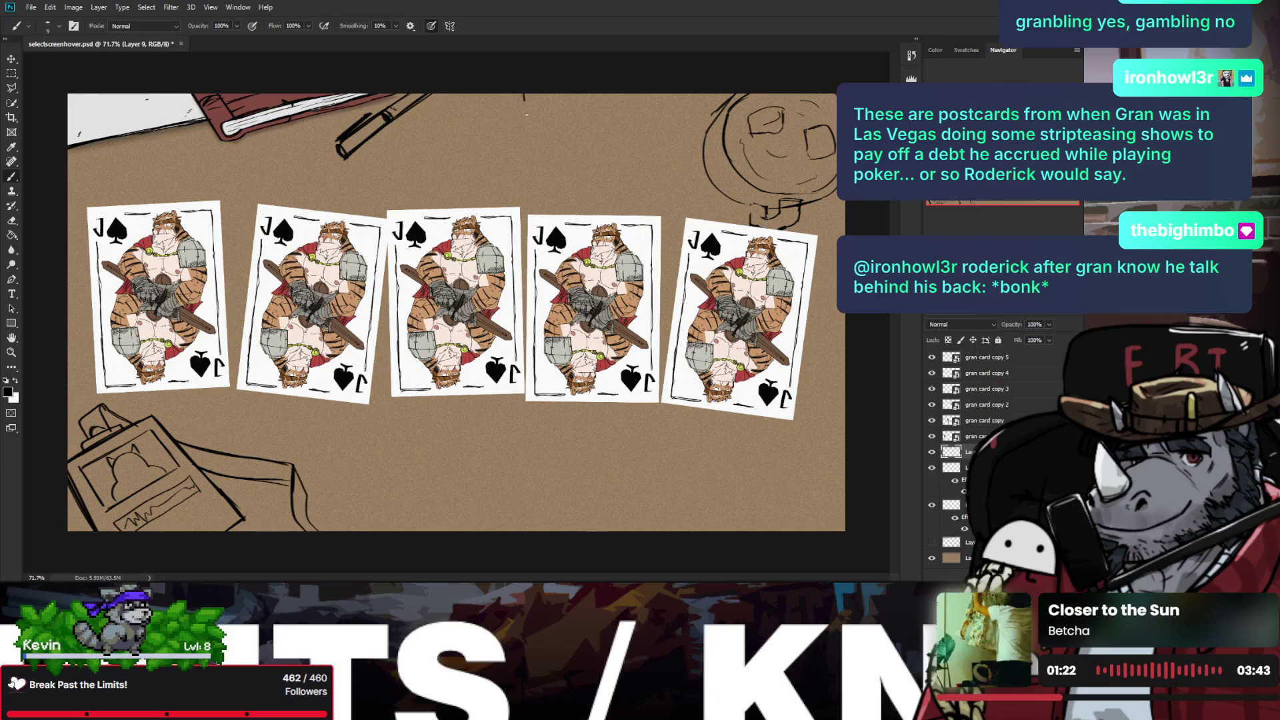
Step: Draw a large round plate arc along the top edge with a smaller inner ring
drag(524, 99, 712, 93)
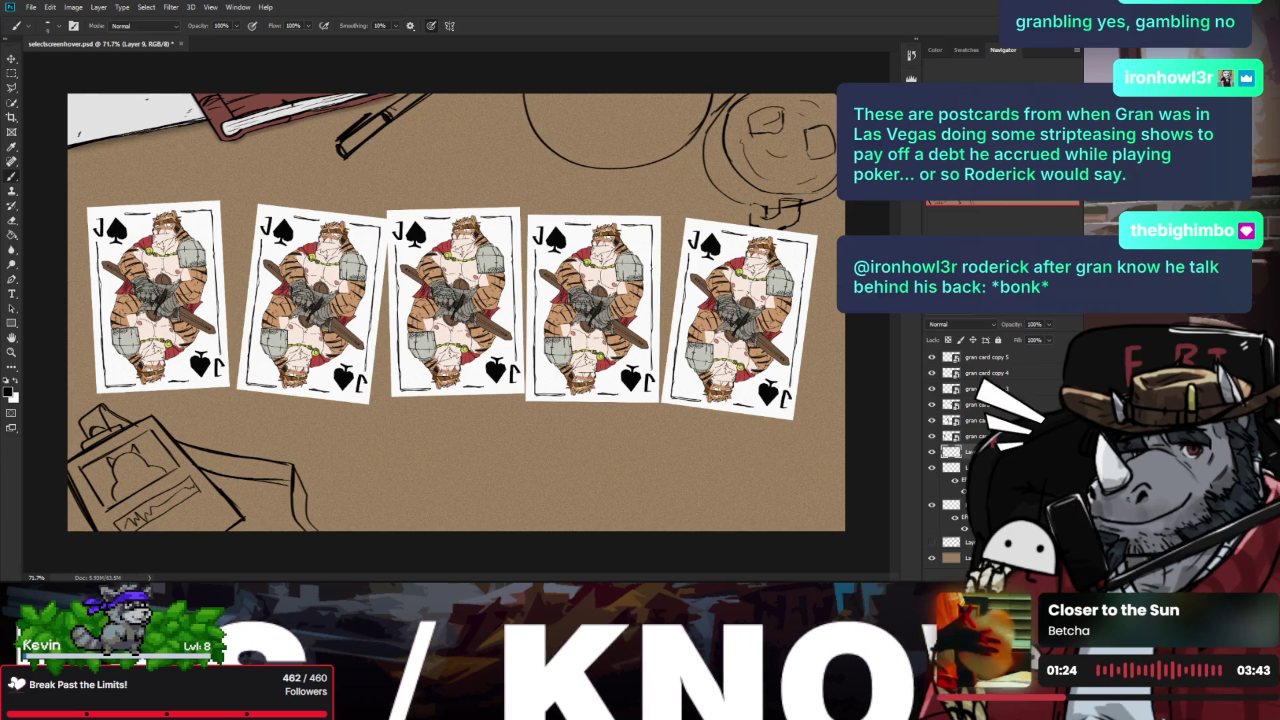
drag(559, 98, 636, 136)
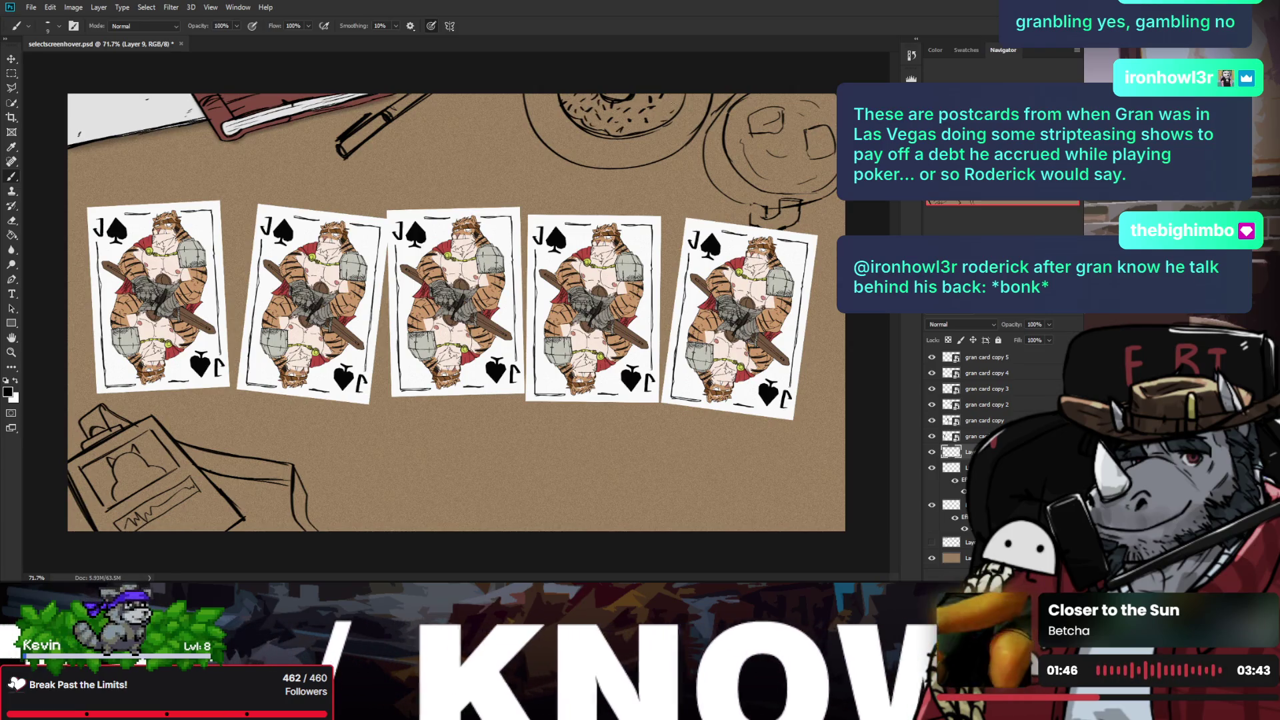
scroll(459, 313, down, 3)
scroll(459, 314, up, 2)
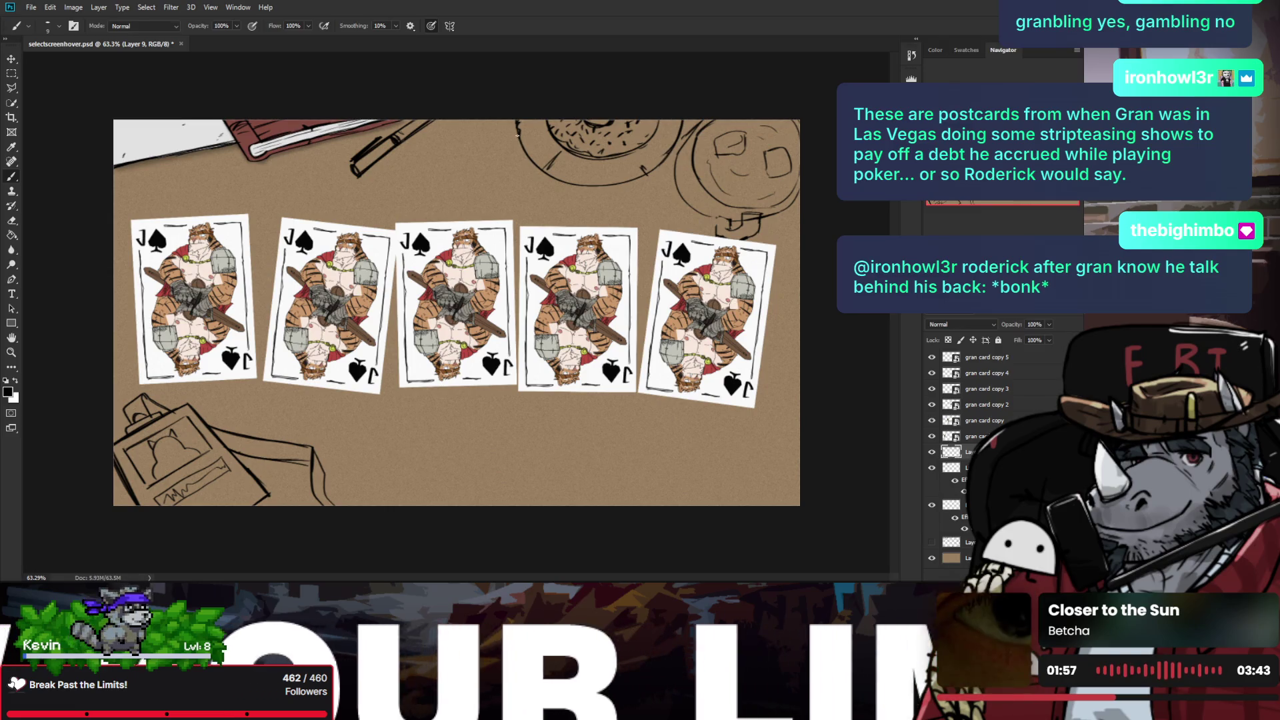
scroll(534, 267, down, 3)
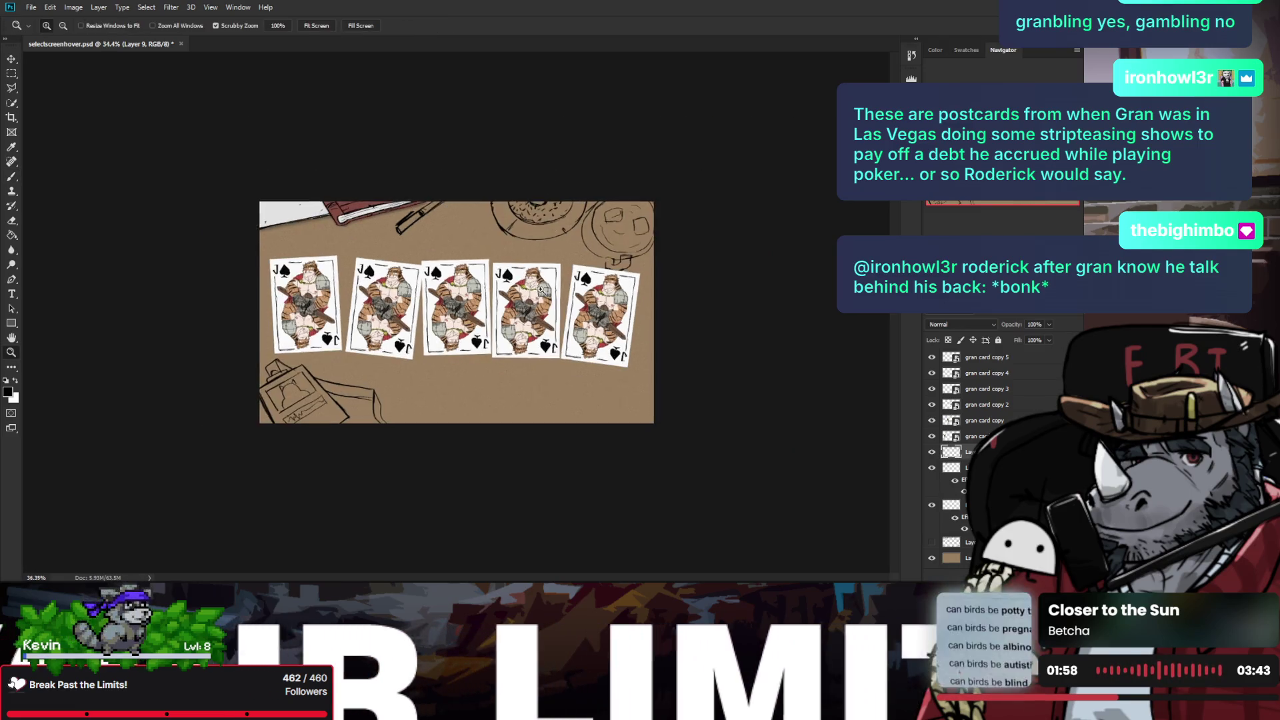
Step: Draw a line on the table below the cards, redrawing it at a slant
scroll(553, 287, up, 1)
scroll(554, 287, up, 1)
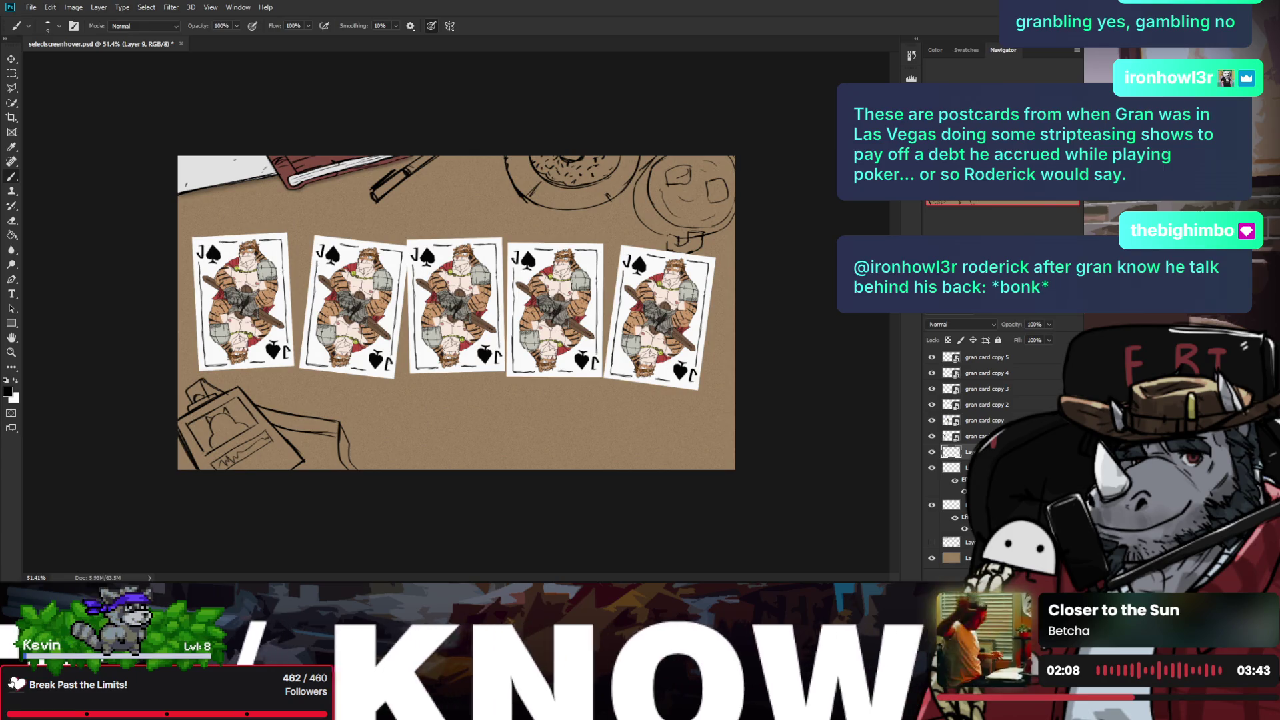
scroll(397, 446, up, 1)
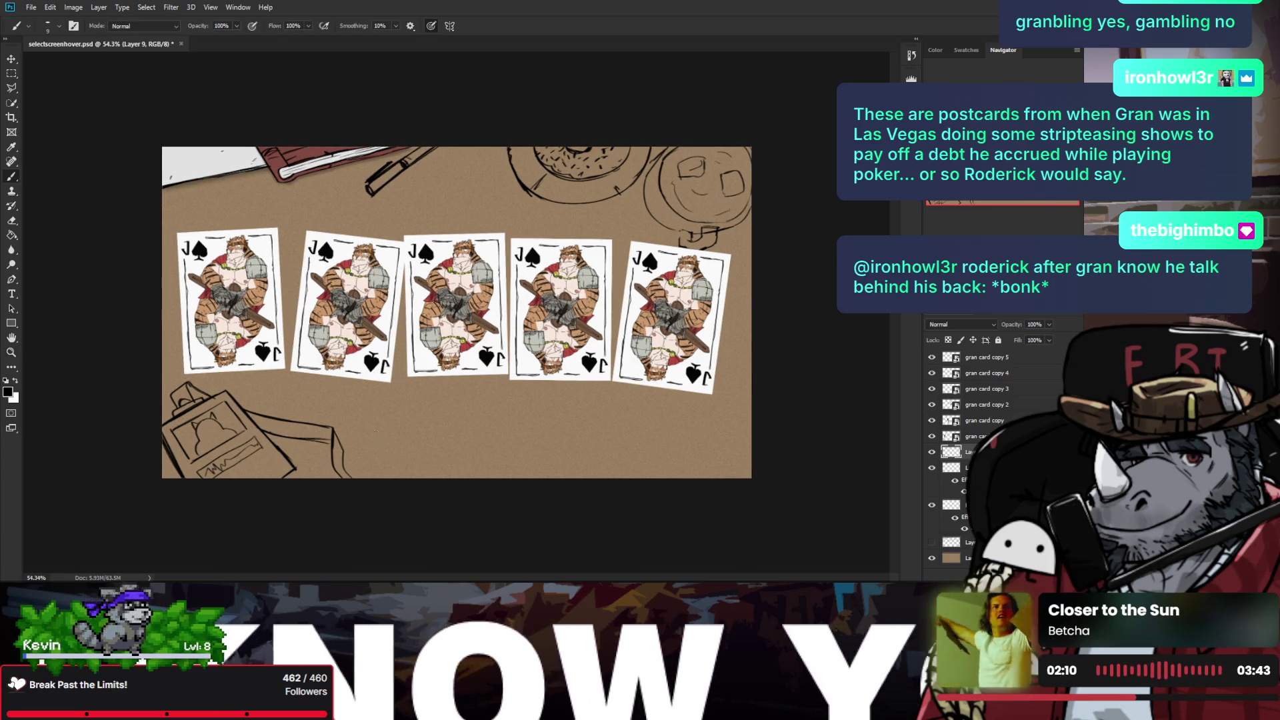
drag(375, 411, 377, 476)
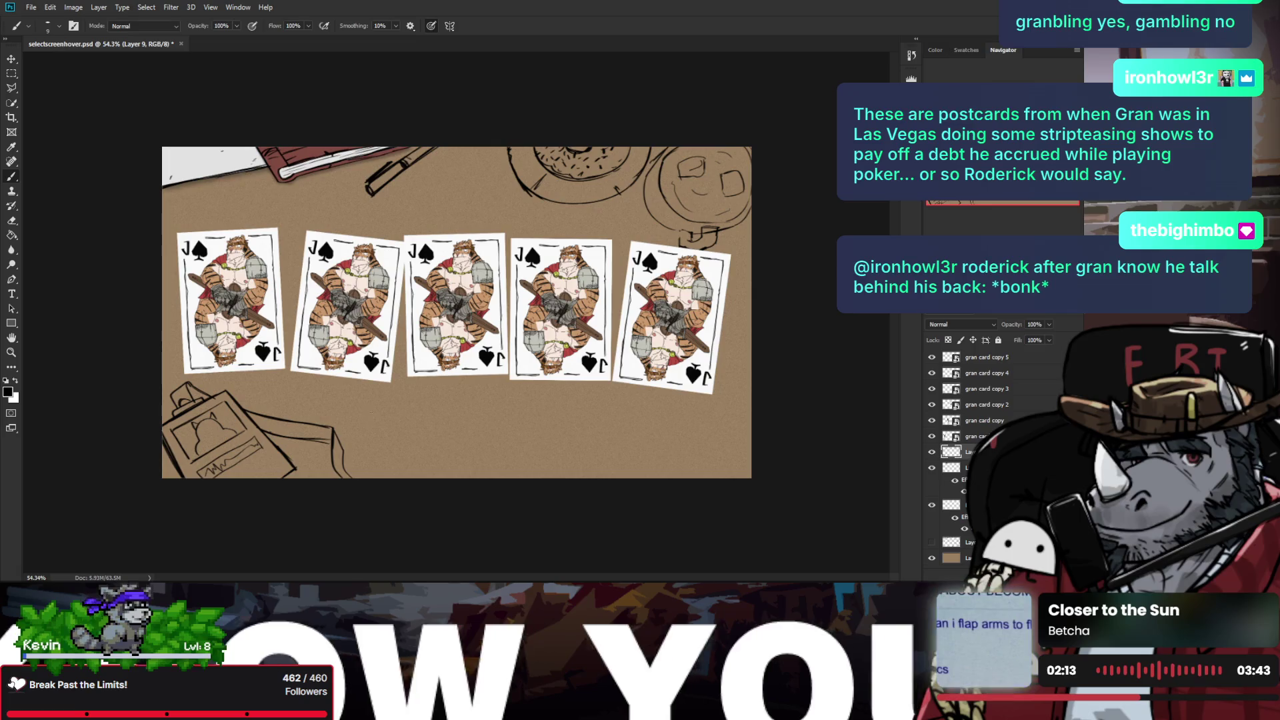
drag(373, 412, 378, 479)
key(ctrl+z)
drag(380, 403, 364, 477)
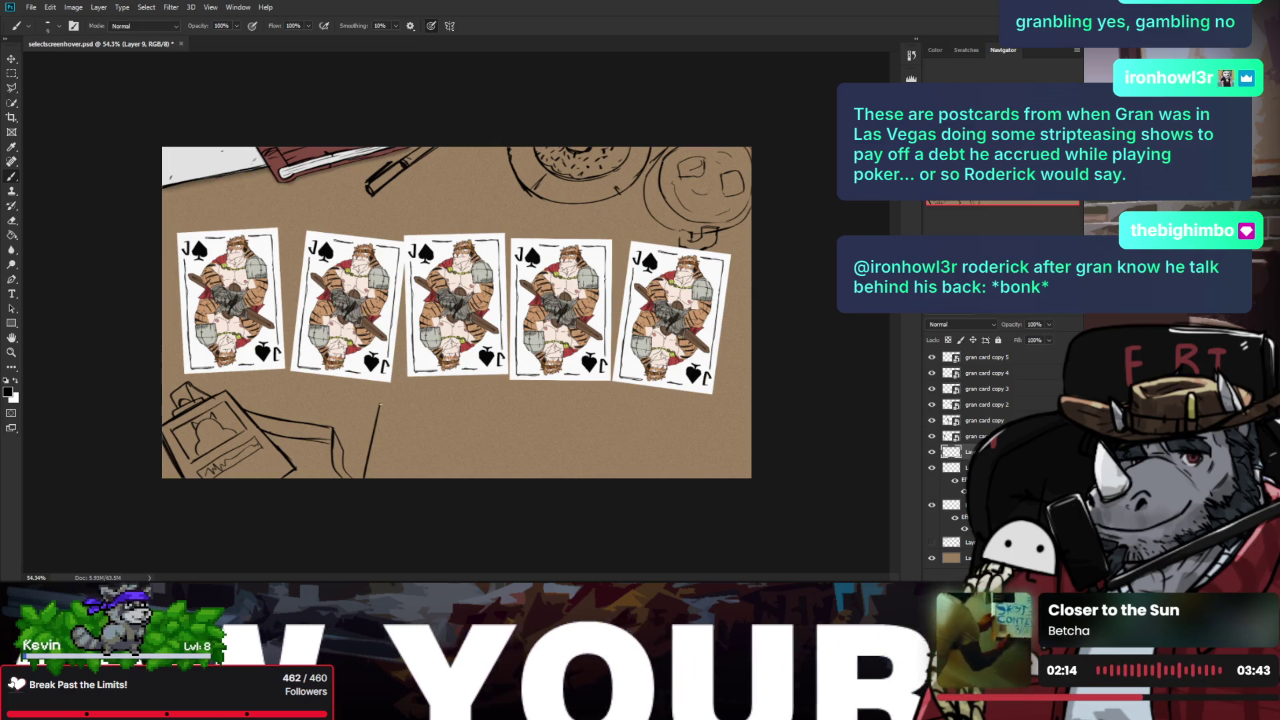
Step: Rotate the canvas view and sketch a slanted stroke for the envelope's side
key(r)
mouse_move(583, 434)
mouse_down()
mouse_move(611, 253)
mouse_move(550, 395)
mouse_up()
key(Escape)
key(b)
key(ctrl+z)
mouse_move(573, 268)
mouse_down()
mouse_move(552, 396)
mouse_move(576, 264)
mouse_move(567, 310)
mouse_up()
key(ctrl+z)
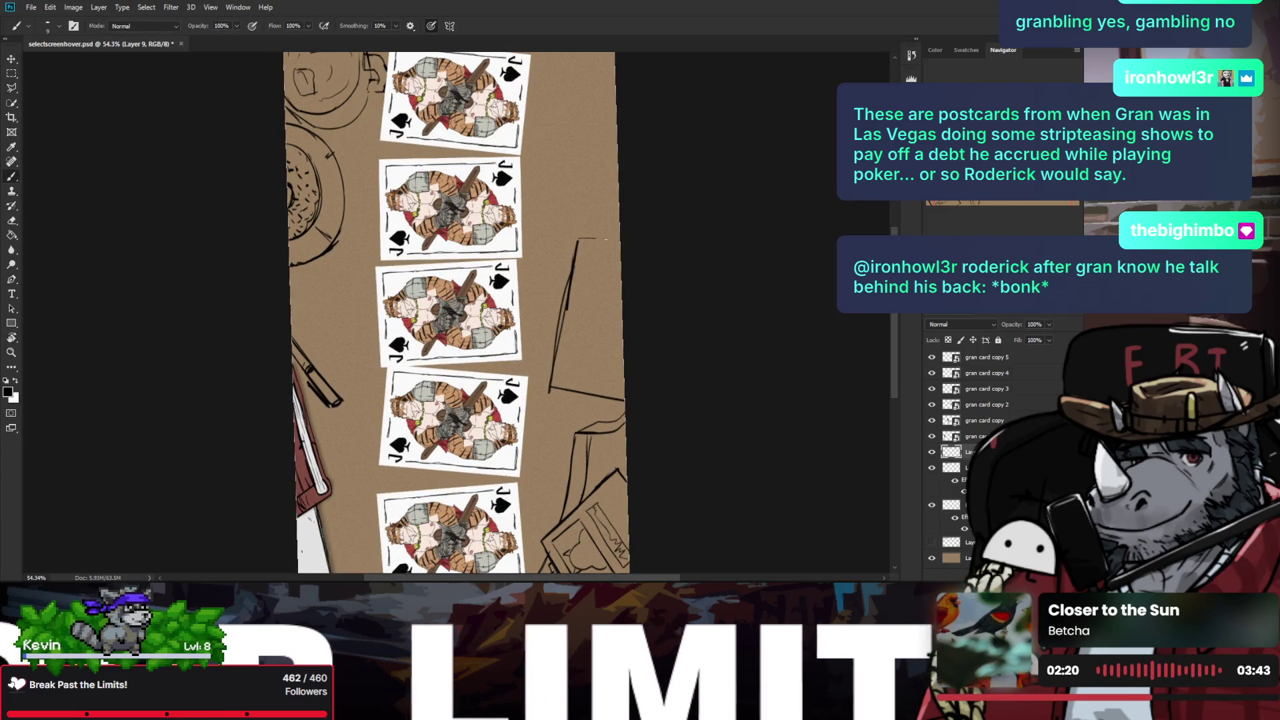
Step: Tilt the view to about -18° and add strokes on the envelope's inner, right, upper-left and bottom edges
key(r)
drag(641, 244, 527, 446)
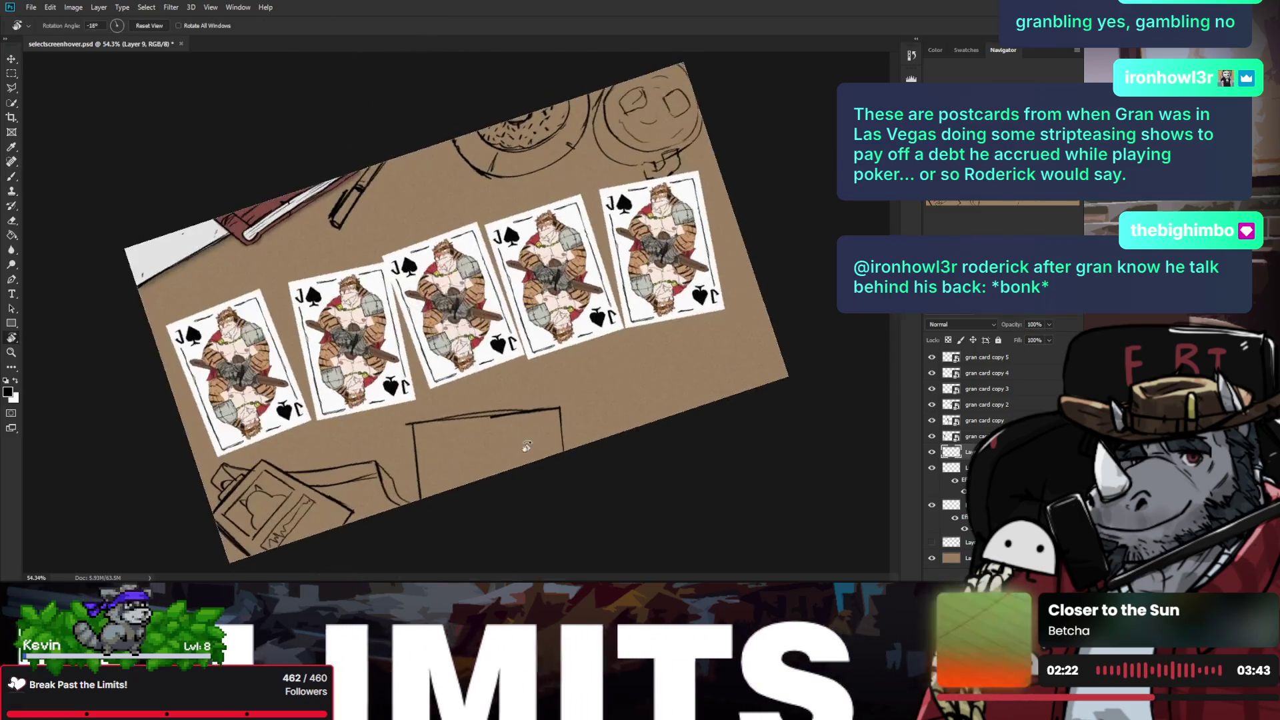
key(b)
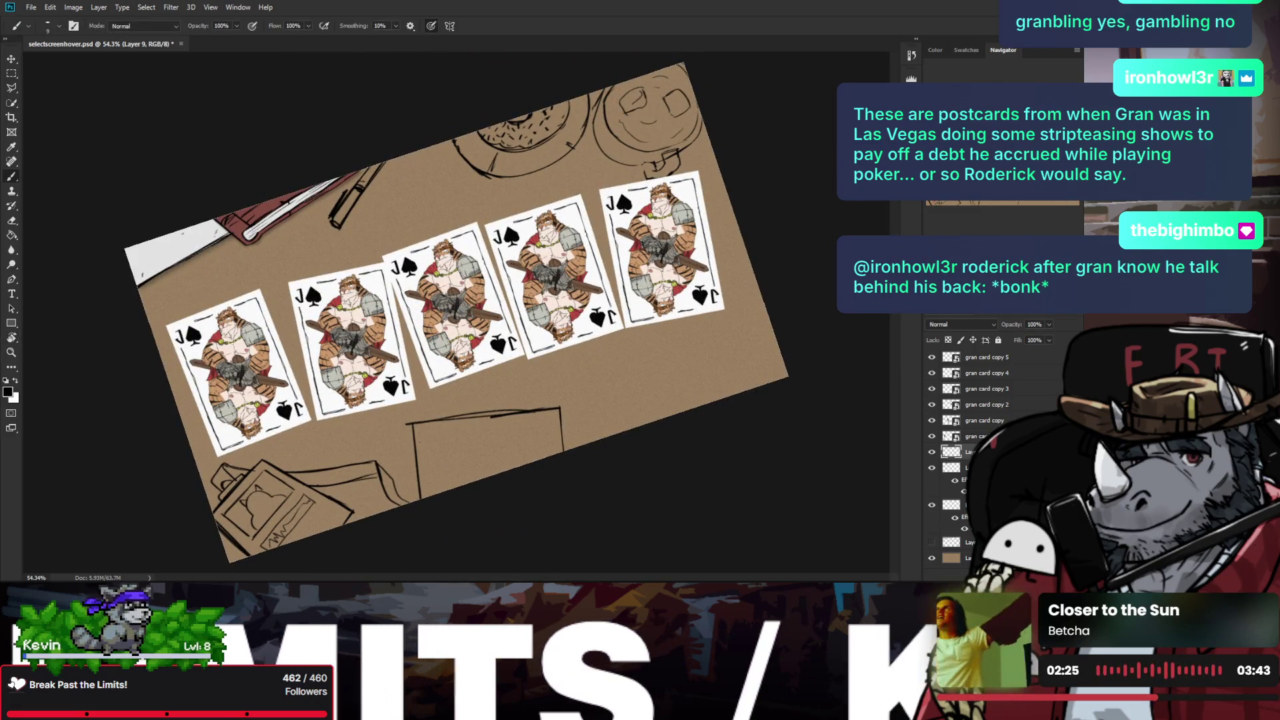
drag(437, 458, 470, 482)
drag(544, 453, 562, 430)
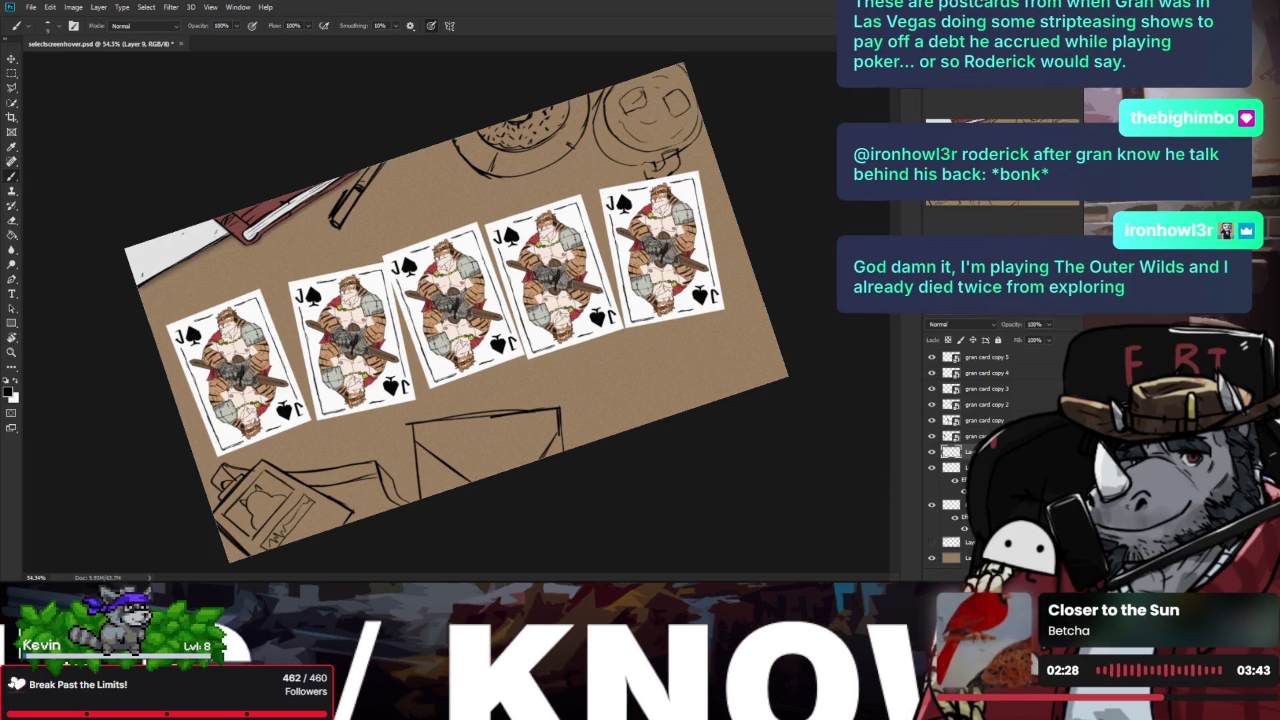
drag(415, 421, 417, 442)
drag(464, 482, 496, 472)
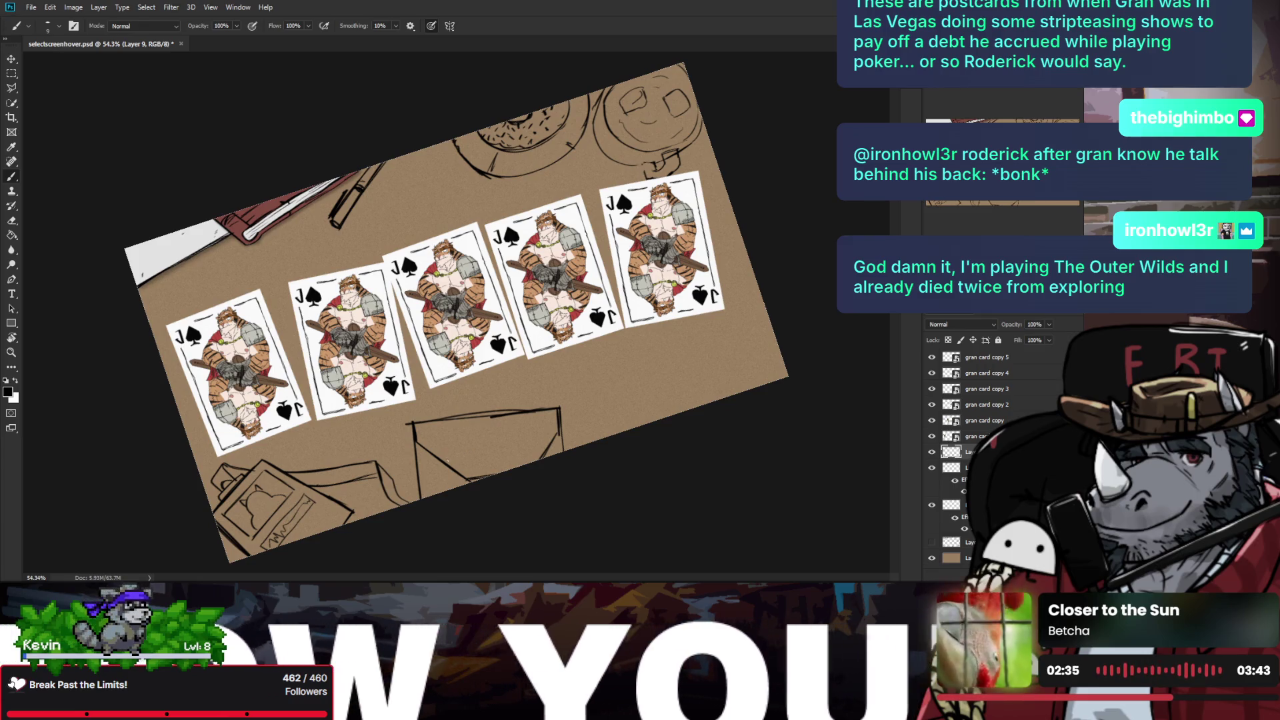
Step: Redraw the envelope's bottom edge as a clean horizontal line
key(ctrl+z)
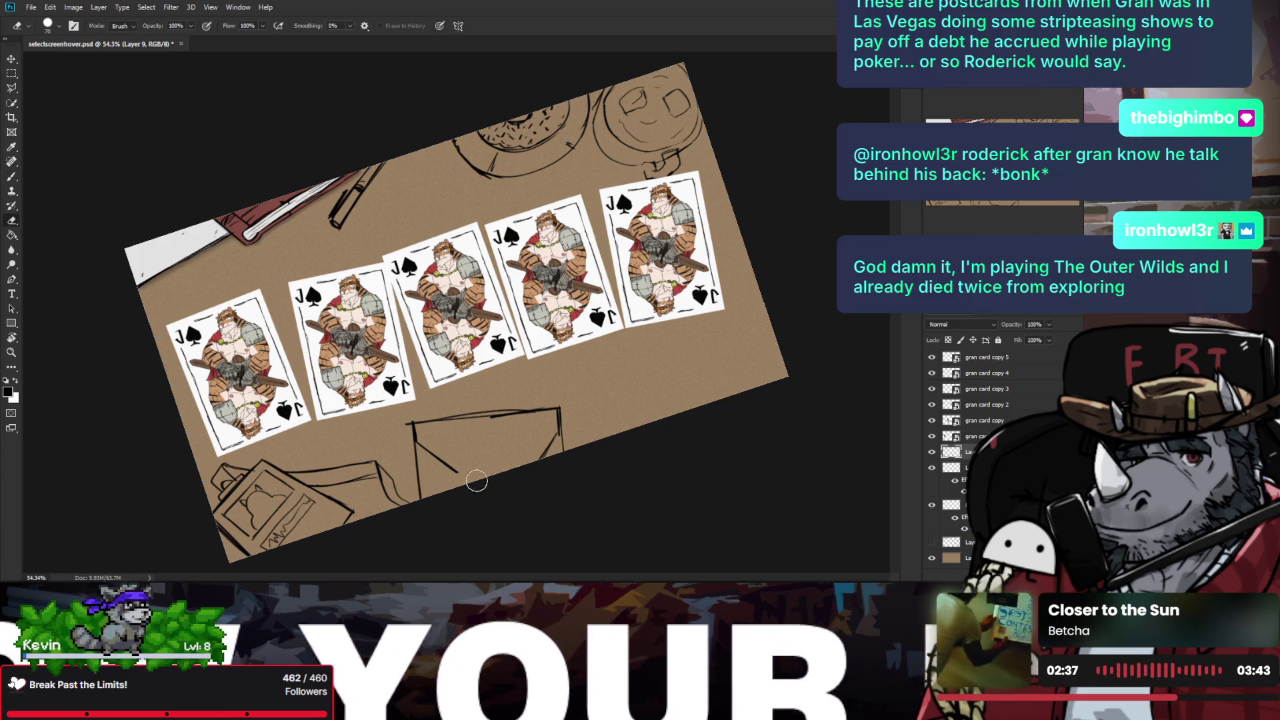
drag(440, 463, 540, 452)
key(ctrl+z)
mouse_move(440, 460)
mouse_down()
mouse_move(554, 449)
mouse_move(541, 454)
mouse_up()
key(ctrl+z)
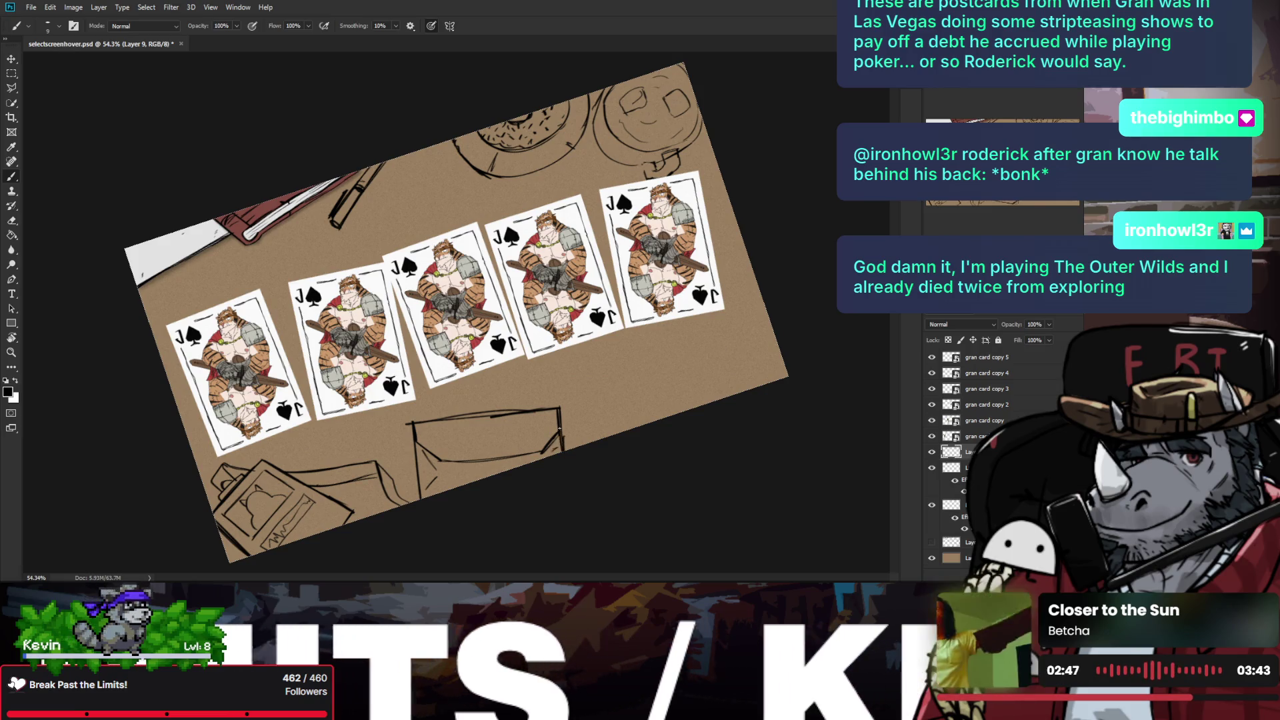
Step: Zoom out and mirror the canvas to check the envelope, then flip it back
key(z)
mouse_move(547, 424)
mouse_down()
mouse_move(505, 412)
mouse_move(489, 456)
mouse_move(476, 453)
mouse_up()
key(h)
key(b)
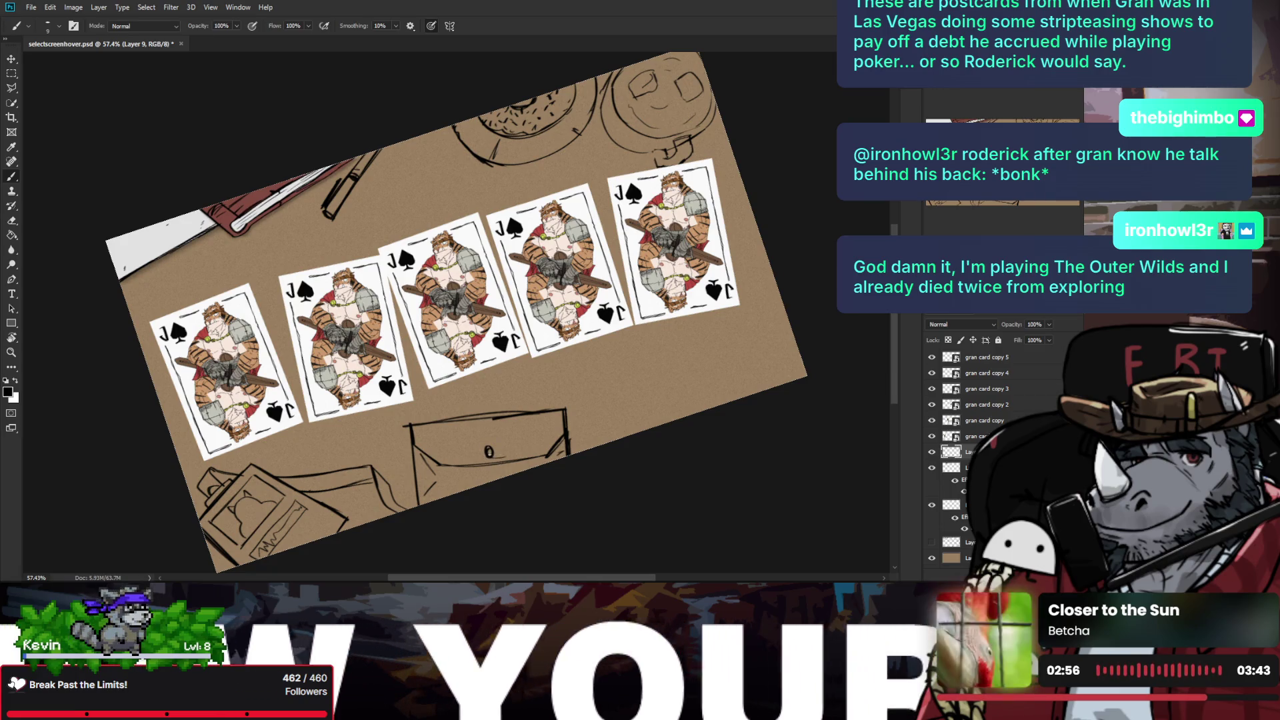
Step: Draw the small oval clasp on the envelope flap
scroll(493, 453, up, 2)
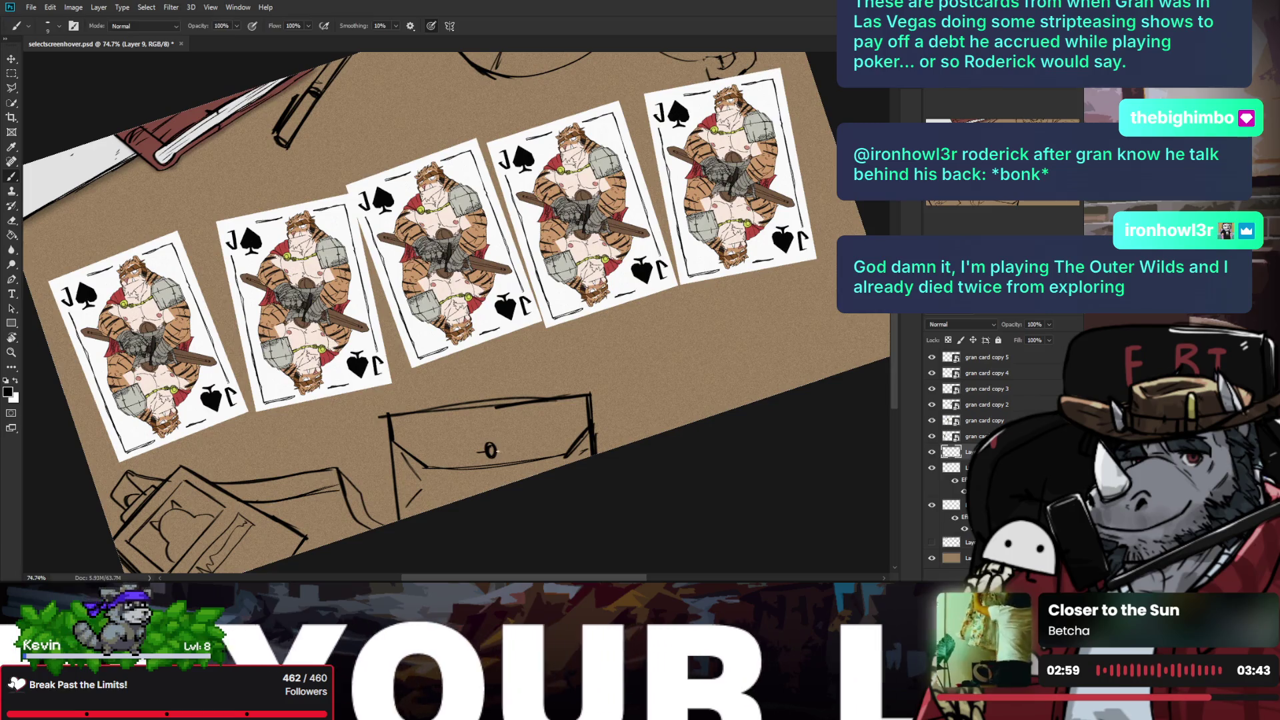
key(z)
scroll(492, 451, down, 3)
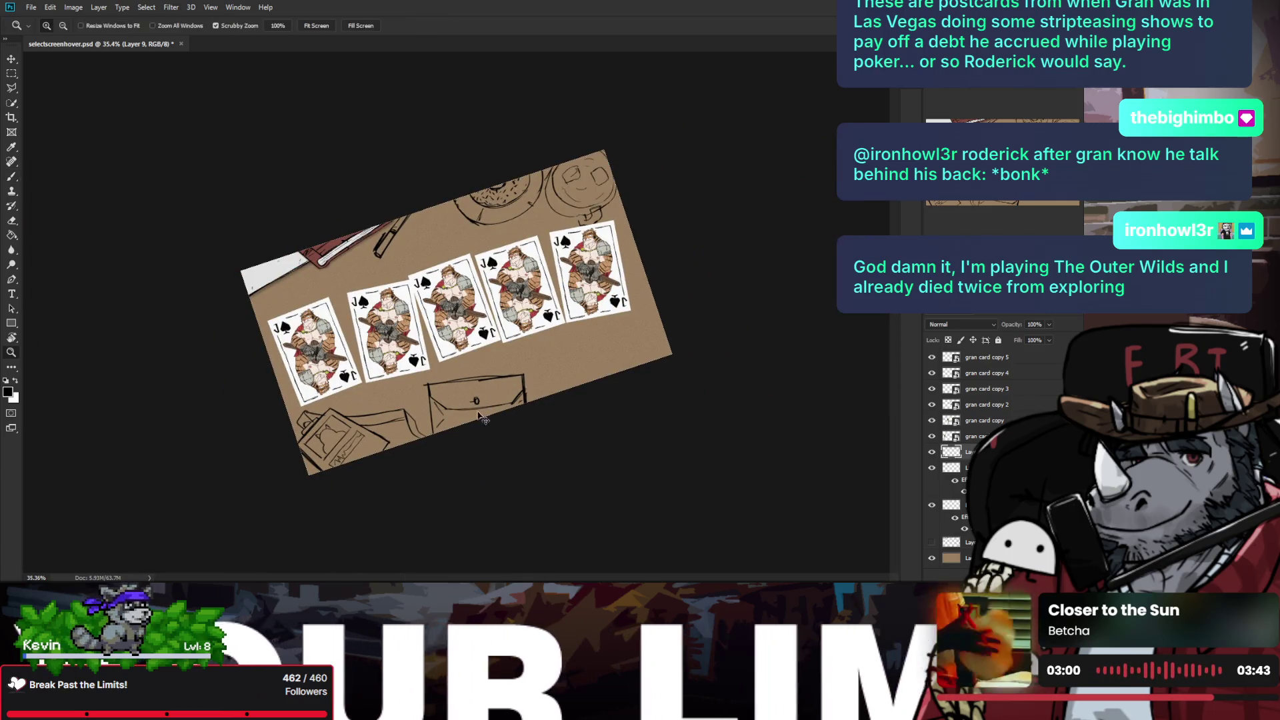
scroll(486, 440, up, 2)
scroll(493, 450, up, 1)
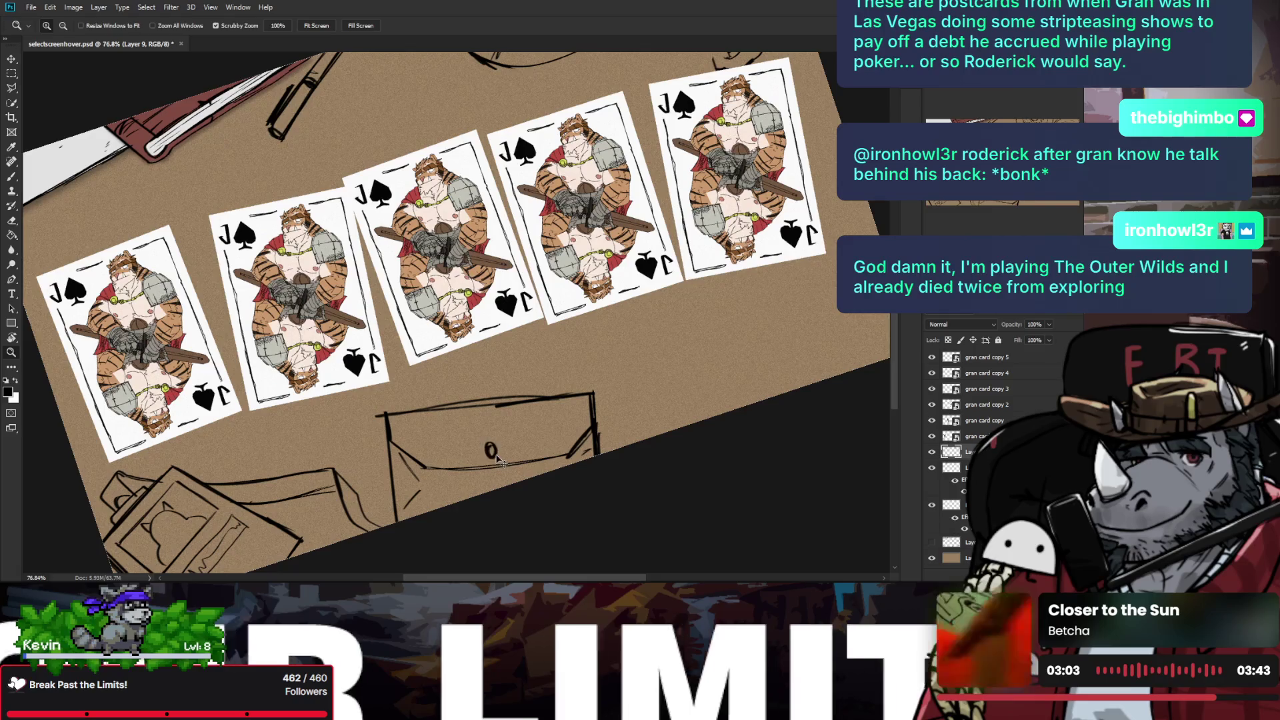
key(b)
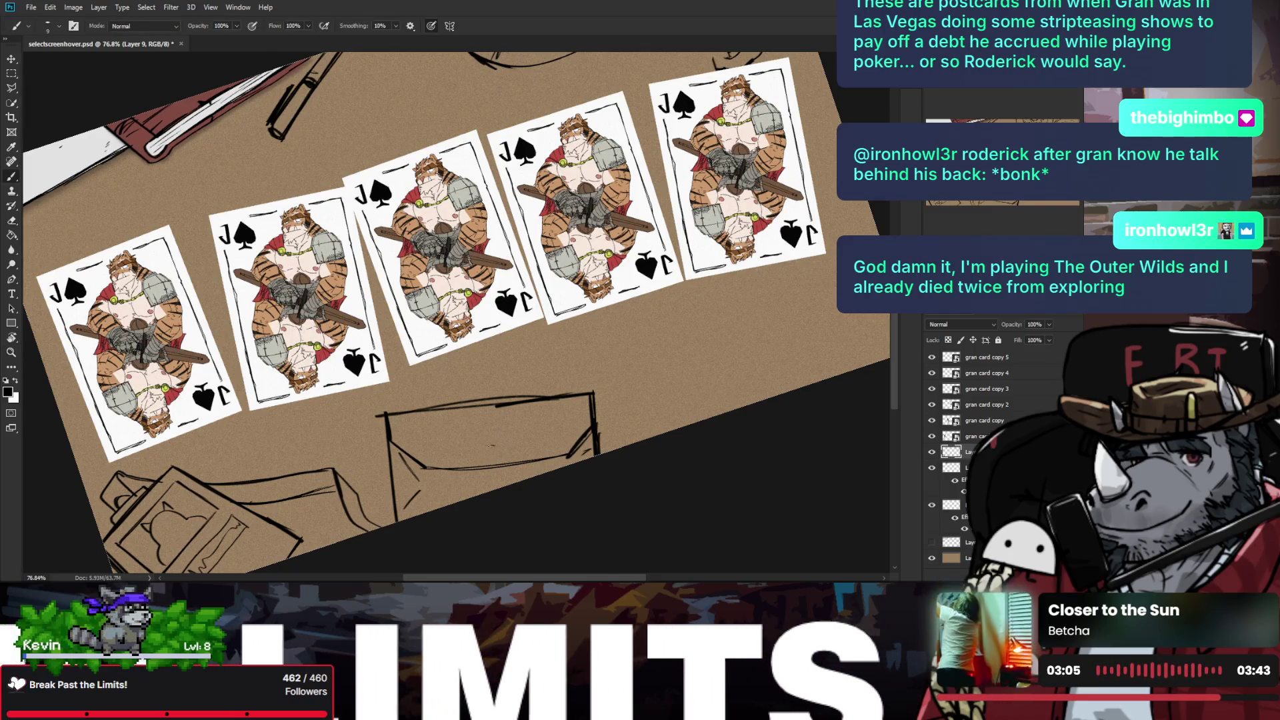
drag(492, 446, 507, 451)
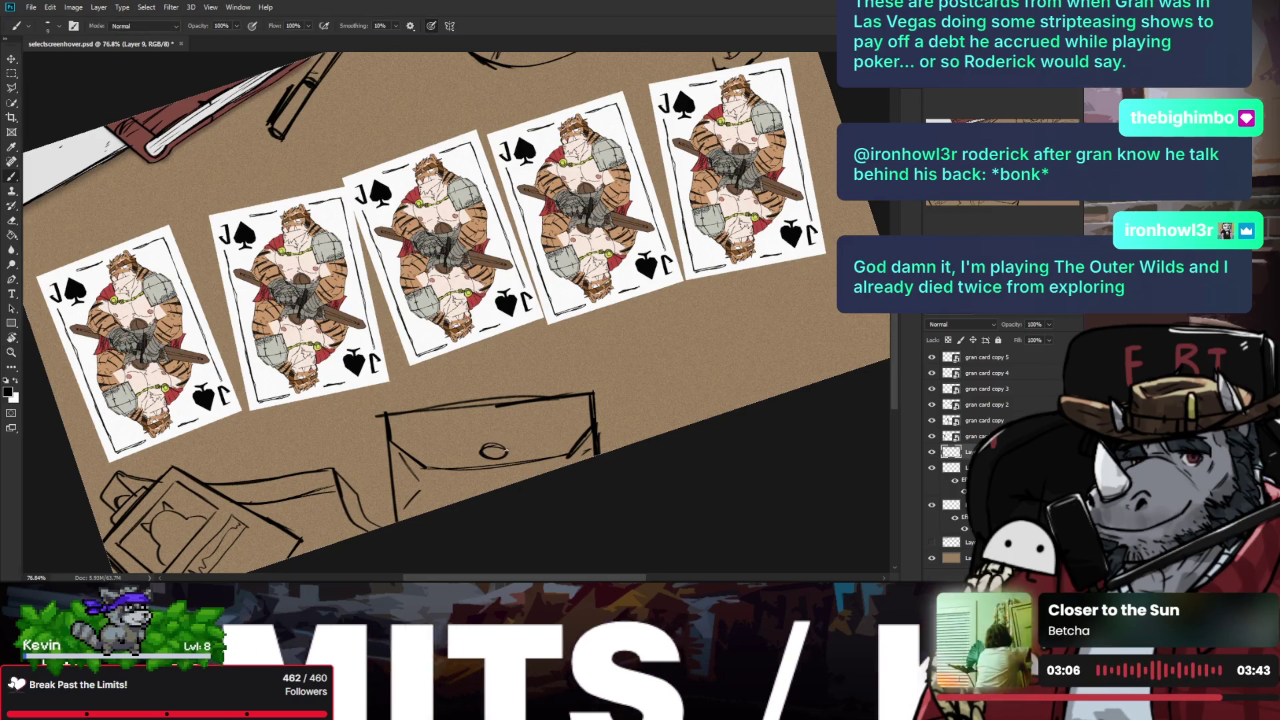
scroll(507, 451, down, 2)
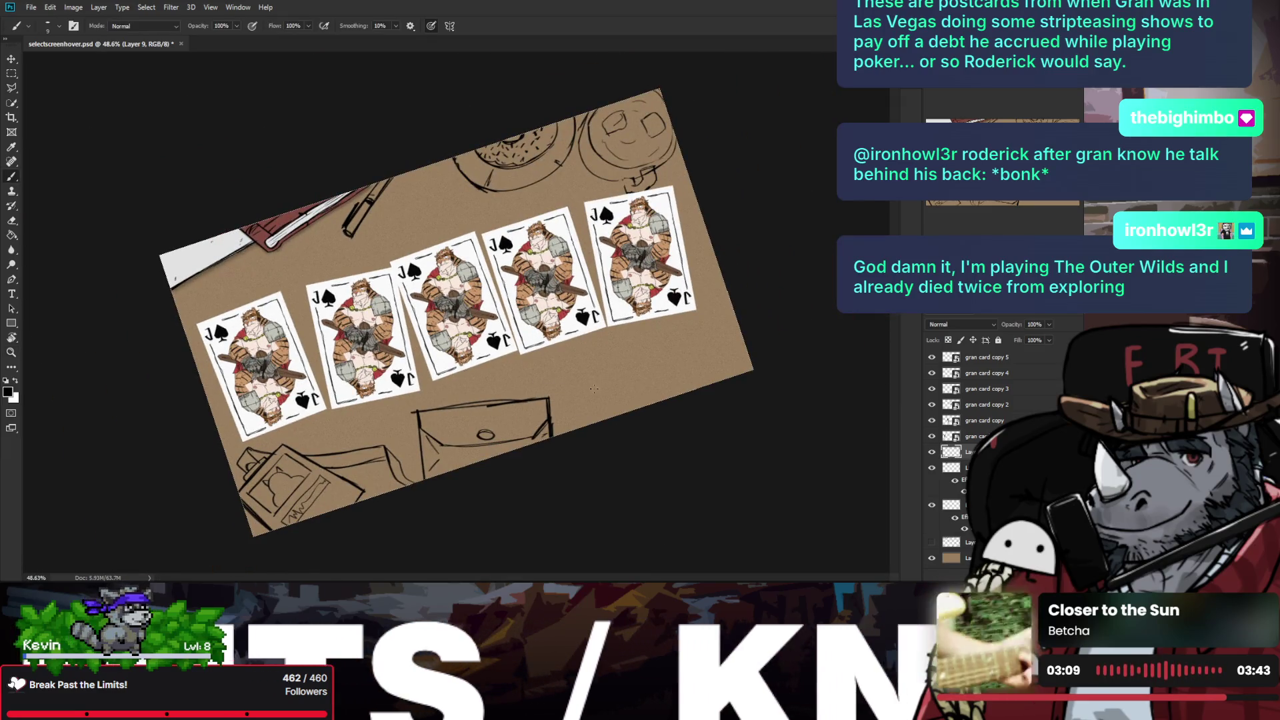
Step: Draw the angled string lines right of the envelope, undoing the misplaced strokes
drag(600, 368, 594, 381)
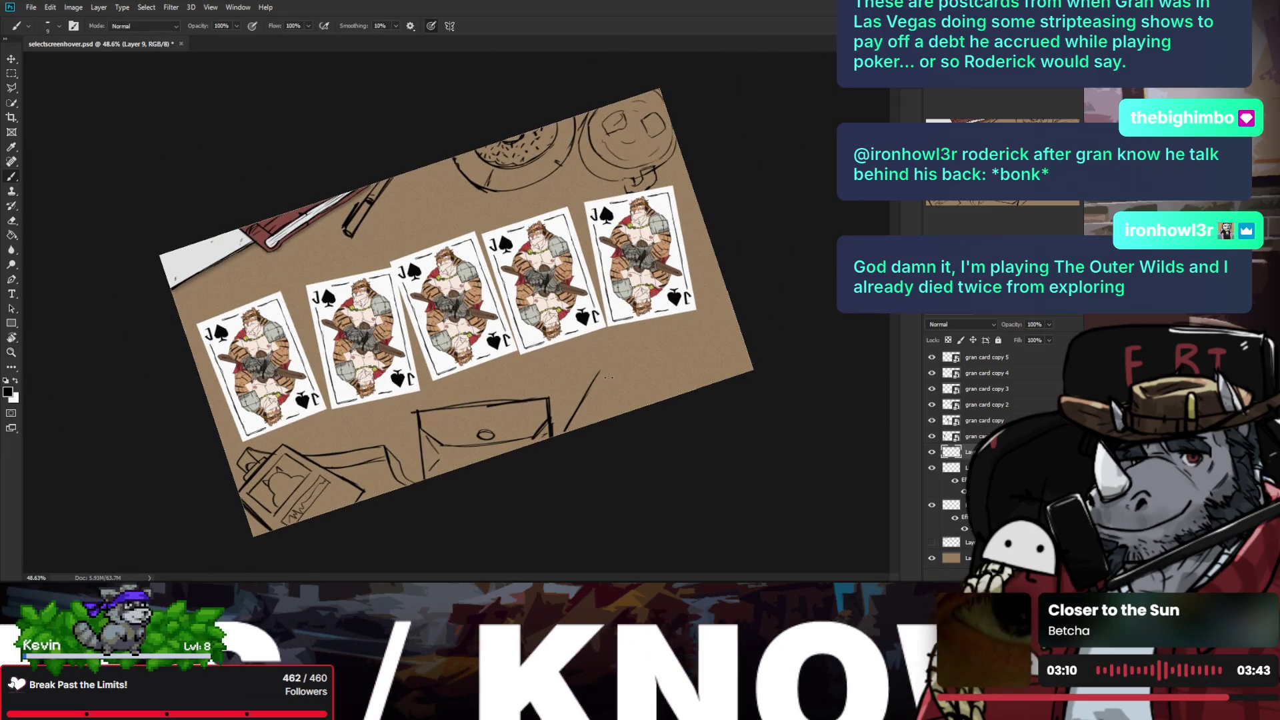
key(ctrl+z)
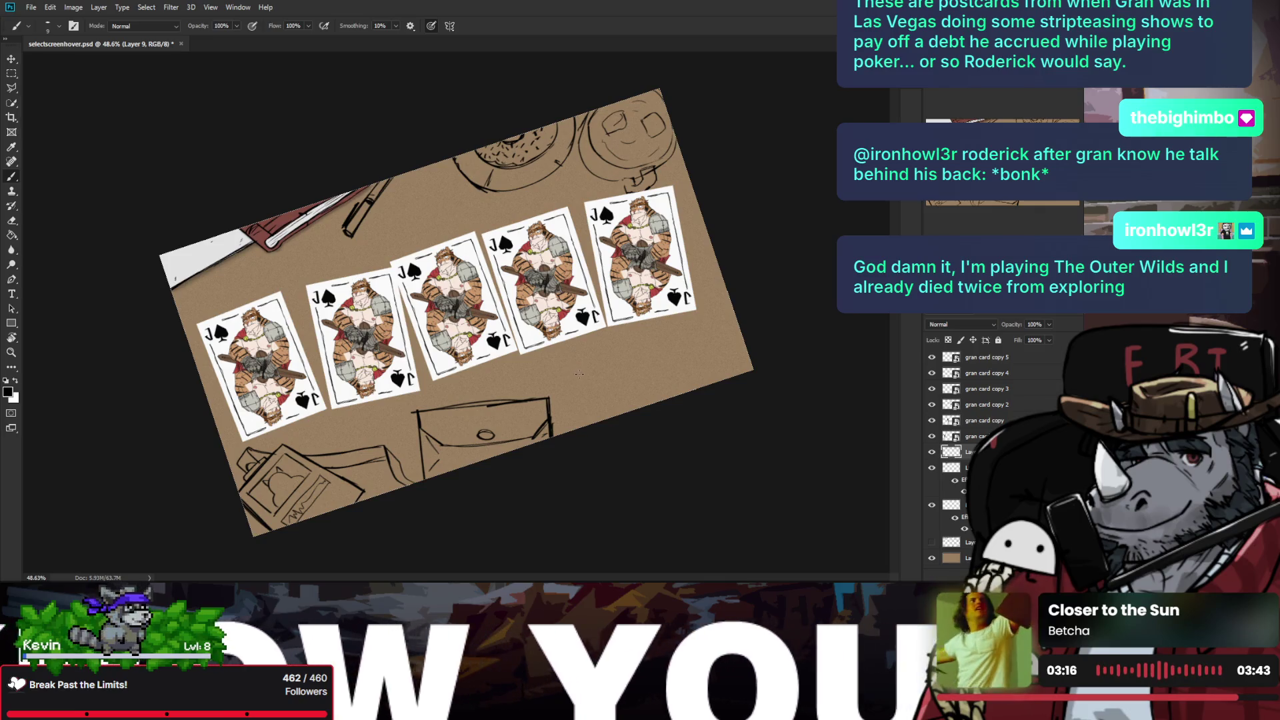
key(ctrl+z)
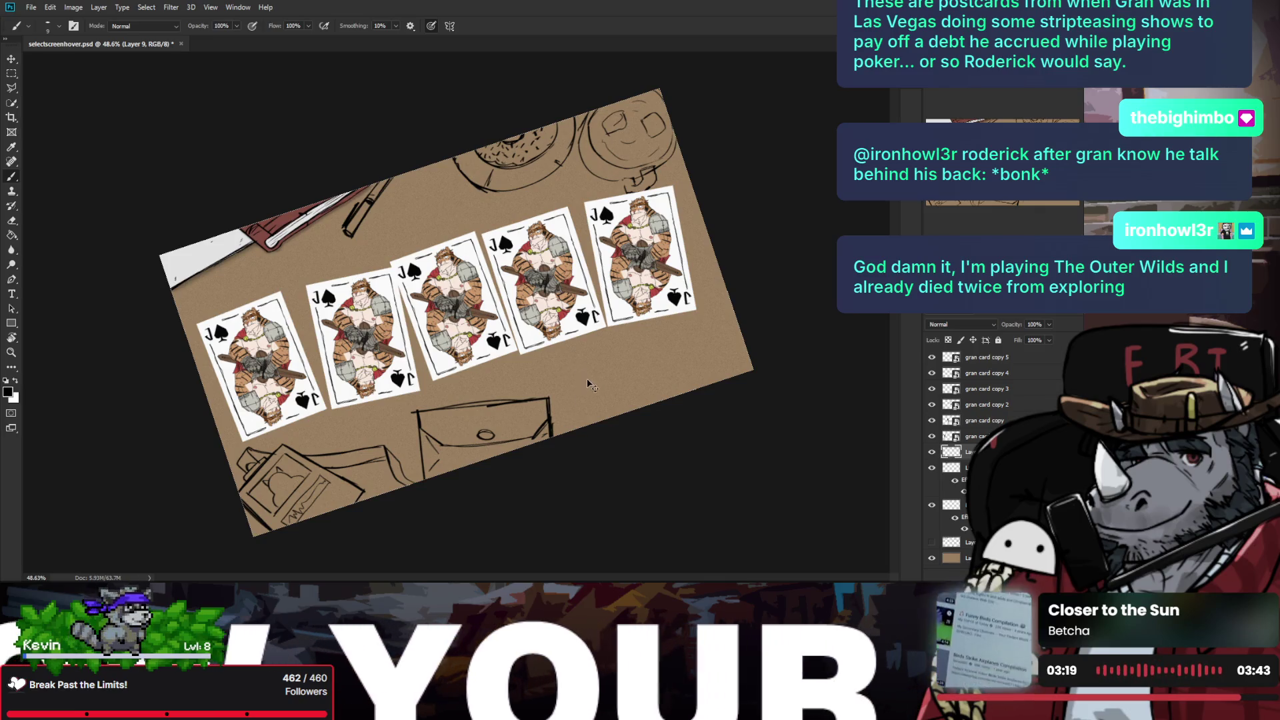
drag(590, 358, 564, 433)
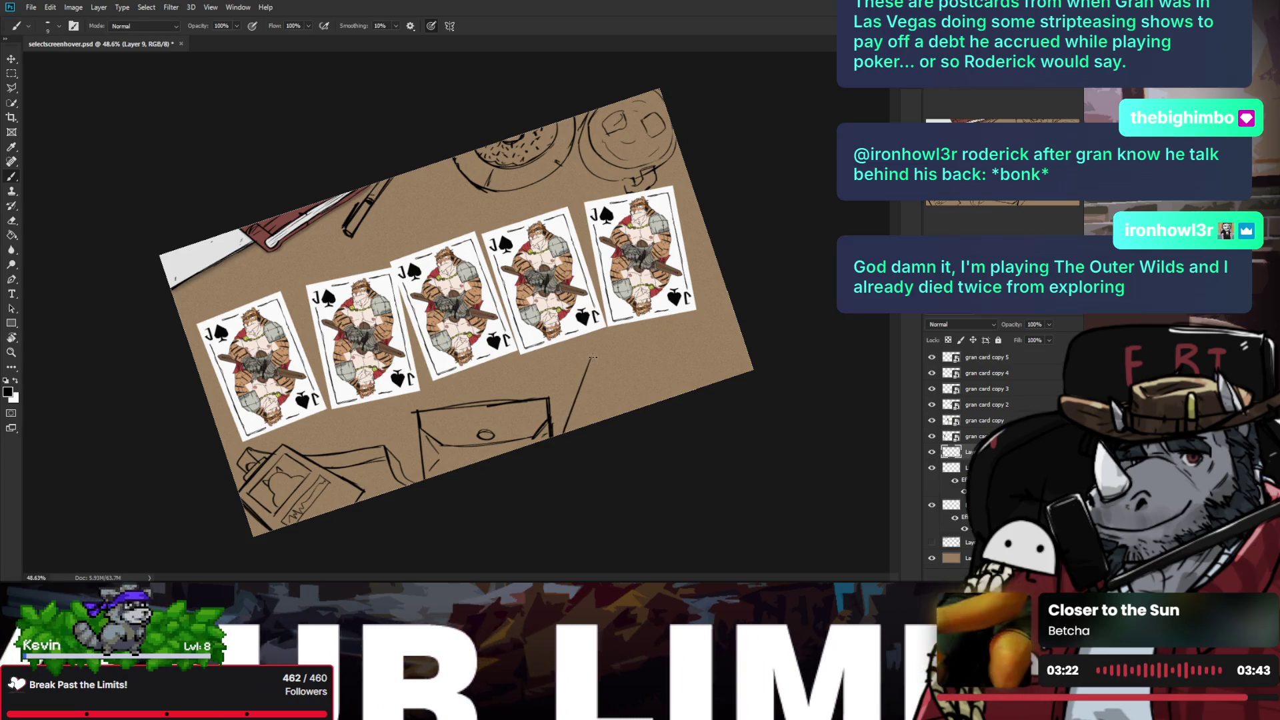
drag(596, 360, 585, 424)
key(ctrl+z)
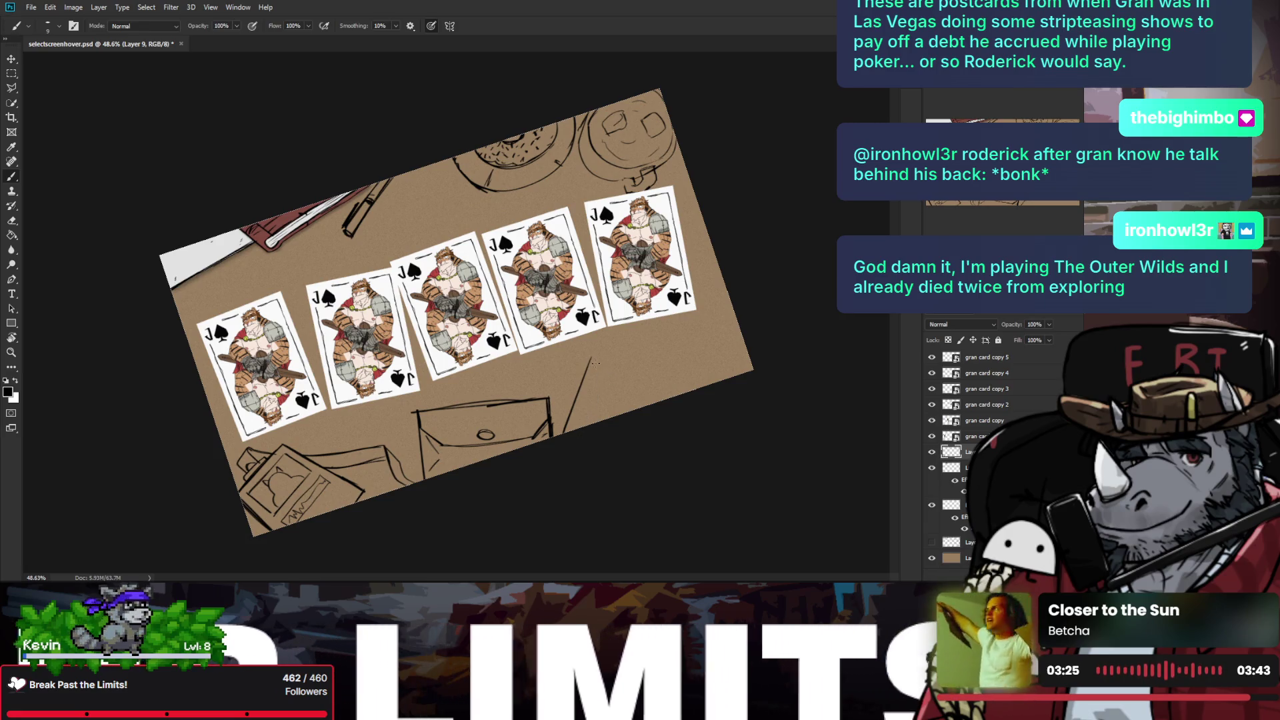
drag(599, 360, 588, 424)
drag(591, 364, 567, 432)
key(ctrl+z)
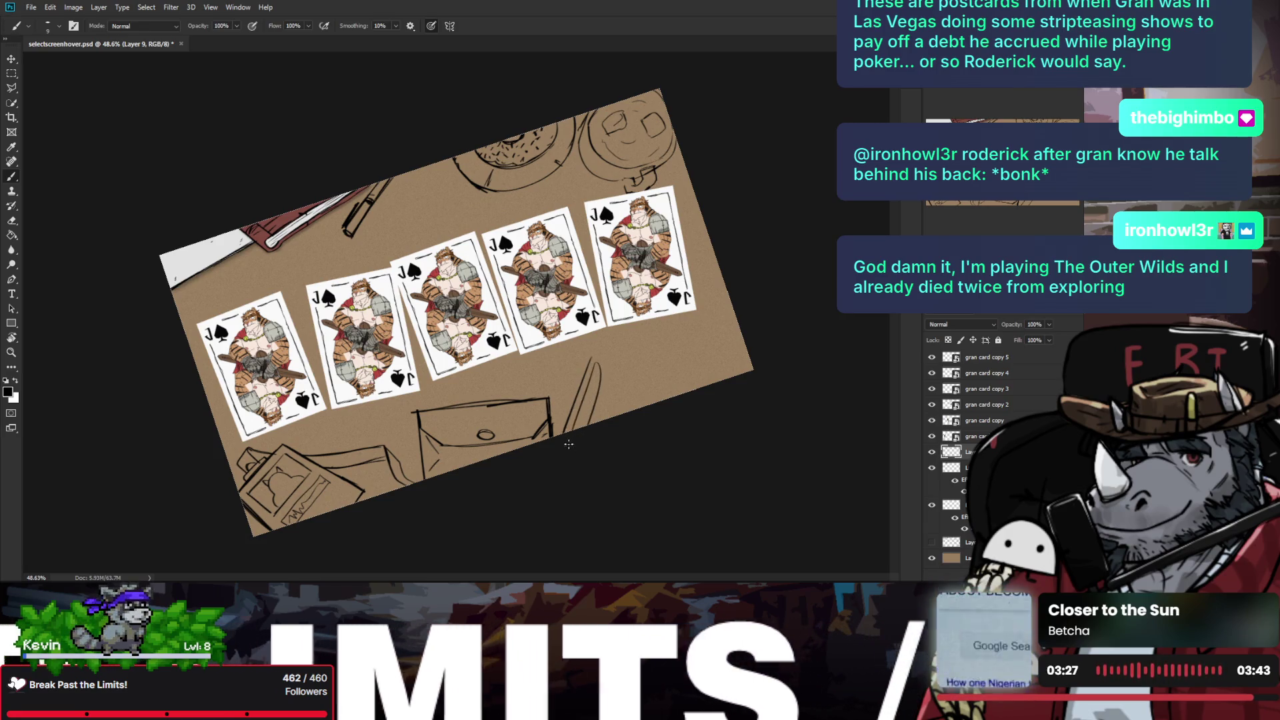
key(ctrl+z)
Step: Add the tag's top stroke, a line along the envelope's right edge, and a small loop circle
mouse_move(593, 362)
mouse_down()
mouse_move(617, 367)
mouse_move(578, 416)
mouse_up()
key(ctrl+z)
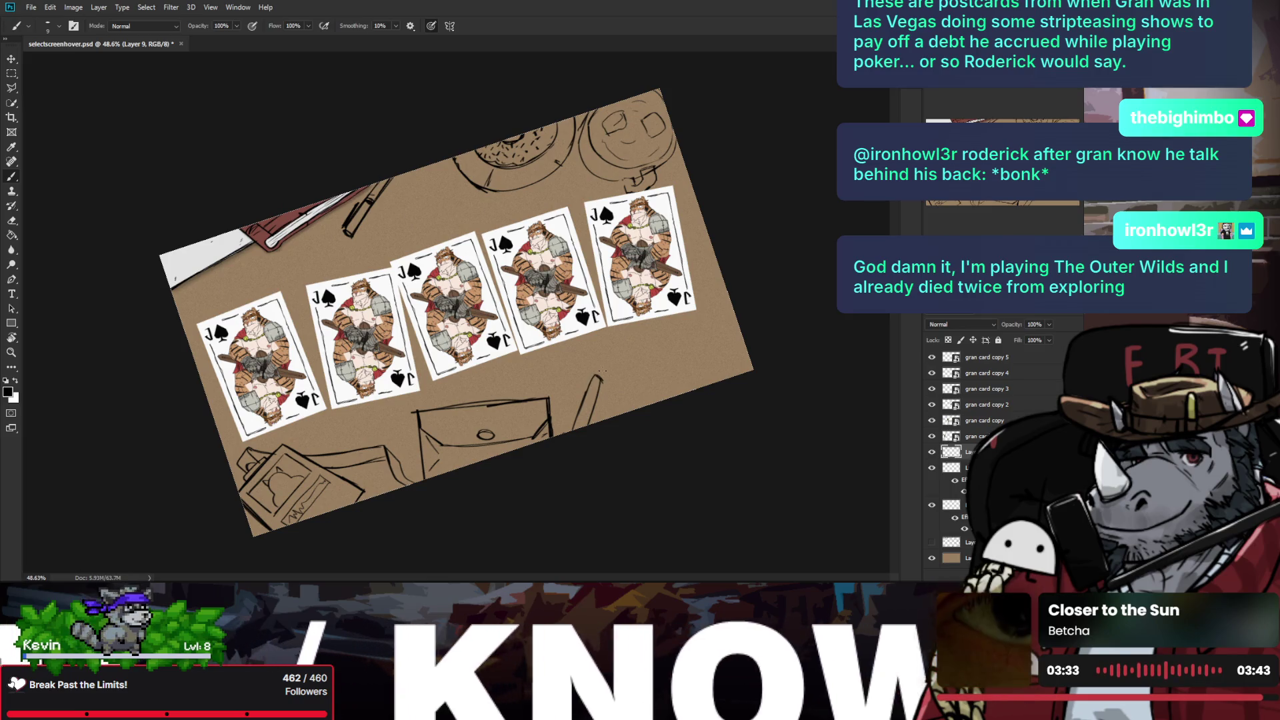
mouse_move(601, 374)
mouse_down()
mouse_move(645, 400)
mouse_move(561, 443)
mouse_up()
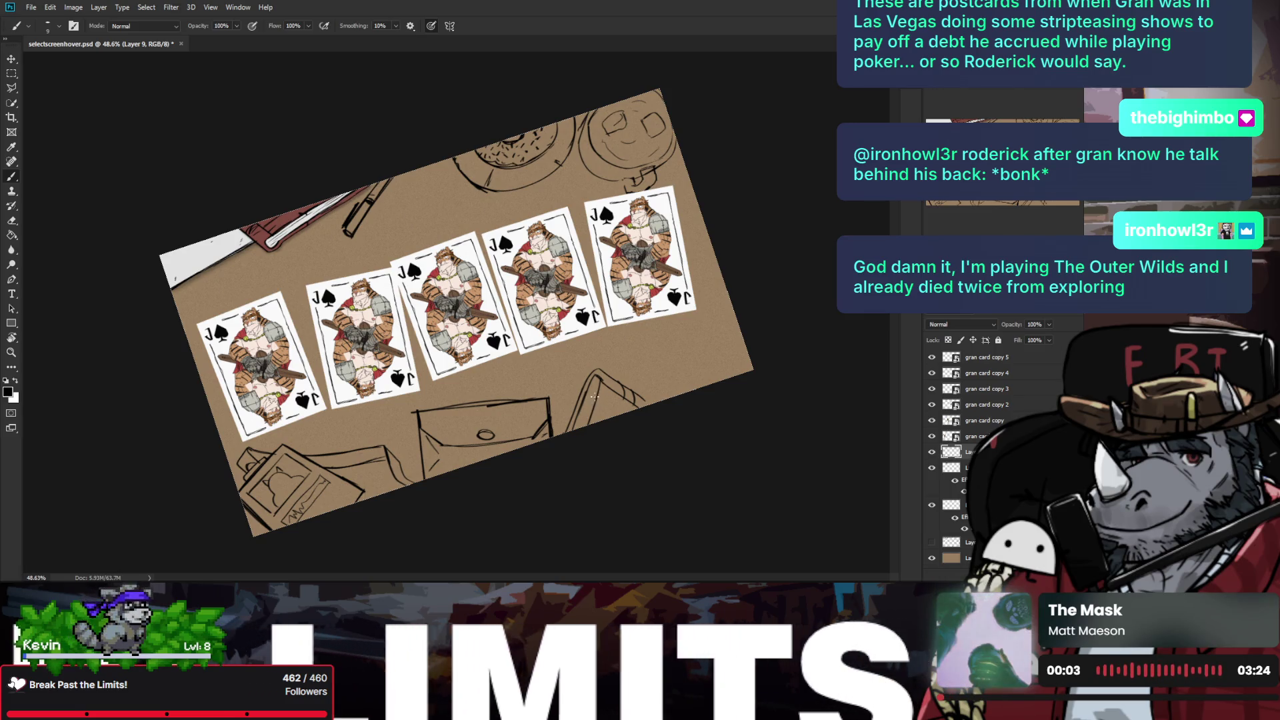
drag(596, 376, 576, 430)
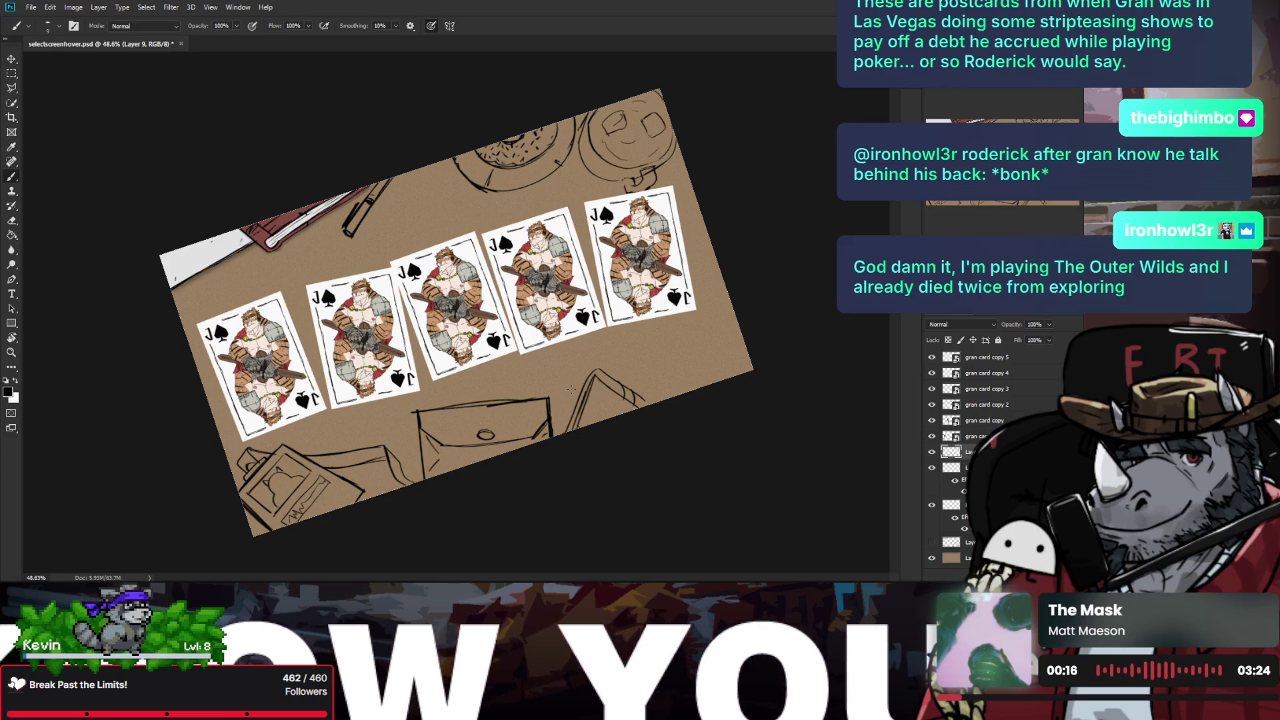
mouse_move(566, 384)
mouse_down()
mouse_move(617, 377)
mouse_move(614, 394)
mouse_up()
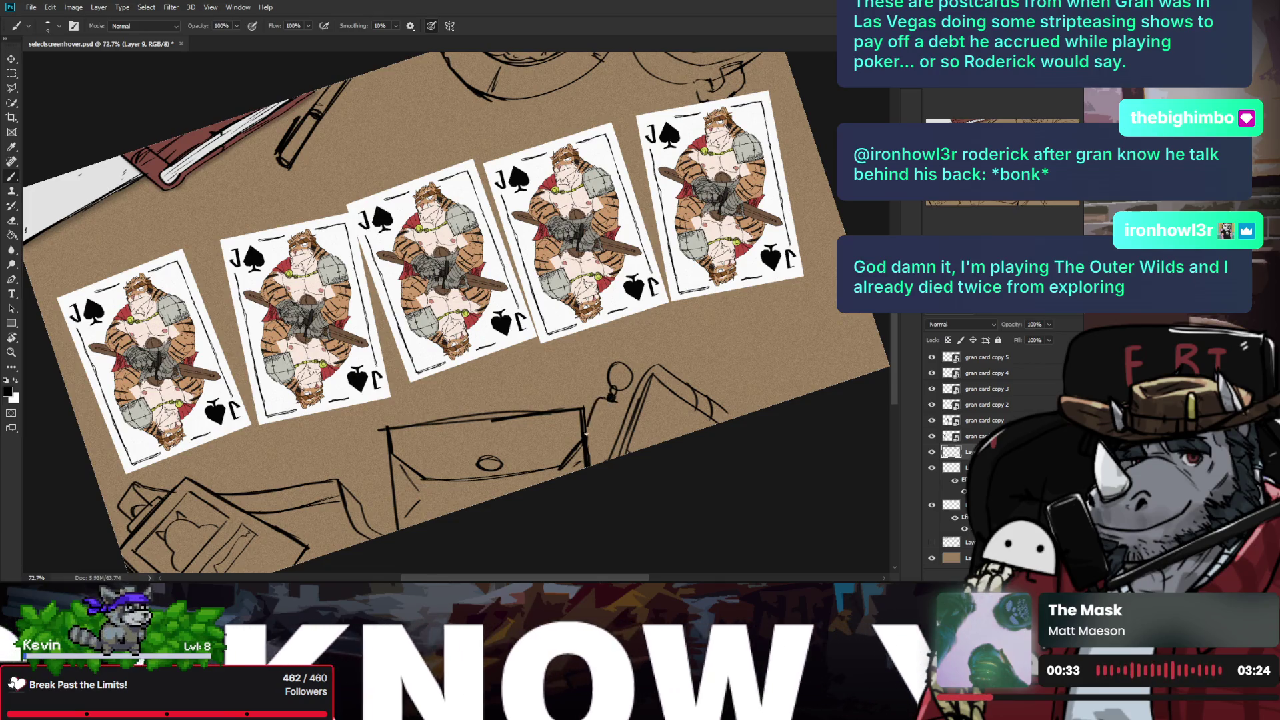
mouse_move(592, 400)
mouse_down()
mouse_move(617, 425)
mouse_move(623, 414)
mouse_move(595, 462)
mouse_up()
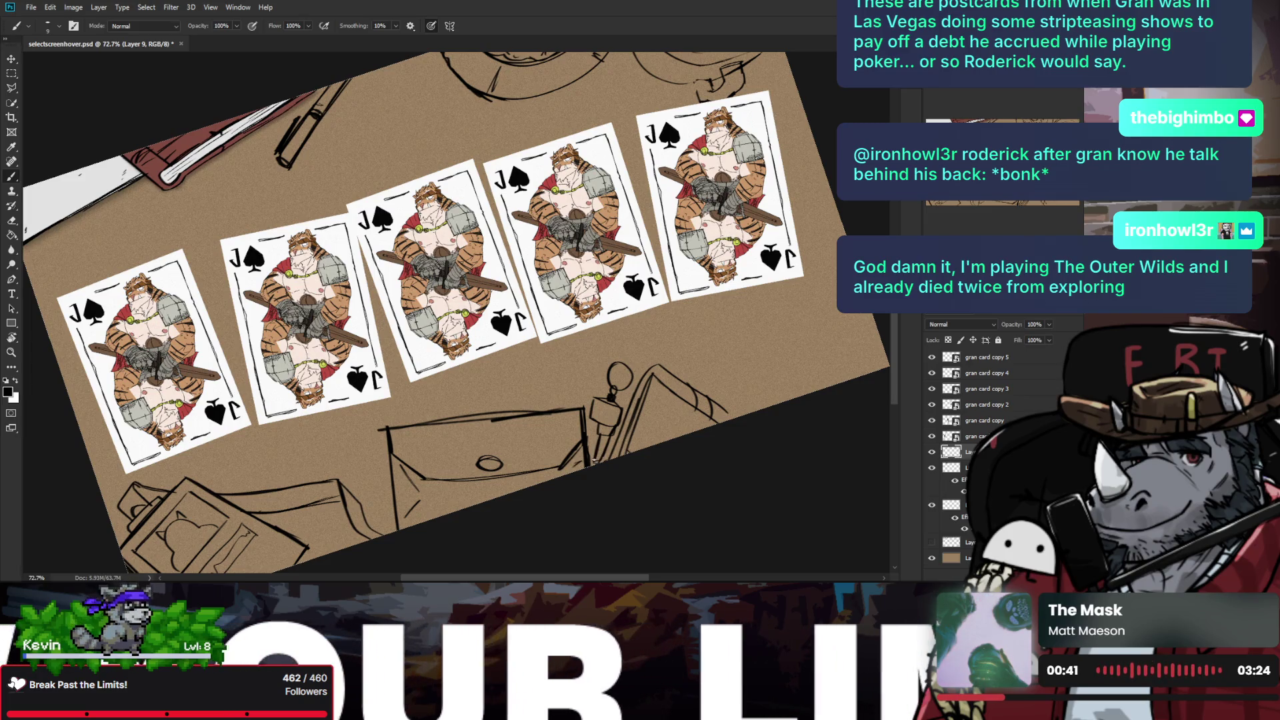
drag(593, 452, 589, 458)
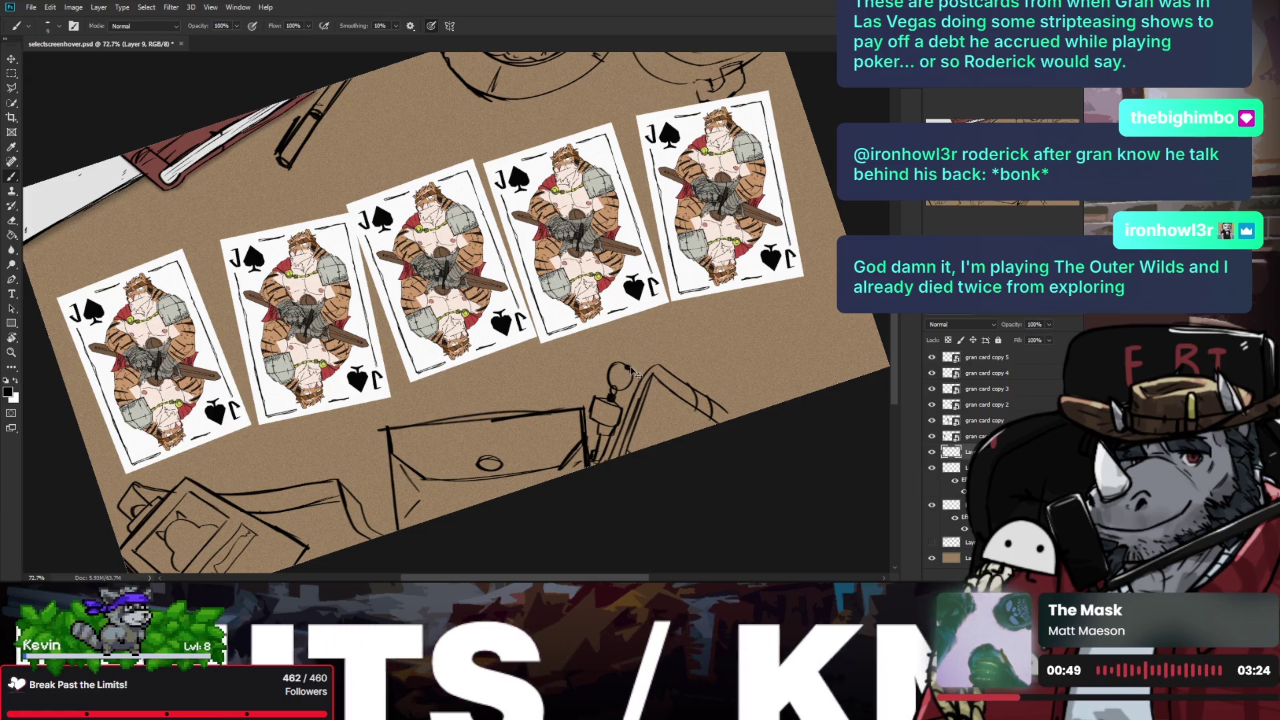
mouse_move(631, 366)
mouse_down()
mouse_move(678, 331)
mouse_move(655, 369)
mouse_move(627, 346)
mouse_move(708, 345)
mouse_move(651, 335)
mouse_move(665, 363)
mouse_move(694, 330)
mouse_move(697, 351)
mouse_up()
key(ctrl+z)
key(ctrl+z)
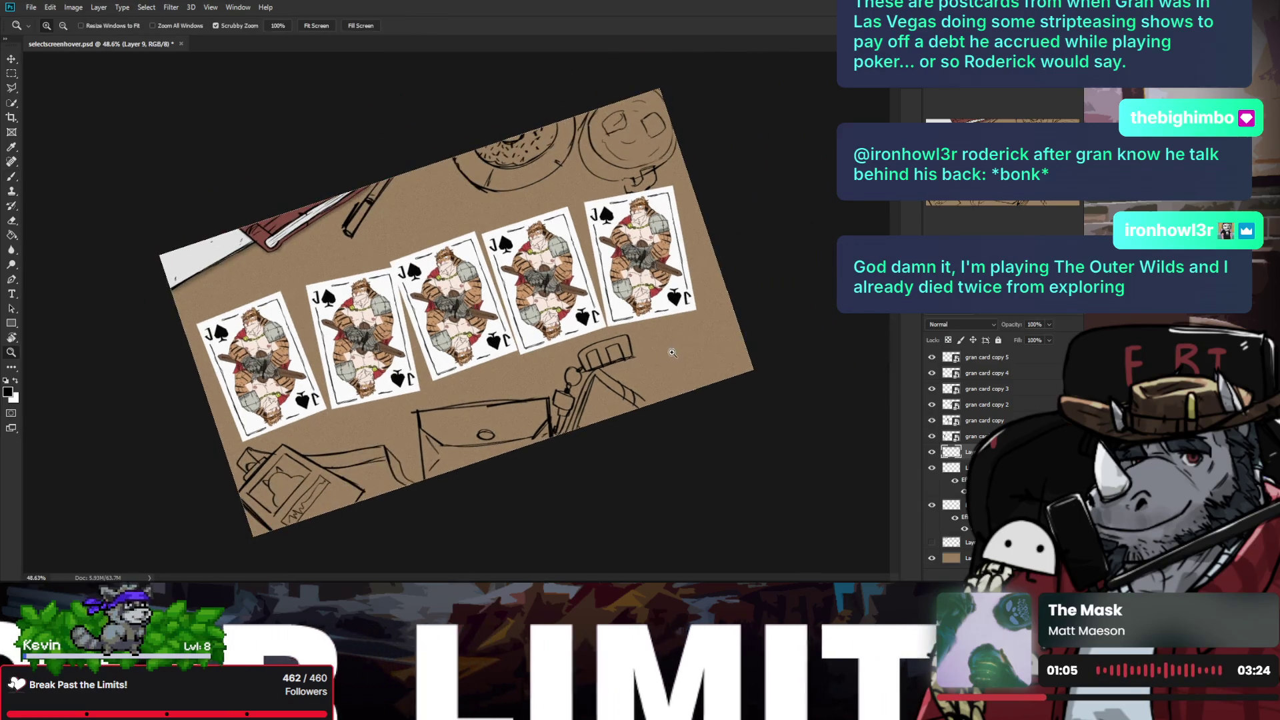
Step: Thicken the right edge of the tag sketch with a bolder stroke
scroll(687, 354, down, 2)
scroll(607, 353, up, 4)
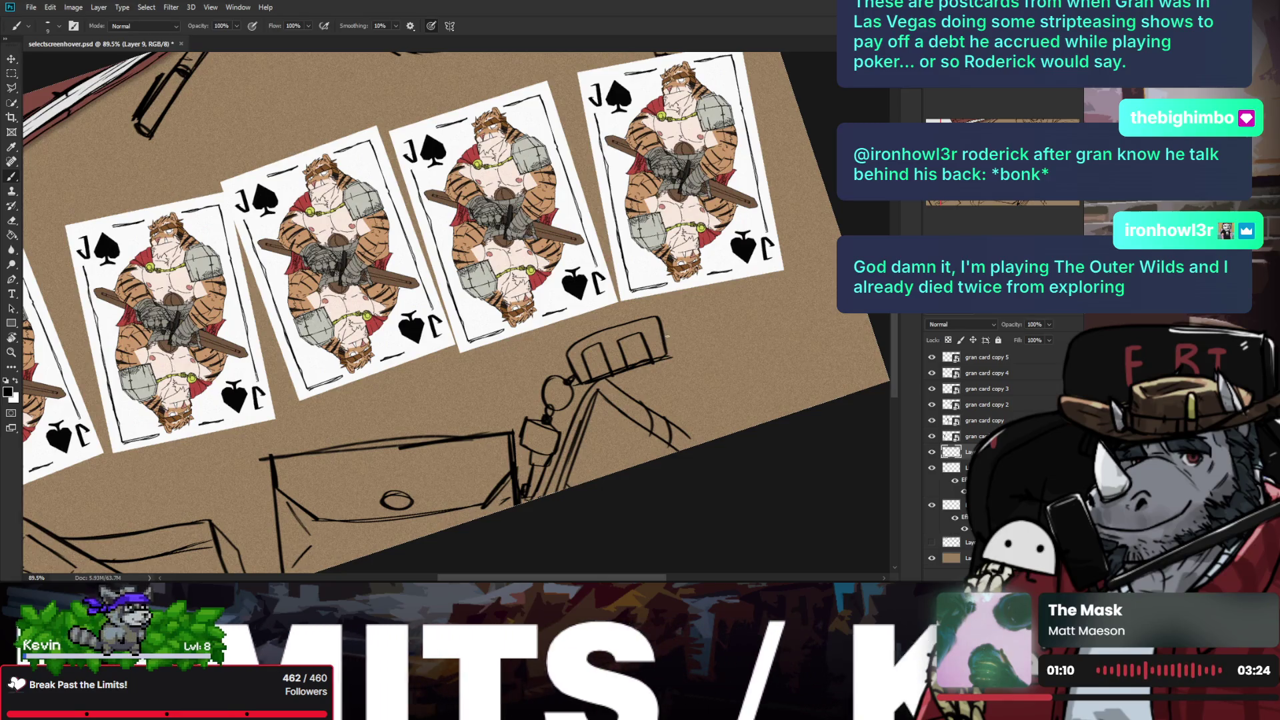
drag(665, 323, 667, 344)
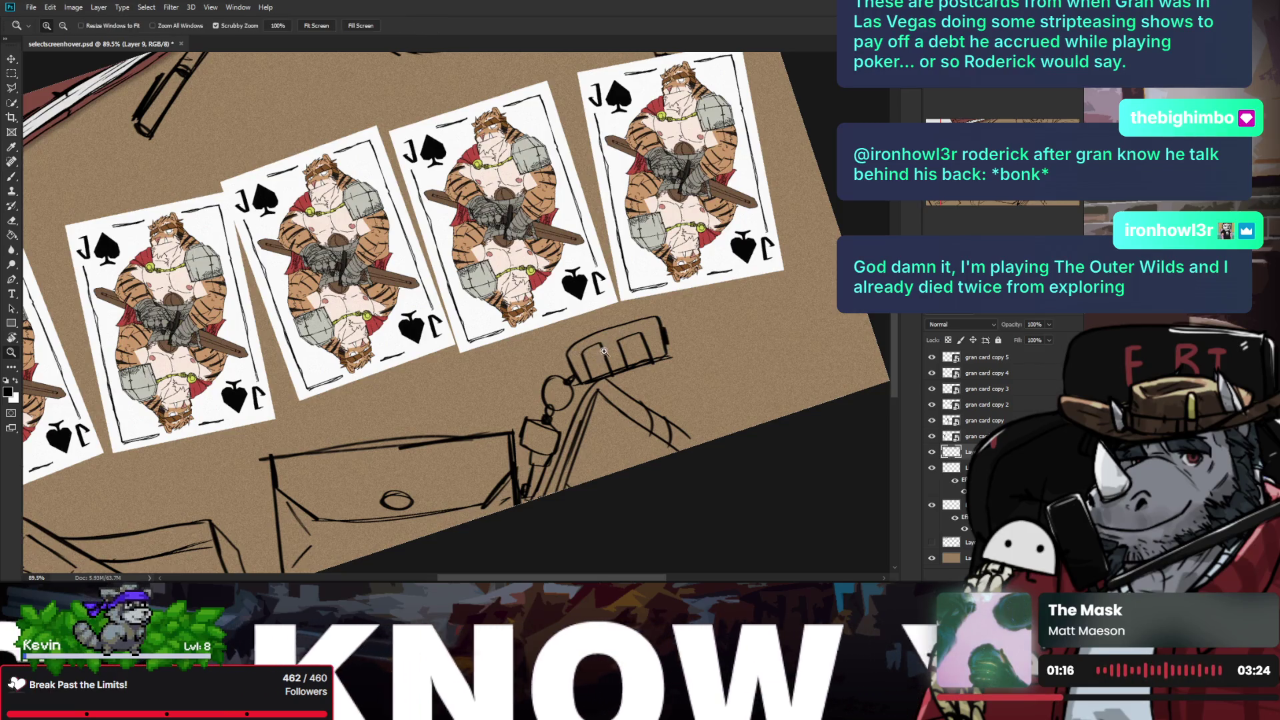
scroll(583, 354, down, 2)
scroll(603, 356, up, 1)
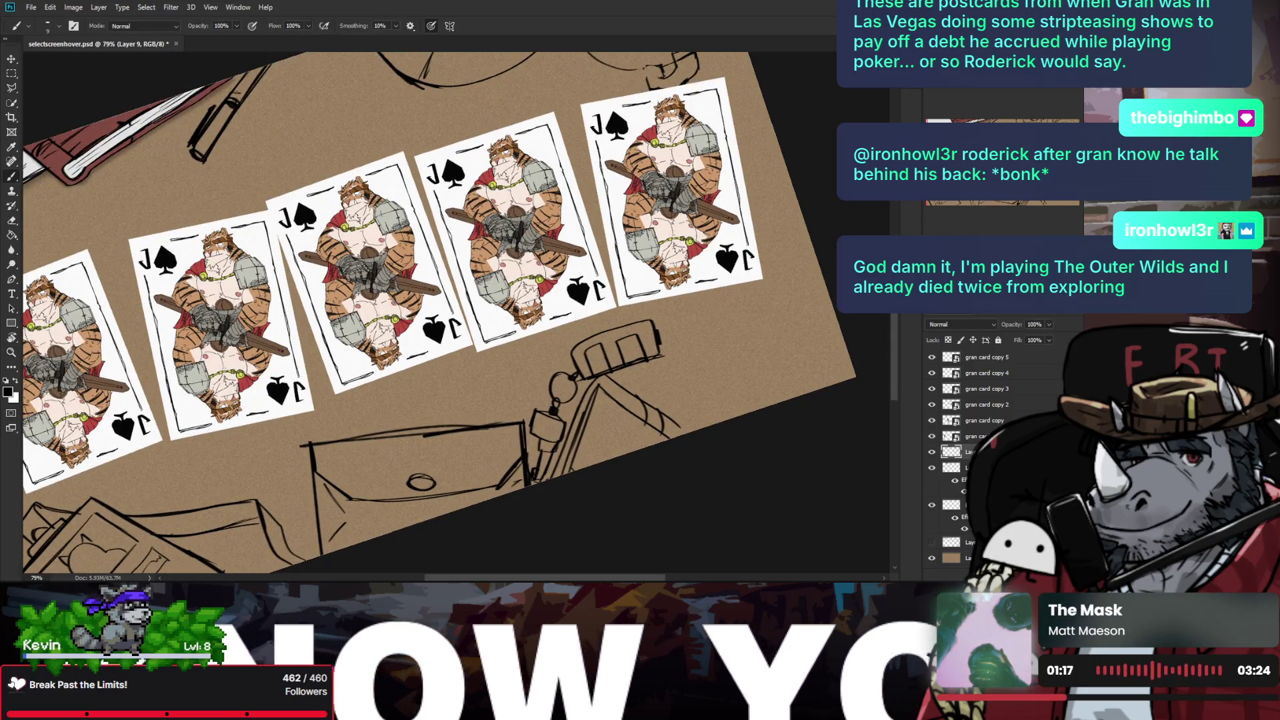
key(z)
scroll(604, 360, down, 2)
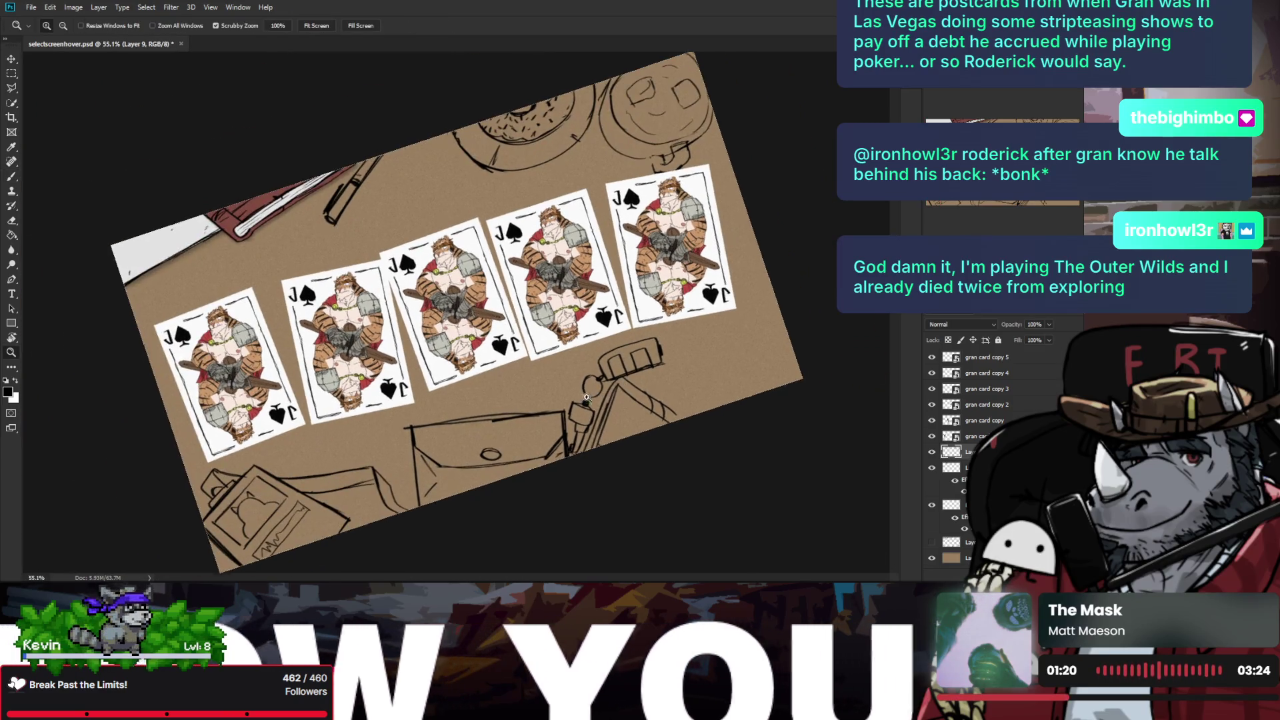
scroll(586, 398, up, 2)
key(b)
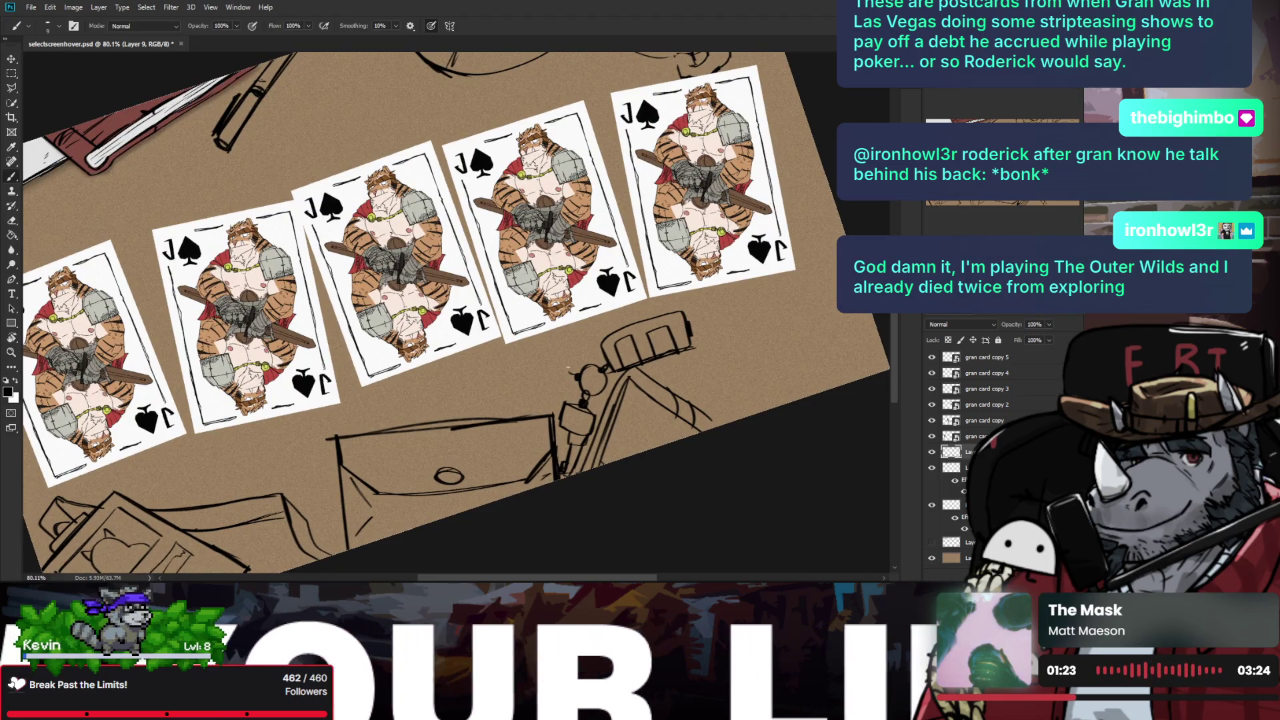
Step: Add strokes and a bent line at the handlebar's left end, erase stray lines, and zoom out
mouse_move(572, 372)
mouse_down()
mouse_move(564, 395)
mouse_move(558, 354)
mouse_up()
key(ctrl+z)
key(ctrl+z)
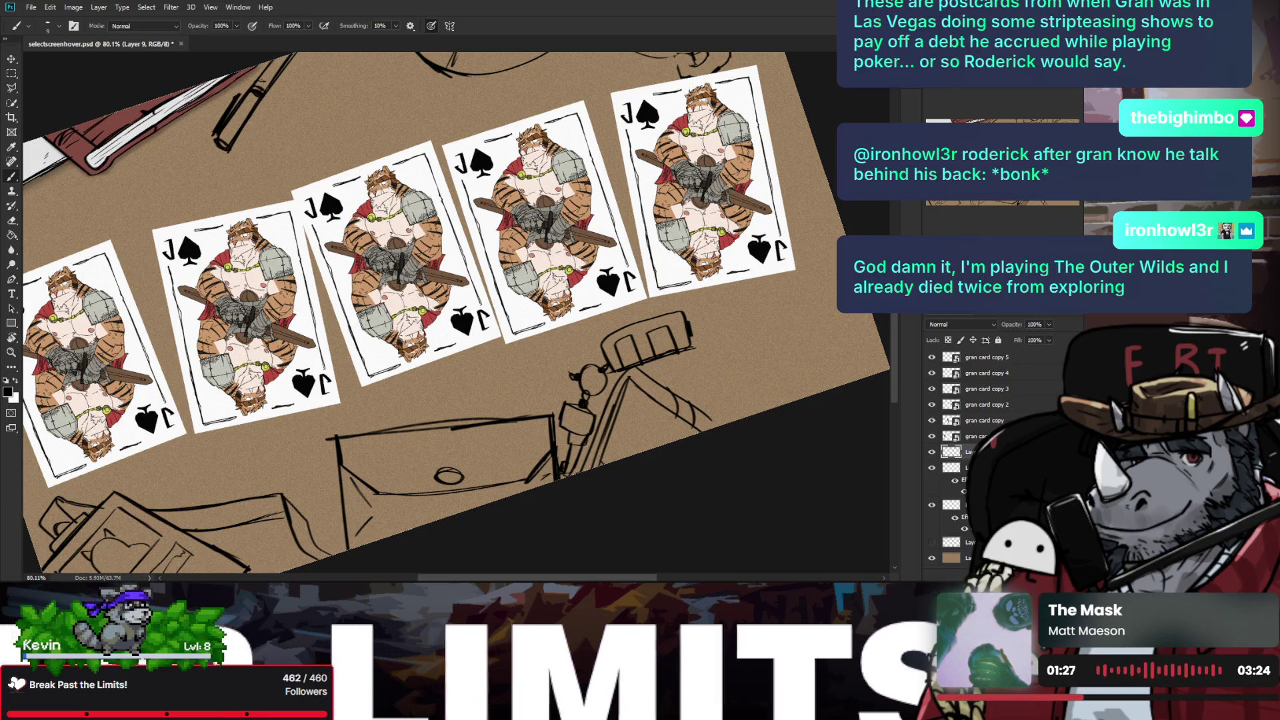
drag(570, 367, 554, 355)
mouse_move(573, 372)
mouse_down()
mouse_move(561, 394)
mouse_move(536, 381)
mouse_move(561, 360)
mouse_move(507, 354)
mouse_move(541, 371)
mouse_up()
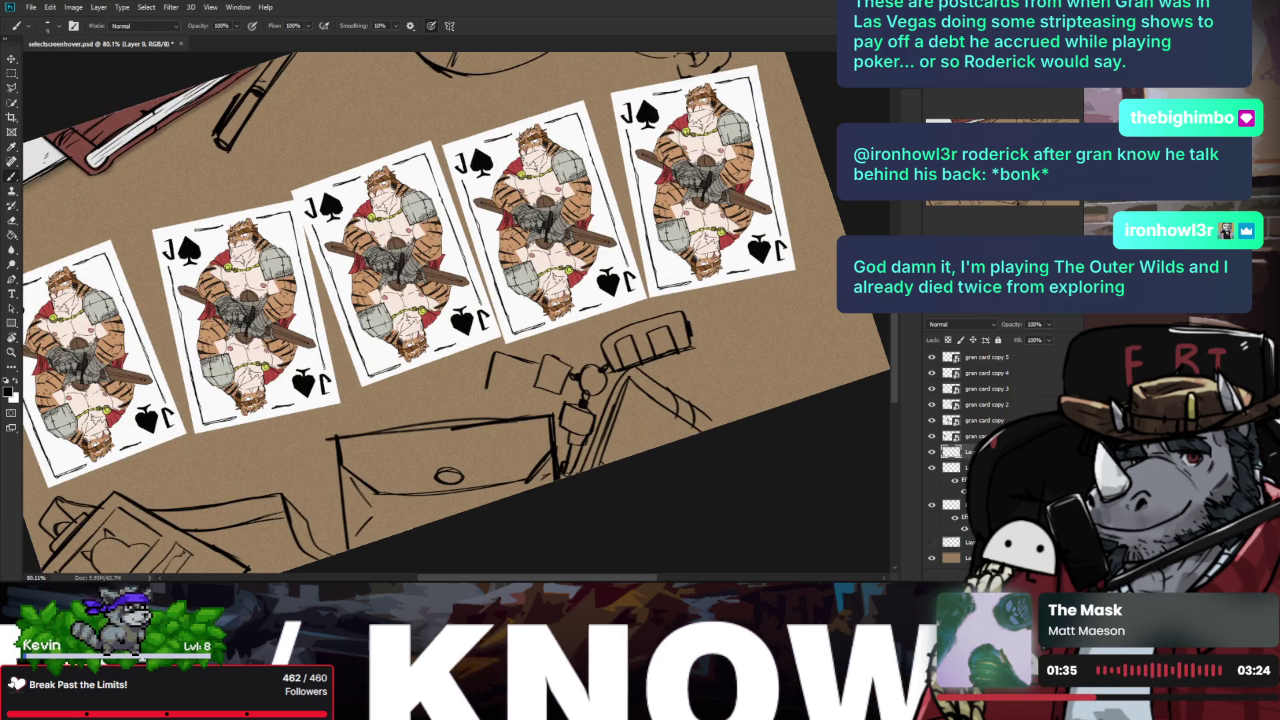
mouse_move(486, 352)
mouse_down()
mouse_move(549, 374)
mouse_move(533, 392)
mouse_move(544, 359)
mouse_move(501, 364)
mouse_up()
key(e)
key(b)
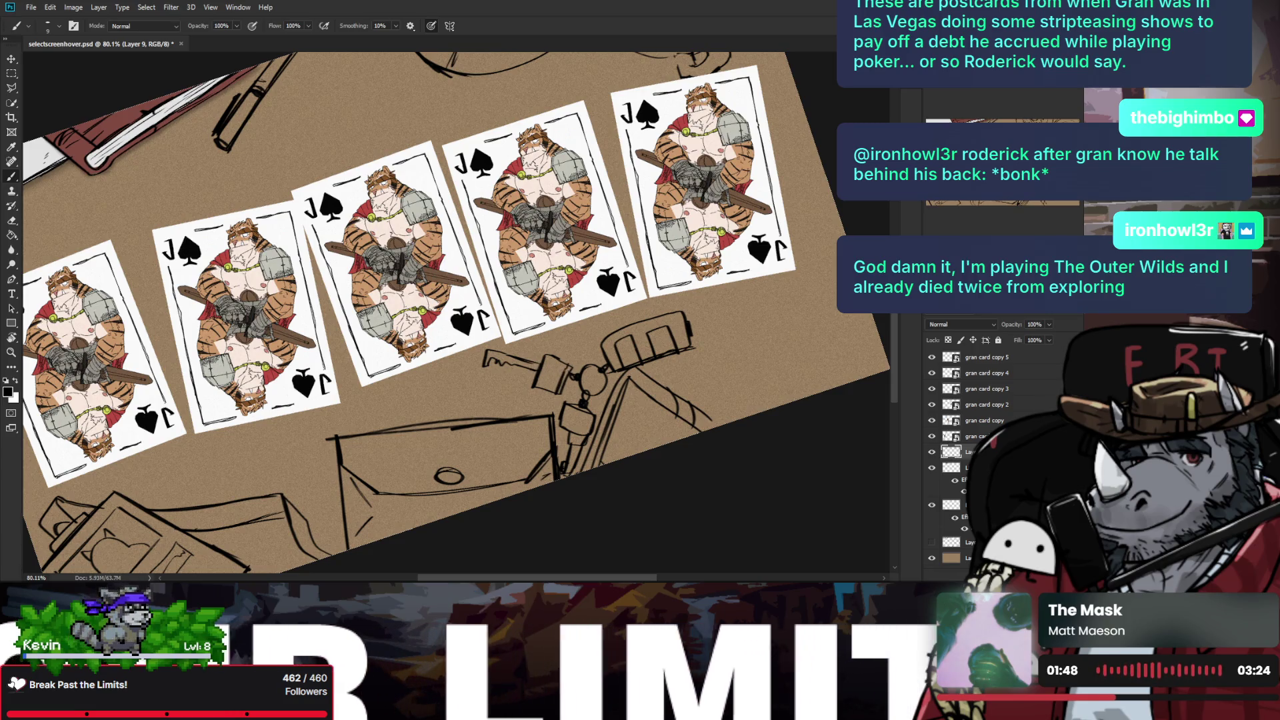
key(z)
drag(587, 394, 560, 363)
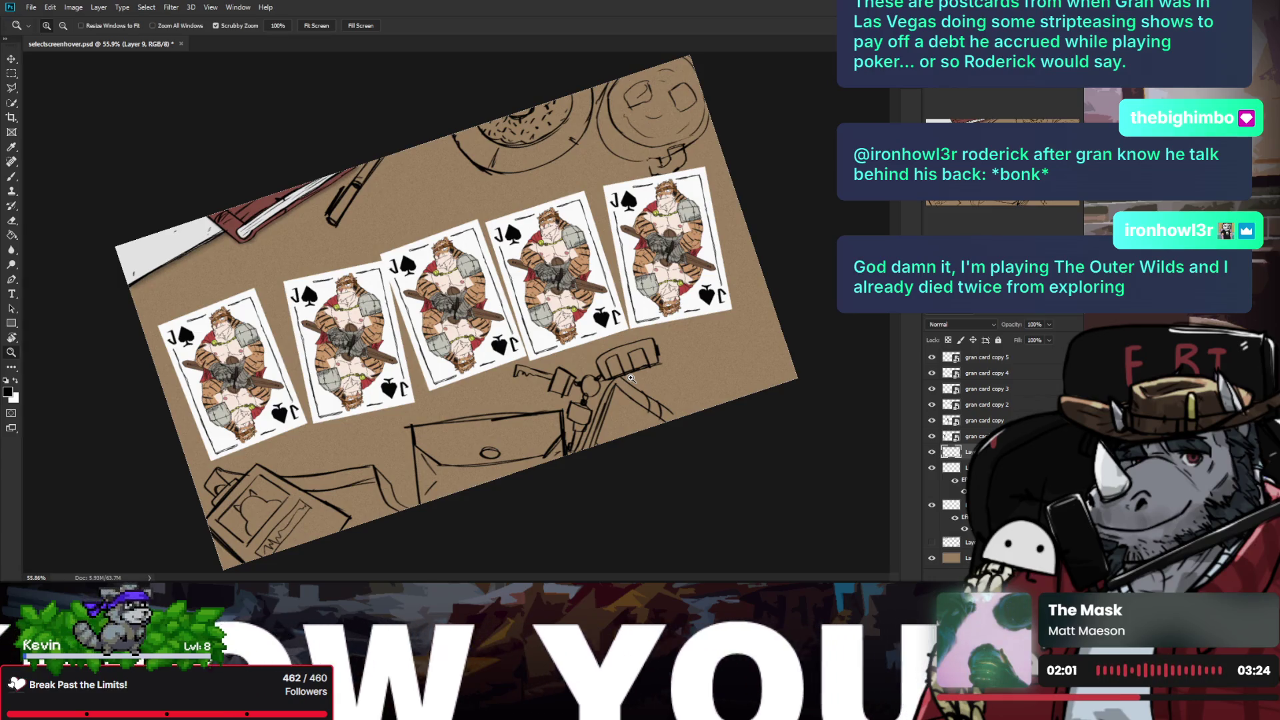
Step: Sketch a second pen line beside the first pen and outline a small box next to it
scroll(363, 143, up, 1)
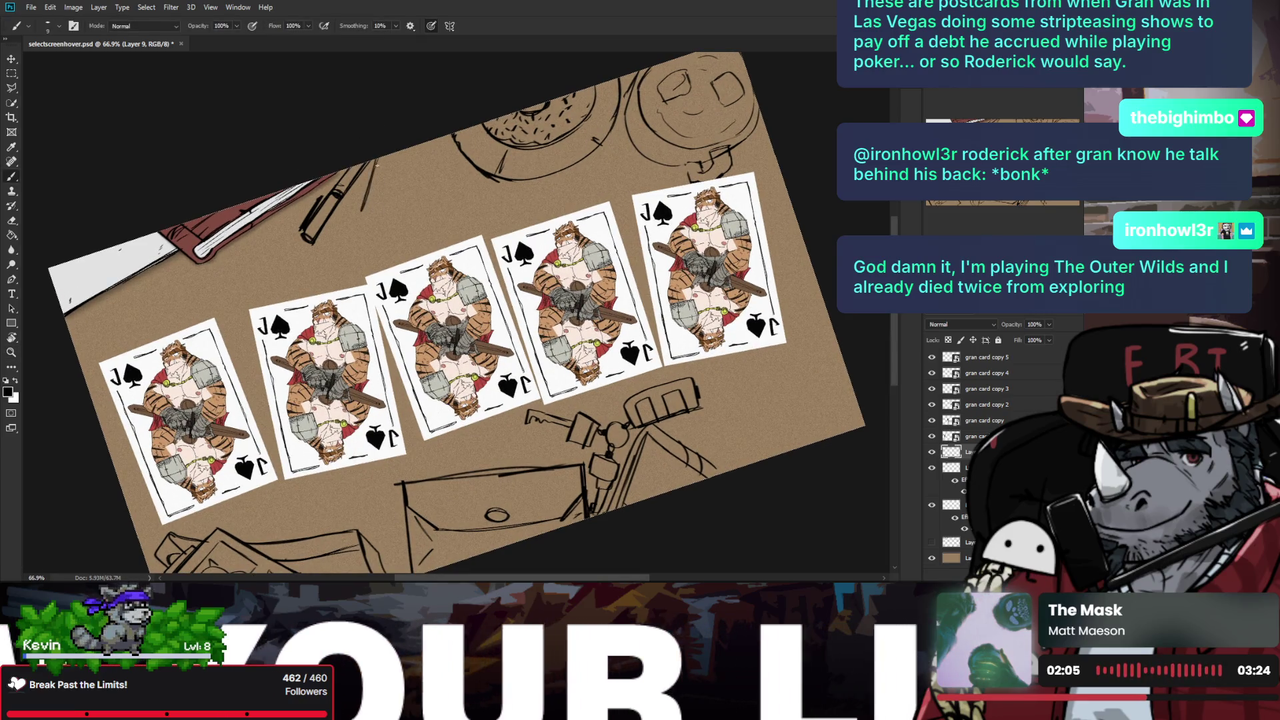
drag(371, 162, 362, 207)
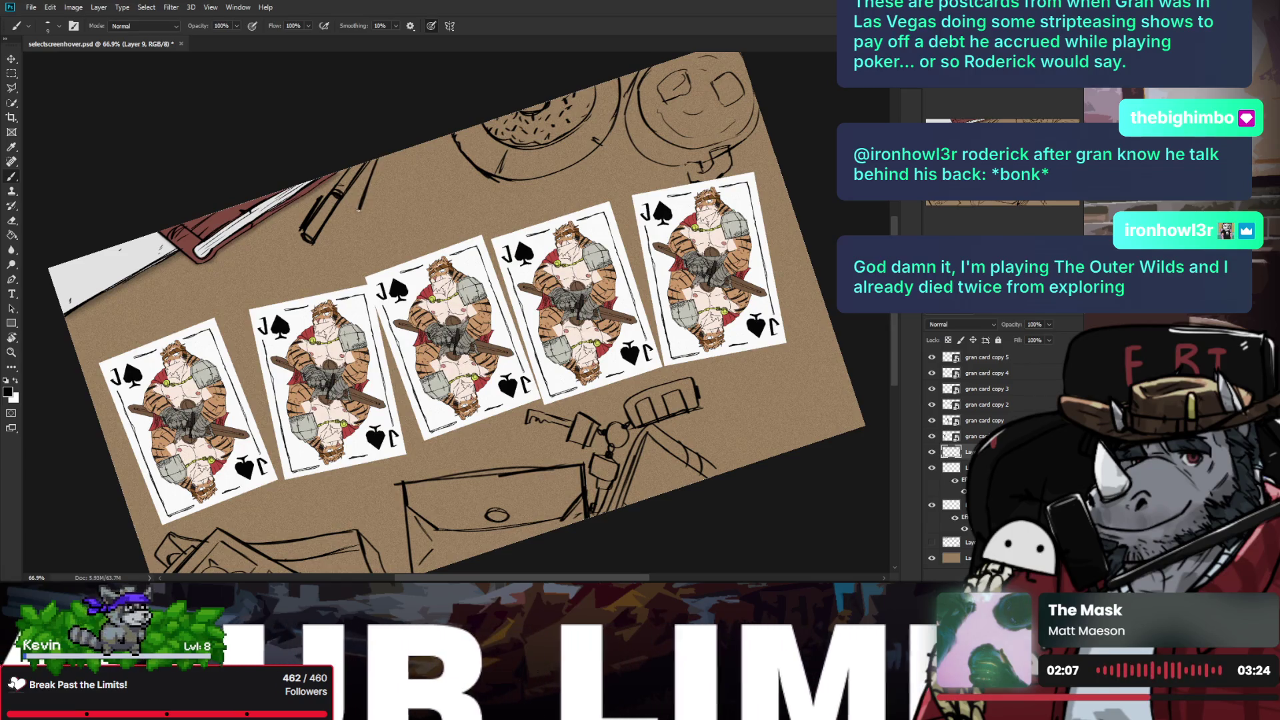
drag(390, 152, 371, 219)
key(ctrl+z)
key(ctrl+z)
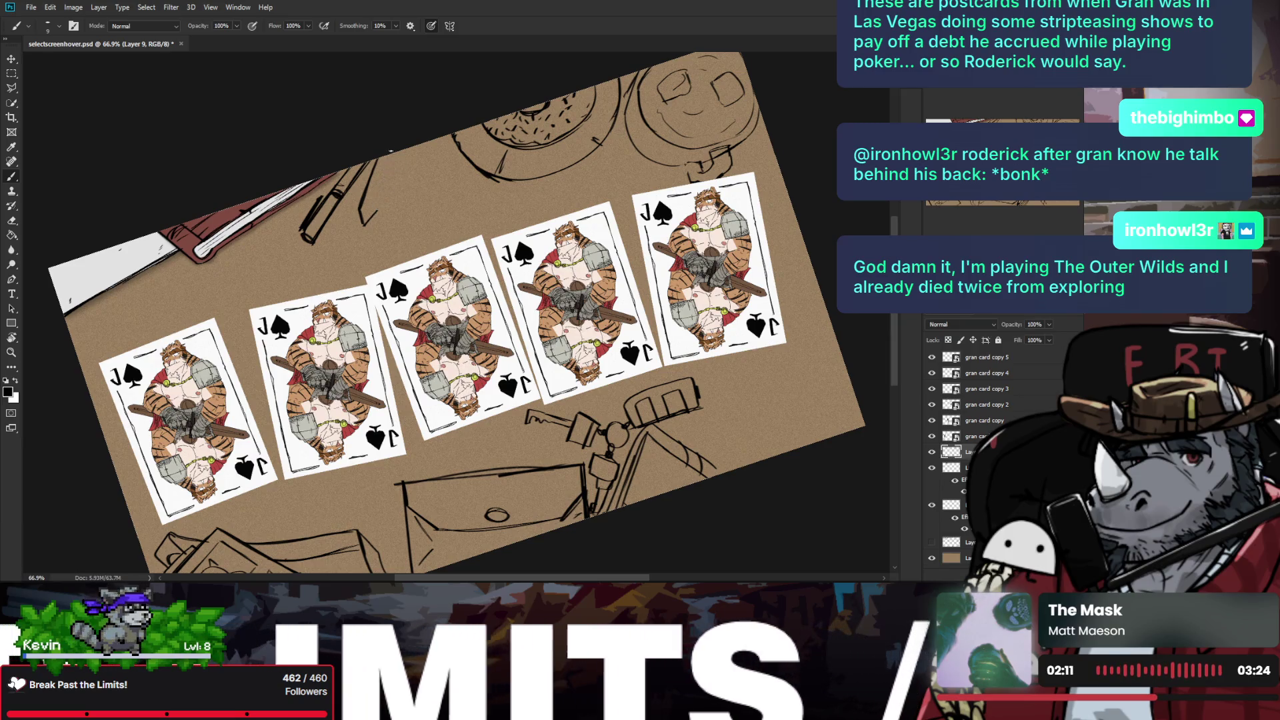
drag(392, 152, 370, 212)
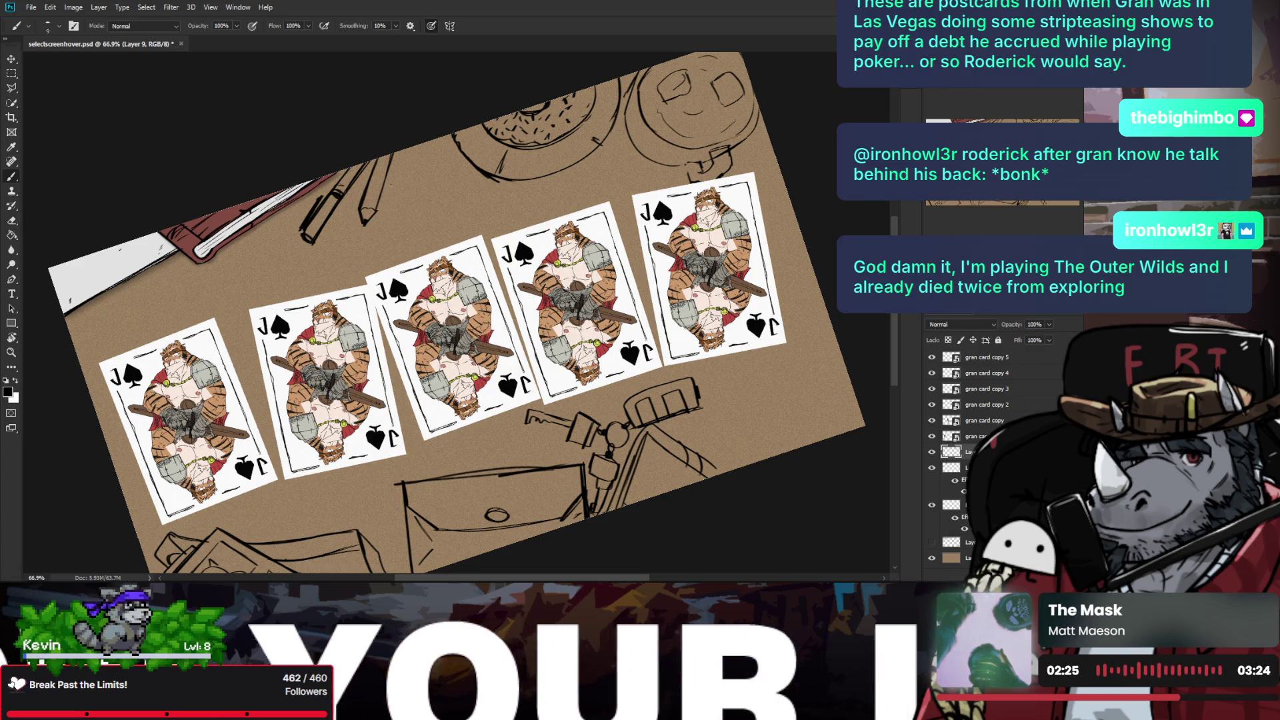
drag(386, 218, 426, 225)
mouse_move(400, 174)
mouse_down()
mouse_move(440, 179)
mouse_move(433, 200)
mouse_up()
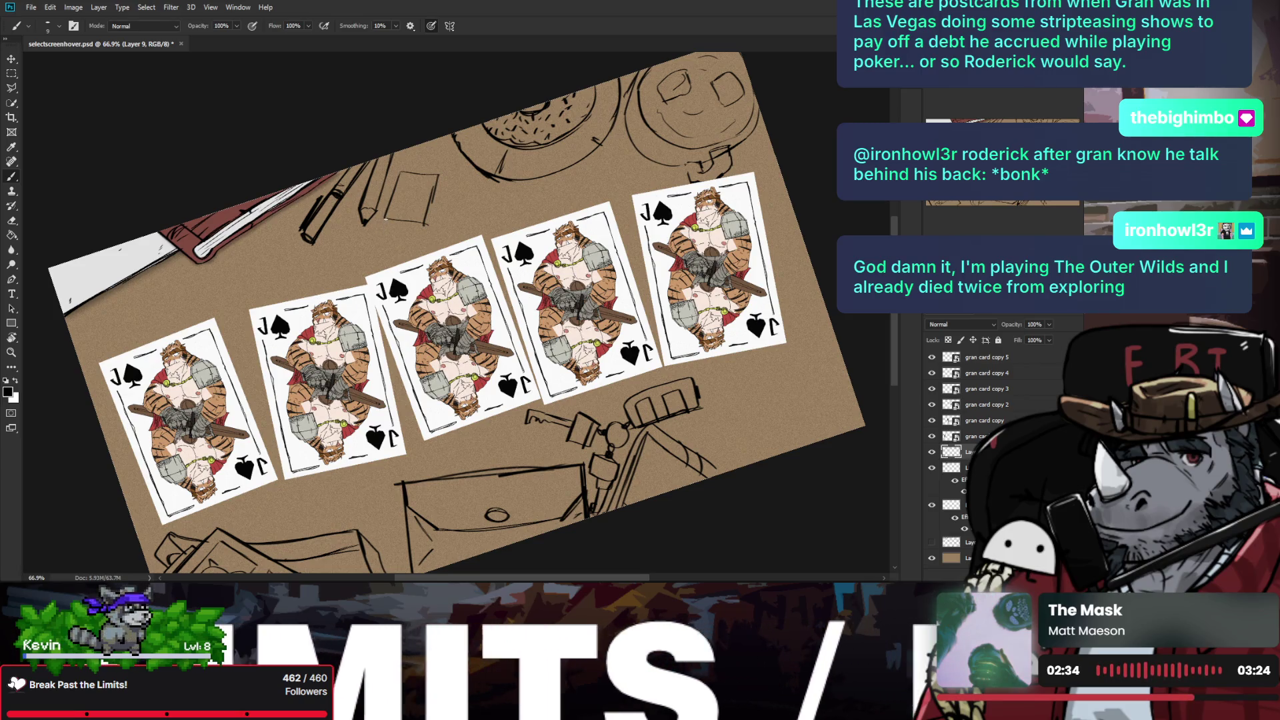
Step: Add a curved lower edge to the box and redraw its right side and lower-right corner
drag(384, 230, 411, 242)
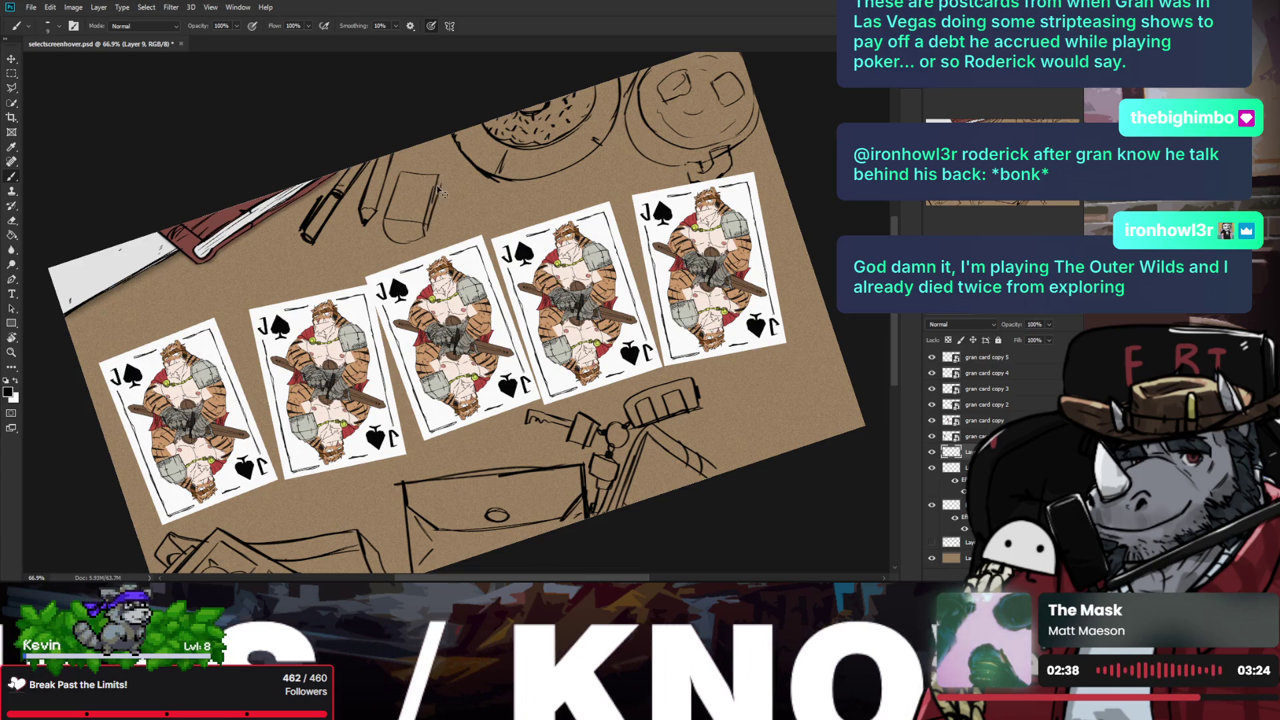
key(e)
key(b)
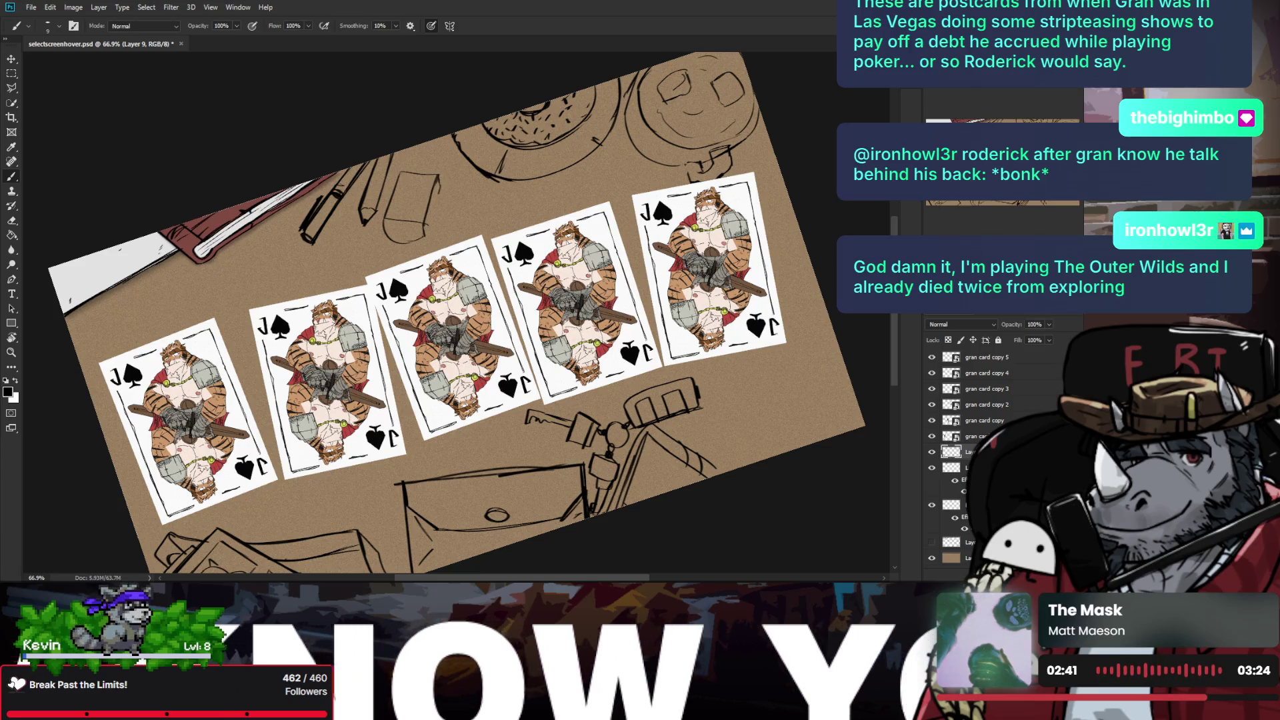
drag(438, 185, 424, 233)
key(e)
key(b)
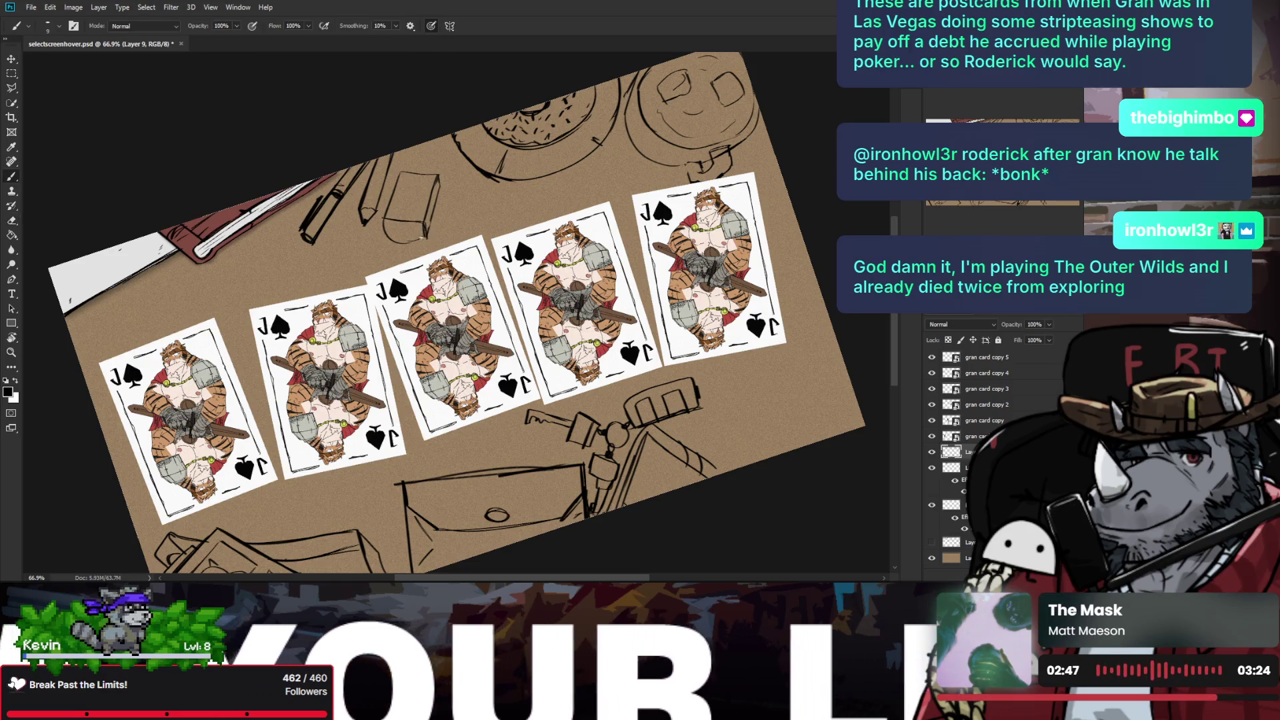
key(e)
key(b)
mouse_move(426, 228)
mouse_down()
mouse_move(419, 241)
mouse_move(429, 238)
mouse_up()
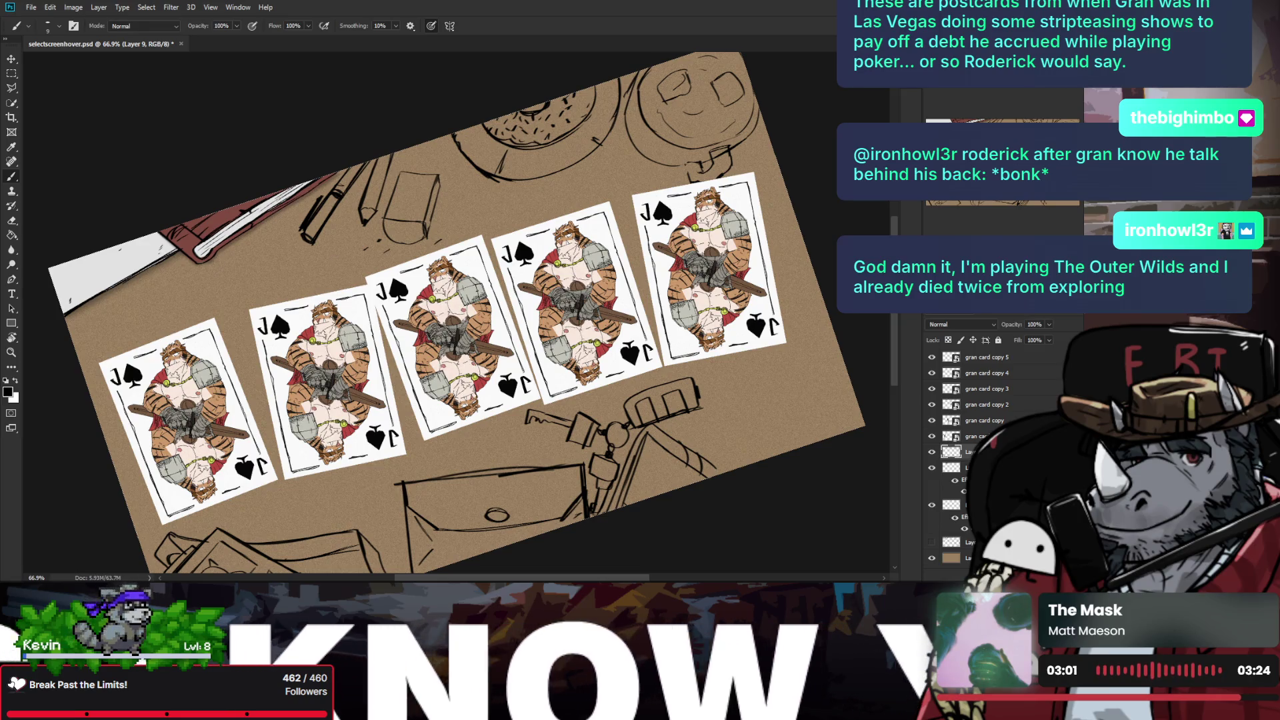
scroll(306, 254, up, 2)
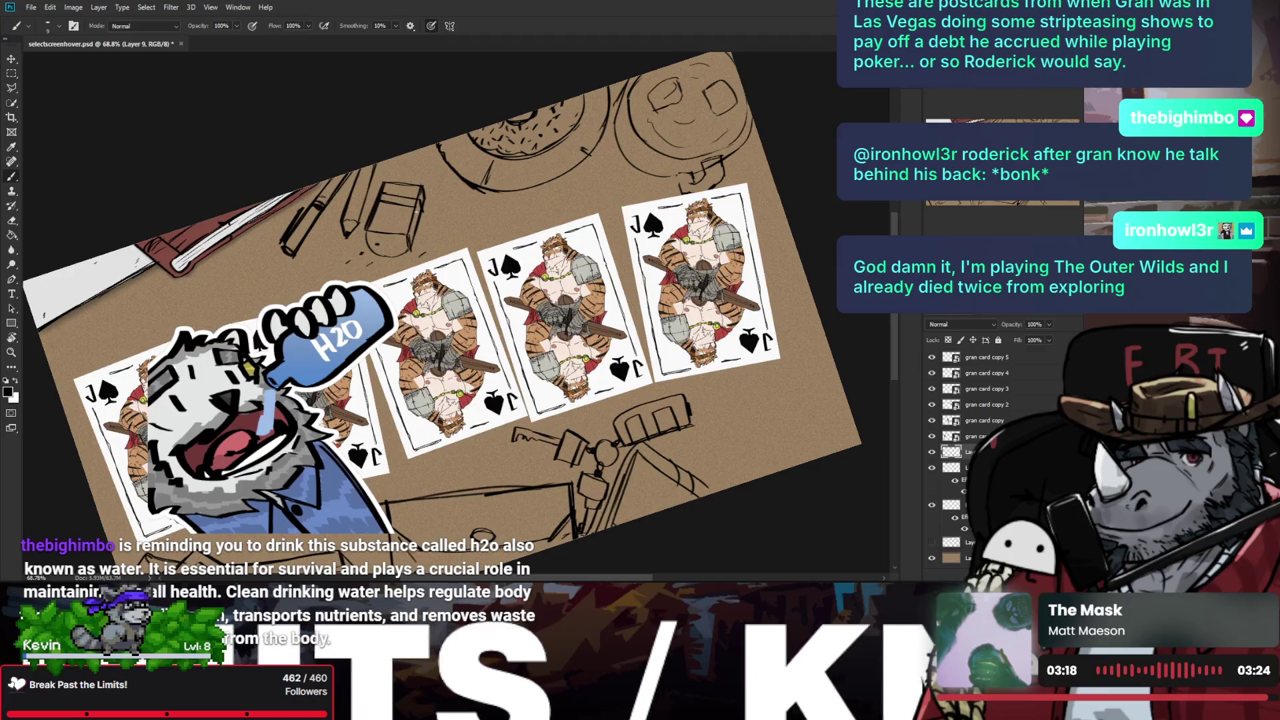
Step: Zoom out, mirror the canvas to check the composition, then zoom in on the card row
key(z)
drag(388, 247, 467, 257)
key(b)
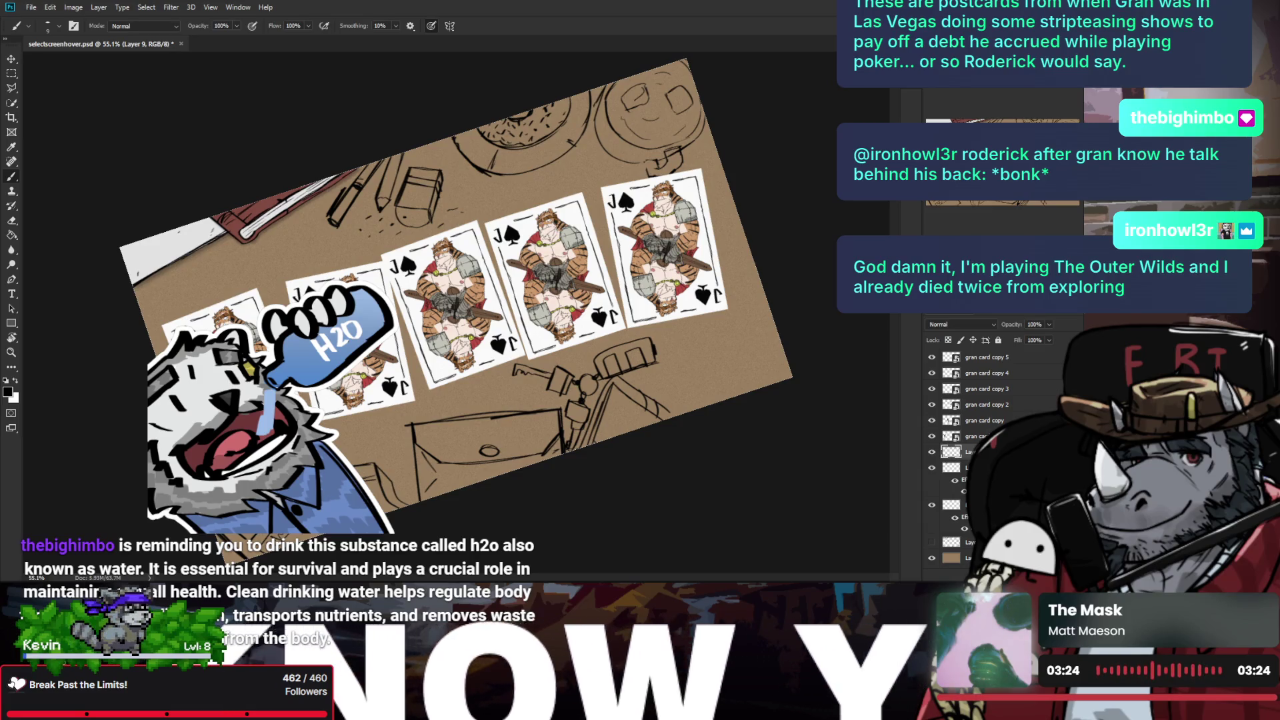
key(z)
drag(455, 316, 433, 316)
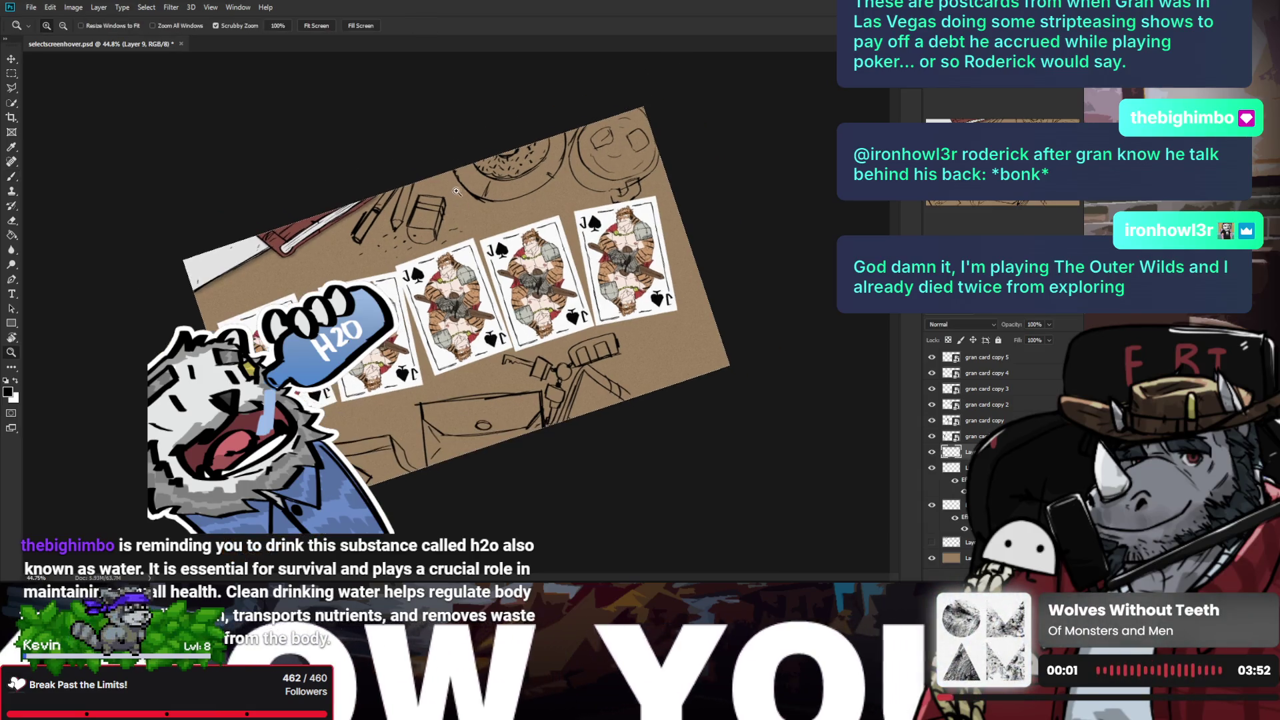
key(h)
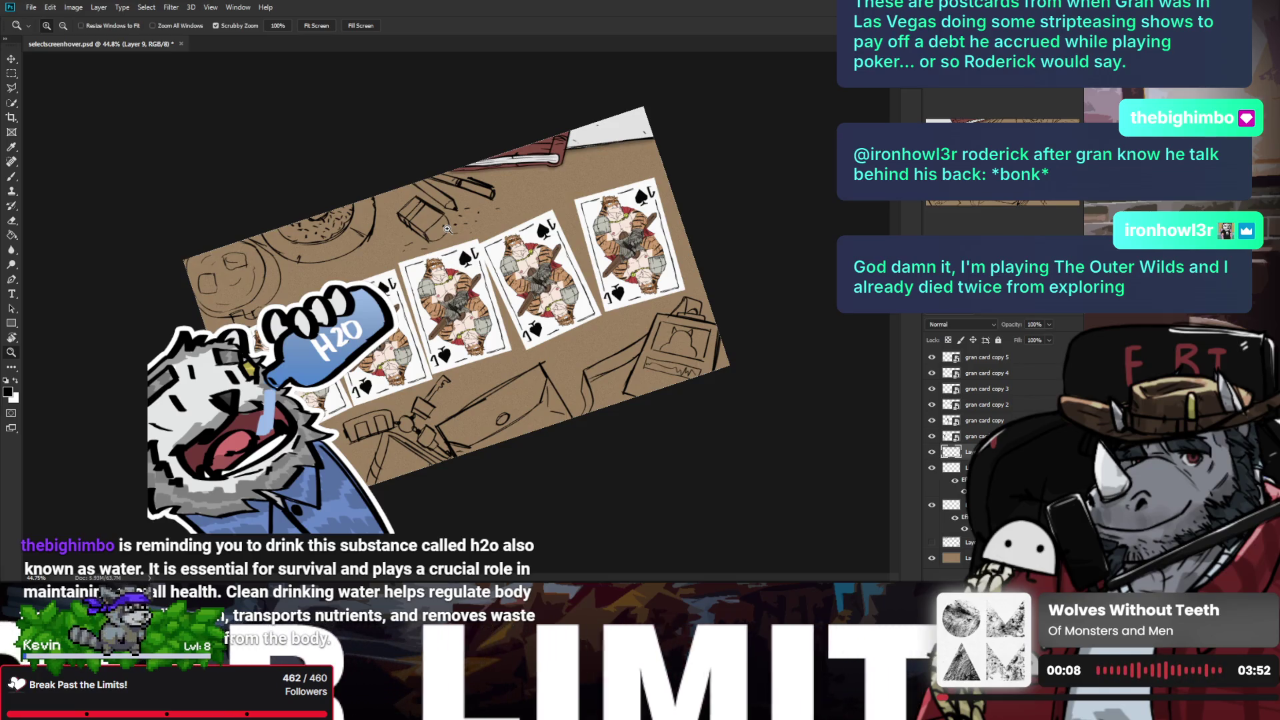
key(h)
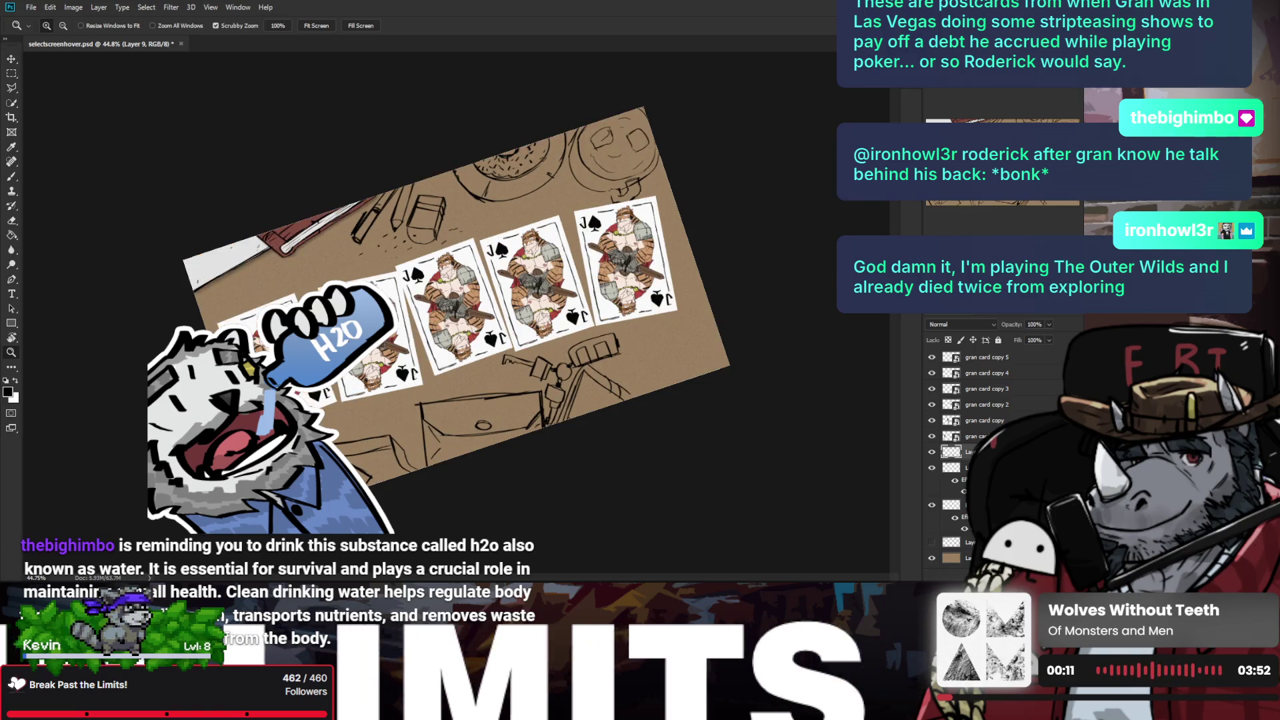
key(ctrl+plus)
key(ctrl+plus)
key(b)
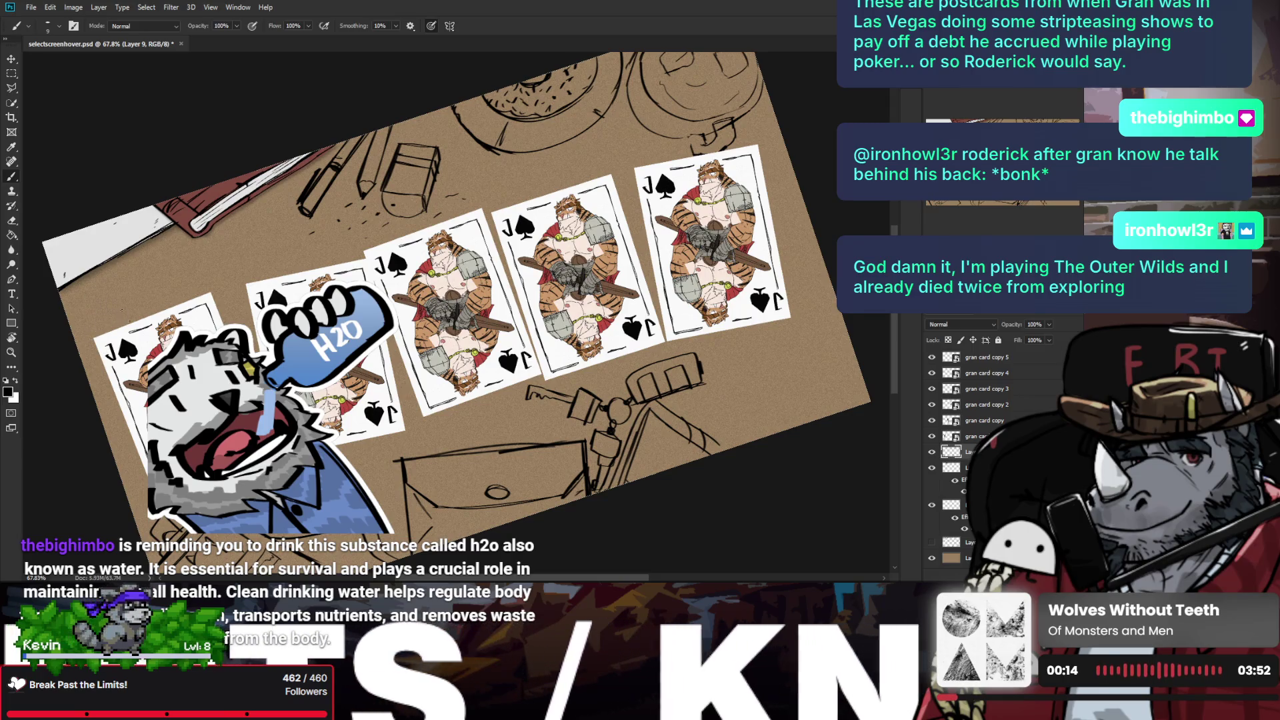
scroll(129, 287, down, 2)
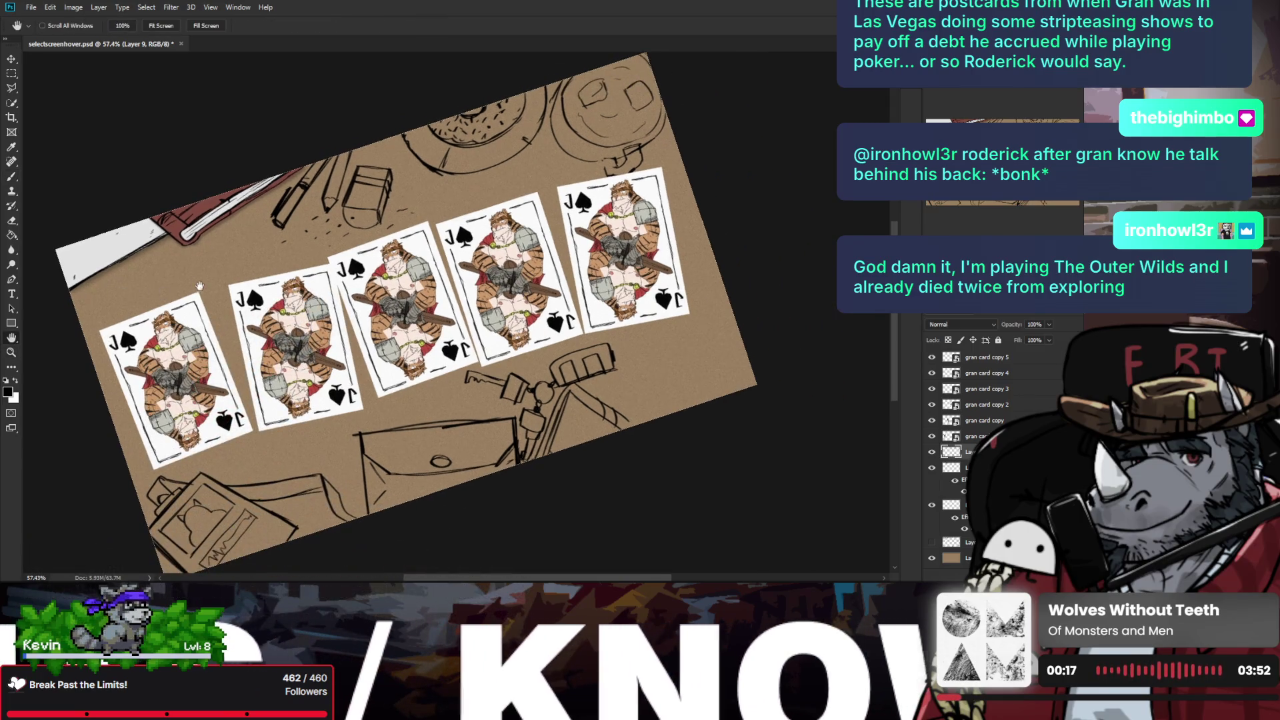
drag(200, 286, 127, 212)
key(z)
drag(590, 287, 608, 294)
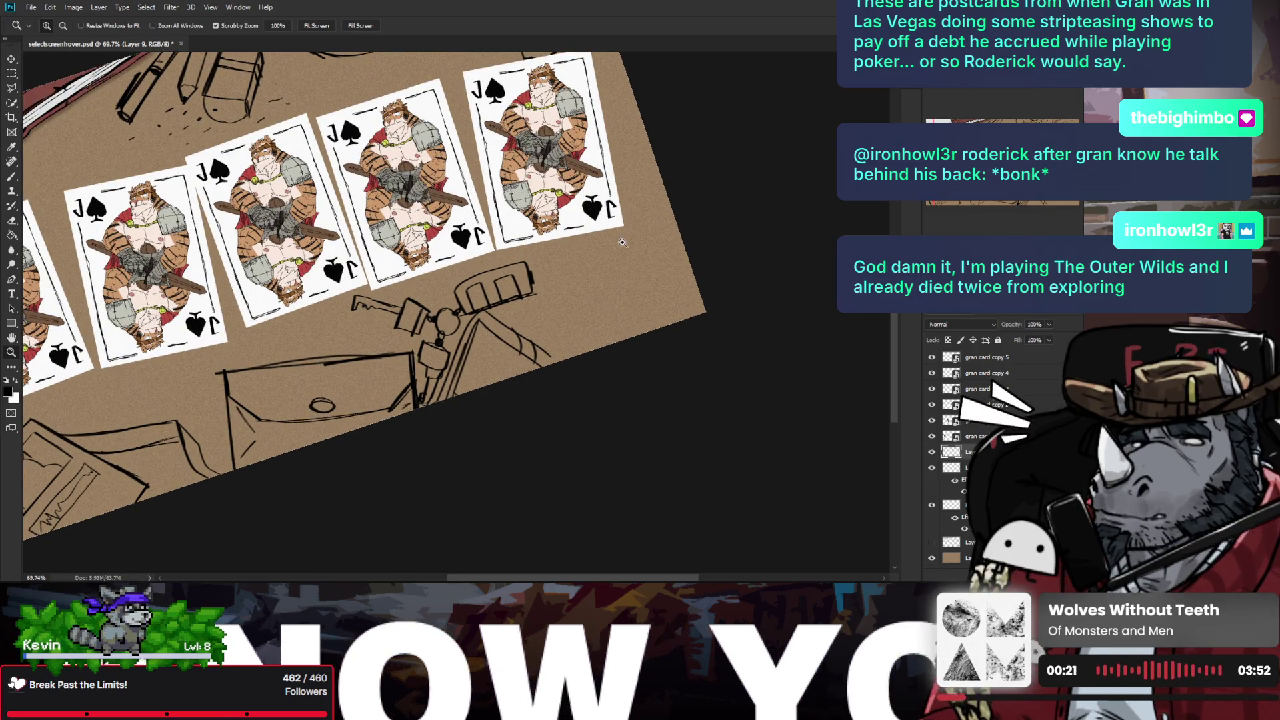
drag(623, 242, 632, 244)
key(b)
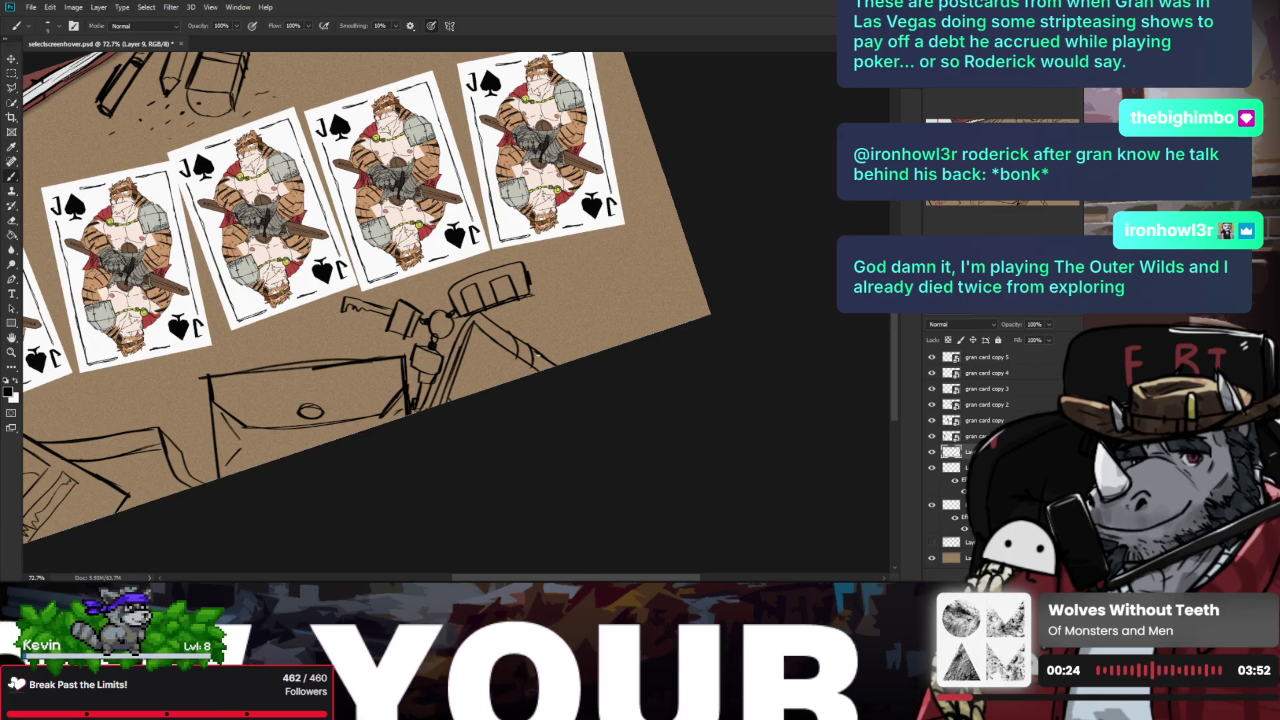
Step: Fit the artwork in the window and rotate the canvas view back to level
key(ctrl+0)
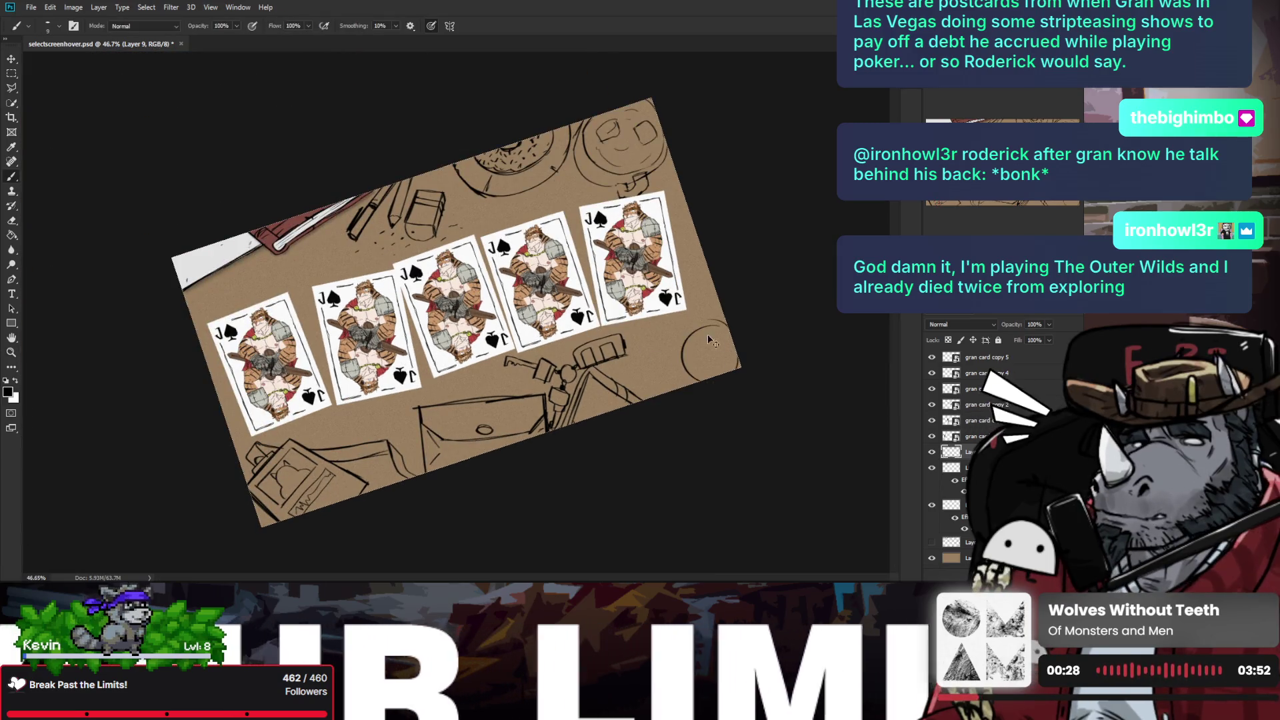
key(z)
drag(636, 198, 670, 198)
key(b)
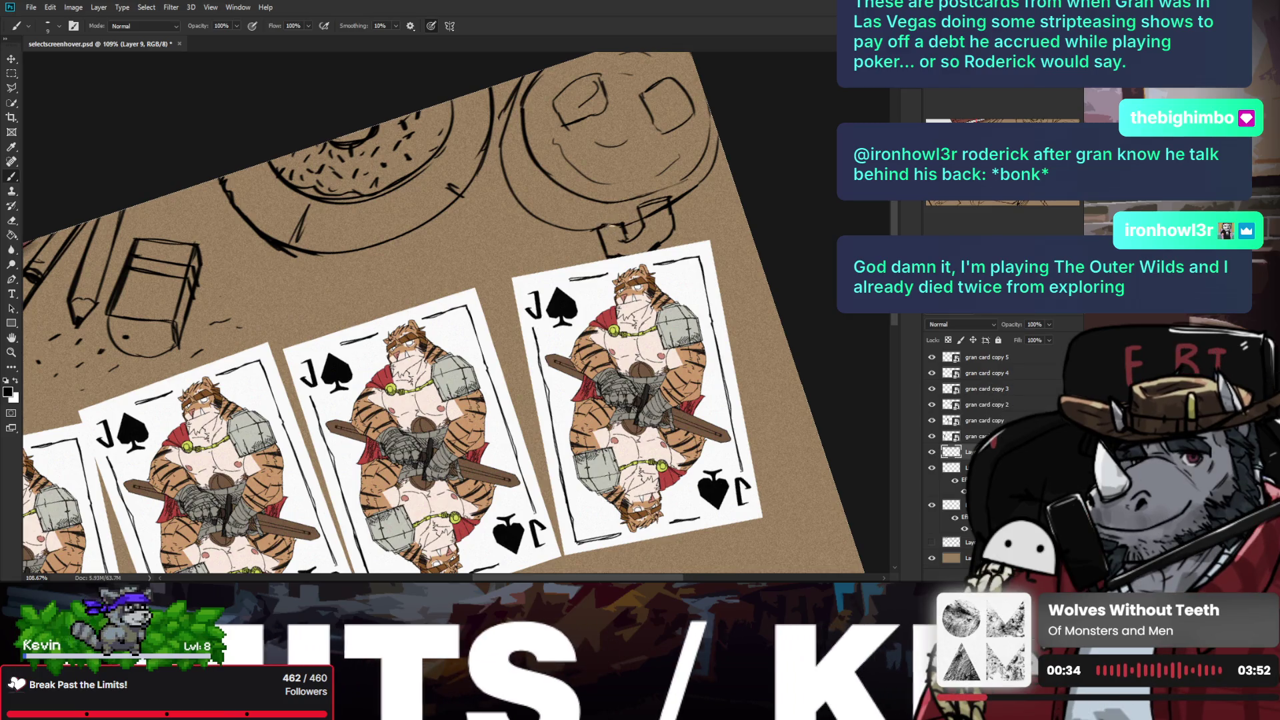
key(z)
drag(604, 225, 573, 225)
key(r)
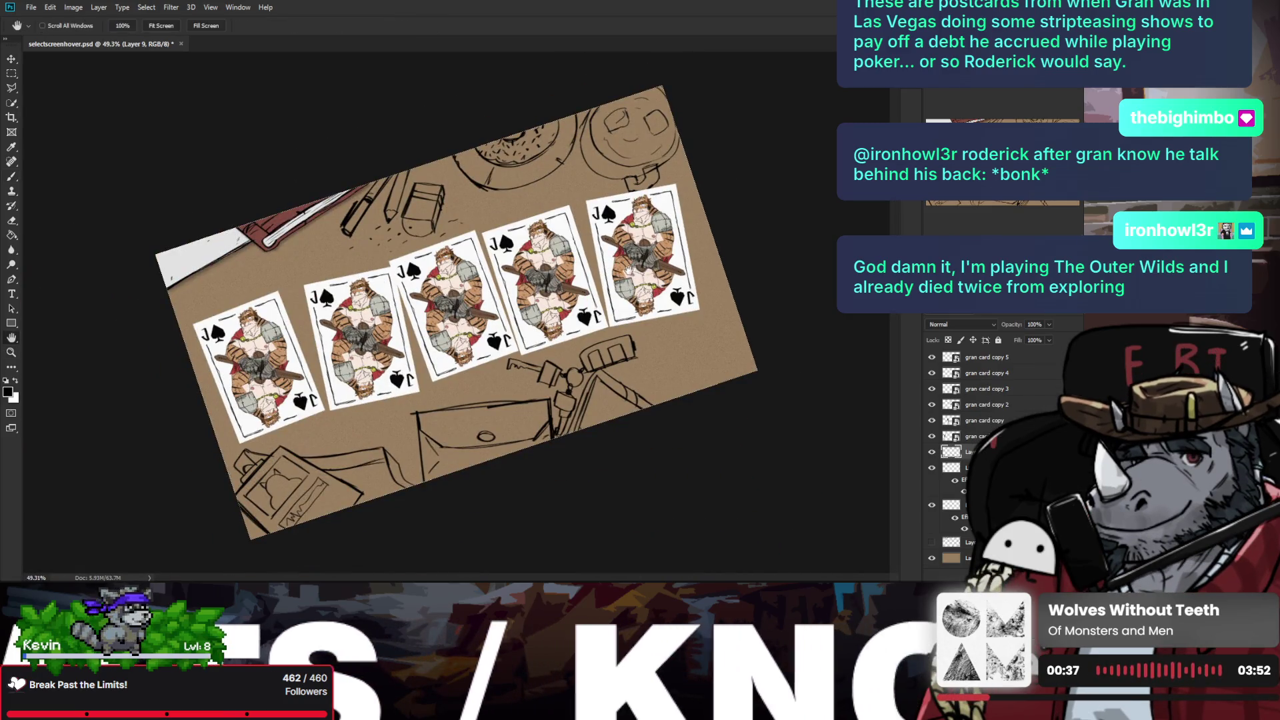
drag(704, 258, 708, 331)
key(z)
key(b)
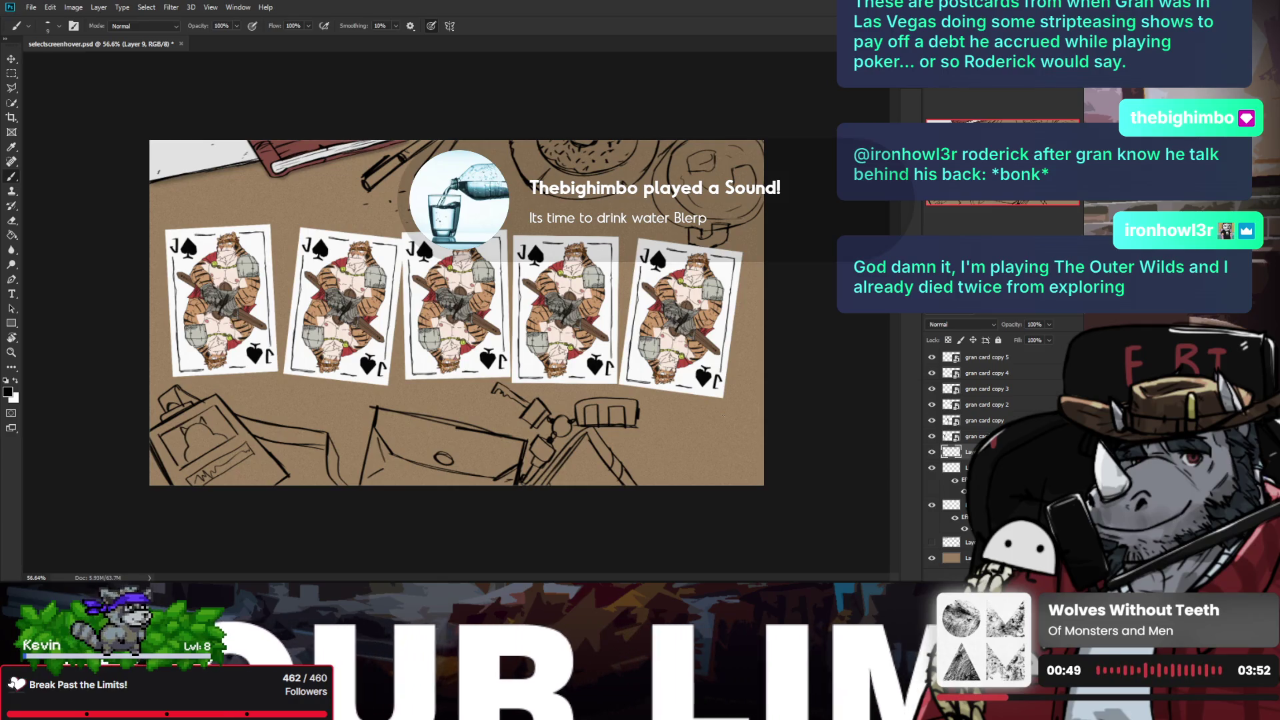
Step: Zoom the canvas to 50%, check the Background layer's visibility, and save the document
key(z)
drag(727, 368, 706, 369)
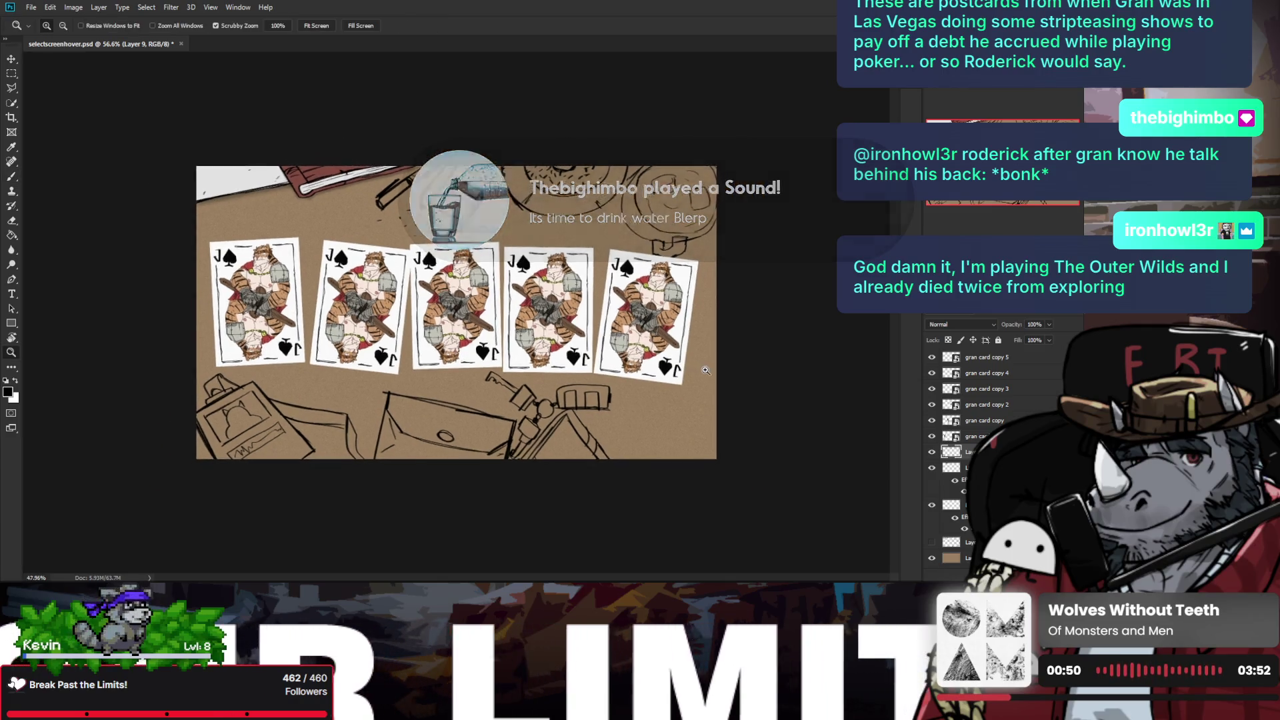
click(707, 369)
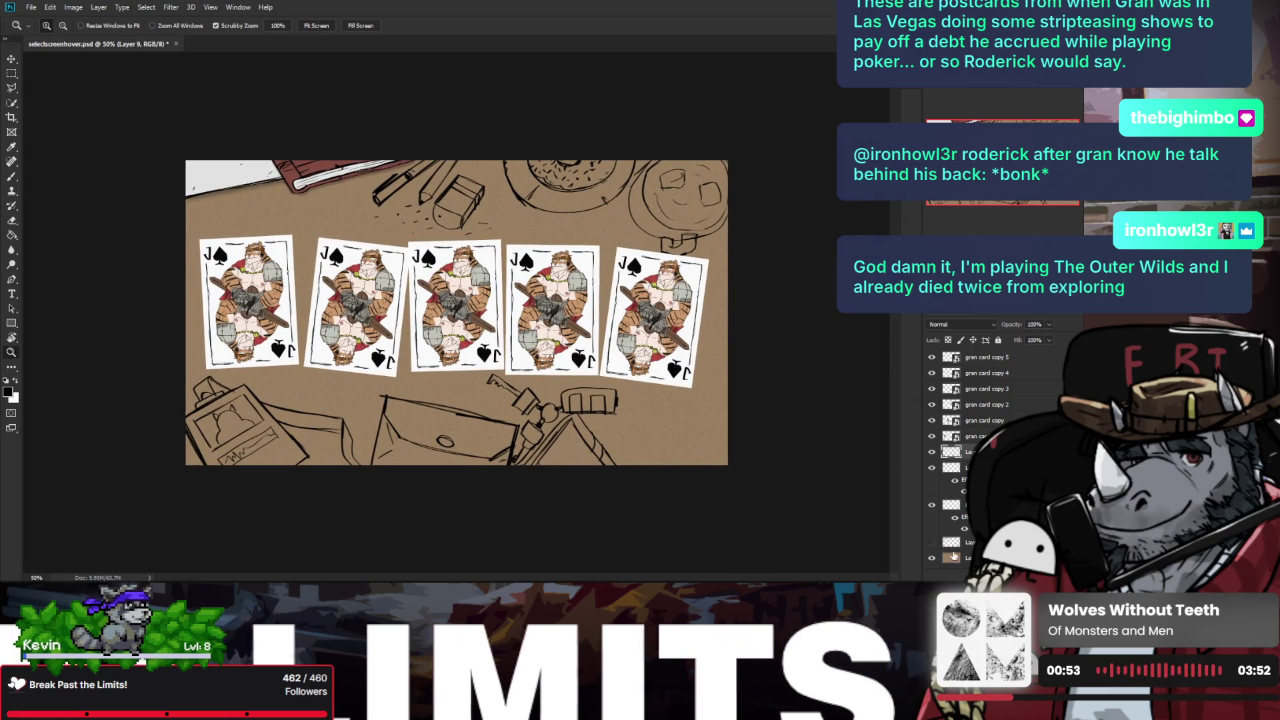
click(932, 558)
click(932, 558)
key(ctrl+s)
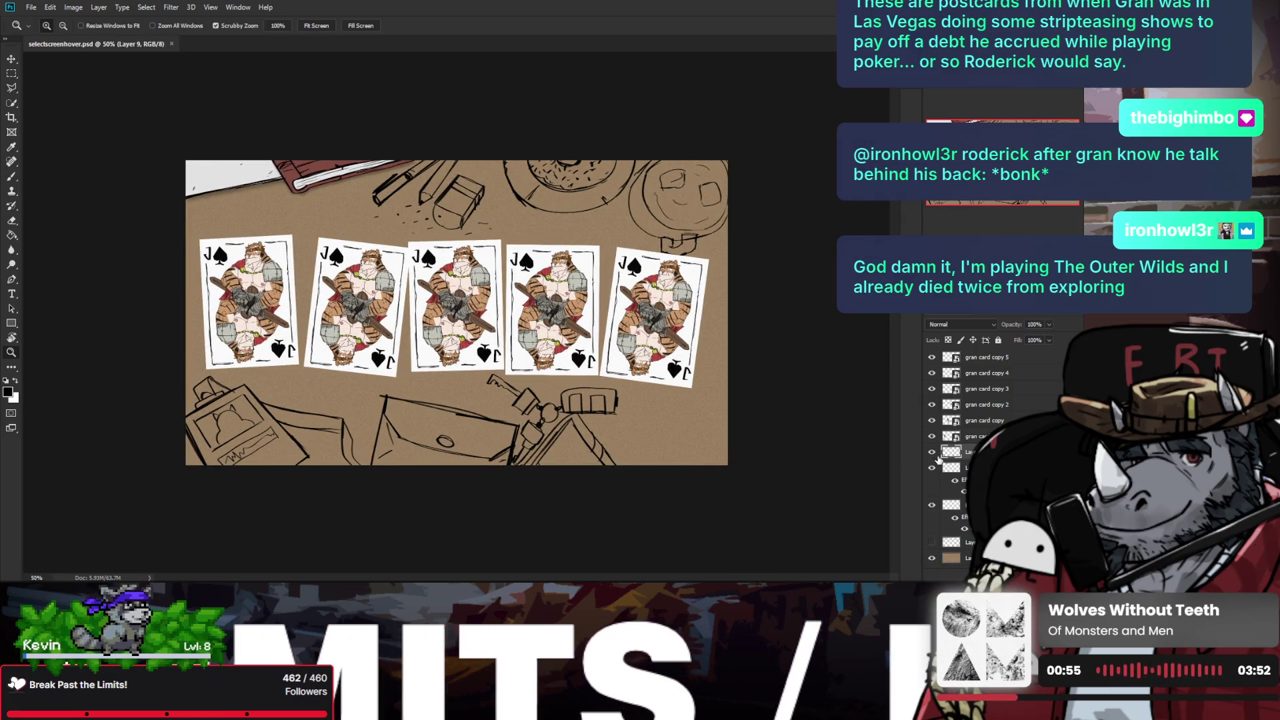
Step: Add a new blank Layer 10 above the bottom Layer 5
click(987, 558)
key(ctrl+shift+alt+n)
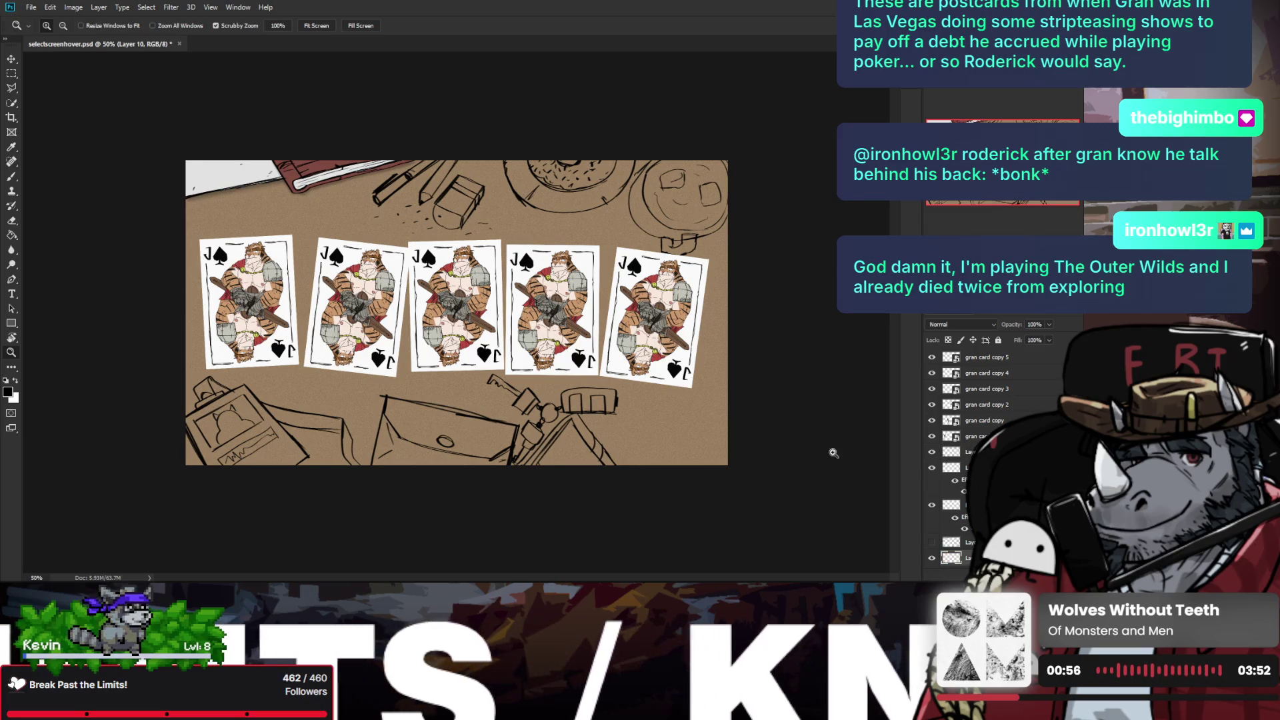
key(b)
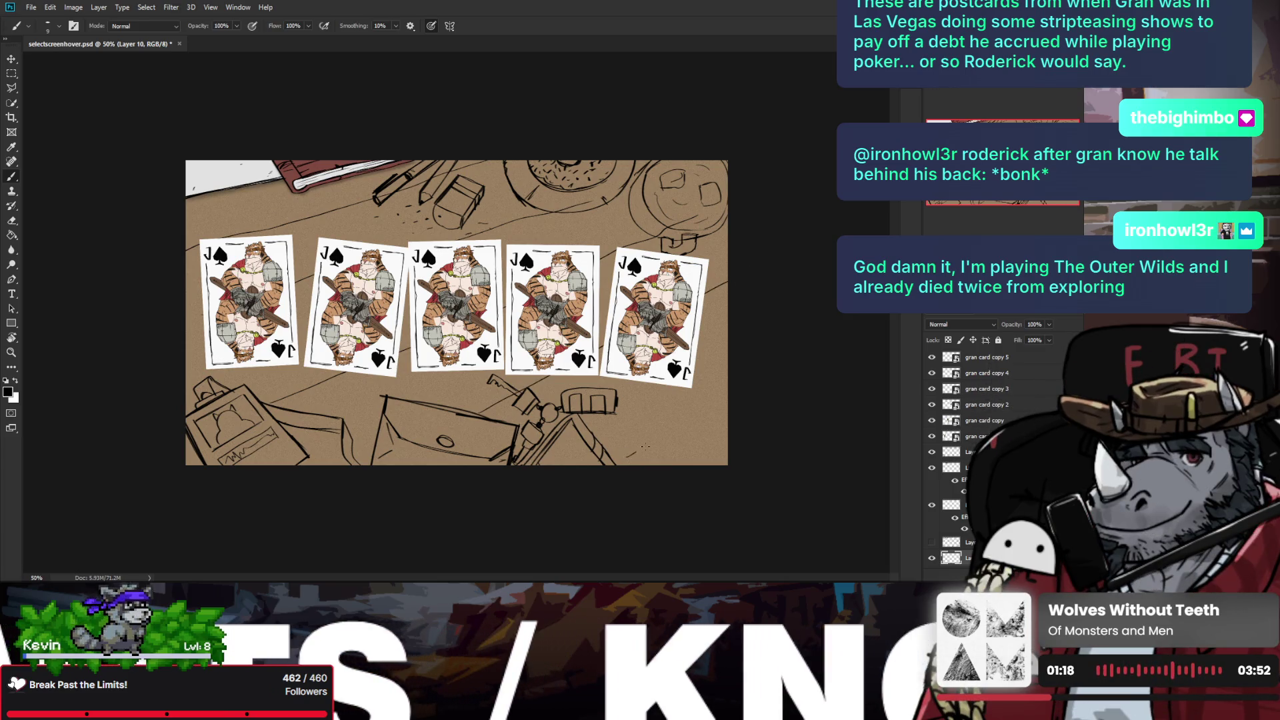
Step: Draw a long plank line across the table and mirror the view to check it
drag(645, 447, 746, 370)
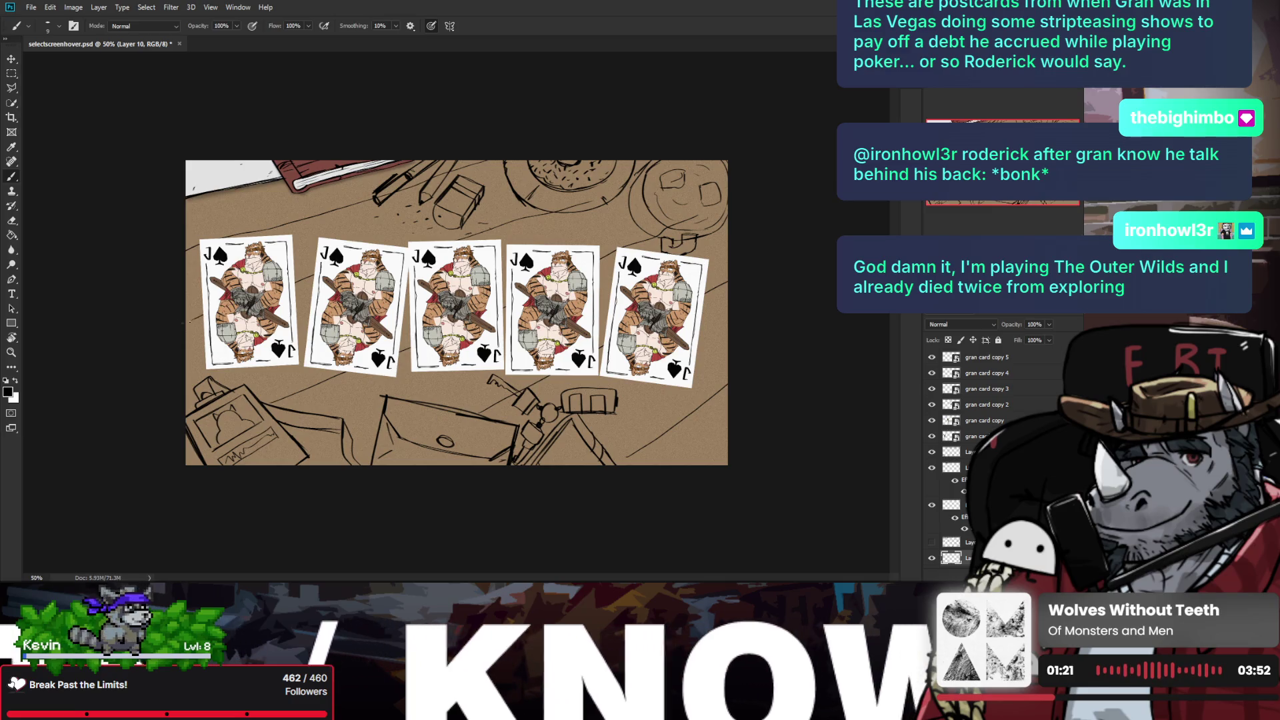
key(z)
key(ctrl+shift+h)
drag(467, 286, 452, 287)
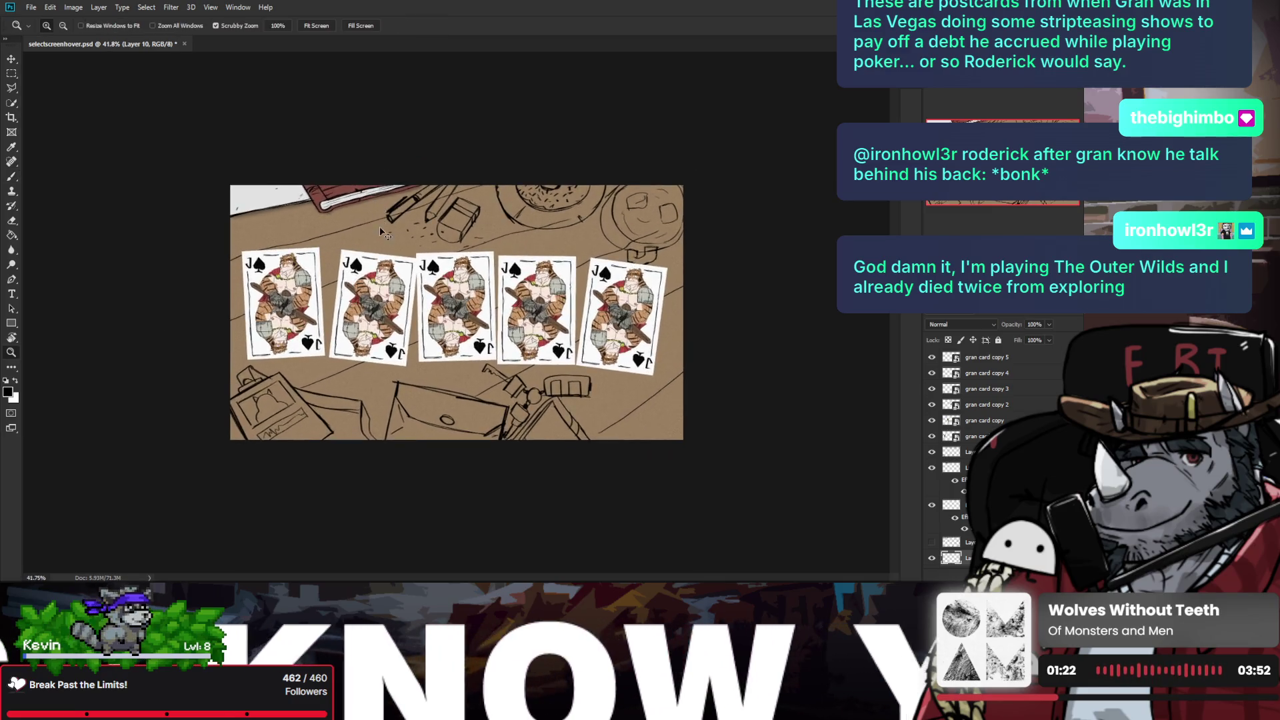
key(ctrl+shift+h)
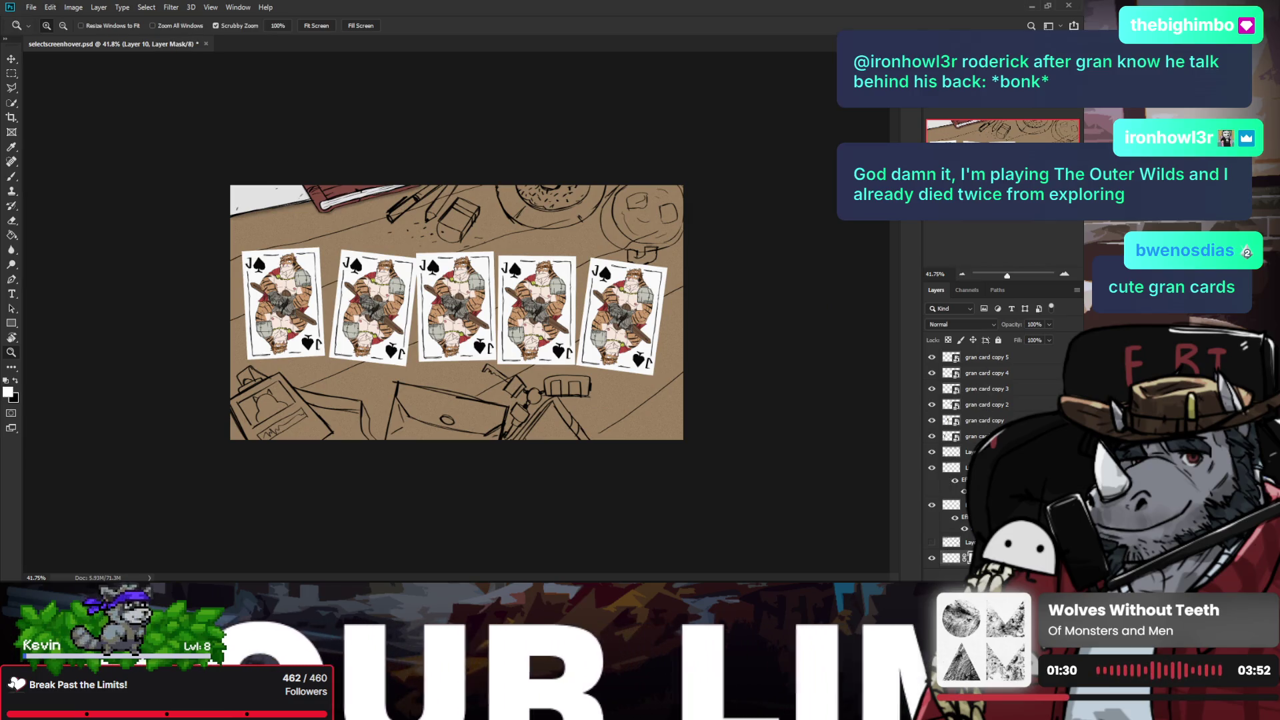
Step: Add a layer mask to the plank layer and hide the bottom layer
key(e)
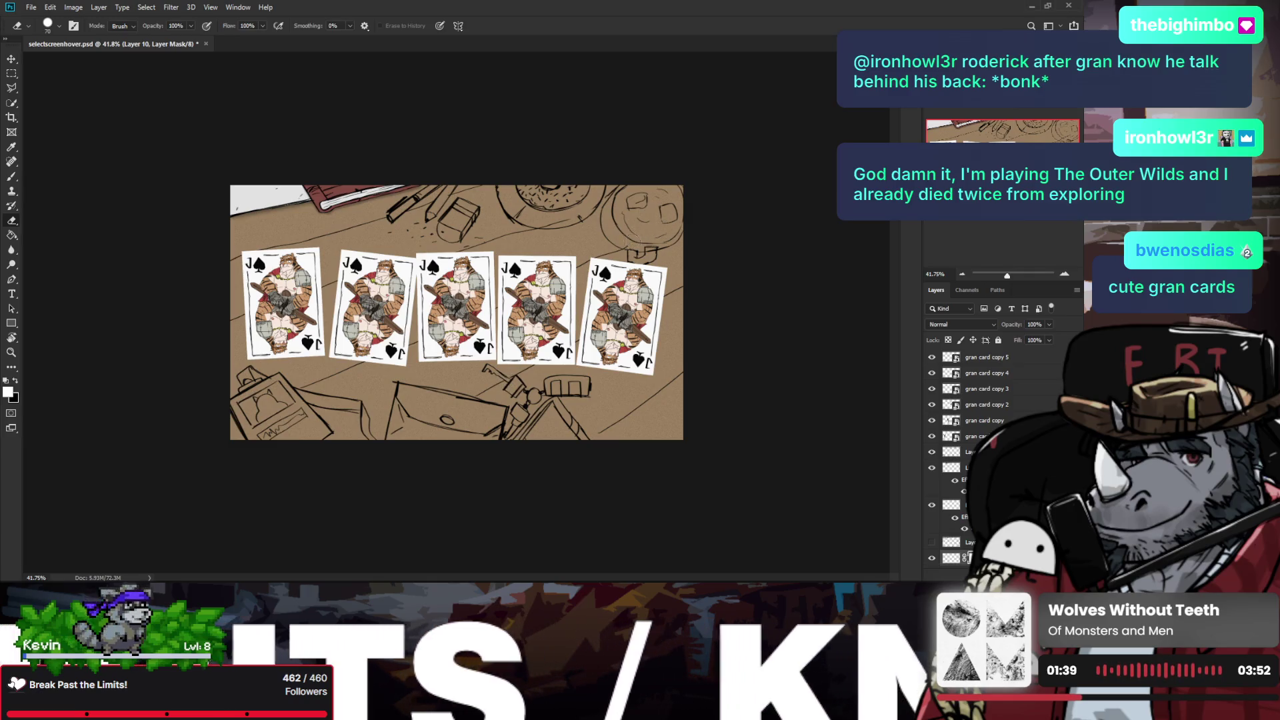
key(z)
drag(565, 216, 512, 314)
key(ctrl+shift+h)
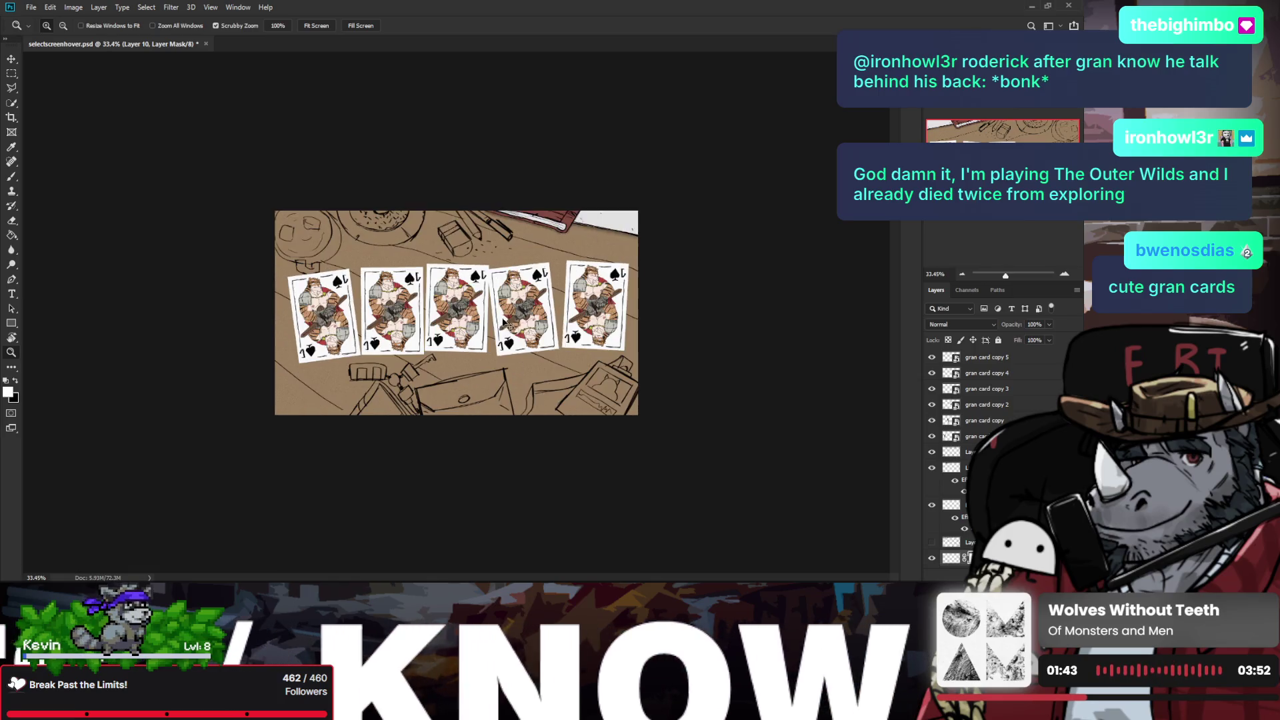
key(ctrl+shift+h)
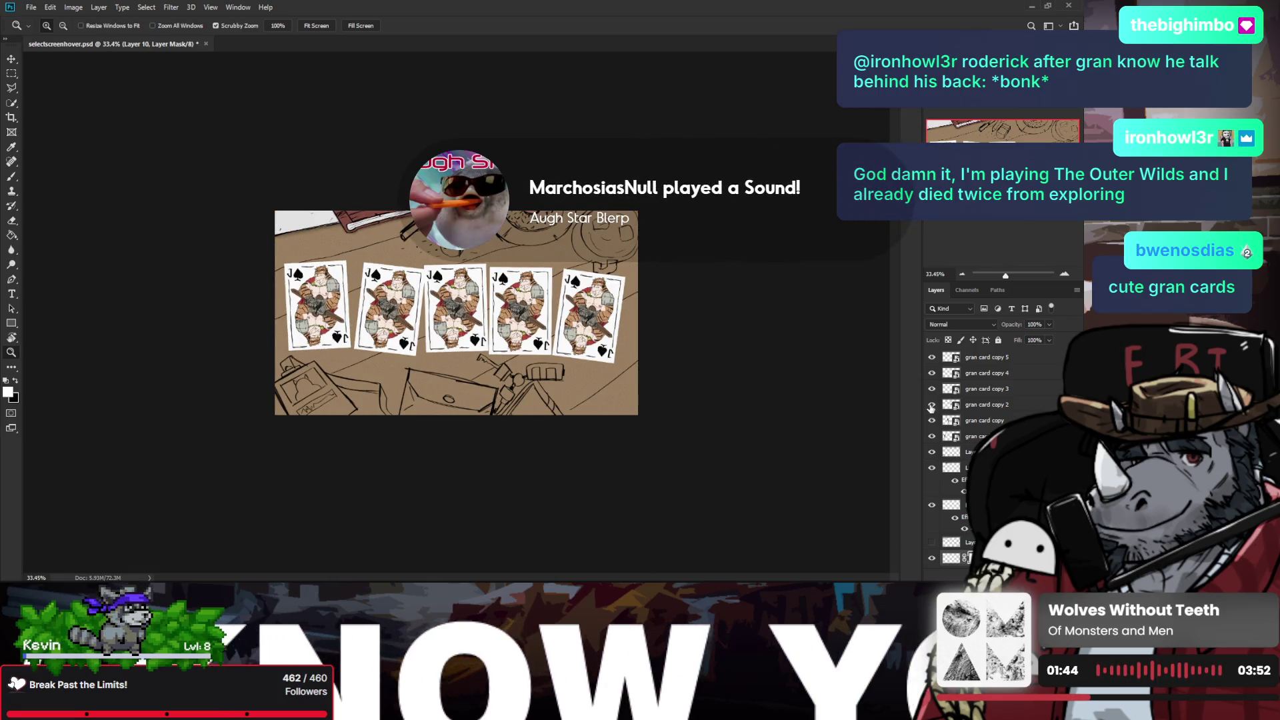
click(932, 559)
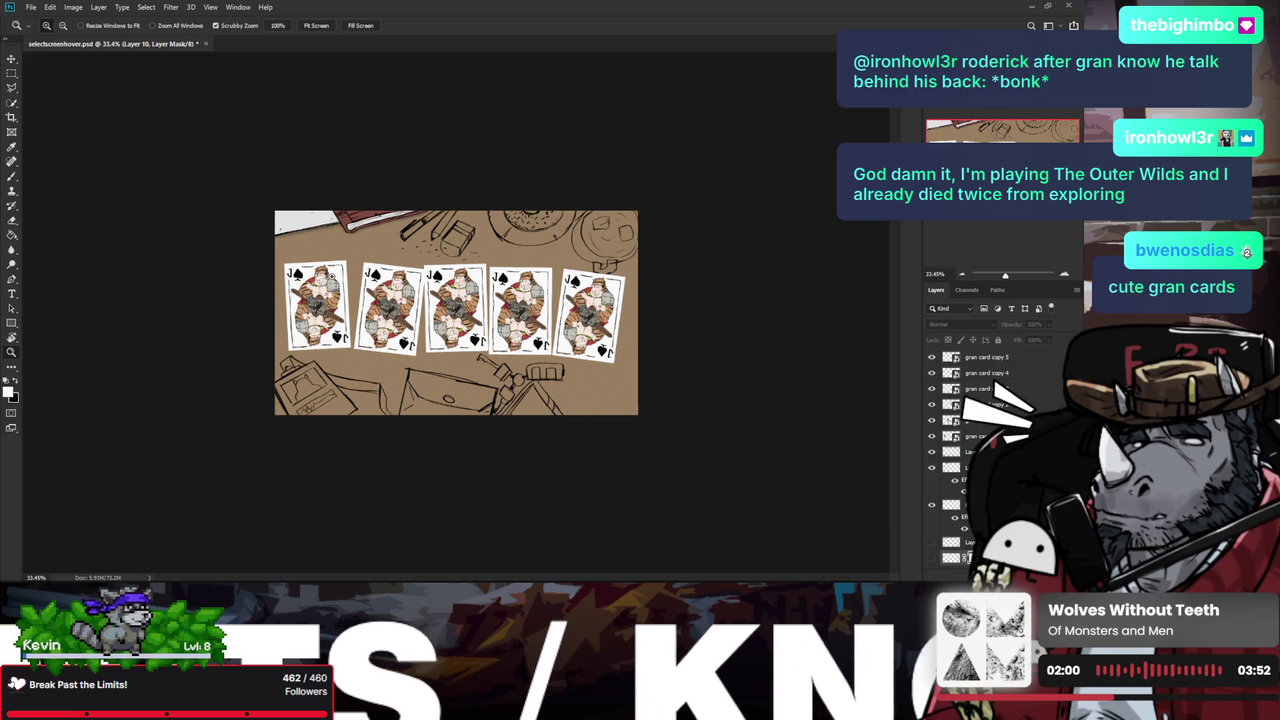
drag(332, 276, 341, 301)
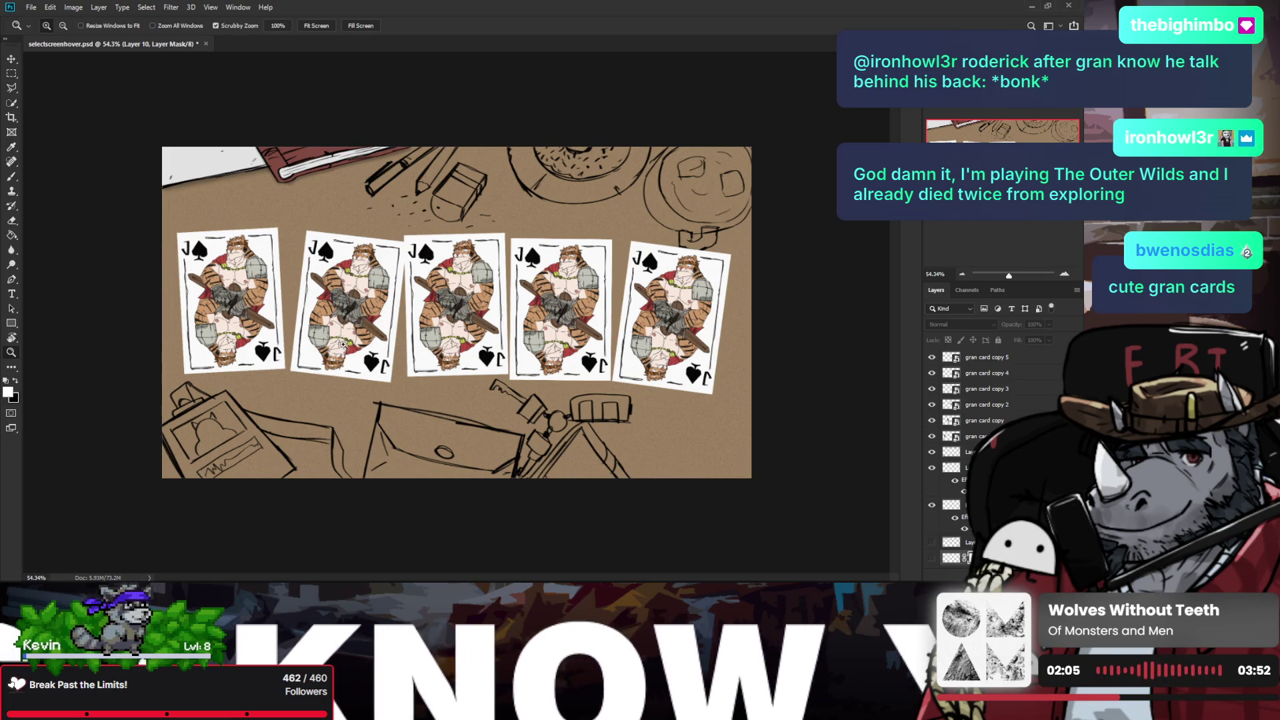
key(ctrl+plus)
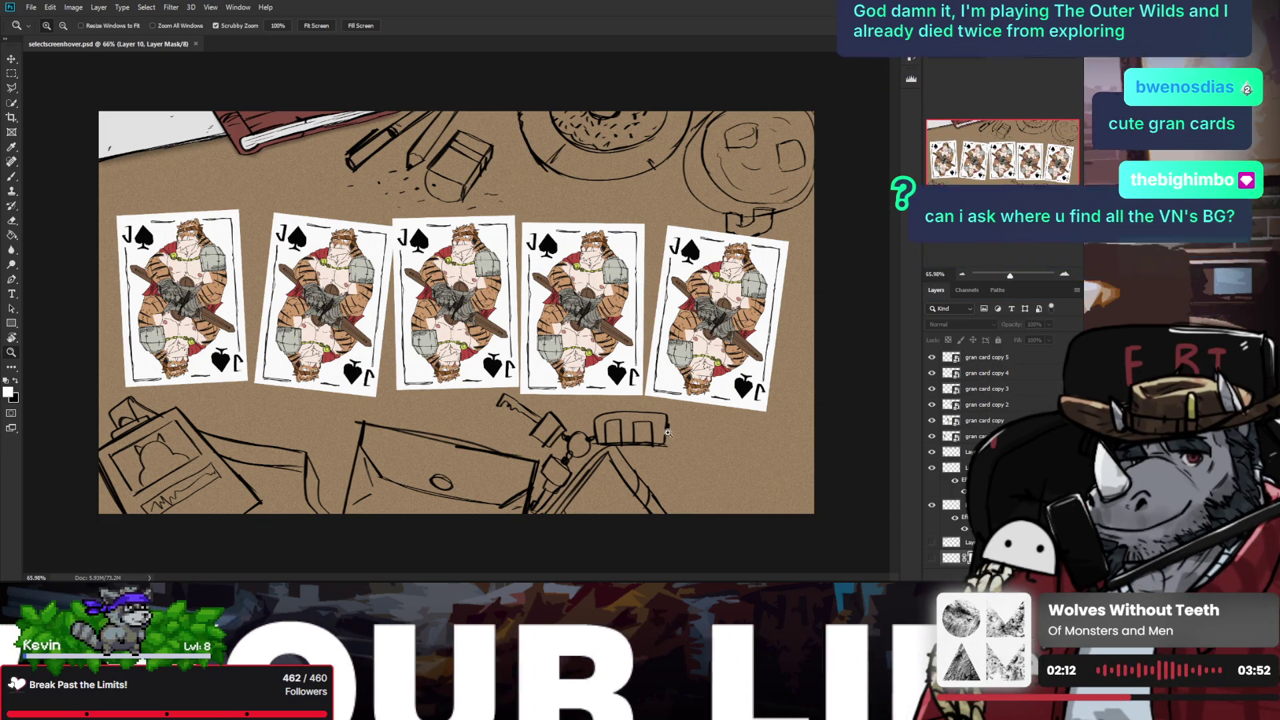
drag(668, 433, 677, 434)
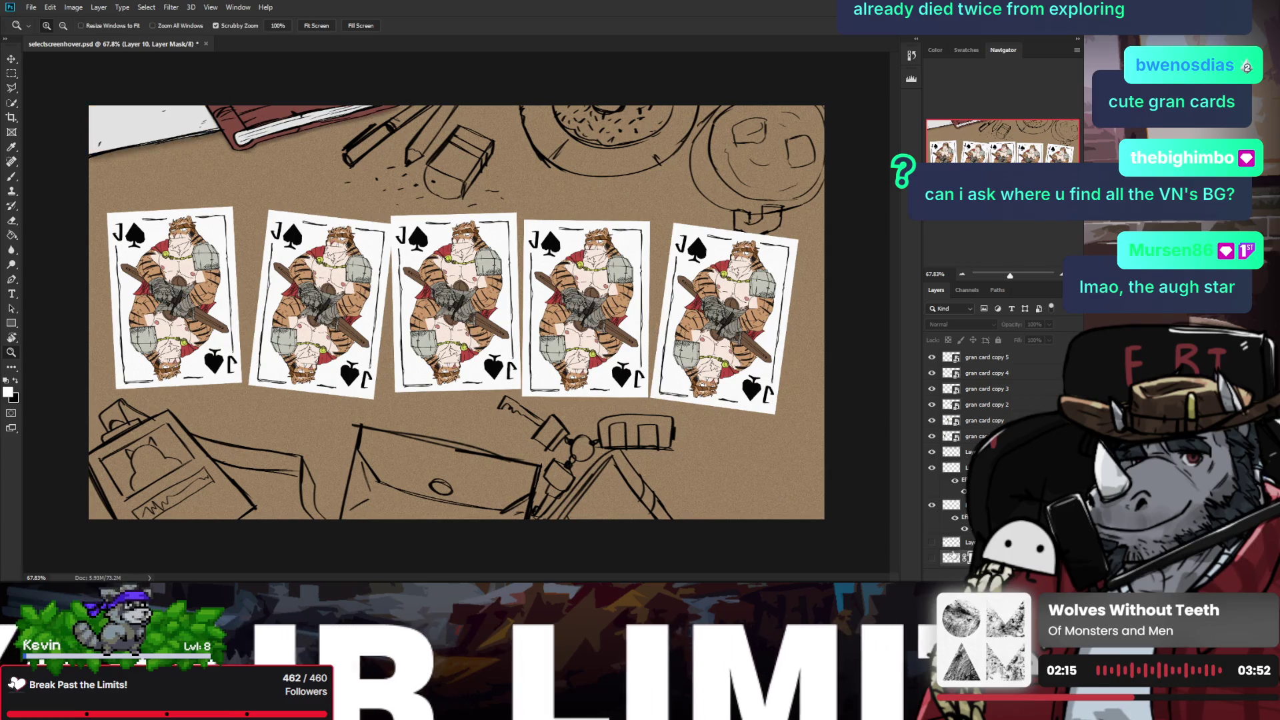
click(932, 558)
click(932, 558)
click(931, 542)
click(931, 543)
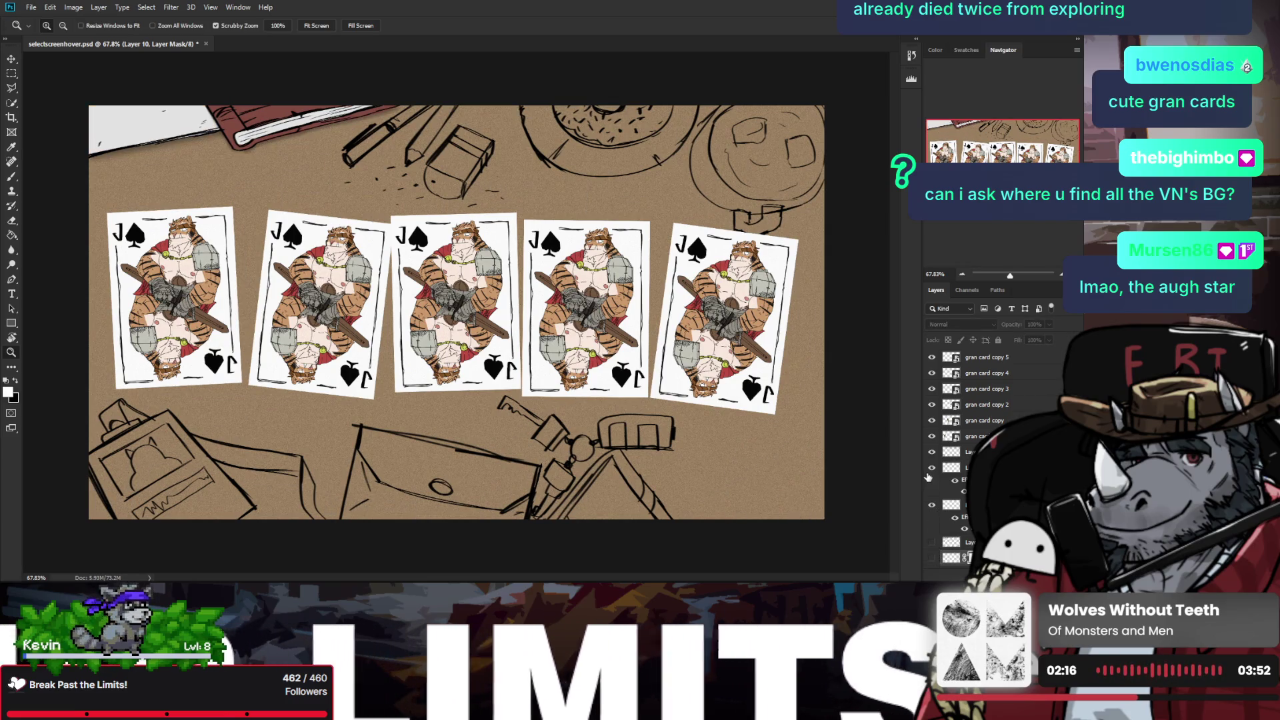
click(931, 468)
click(932, 468)
click(931, 505)
click(932, 505)
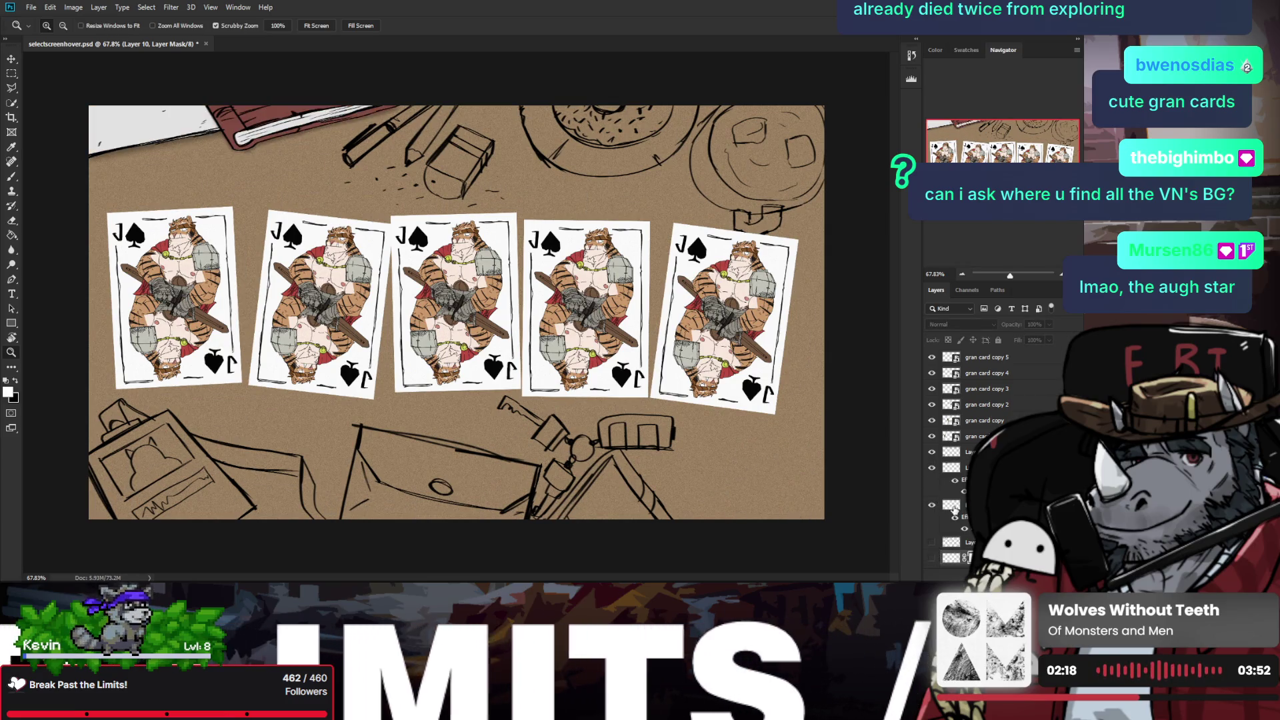
click(931, 542)
click(932, 542)
click(931, 558)
click(931, 558)
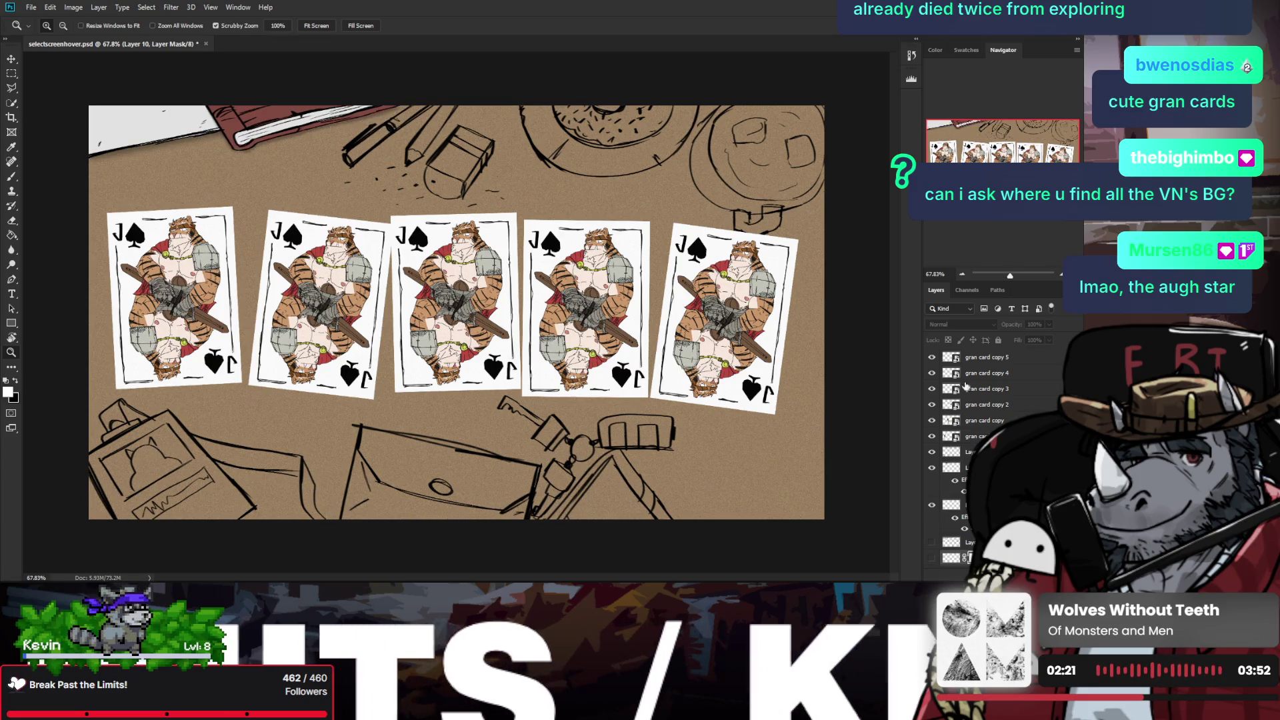
Step: On Layer 9, draw the oval plate outline and its upper rim at lower right
click(932, 451)
click(931, 451)
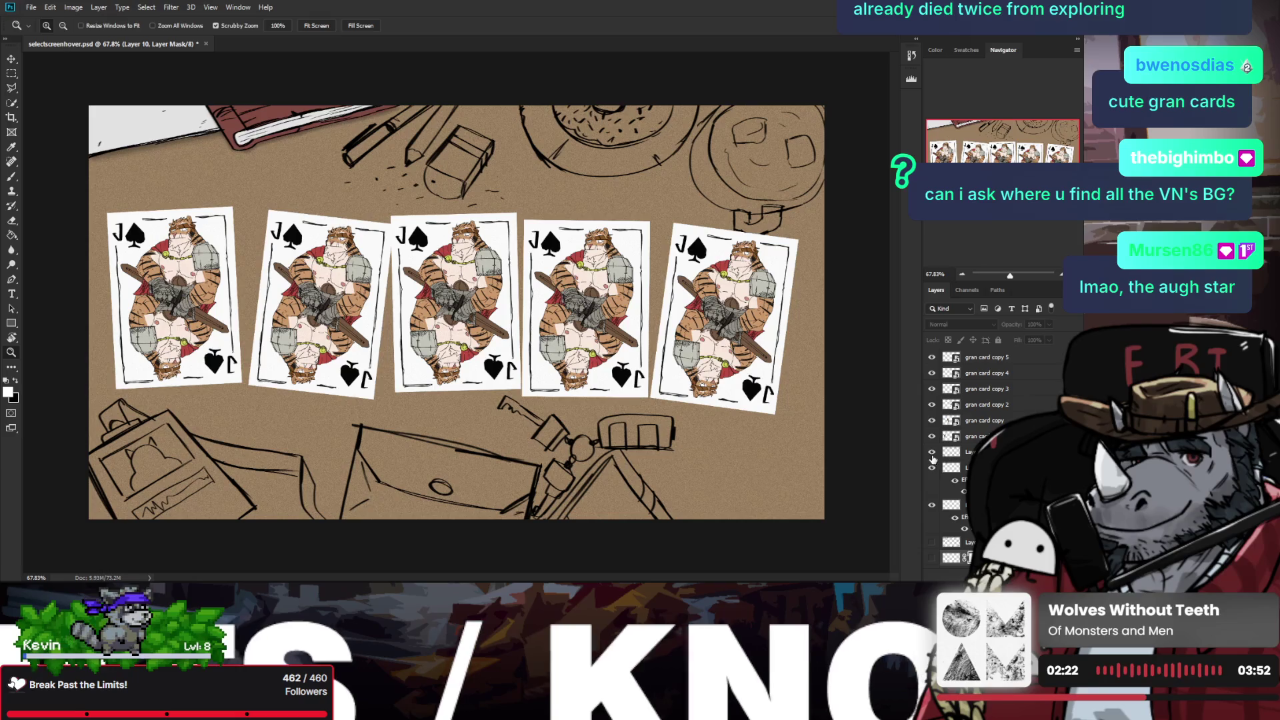
click(954, 452)
key(b)
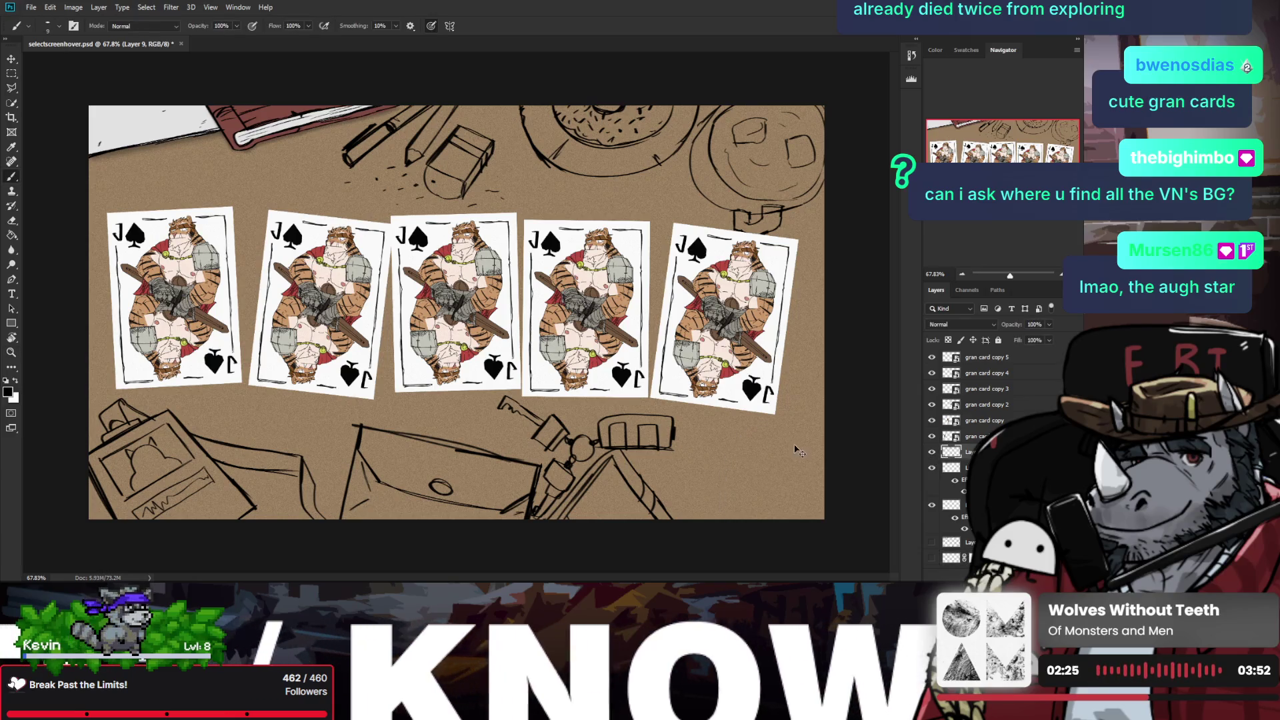
drag(797, 427, 715, 520)
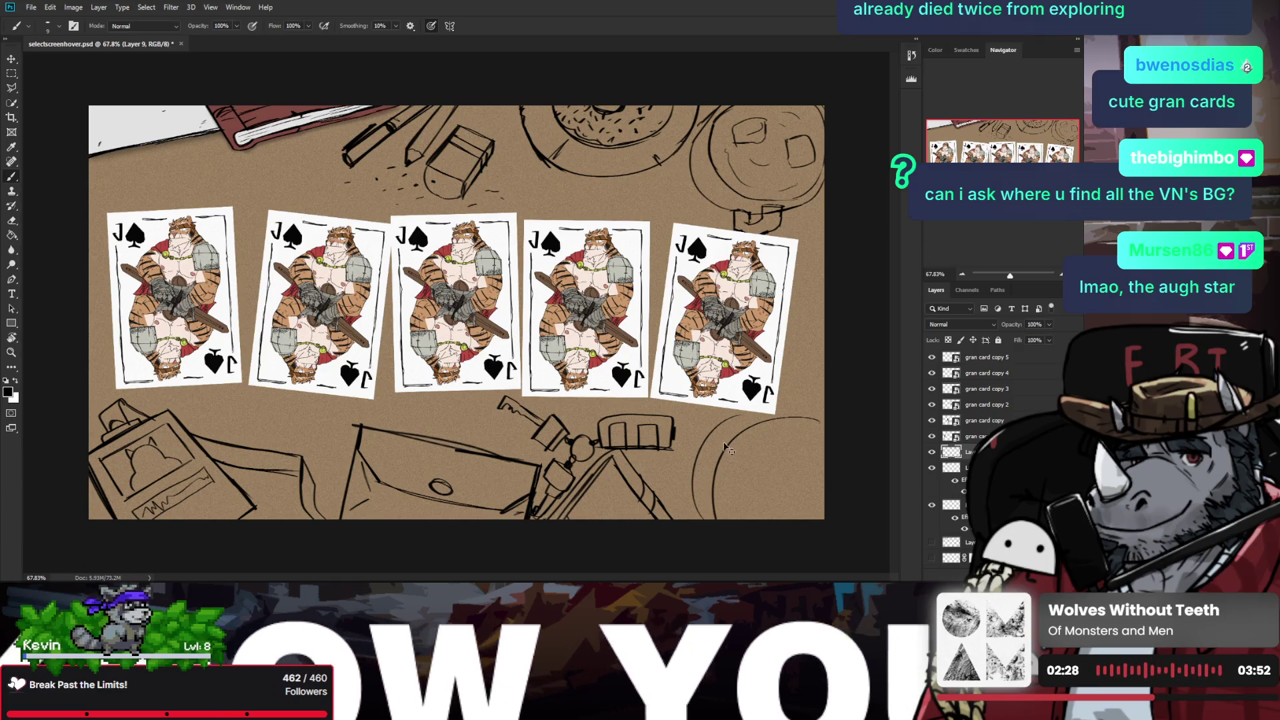
drag(700, 460, 695, 482)
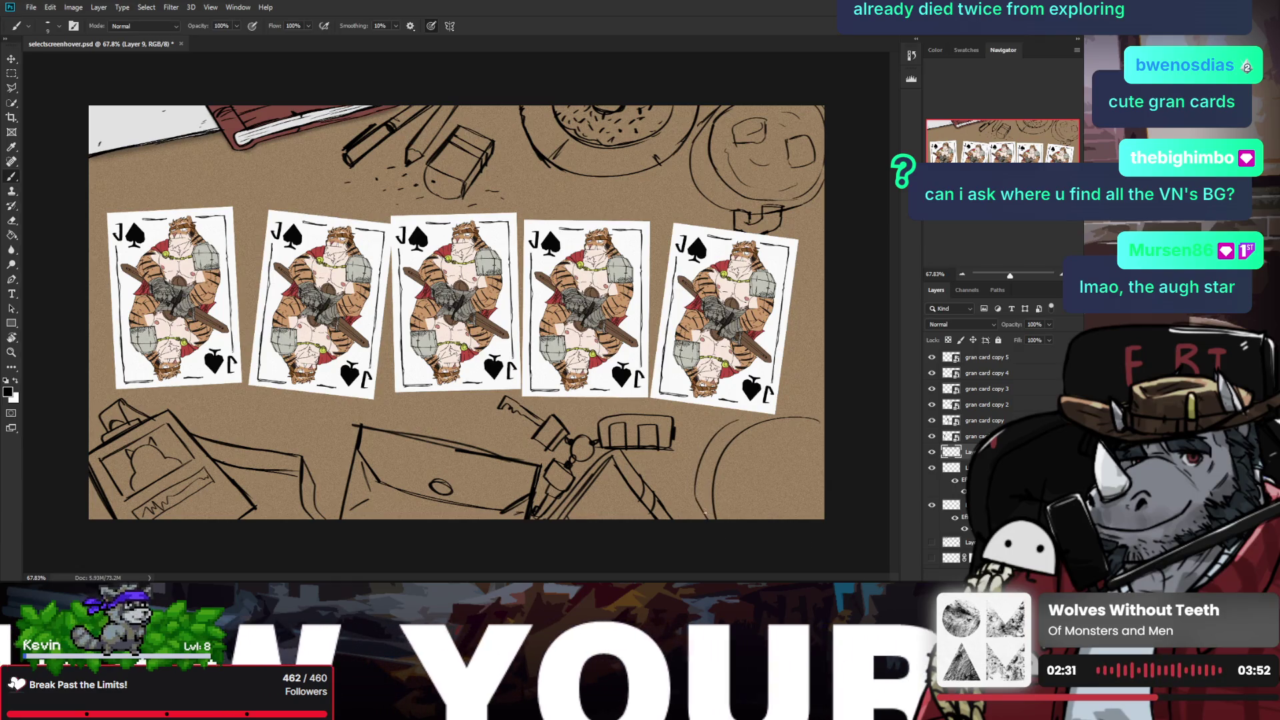
drag(740, 420, 826, 414)
key(ctrl+z)
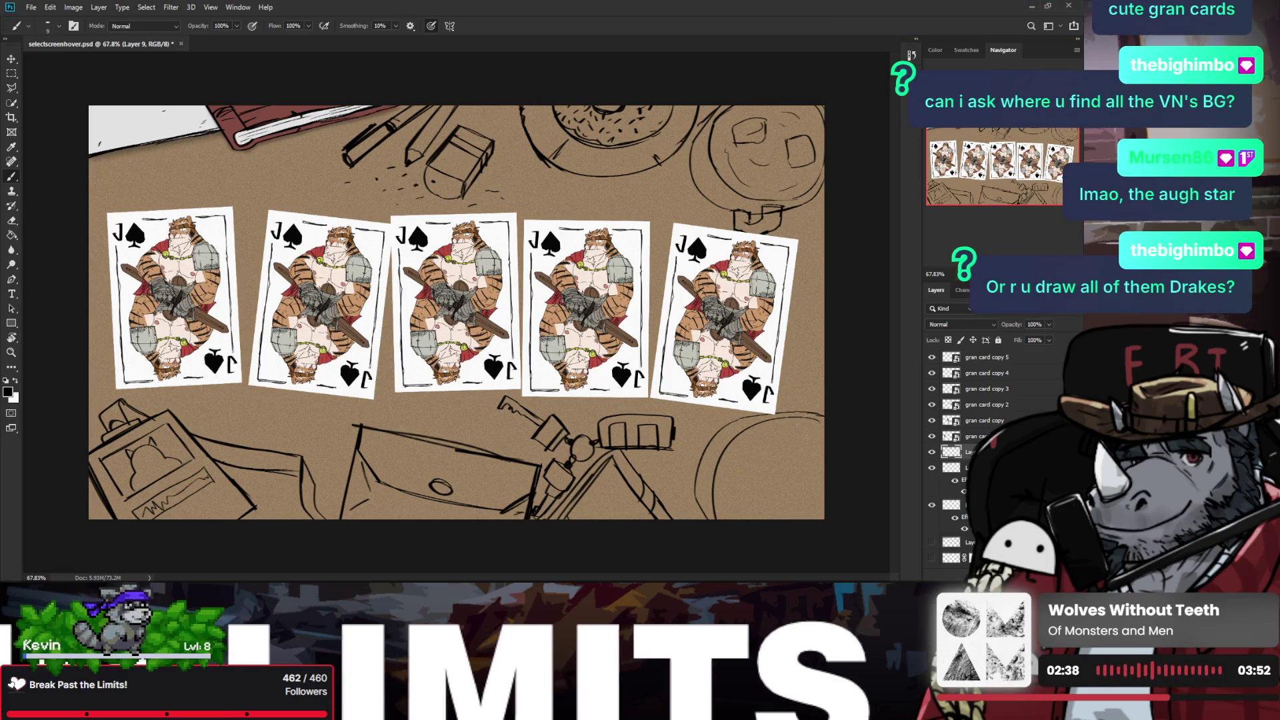
Step: Sketch the cookies on the plate with inner details and crumb marks
drag(803, 430, 807, 500)
key(ctrl+z)
mouse_move(794, 428)
mouse_down()
mouse_move(820, 443)
mouse_move(810, 513)
mouse_move(820, 497)
mouse_up()
key(ctrl+z)
mouse_move(750, 467)
mouse_down()
mouse_move(776, 510)
mouse_move(733, 497)
mouse_up()
key(ctrl+z)
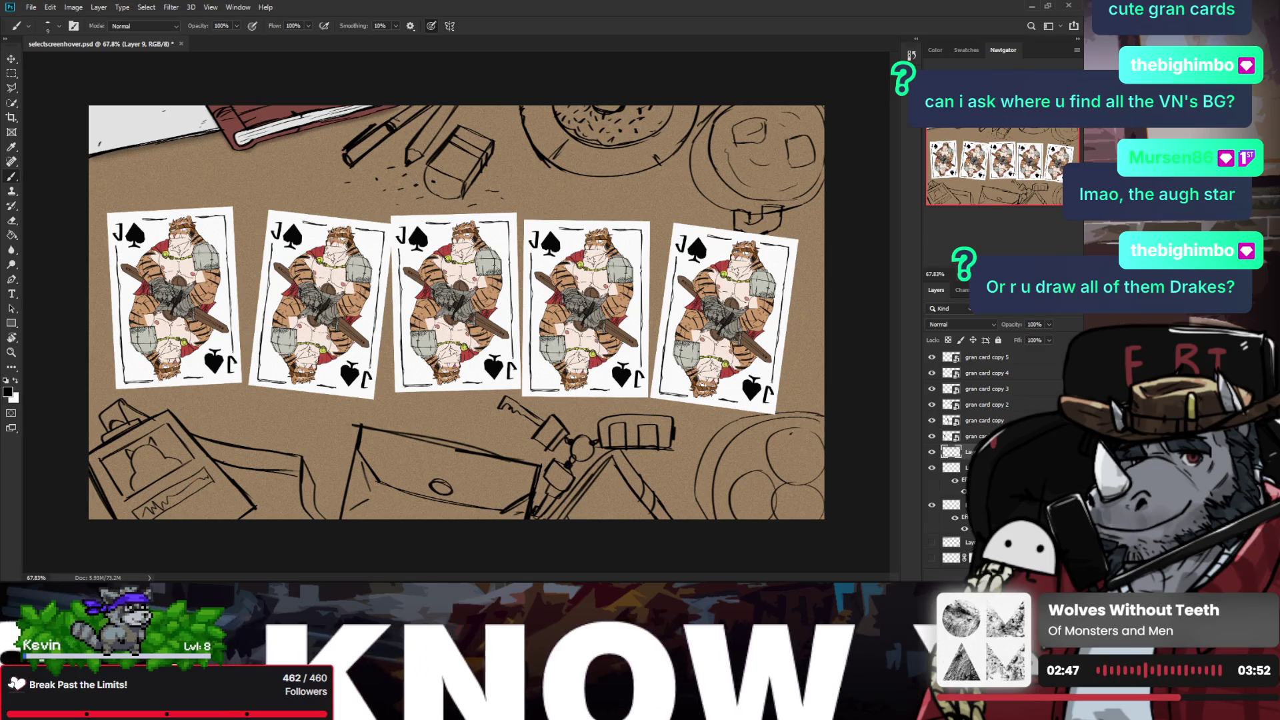
drag(783, 433, 798, 434)
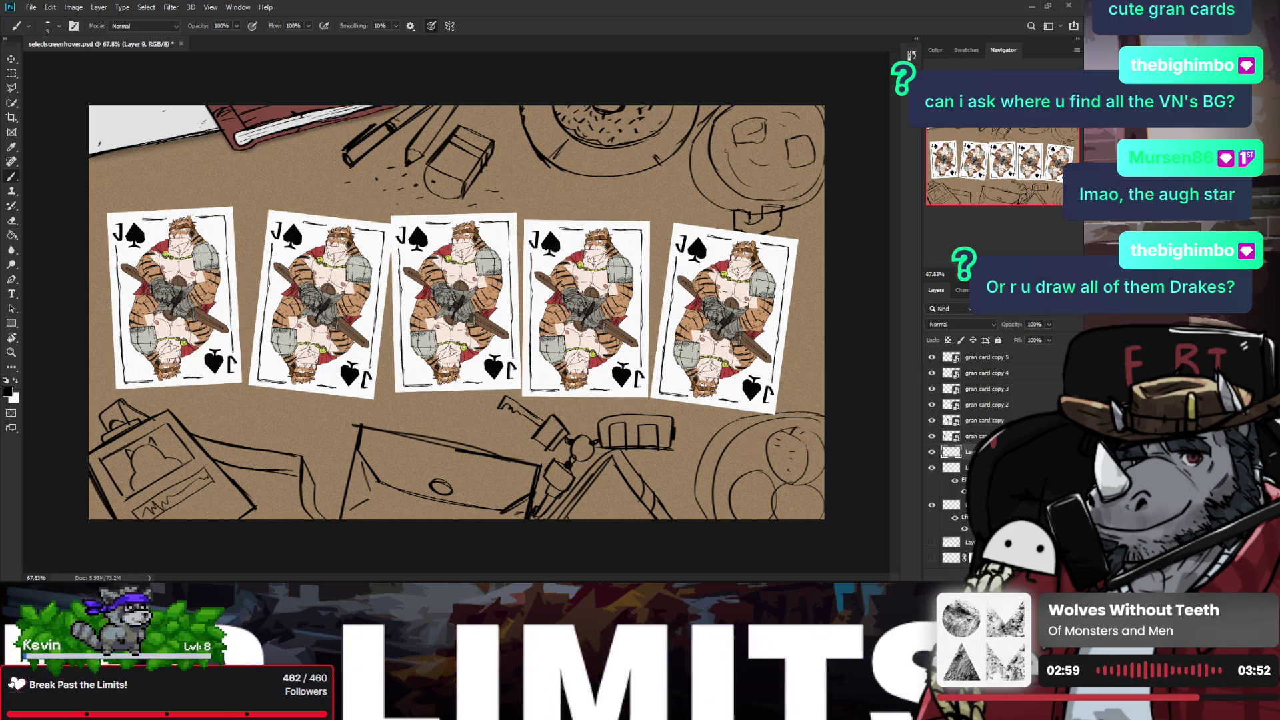
drag(733, 456, 747, 454)
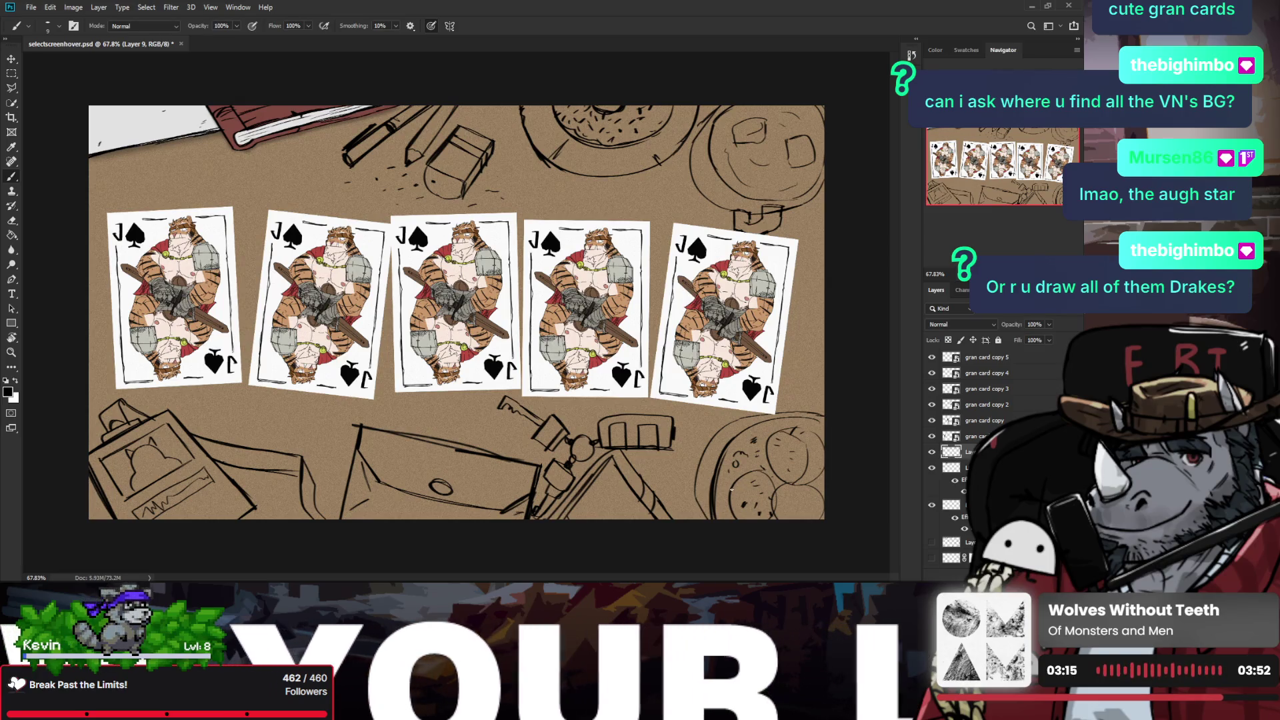
mouse_move(750, 487)
mouse_down()
mouse_move(756, 510)
mouse_move(814, 514)
mouse_up()
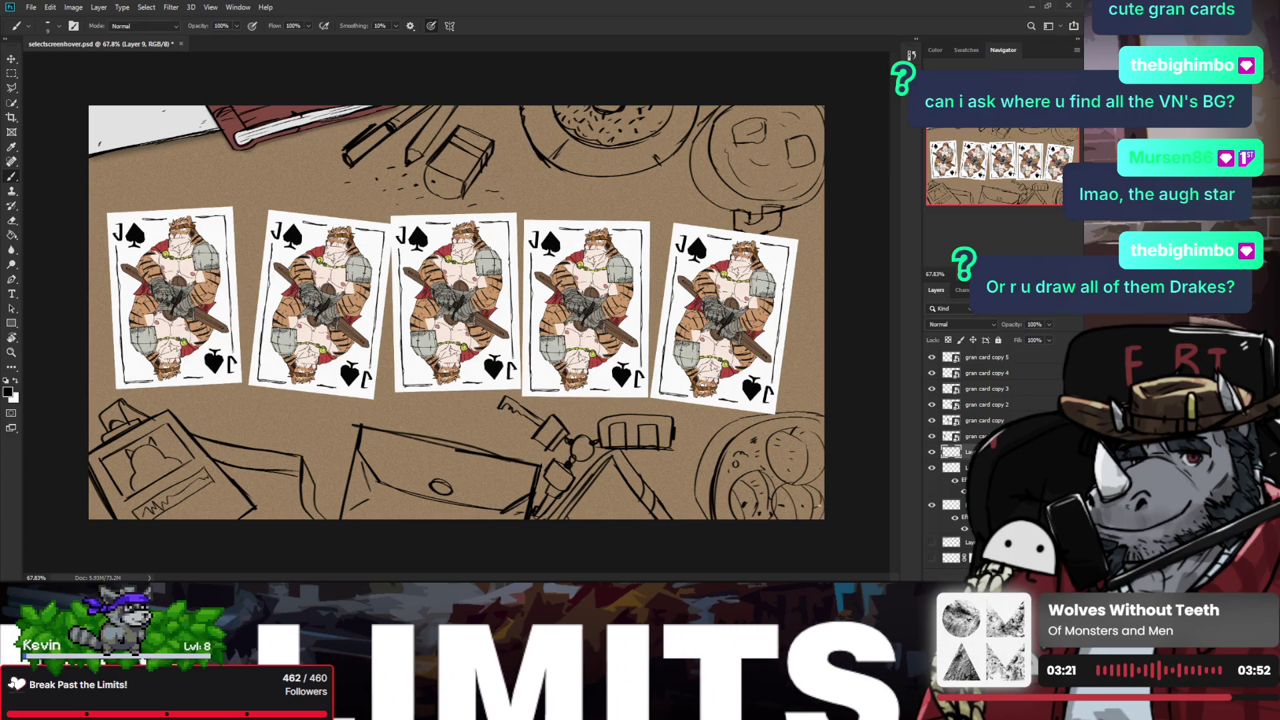
scroll(803, 454, down, 2)
scroll(737, 397, up, 1)
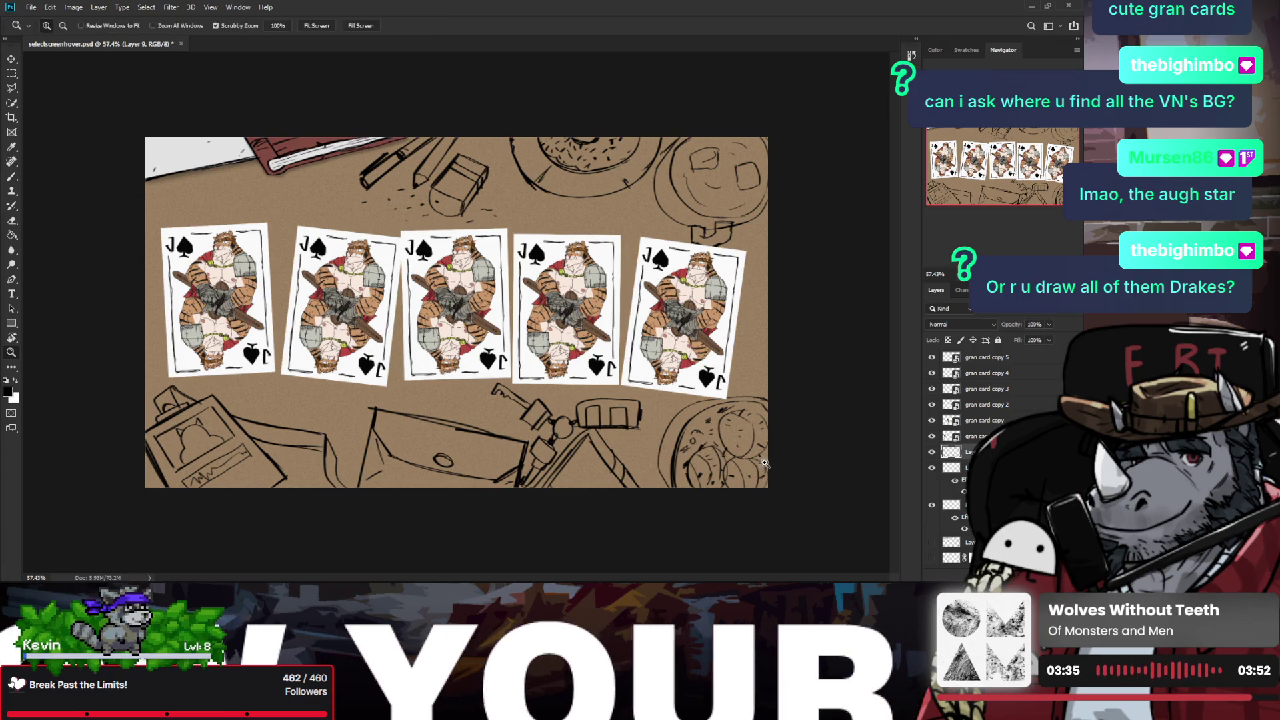
scroll(687, 460, down, 1)
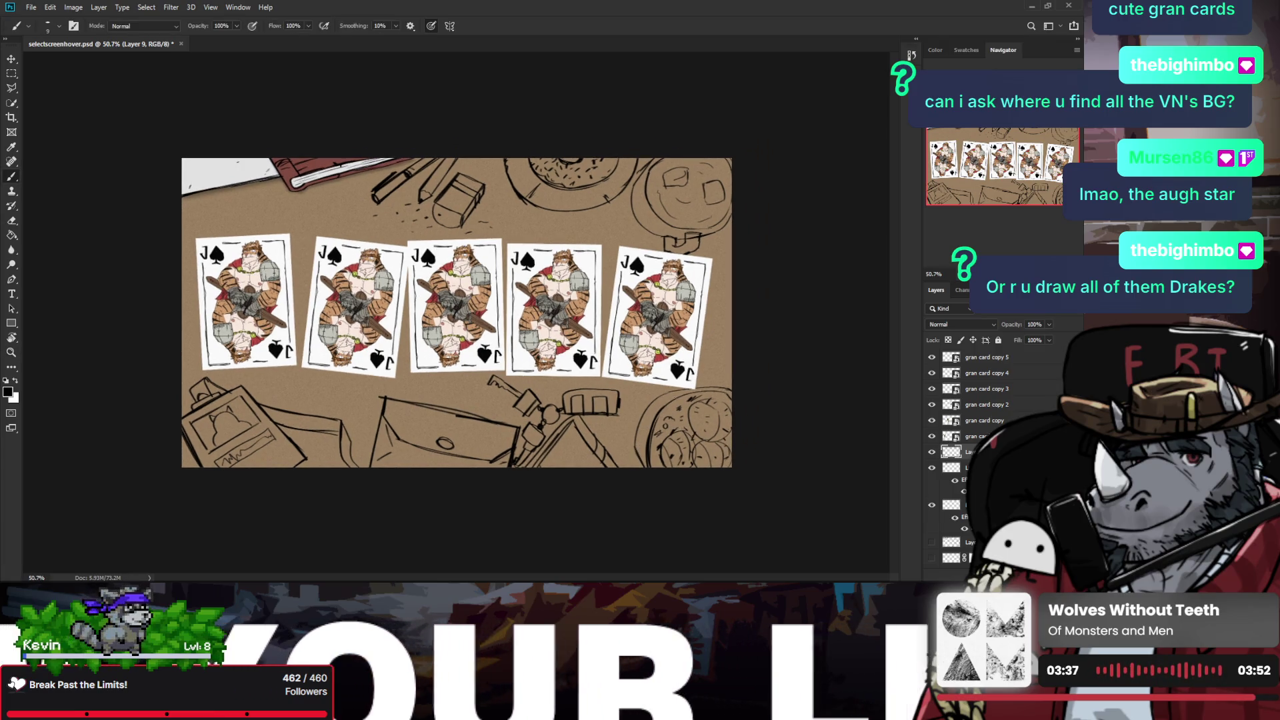
key(z)
key(ctrl+shift+h)
scroll(675, 394, down, 2)
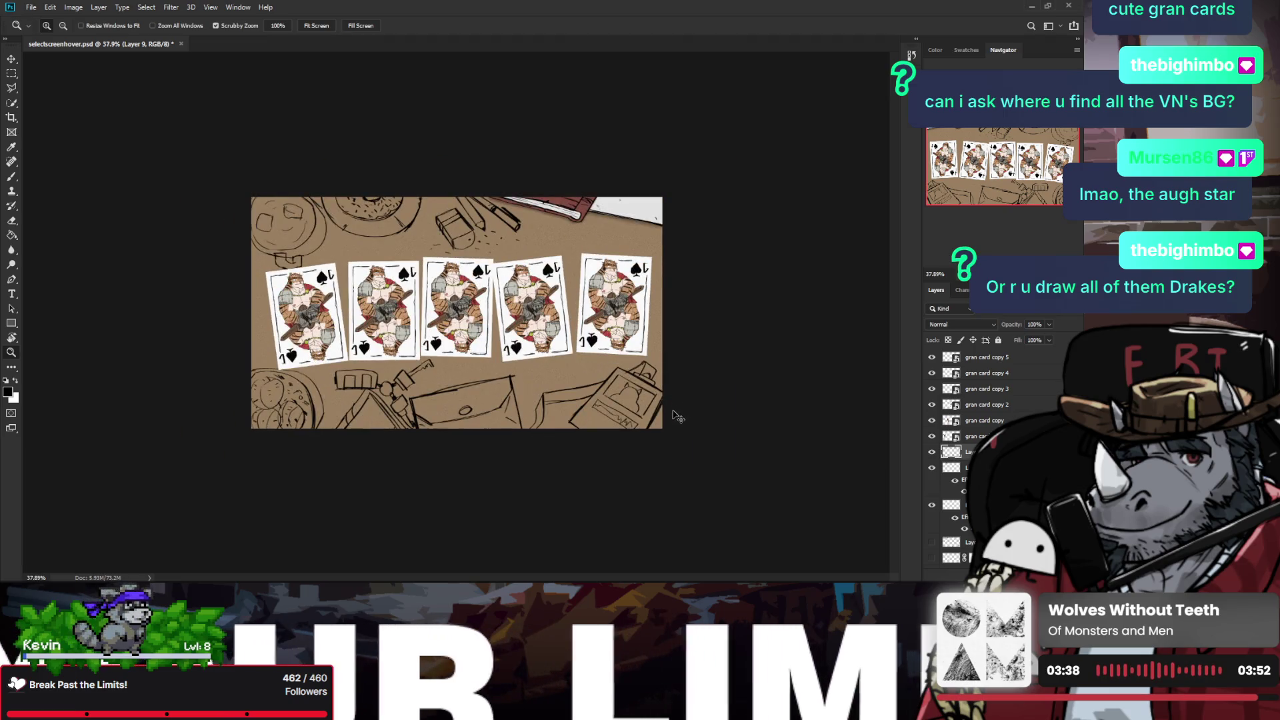
key(ctrl+shift+h)
scroll(680, 417, up, 2)
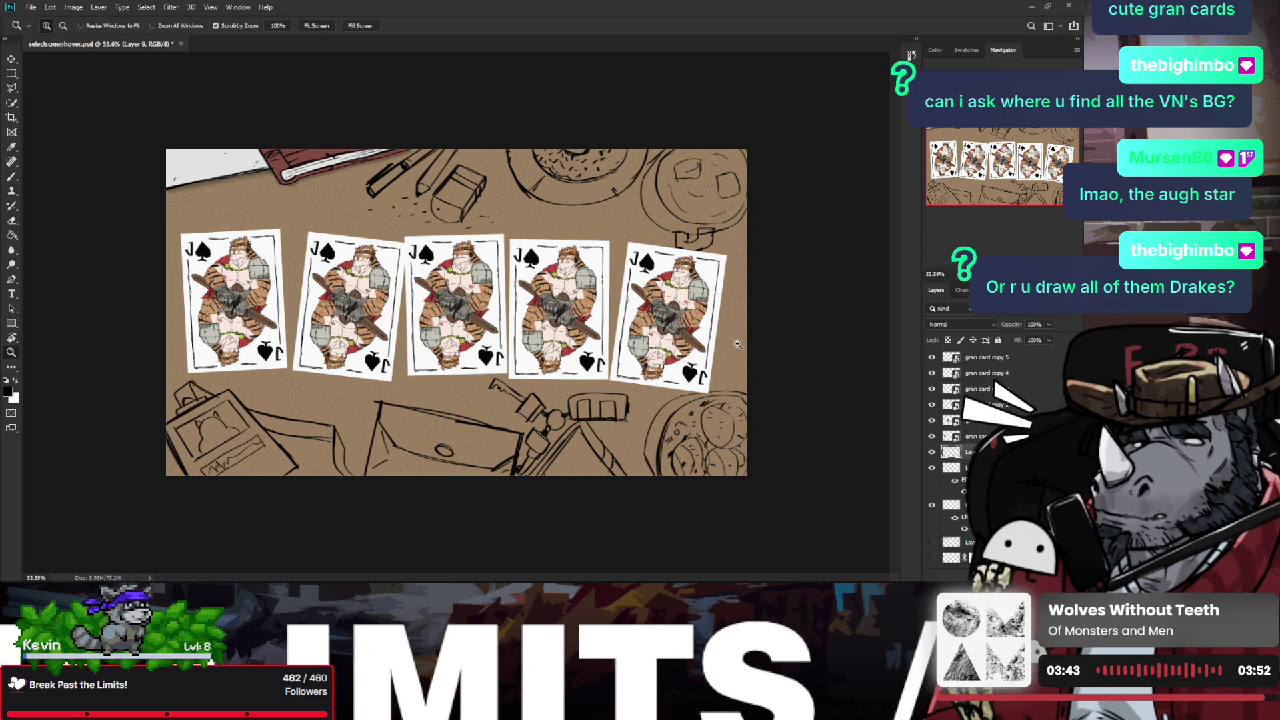
key(b)
scroll(728, 340, up, 1)
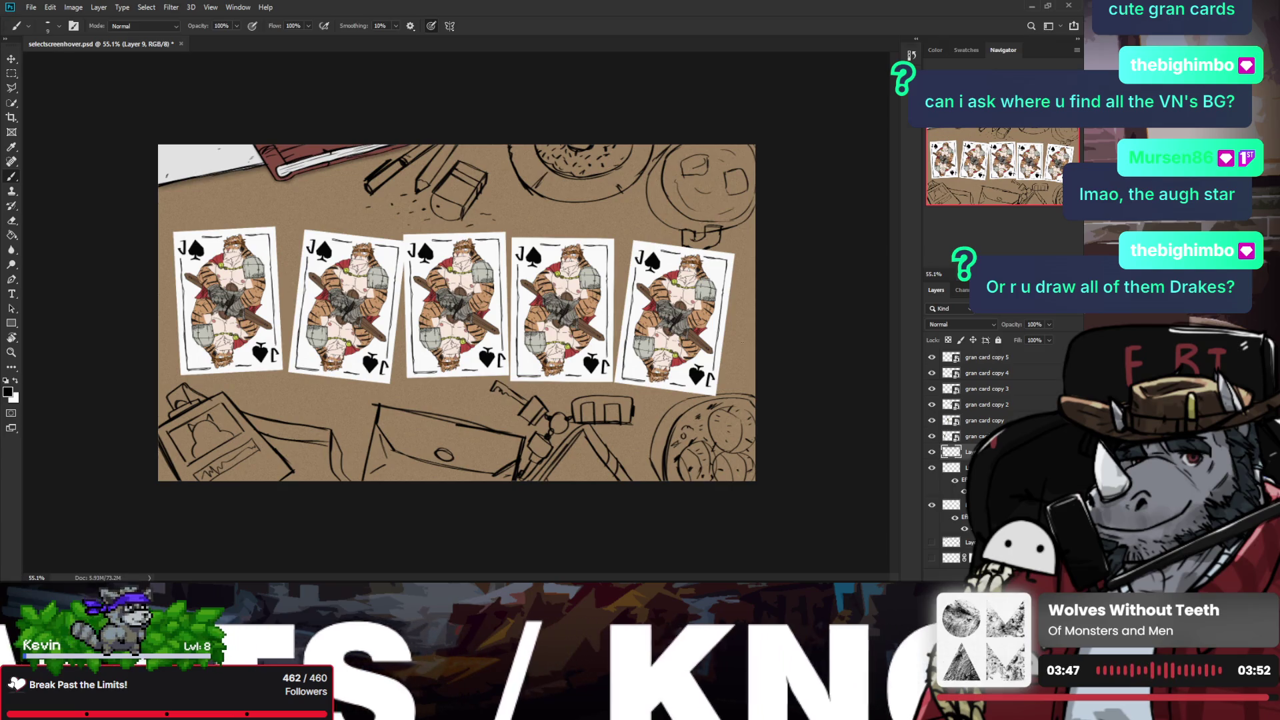
key(z)
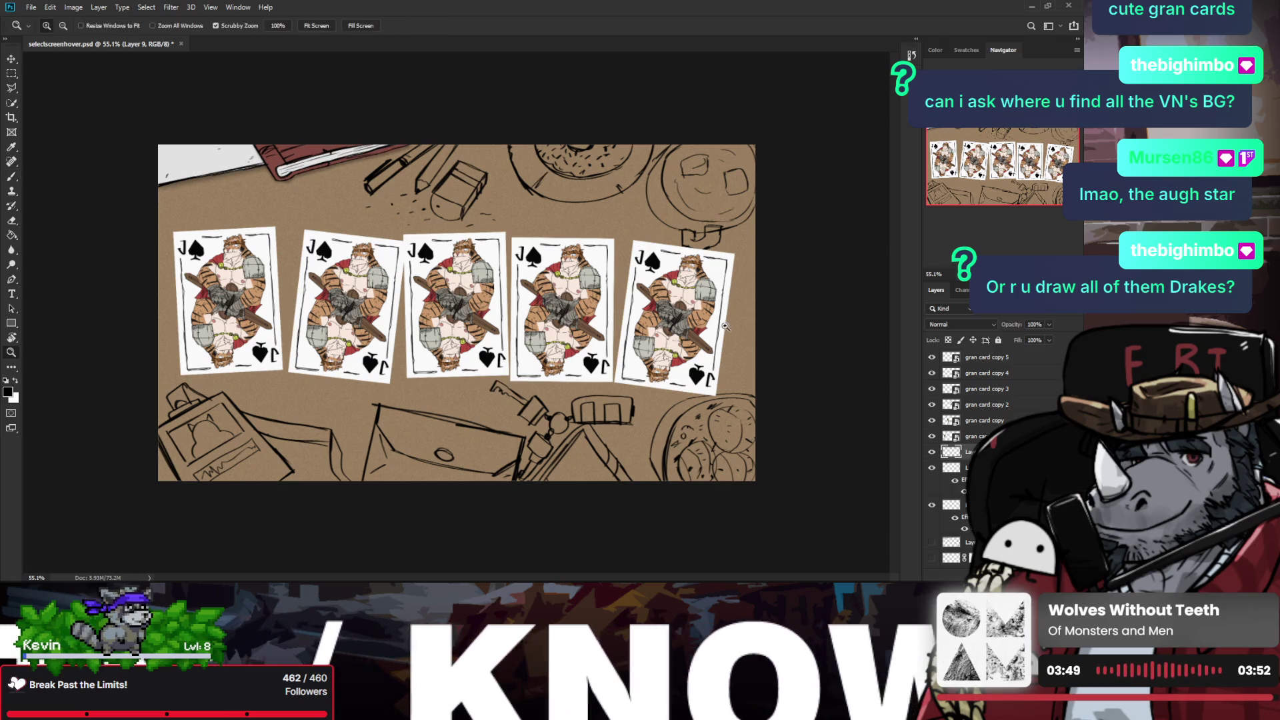
Step: Draw diagonal lines at the table's upper-left corner beside the book, undoing unwanted short strokes
key(b)
drag(177, 146, 205, 208)
key(ctrl+z)
mouse_move(189, 144)
mouse_down()
mouse_move(218, 211)
mouse_move(160, 241)
mouse_up()
key(ctrl+z)
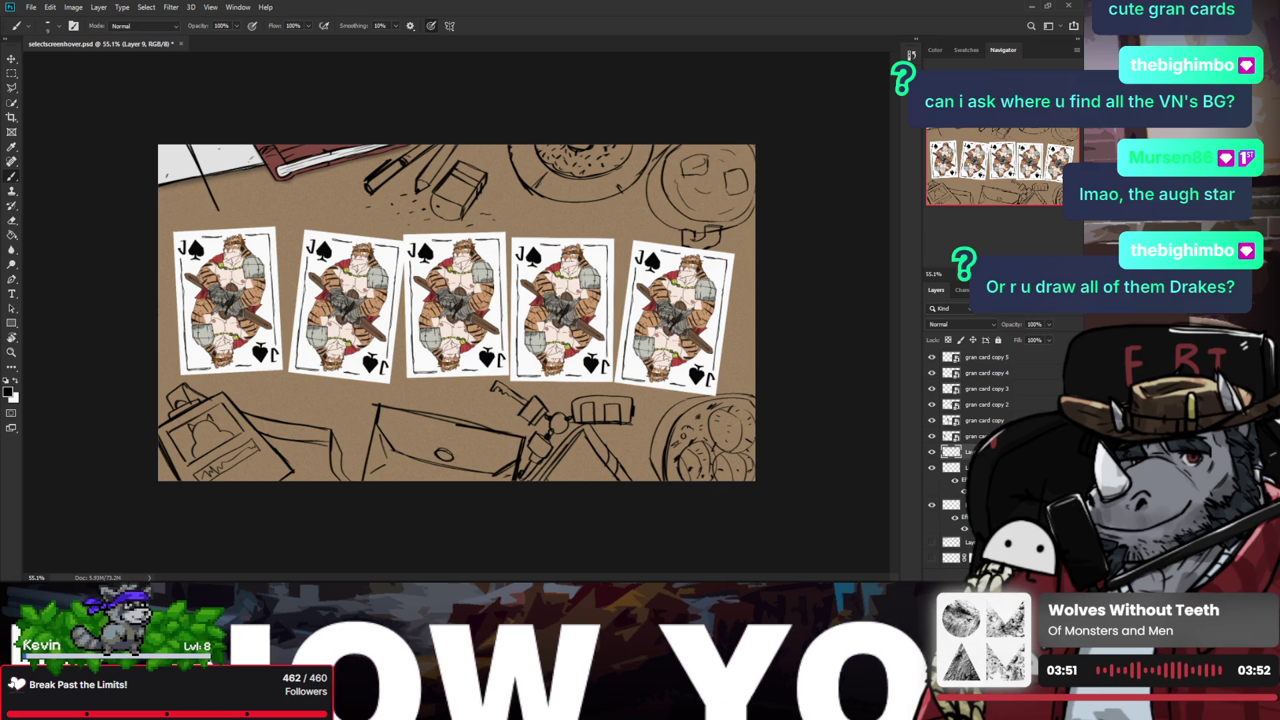
drag(215, 210, 160, 238)
key(ctrl+z)
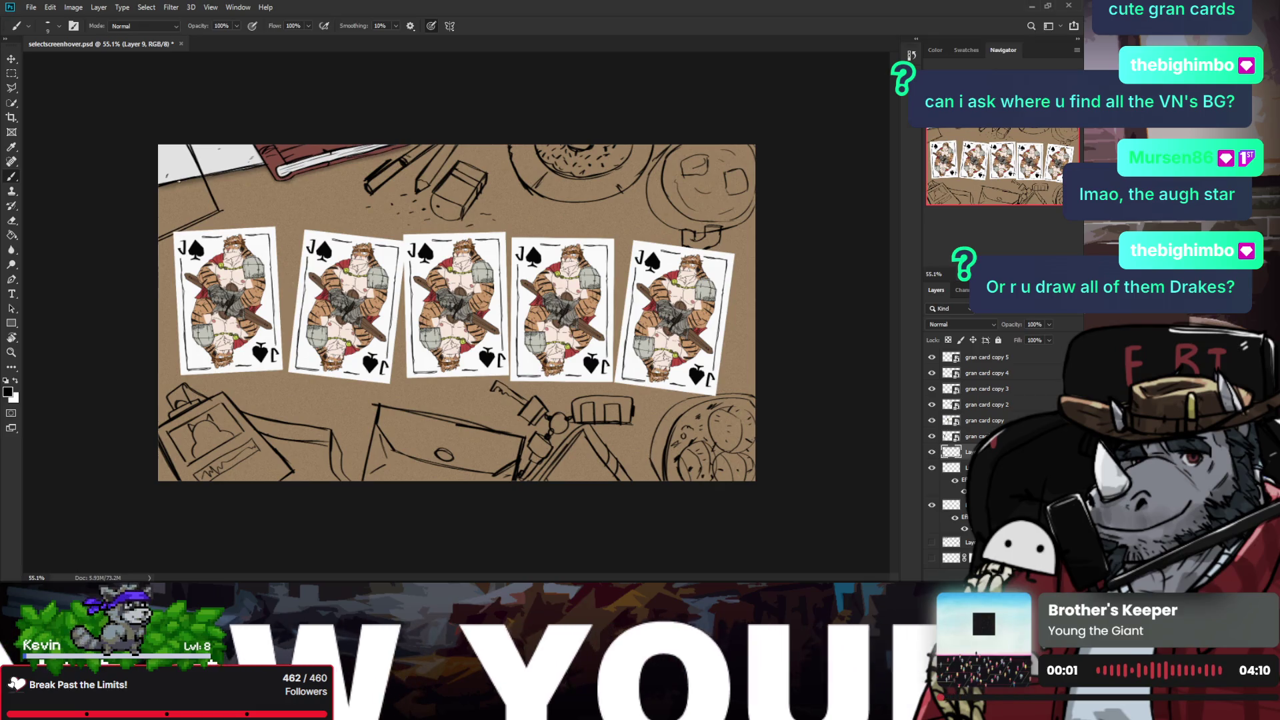
mouse_move(171, 148)
mouse_down()
mouse_move(198, 204)
mouse_move(160, 228)
mouse_up()
key(ctrl+z)
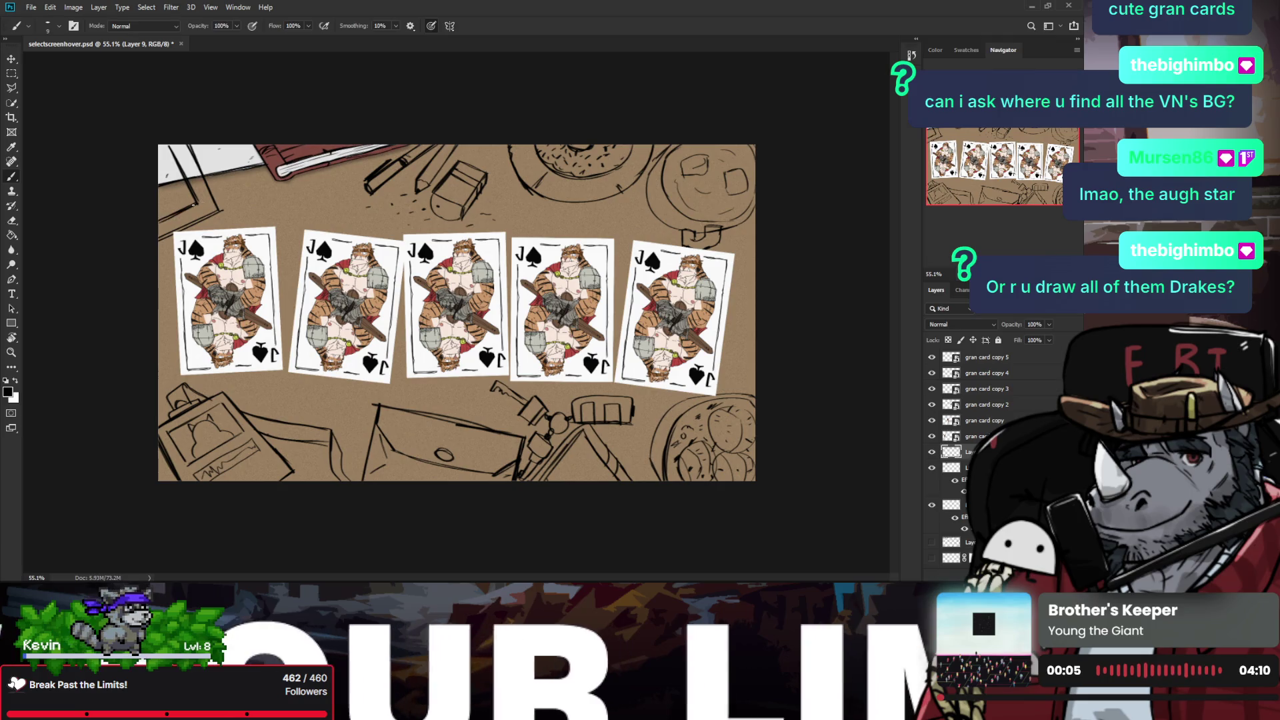
Step: Mirror the canvas view to check the new corner lines
key(z)
scroll(191, 206, down, 2)
key(ctrl+shift+h)
scroll(676, 278, up, 1)
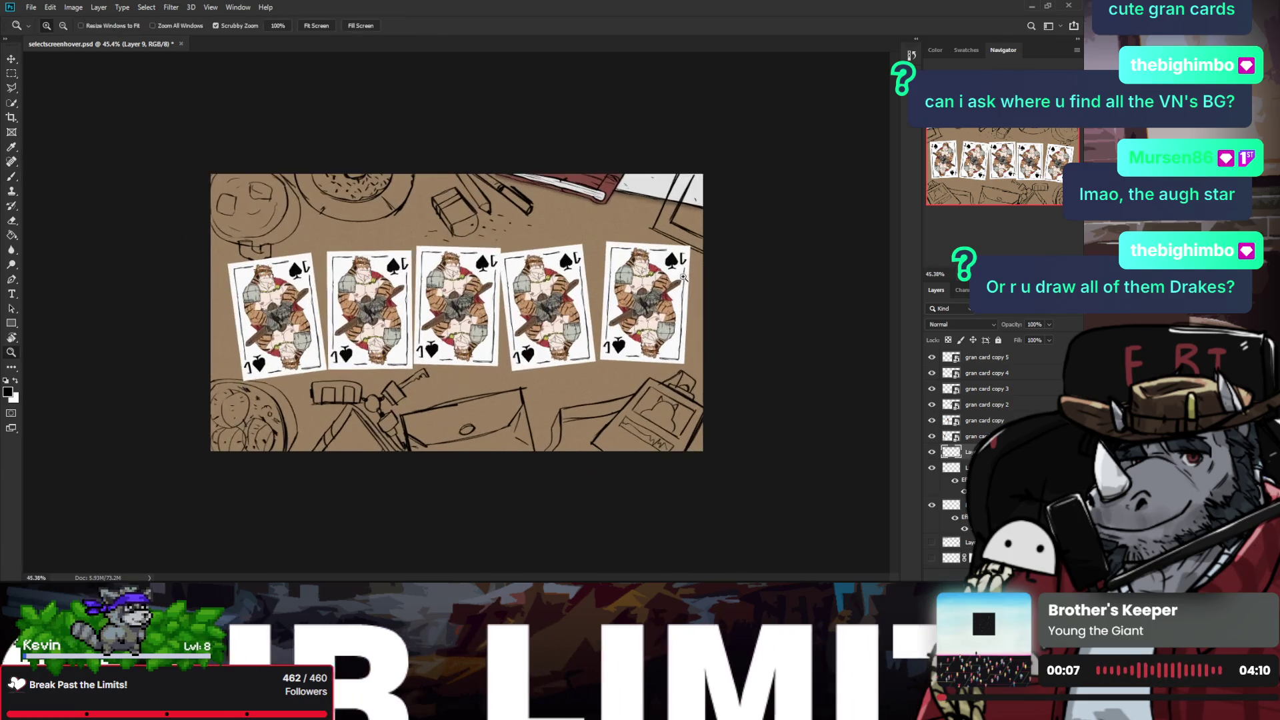
Step: Make the hidden layer visible again and save the document
click(932, 470)
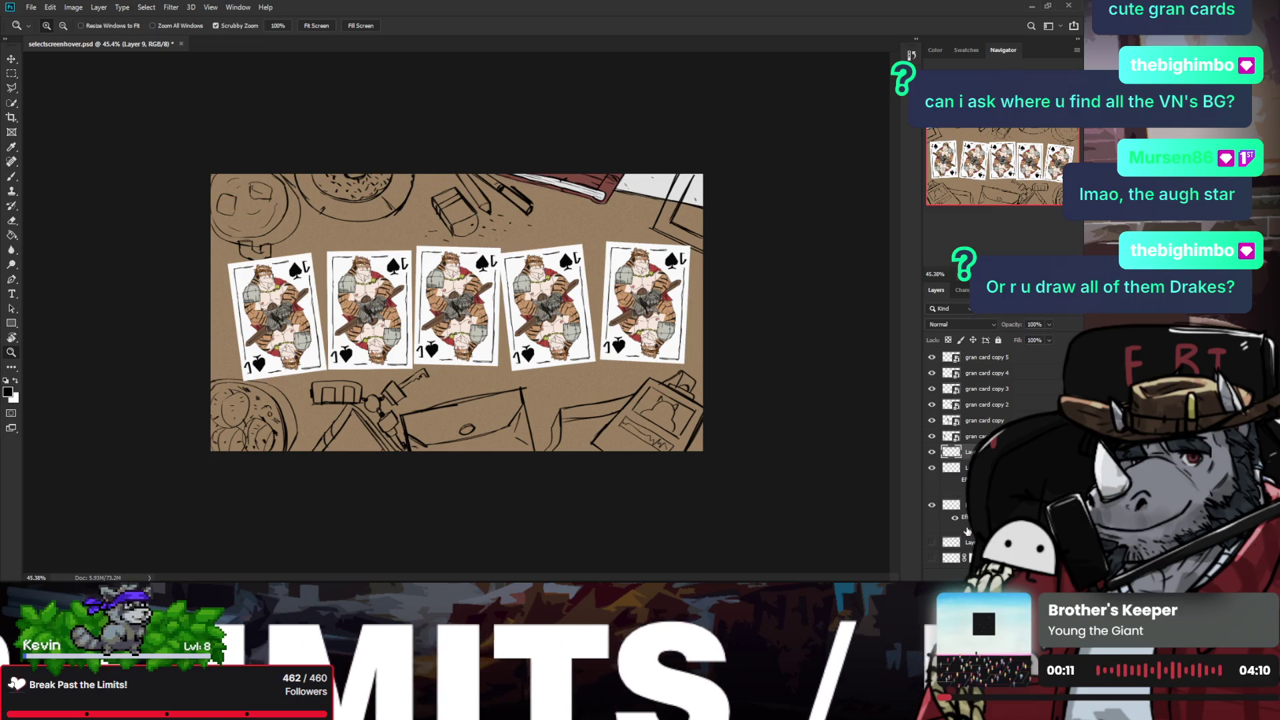
scroll(857, 406, down, 1)
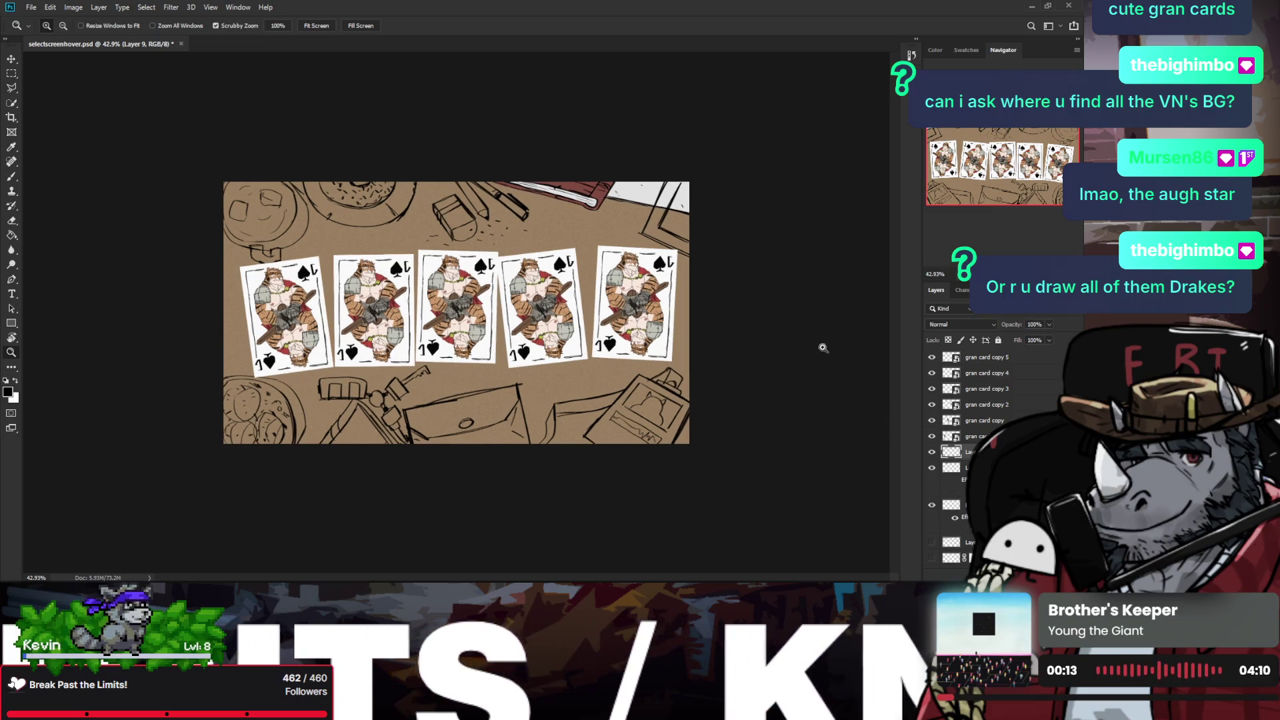
key(ctrl+s)
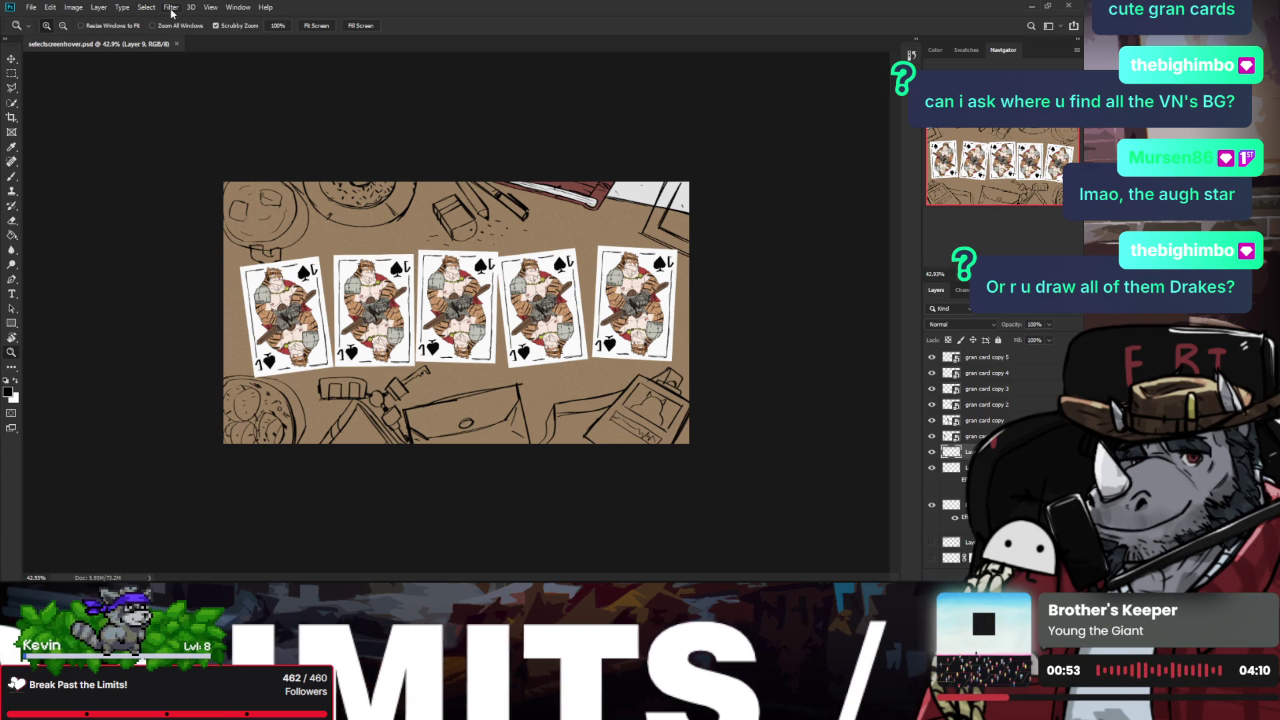
Step: Zoom in on the cards and select the layers from gran card copy 5 down to gran card
drag(452, 226, 466, 230)
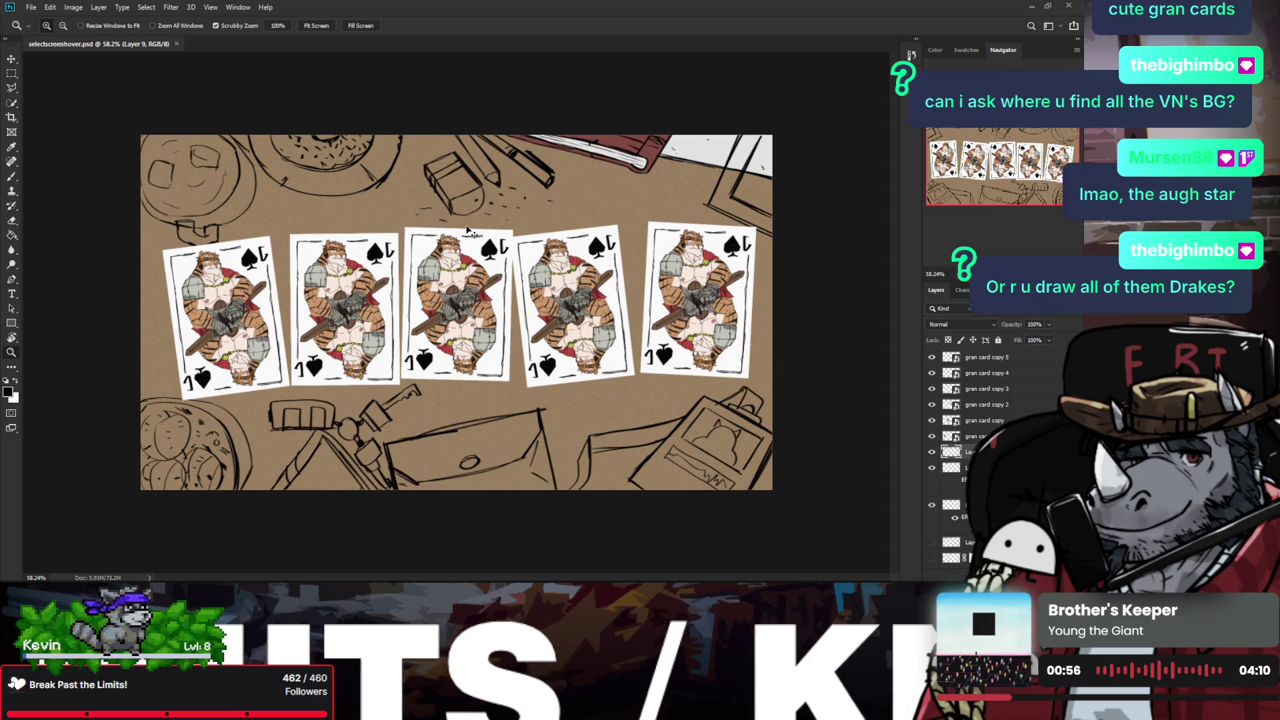
drag(455, 177, 463, 175)
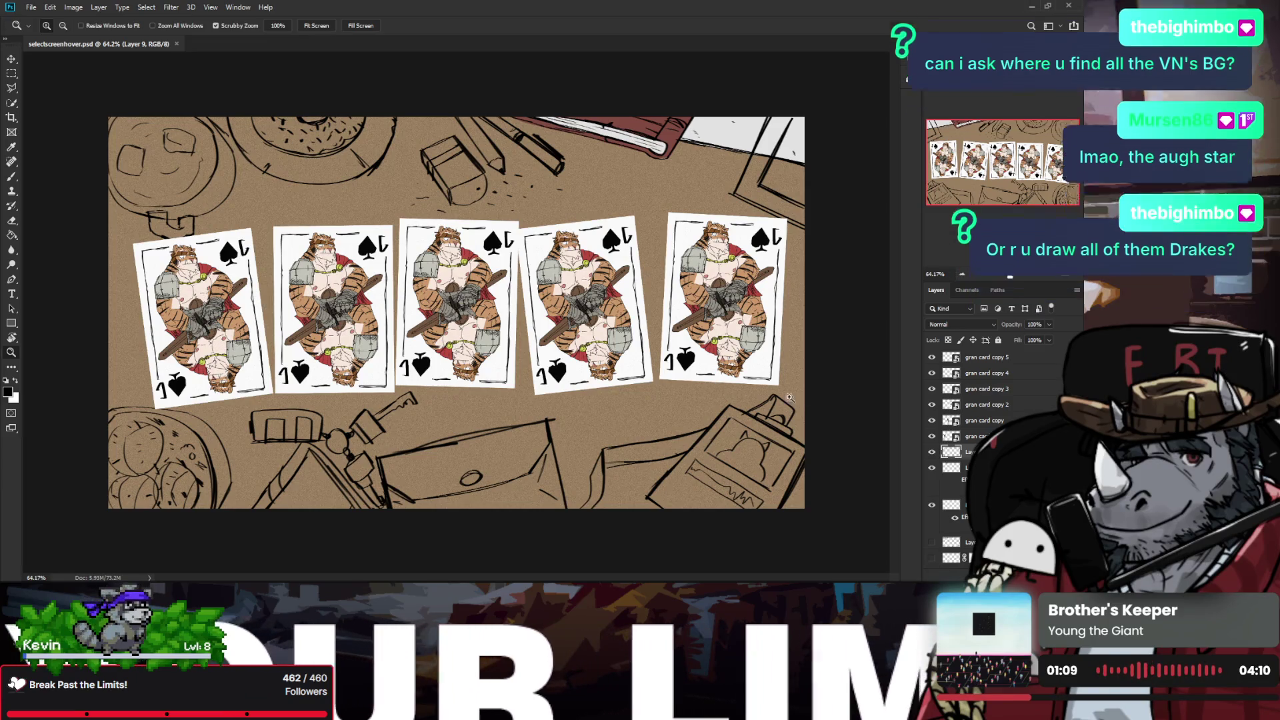
click(988, 360)
shift+click(994, 436)
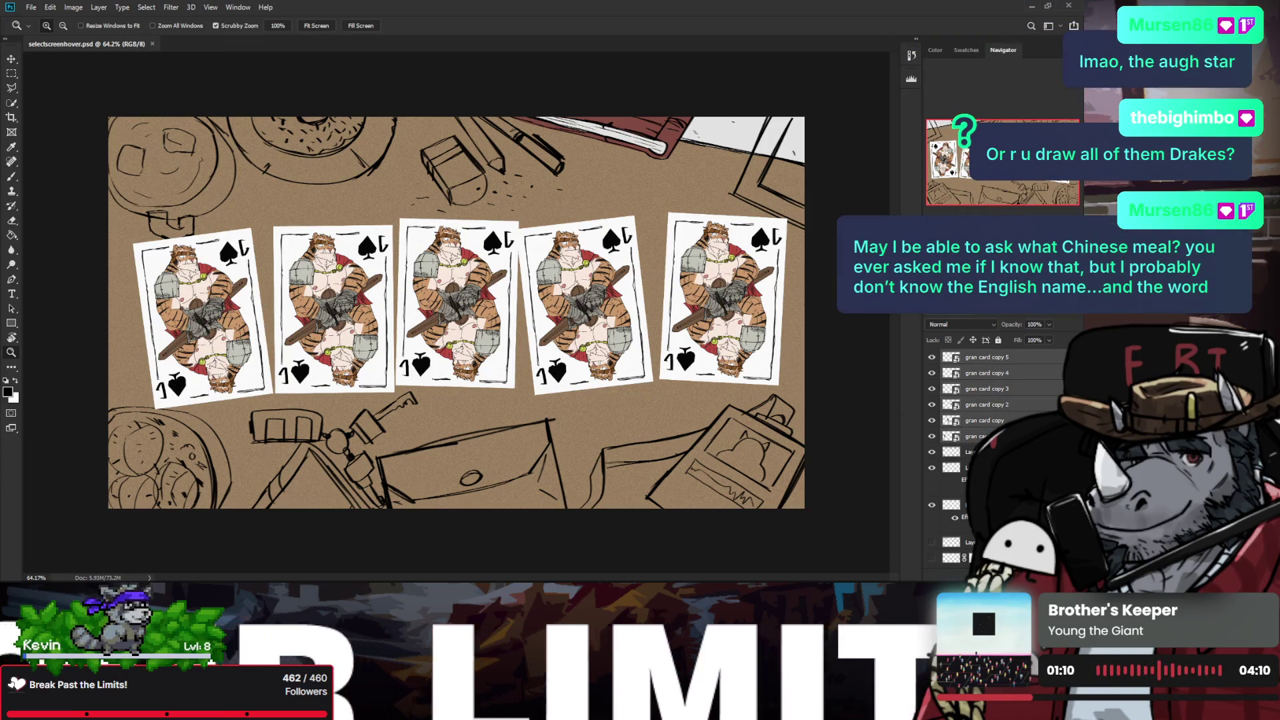
Step: Group the five Jack of Spades card layers into Group 1 and hide it
key(ctrl+g)
click(932, 356)
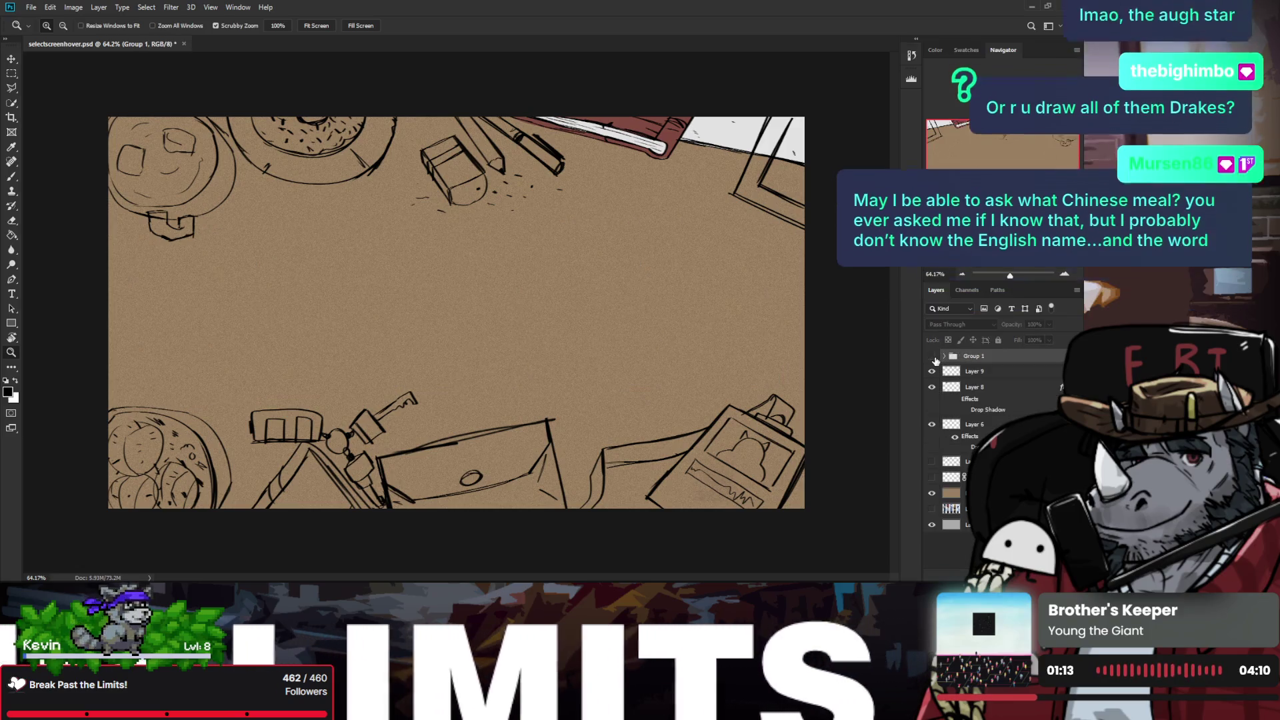
key(ctrl+minus)
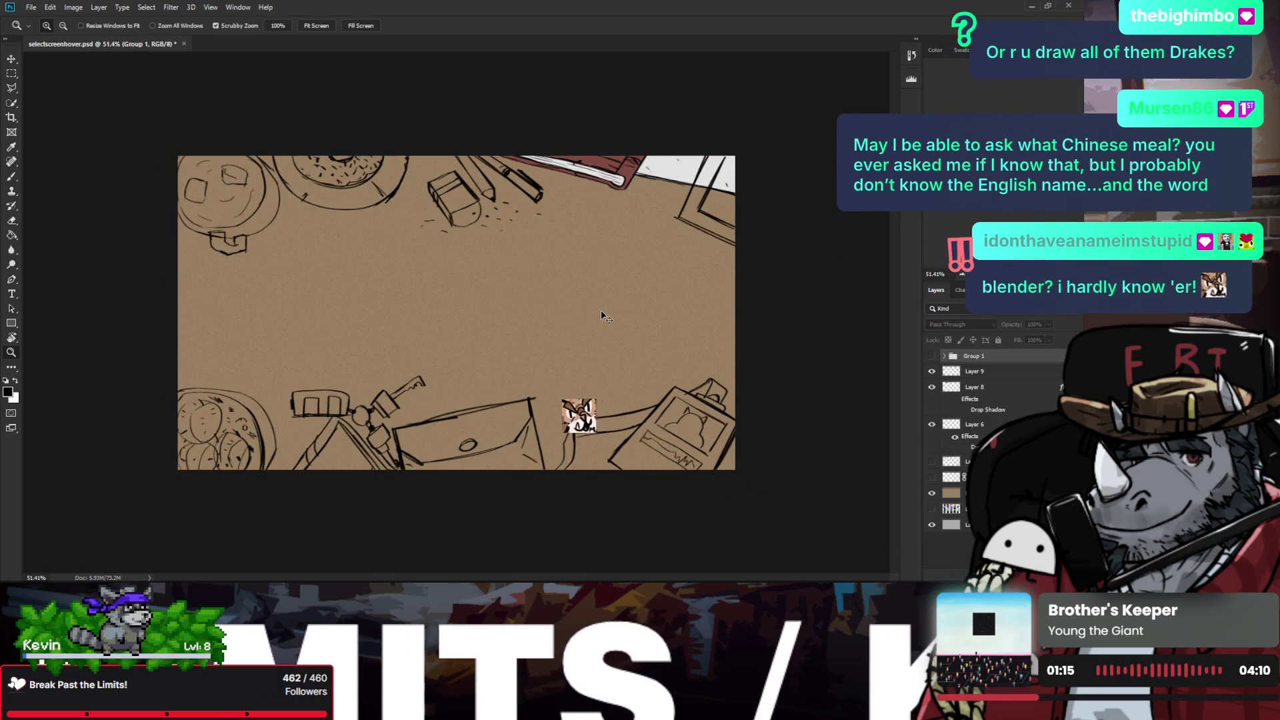
key(ctrl+plus)
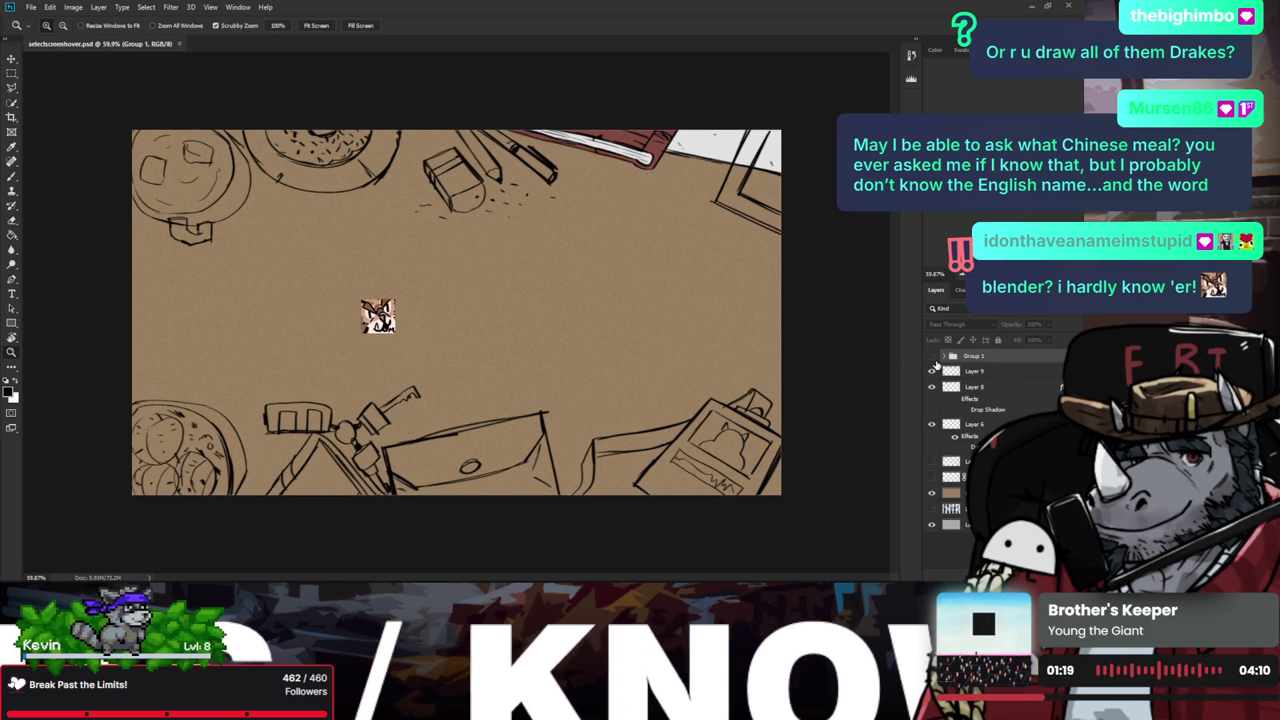
Step: Show Group 1, try a free transform on the cards, then hide the group again
click(932, 357)
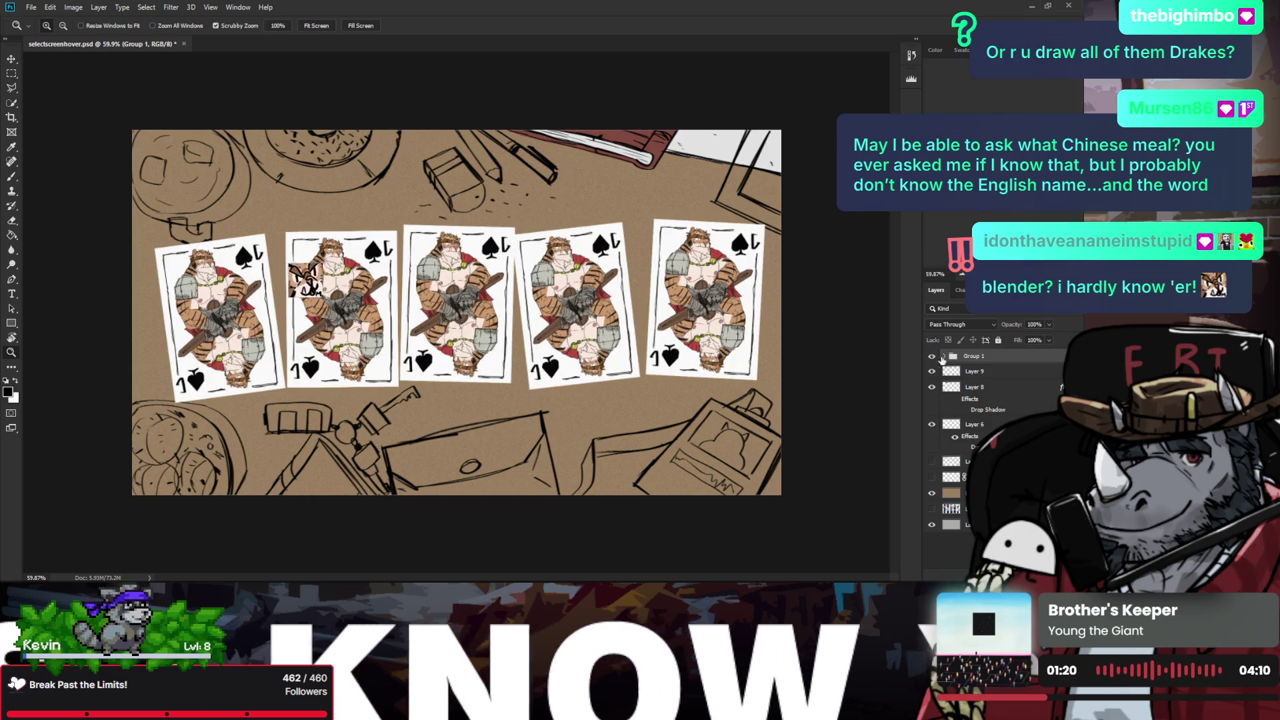
key(ctrl+t)
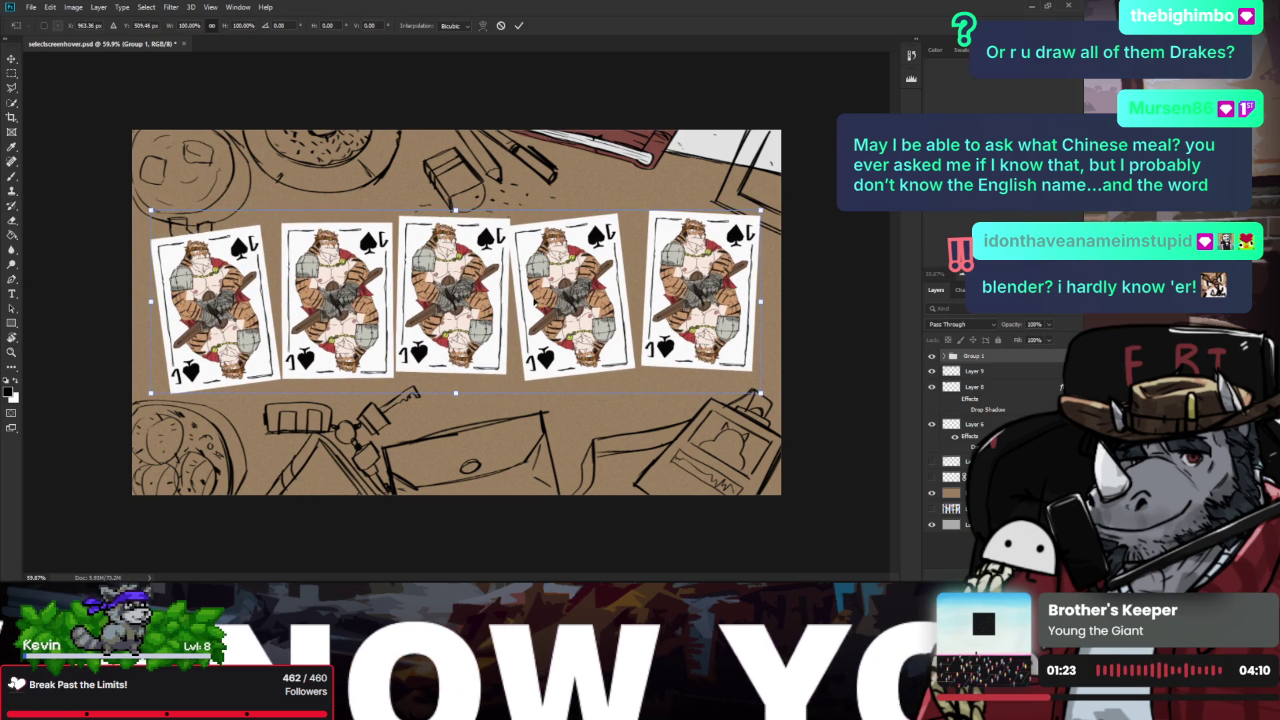
click(12, 74)
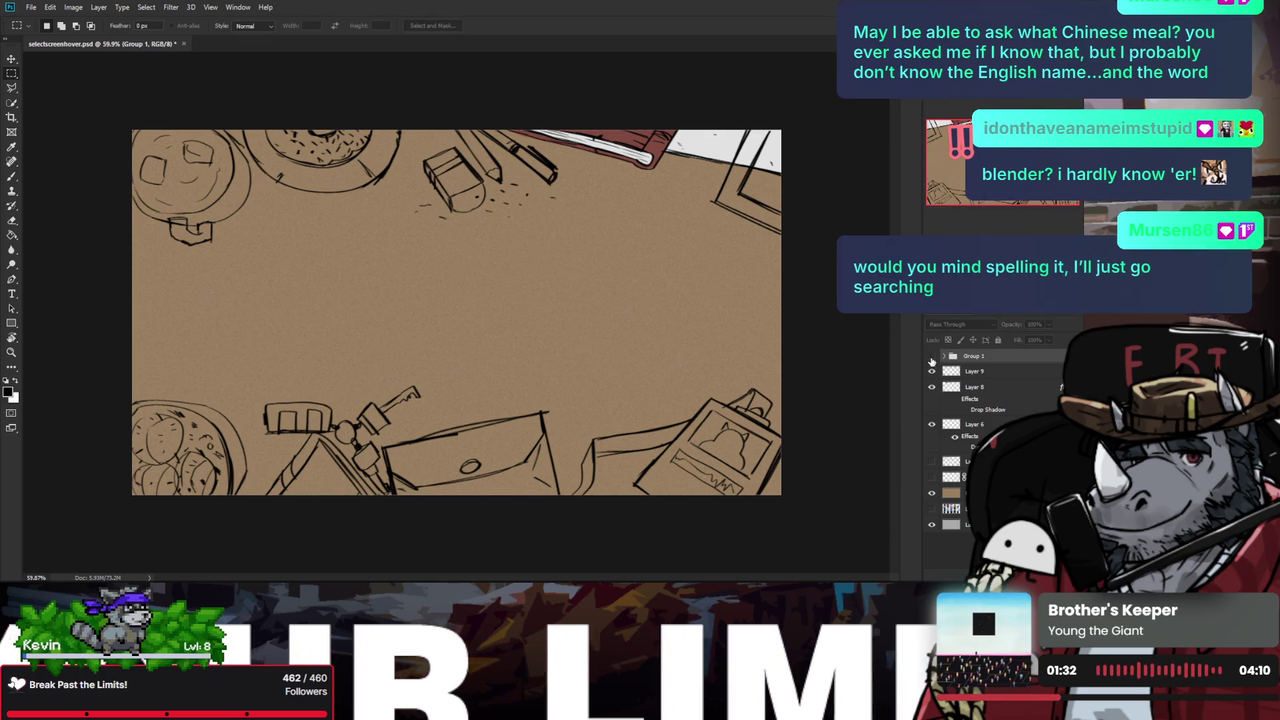
click(932, 358)
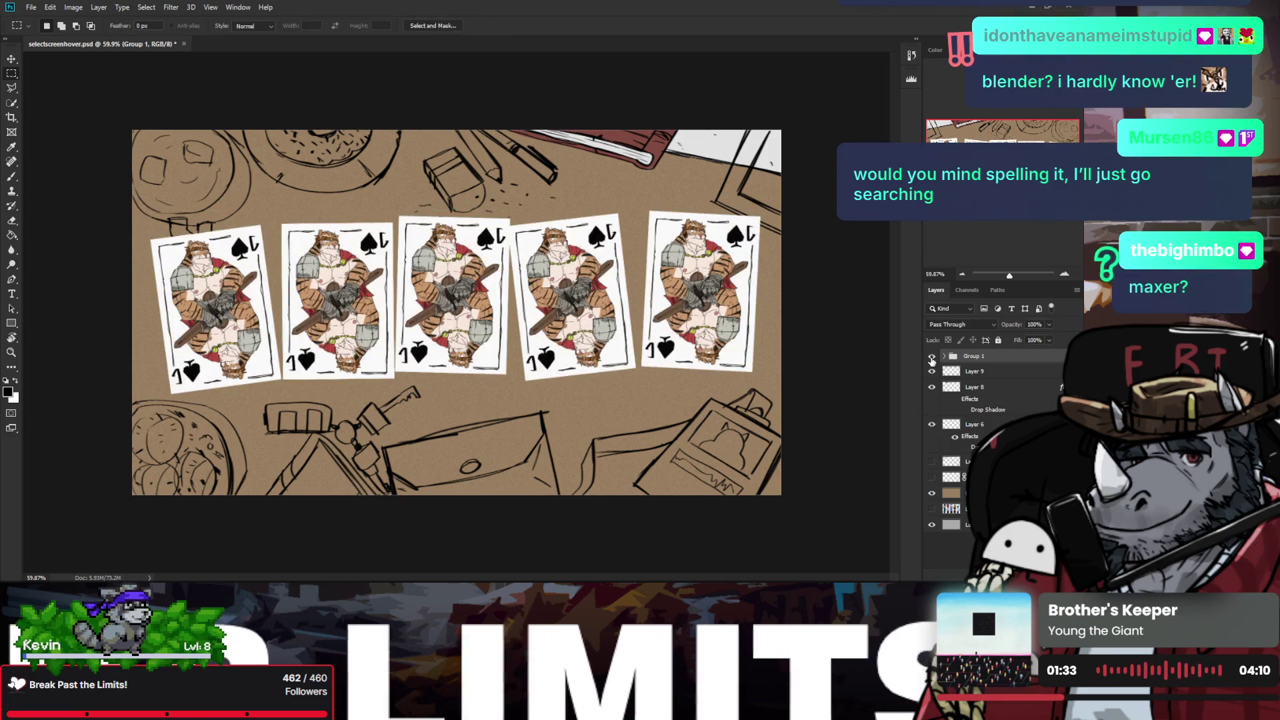
click(932, 359)
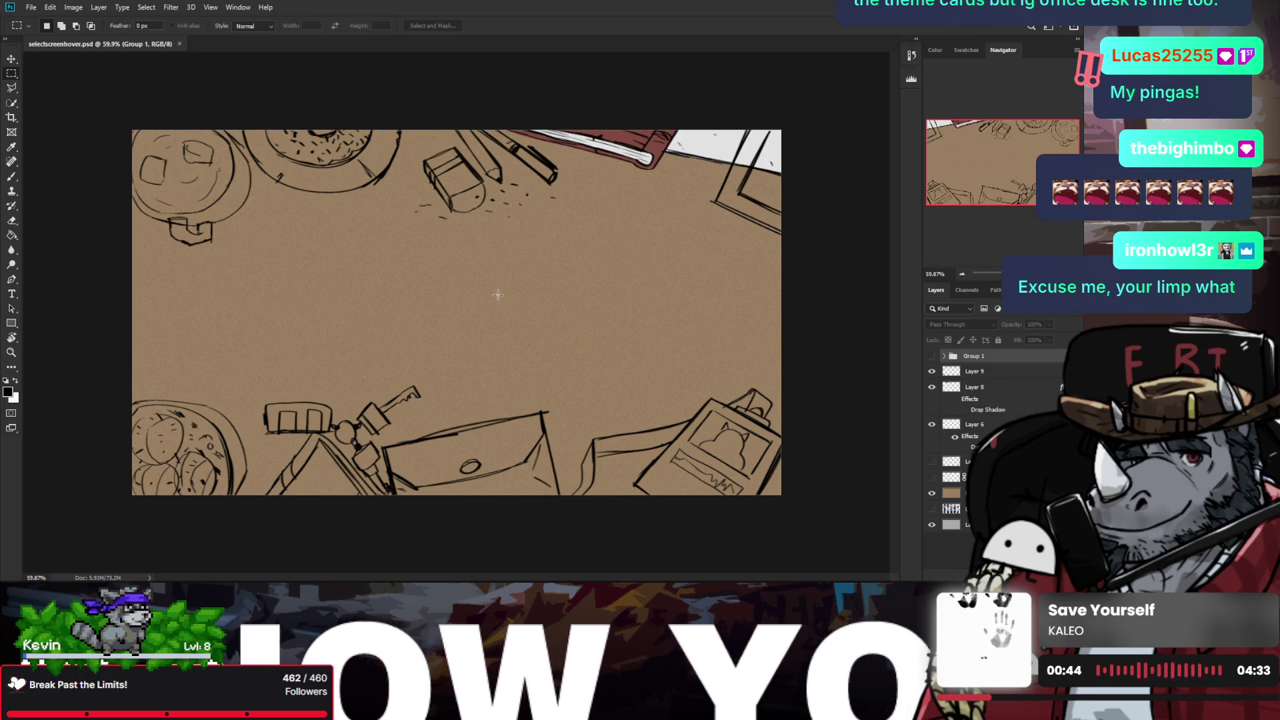
key(z)
scroll(492, 290, up, 1)
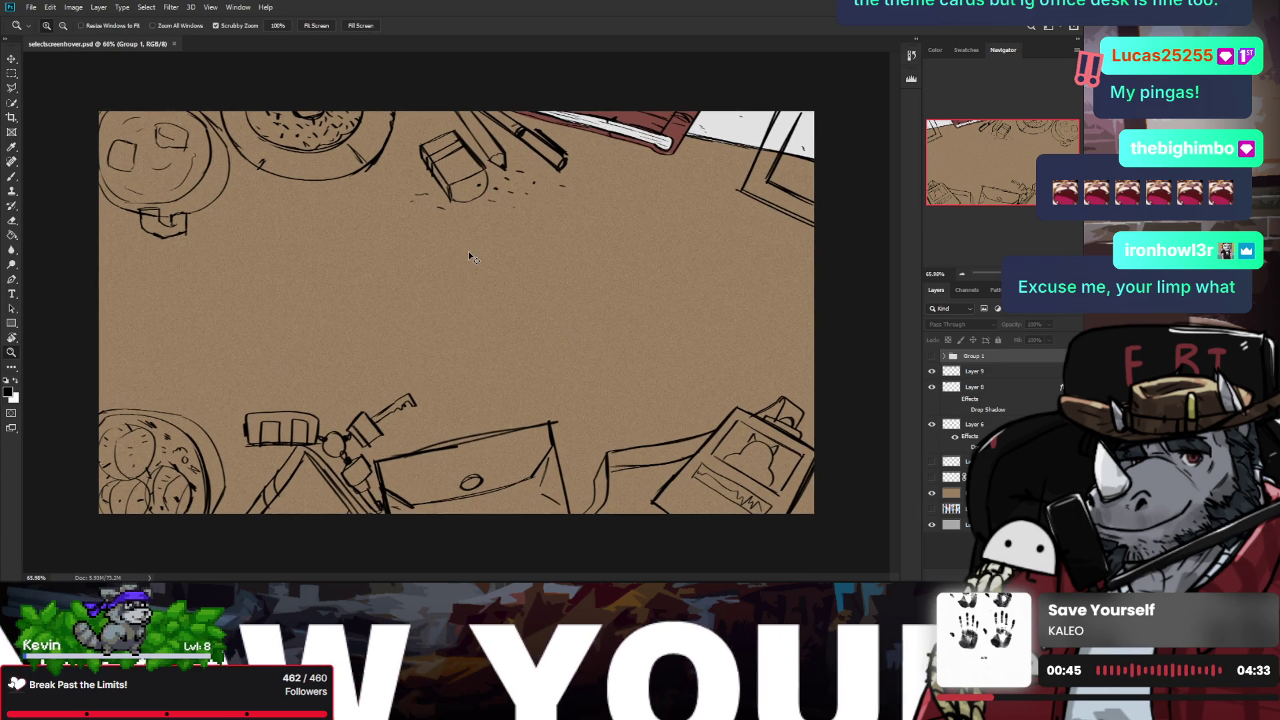